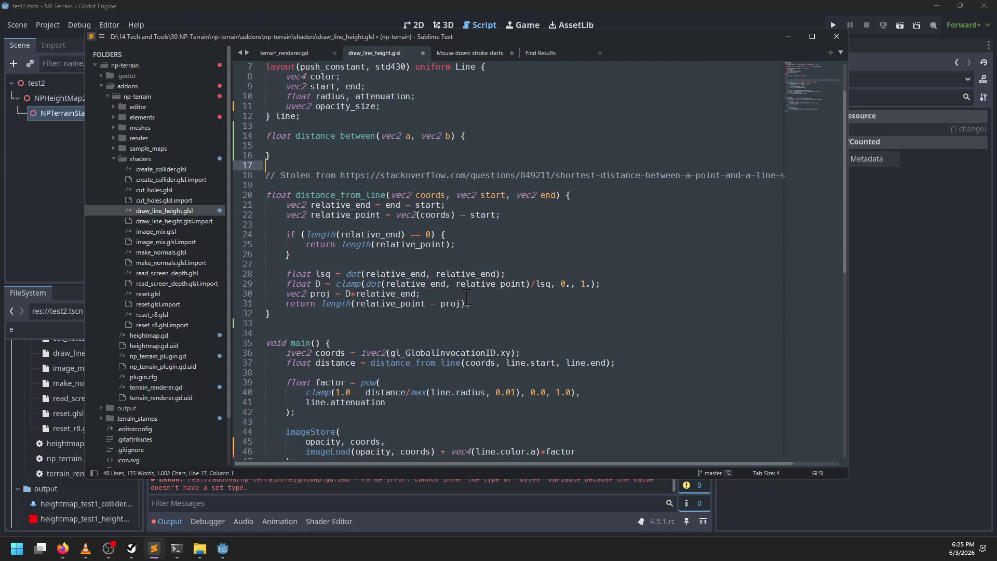
Delete the empty distance_between stub on lines 13–16 and cut the pow(...) block on lines 35–38
{"action": "left_click_drag", "start_coordinate": [303, 154], "coordinate": [322, 129]}
{"action": "key", "text": "BackSpace"}
{"action": "key", "text": "BackSpace"}
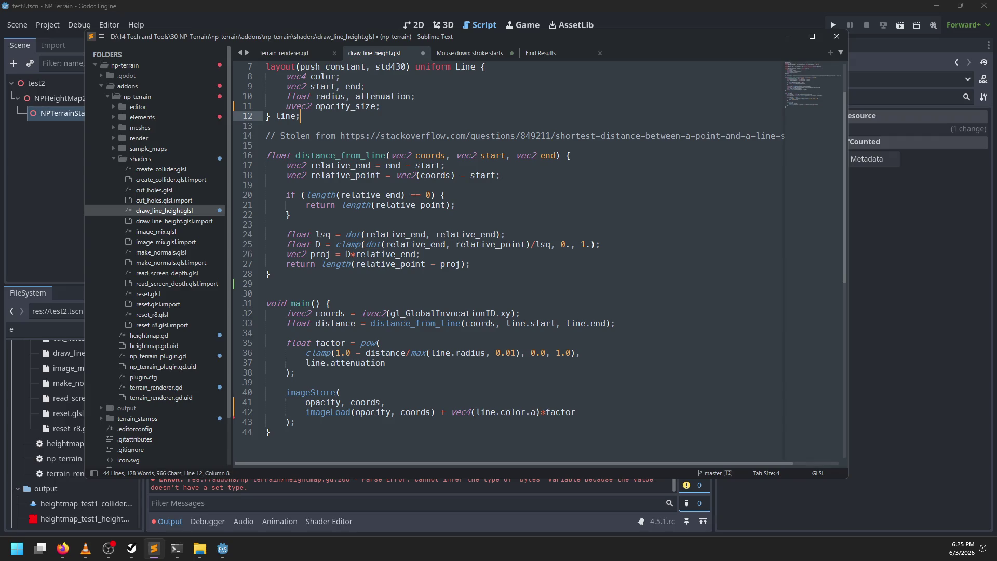
{"action": "double_click", "coordinate": [367, 343]}
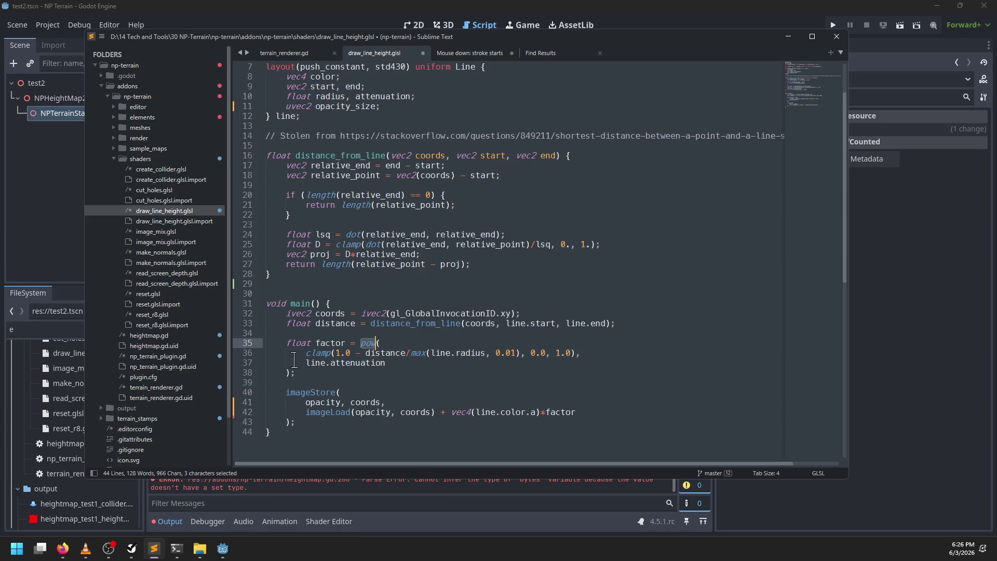
{"action": "left_click", "coordinate": [397, 362]}
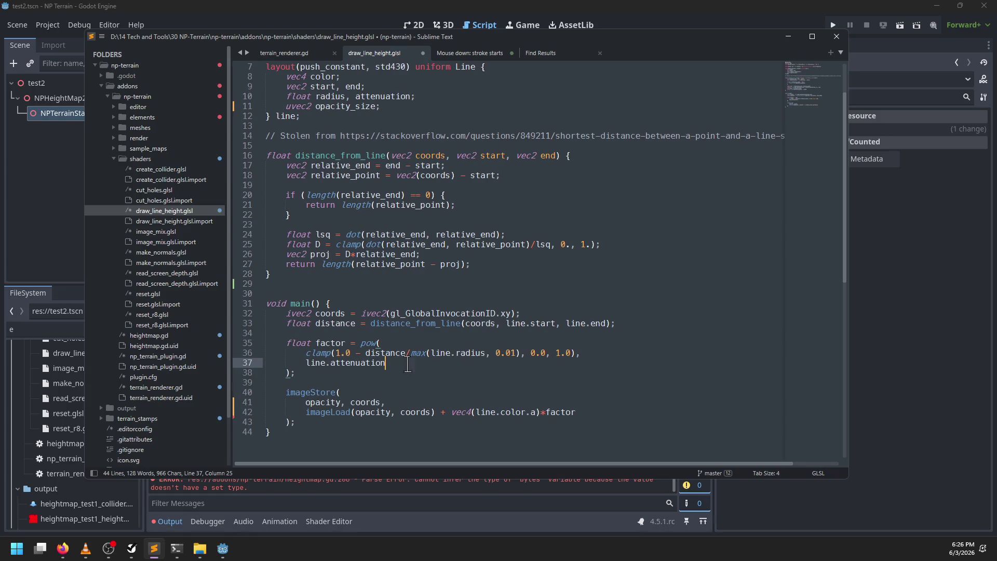
{"action": "left_click_drag", "start_coordinate": [323, 373], "coordinate": [360, 343]}
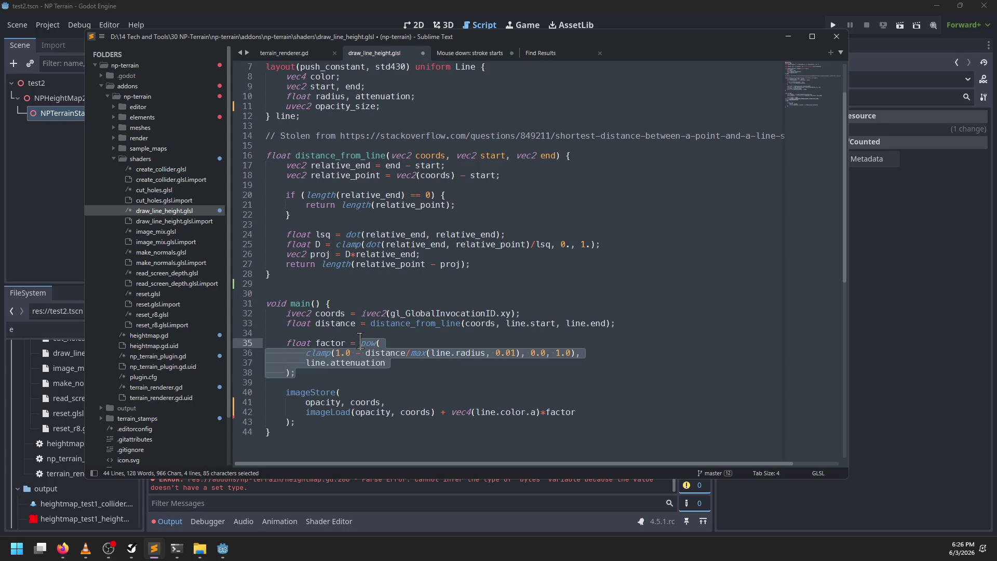
{"action": "key", "text": "ctrl+x"}
{"action": "type", "text": "get_)"}
{"action": "key", "text": "BackSpace"}
{"action": "type", "text": "facotr"}
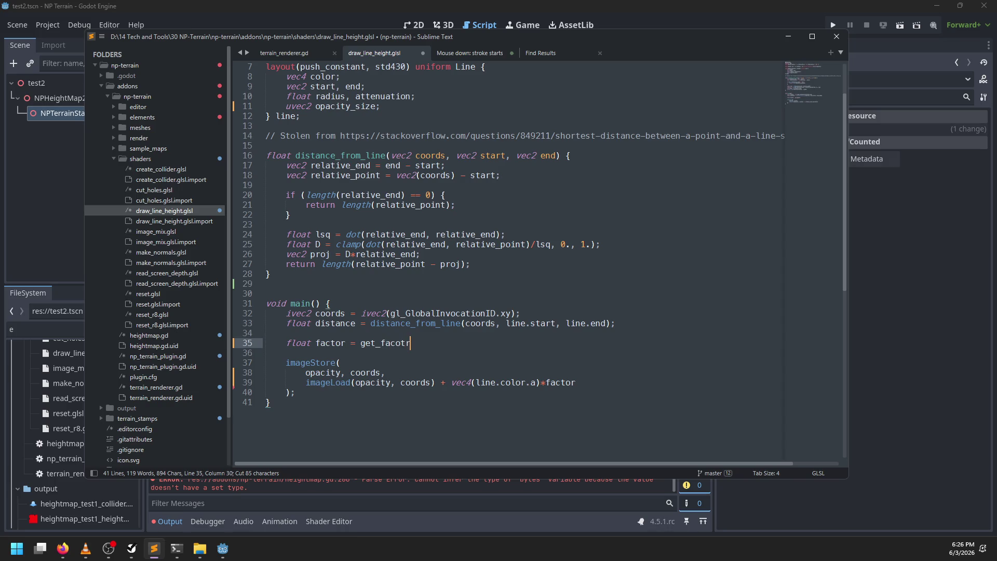
{"action": "key", "text": "ctrl+BackSpace"}
Finish the factor line as get_weight(distance); and declare float get_weight(float distance) below distance_from_line
{"action": "type", "text": "et_weight(distance"}
{"action": "type", "text": ");"}
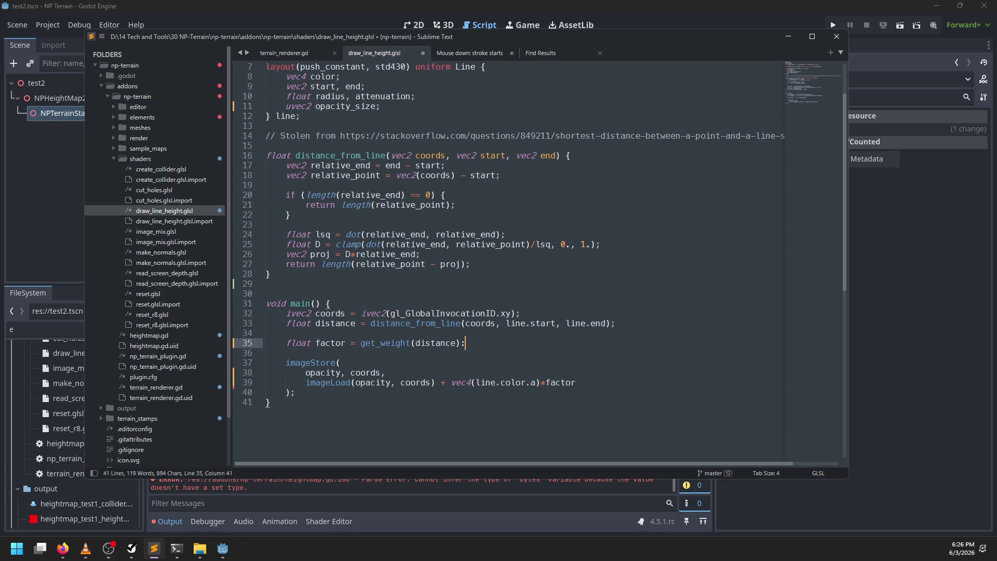
{"action": "left_click", "coordinate": [295, 283]}
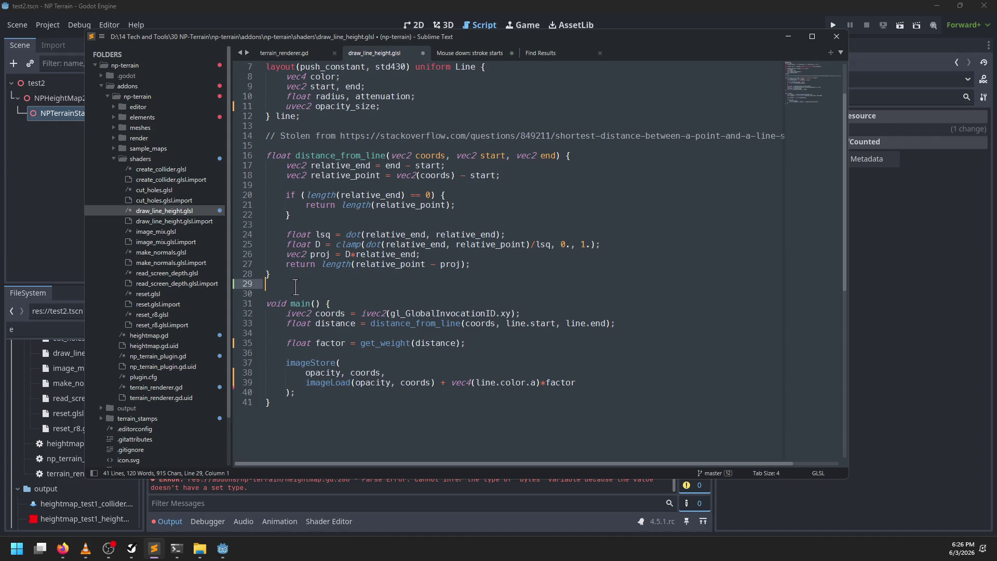
{"action": "key", "text": "Return"}
{"action": "type", "text": "float get_wie"}
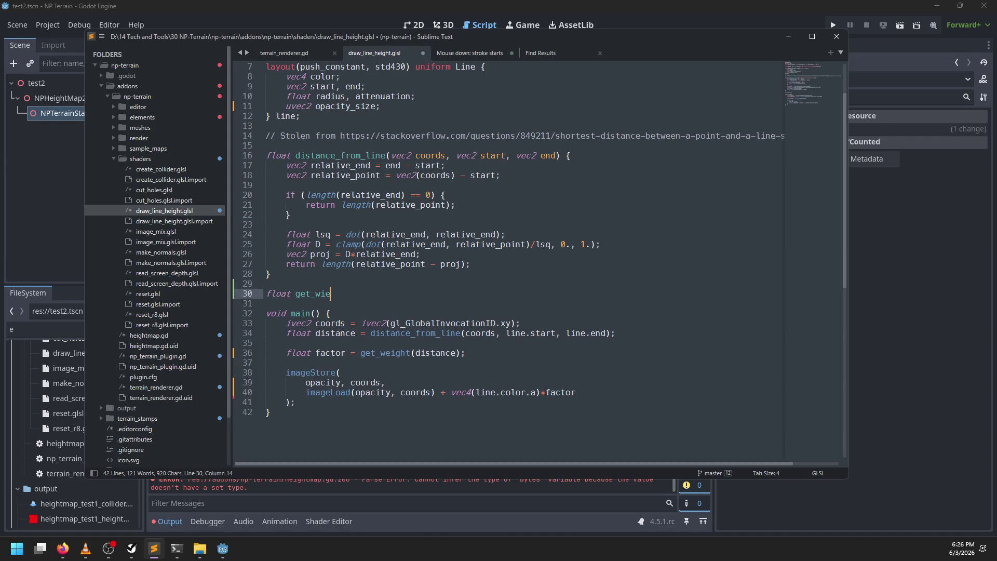
{"action": "key", "text": "BackSpace"}
{"action": "key", "text": "BackSpace"}
{"action": "type", "text": "eight(float distance) {"}
Paste the pow/clamp expression as get_weight's return value and save the shader
{"action": "key", "text": "ctrl+v"}
{"action": "key", "text": "Return"}
{"action": "type", "text": "{"}
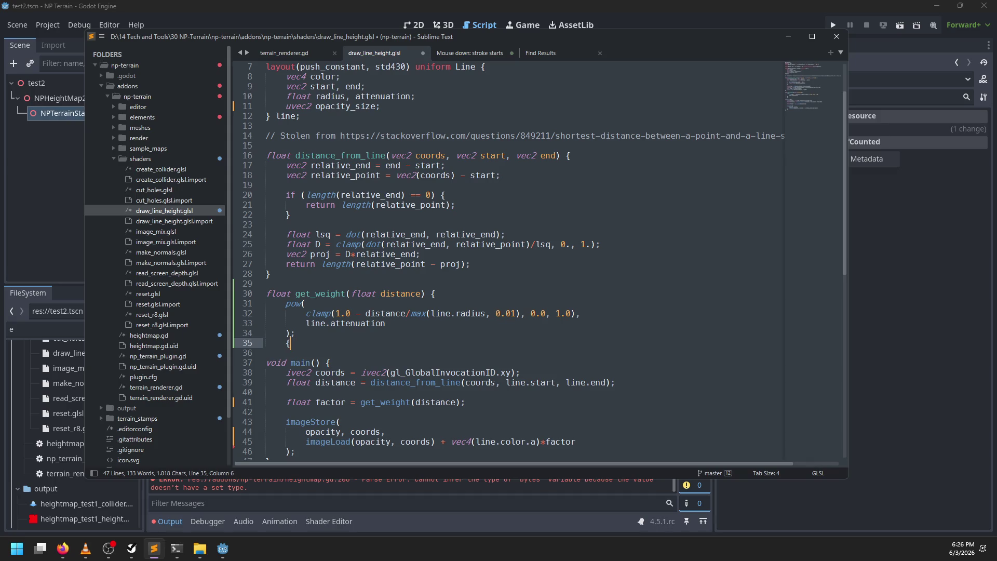
{"action": "type", "text": "}"}
{"action": "left_click", "coordinate": [286, 303]}
{"action": "type", "text": "r"}
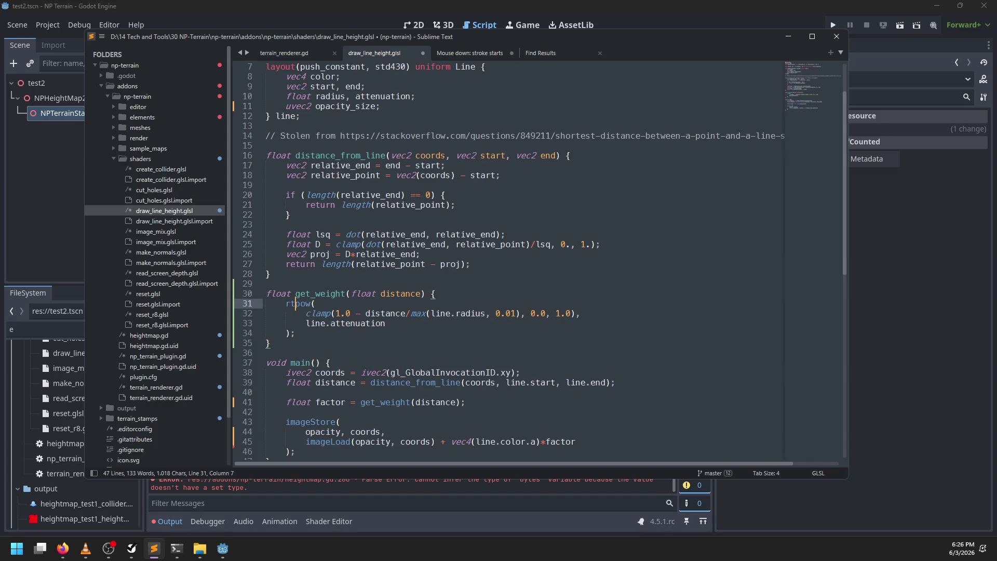
{"action": "type", "text": "eturn"}
{"action": "key", "text": "ctrl+s"}
{"action": "scroll", "coordinate": [385, 362], "scroll_direction": "down", "scroll_amount": 2}
{"action": "left_click", "coordinate": [461, 343]}
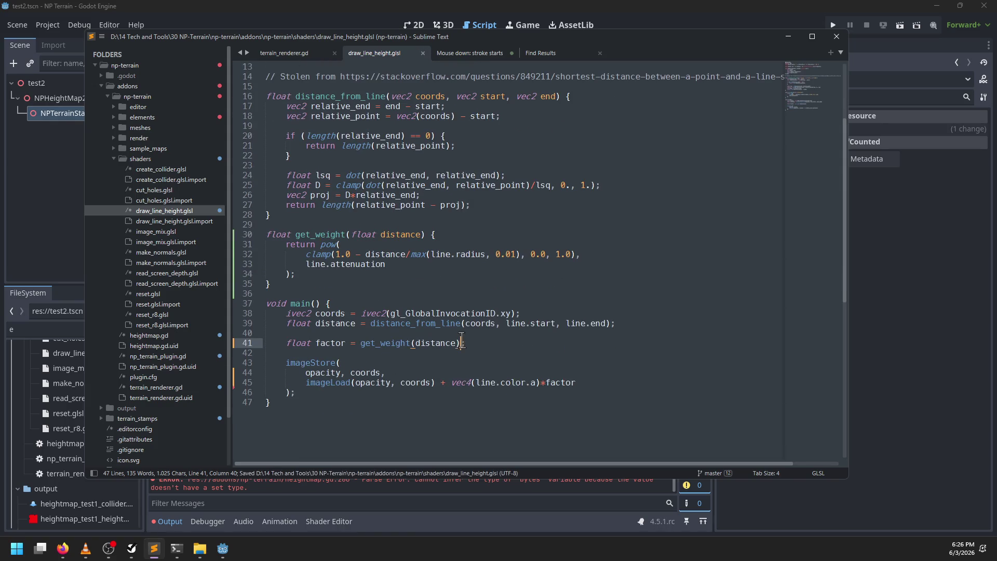
Append - get_weight(length(coords - line.start)) to the factor line and save
{"action": "type", "text": "- get_"}
{"action": "type", "text": "weight()"}
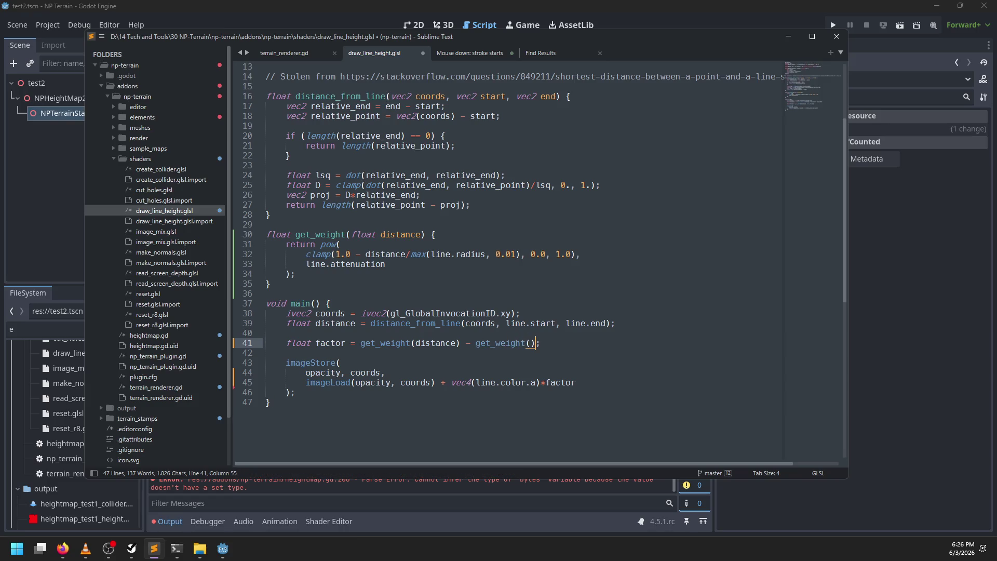
{"action": "type", "text": "length()"}
{"action": "type", "text": "coords - line.start"}
{"action": "key", "text": "ctrl+s"}
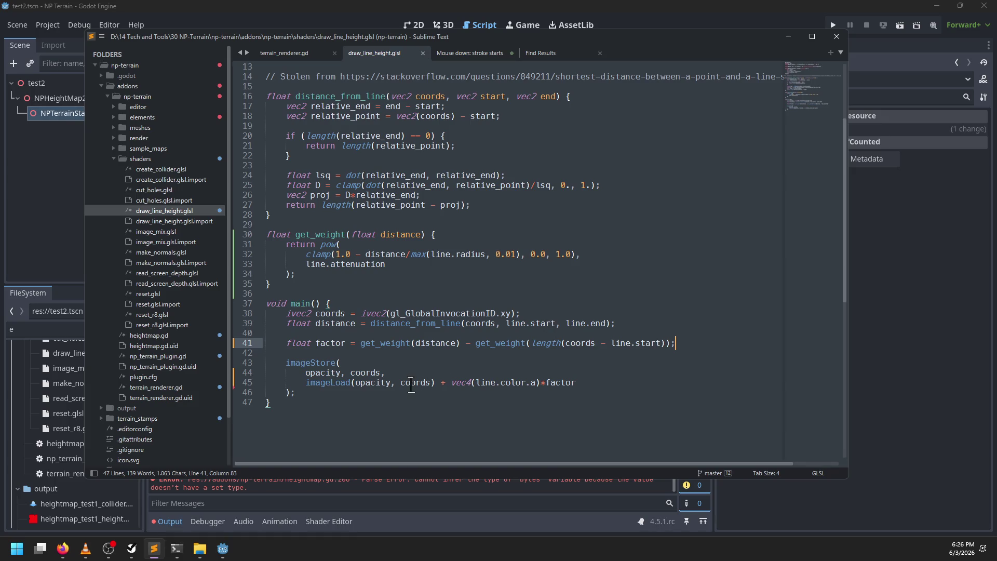
{"action": "left_click", "coordinate": [410, 383]}
Cut the subtracted get_weight term, inspect line 45's factor usage, then undo to restore the term
{"action": "left_click_drag", "start_coordinate": [461, 343], "coordinate": [673, 344]}
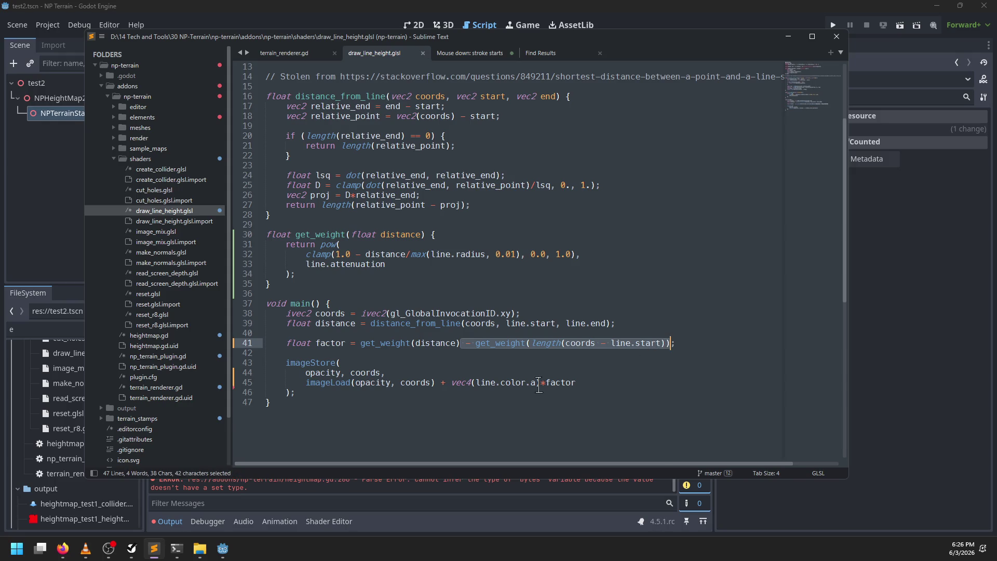
{"action": "key", "text": "ctrl+x"}
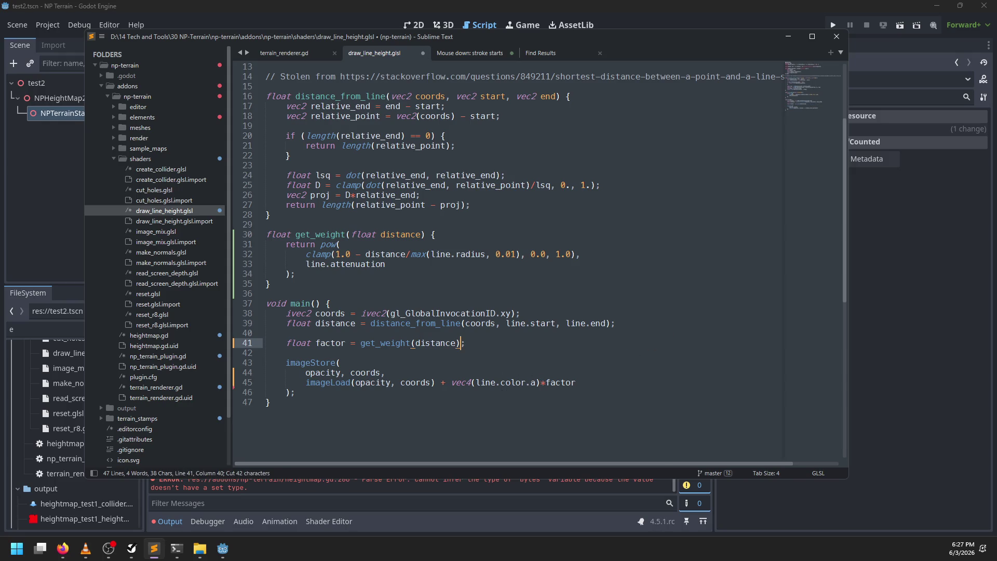
{"action": "left_click", "coordinate": [436, 382]}
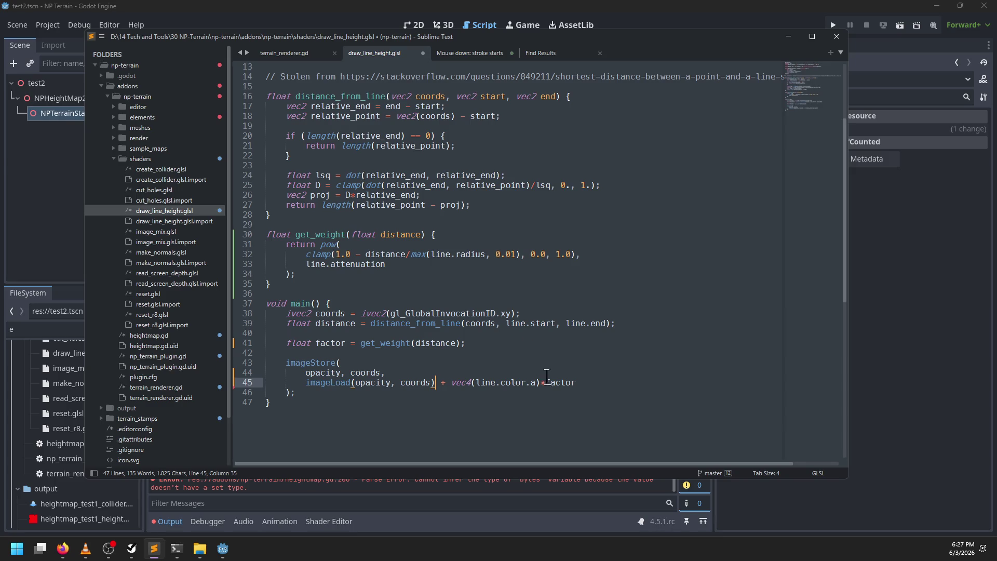
{"action": "left_click_drag", "start_coordinate": [540, 382], "coordinate": [578, 384]}
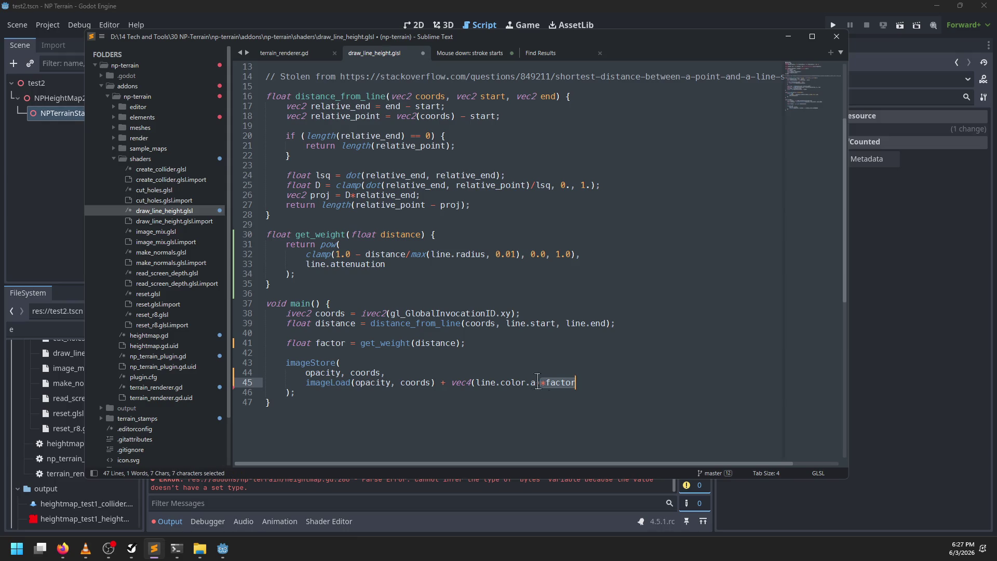
{"action": "double_click", "coordinate": [532, 382]}
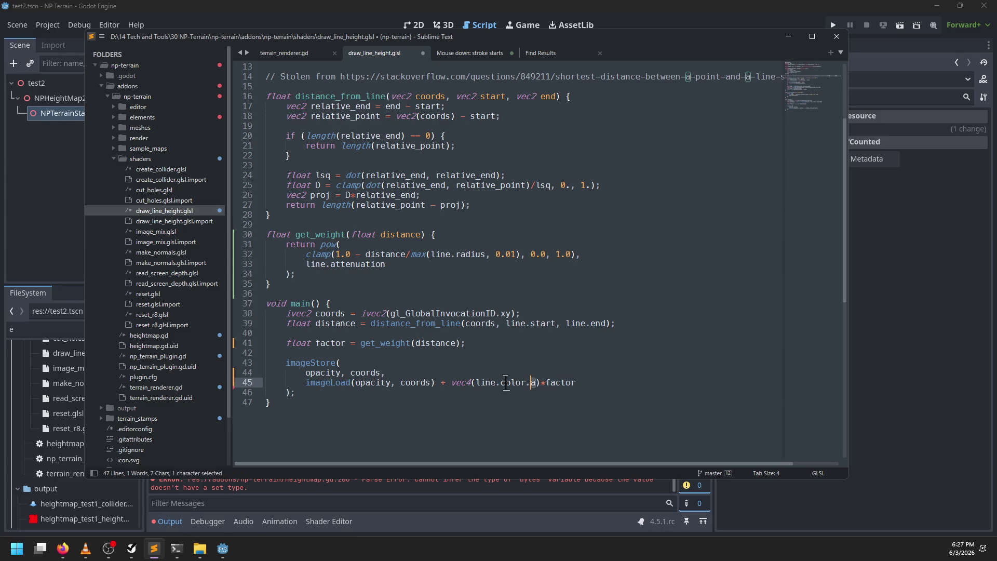
{"action": "left_click", "coordinate": [544, 383]}
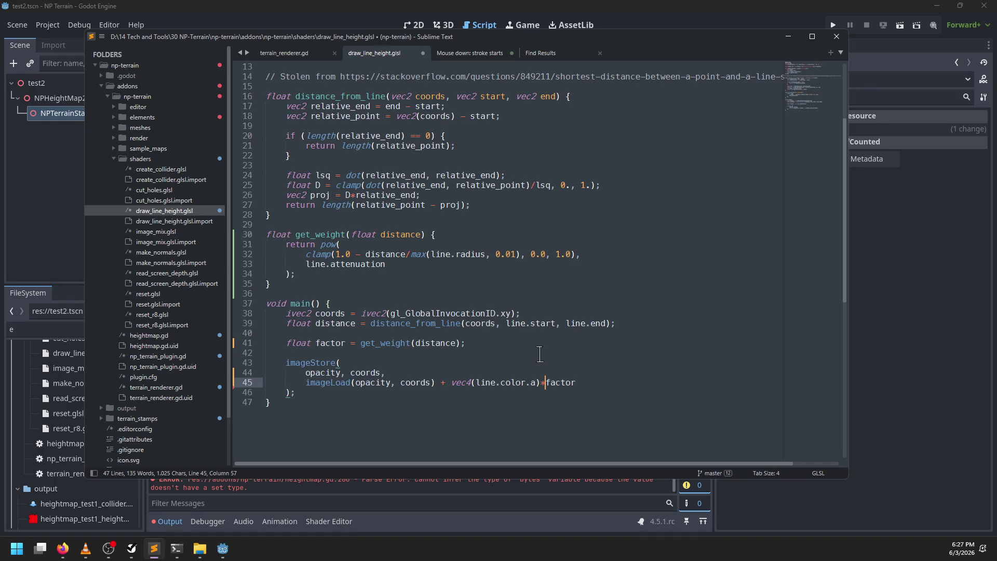
{"action": "key", "text": "ctrl+z"}
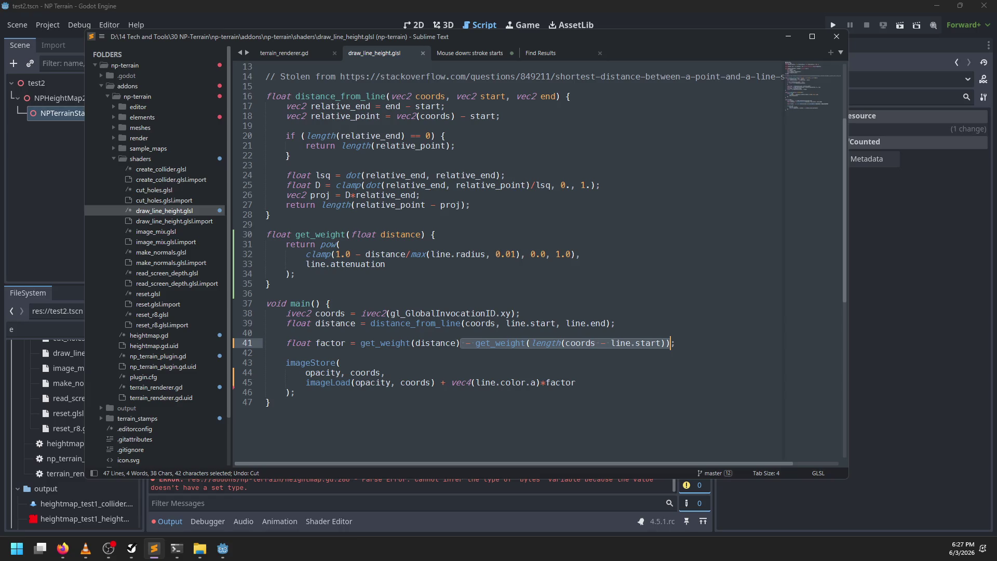
{"action": "left_click", "coordinate": [305, 382]}
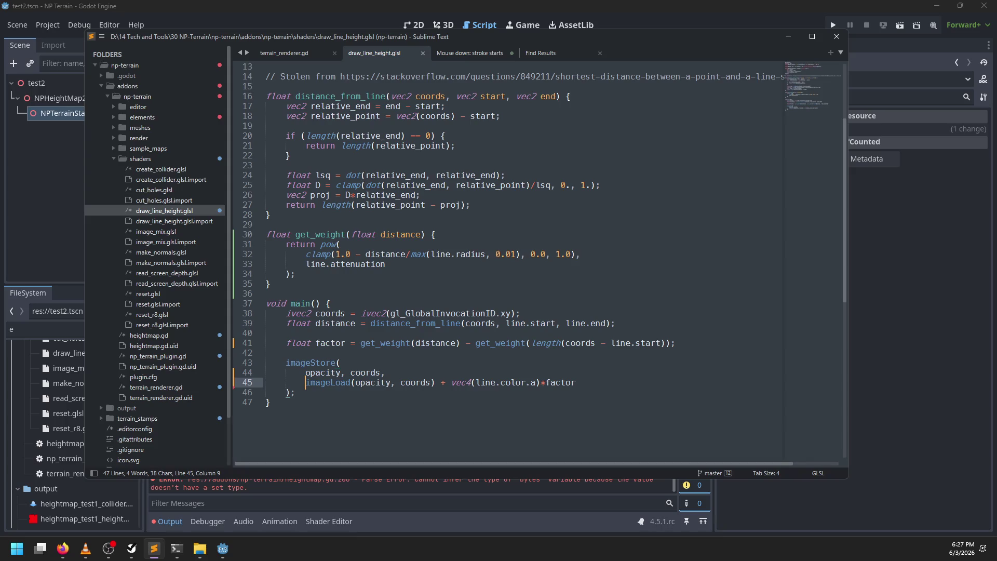
Begin wrapping imageLoad in clamp(... - vec4( and cut the vec4(line.color.a*factor) term from line 45
{"action": "type", "text": "clamp("}
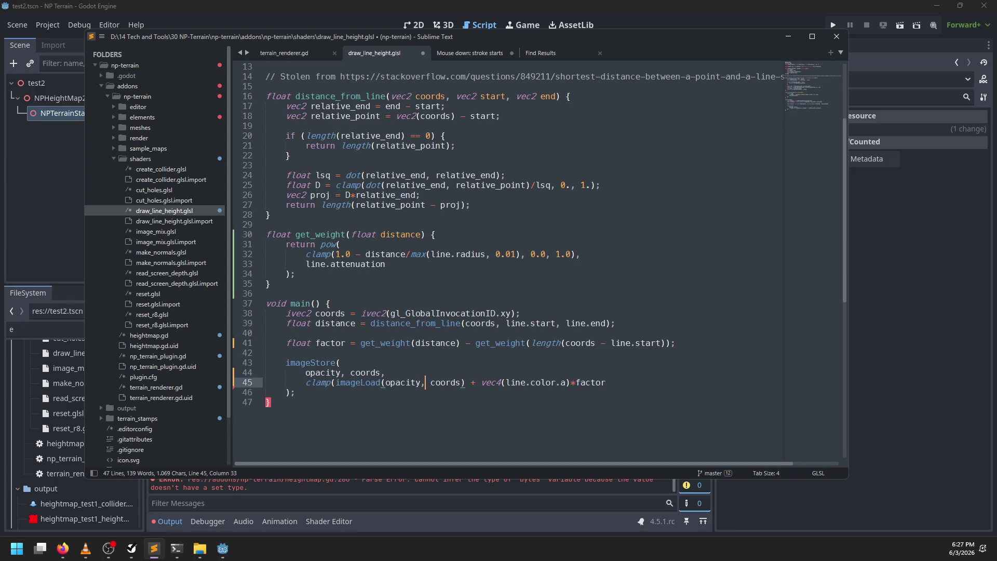
{"action": "type", "text": " - vec"}
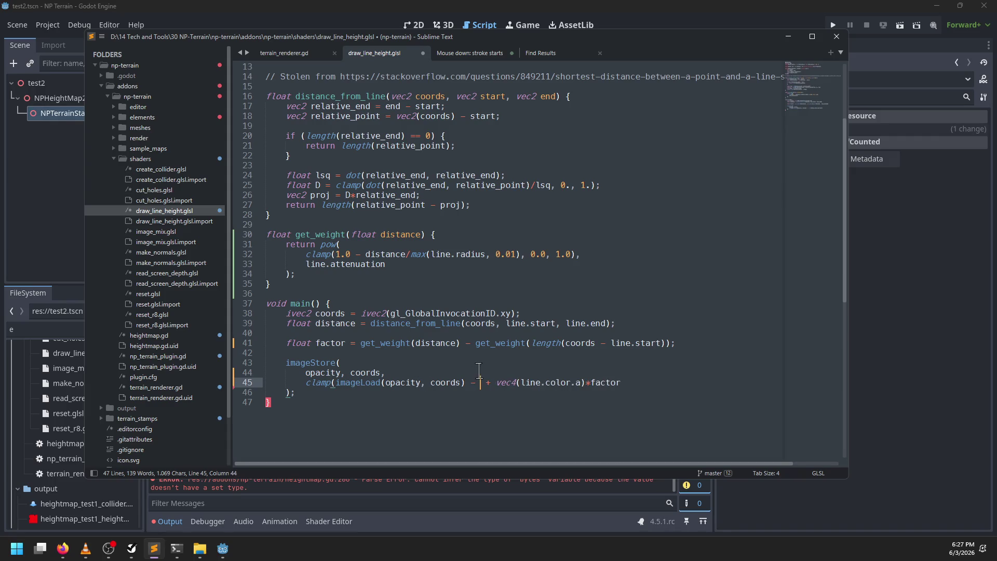
{"action": "type", "text": "4("}
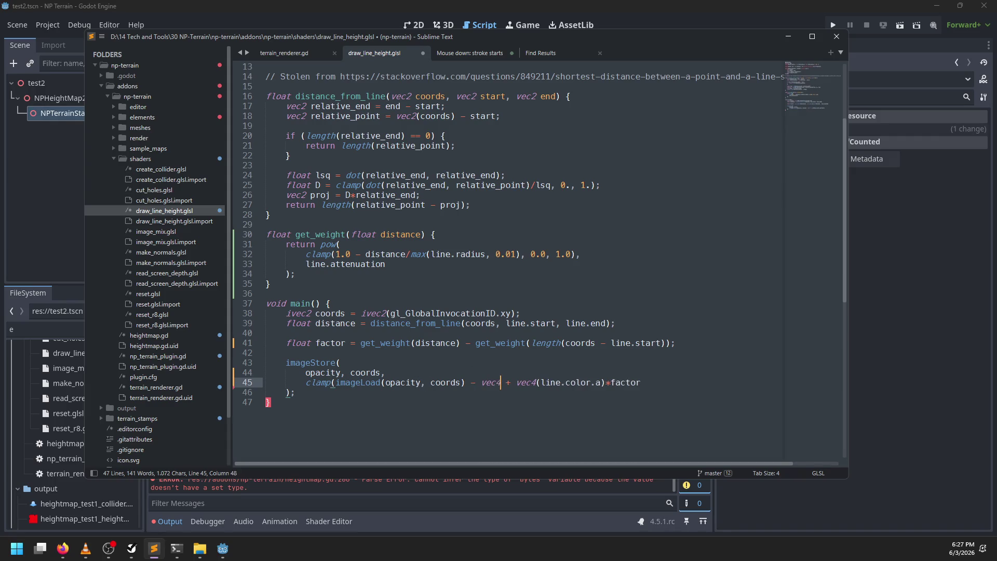
{"action": "left_click_drag", "start_coordinate": [616, 383], "coordinate": [650, 382]}
{"action": "key", "text": "ctrl+x"}
{"action": "key", "text": "BackSpace"}
{"action": "key", "text": "ctrl+v"}
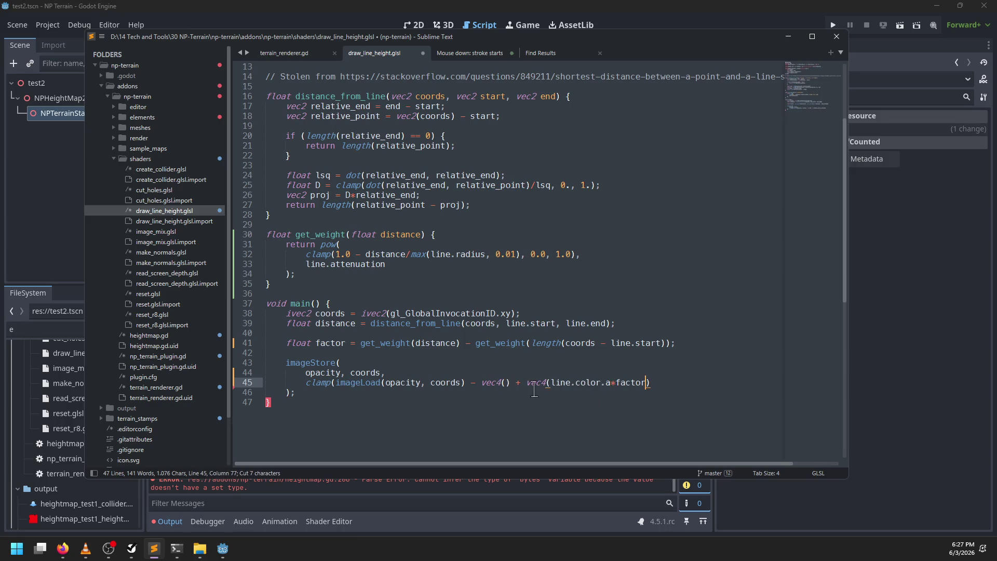
{"action": "left_click_drag", "start_coordinate": [525, 382], "coordinate": [652, 382]}
{"action": "key", "text": "ctrl+x"}
Make line 41 read factor = line.color.a*get_weight(distance), dropping the subtracted term
{"action": "left_click", "coordinate": [363, 353]}
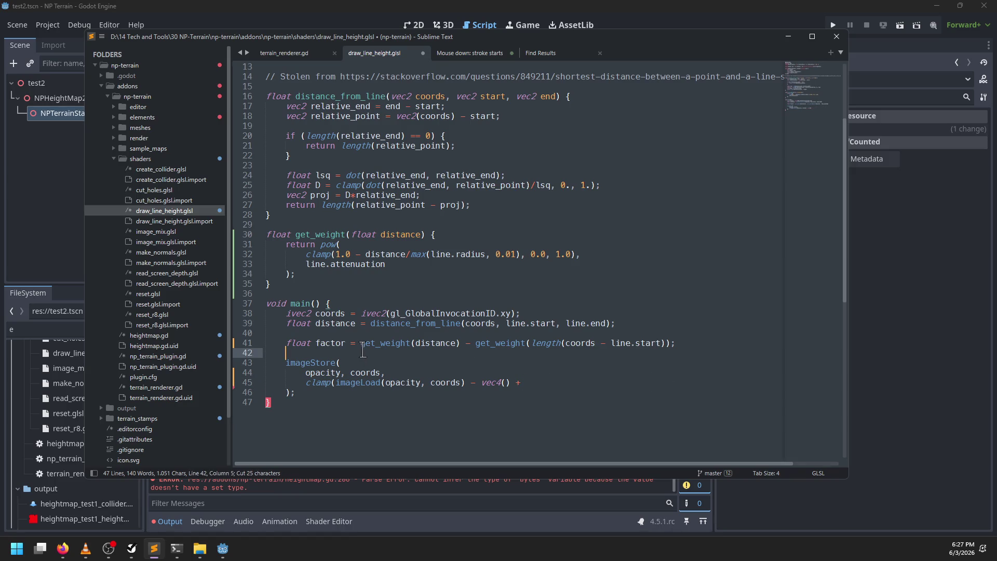
{"action": "left_click_drag", "start_coordinate": [460, 343], "coordinate": [670, 337]}
{"action": "key", "text": "BackSpace"}
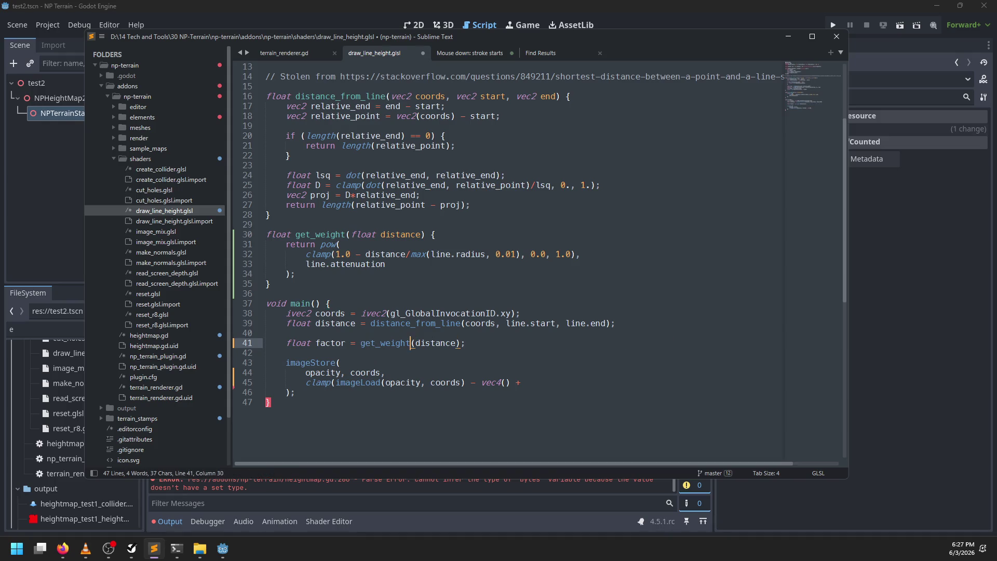
{"action": "type", "text": "line.color.a"}
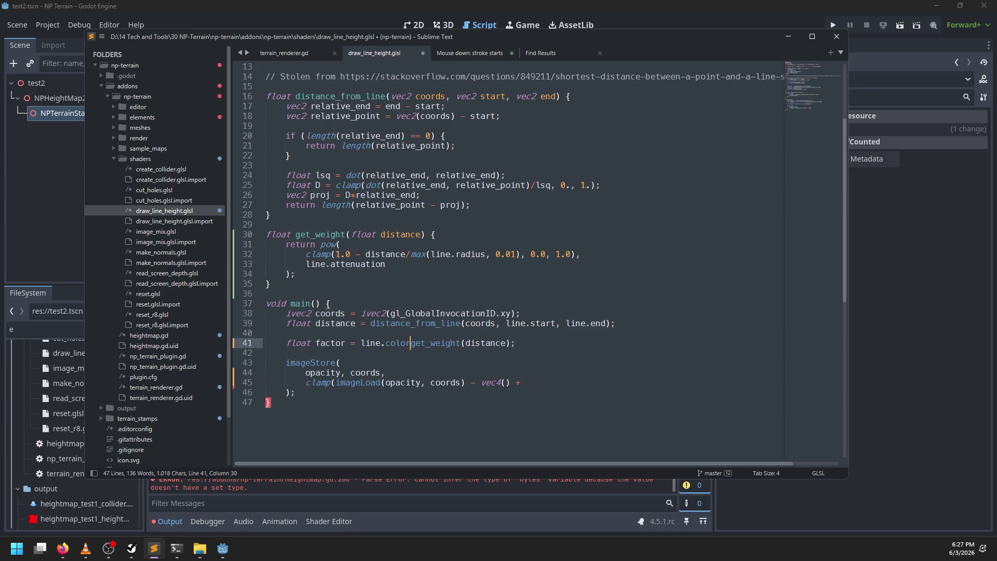
{"action": "type", "text": "*"}
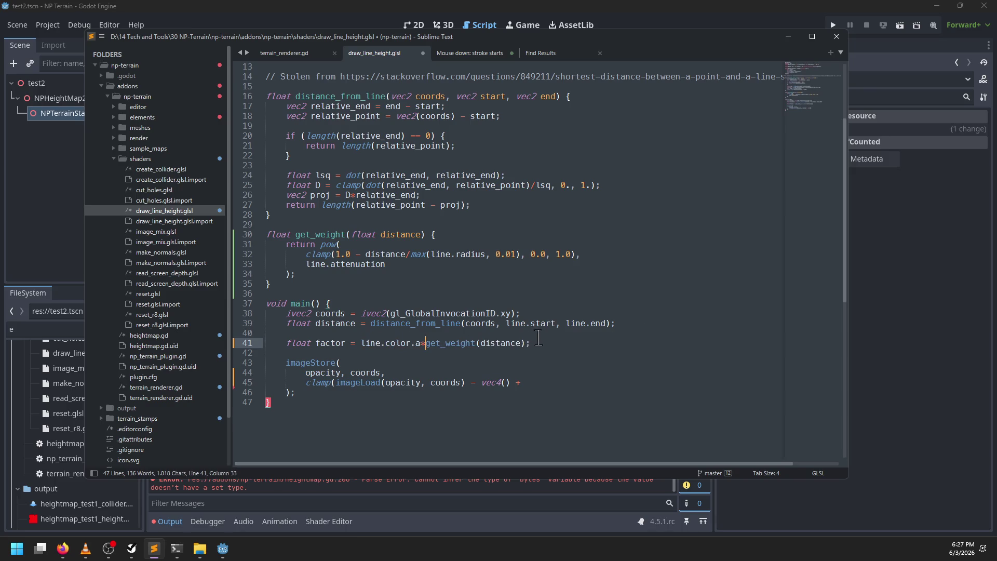
Complete line 45 as max(imageLoad(opacity, coords) - vec4(factor), vec4(0))
{"action": "double_click", "coordinate": [325, 343]}
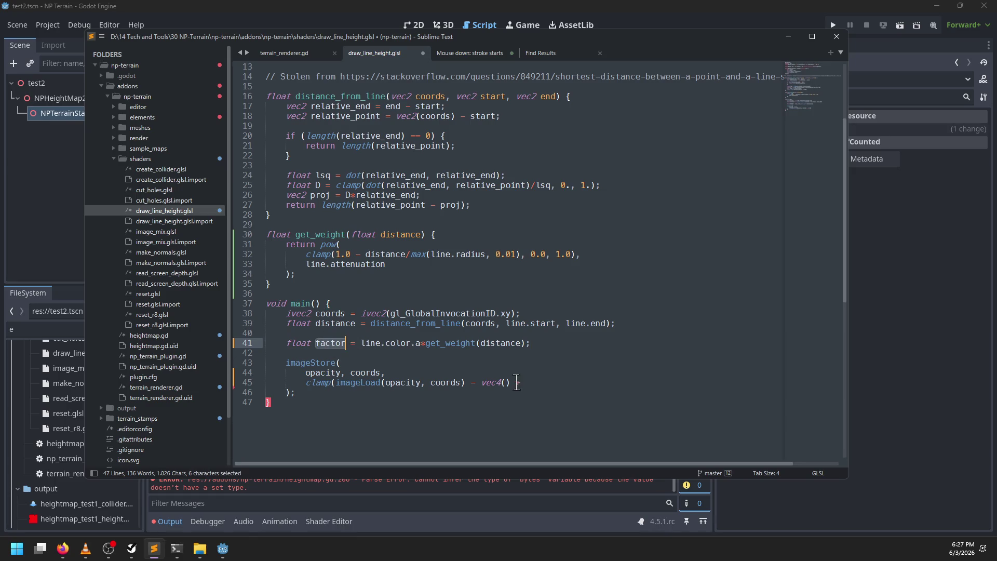
{"action": "left_click", "coordinate": [510, 382]}
{"action": "type", "text": "factor"}
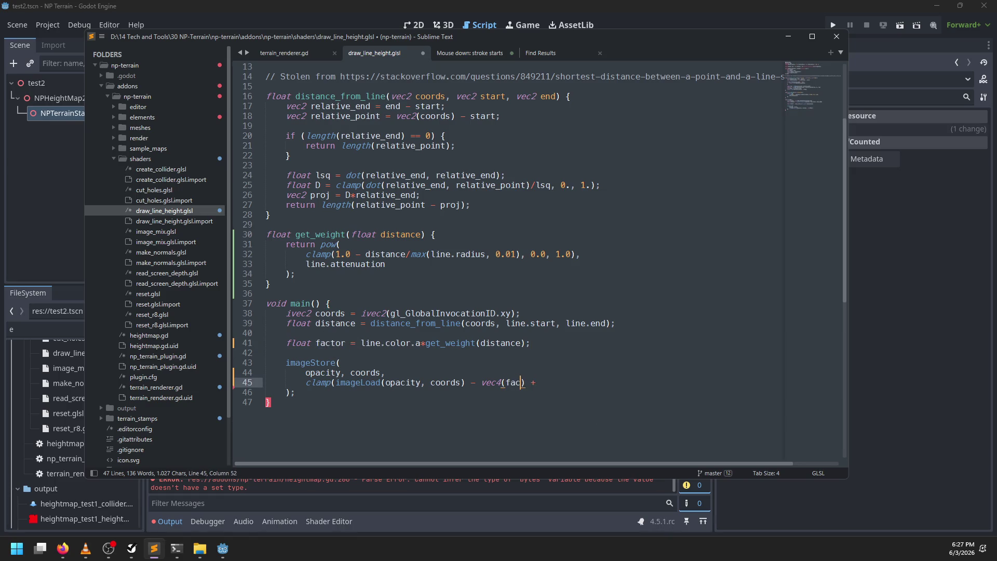
{"action": "type", "text": ")"}
{"action": "key", "text": "ctrl+BackSpace"}
{"action": "type", "text": "max"}
{"action": "key", "text": "ctrl+Right"}
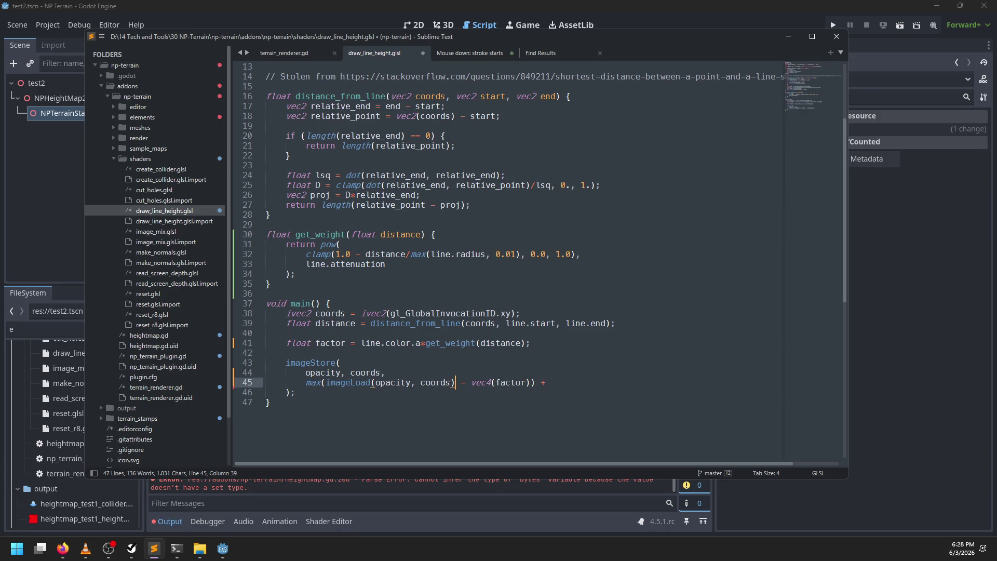
{"action": "type", "text": ", "}
{"action": "type", "text": "vec4"}
{"action": "type", "text": "(0)"}
Add + vec4(factor) after the max call and save the shader
{"action": "left_click", "coordinate": [592, 383]}
{"action": "type", "text": "vec4(vac"}
{"action": "type", "text": "ctor)"}
{"action": "key", "text": "ctrl+s"}
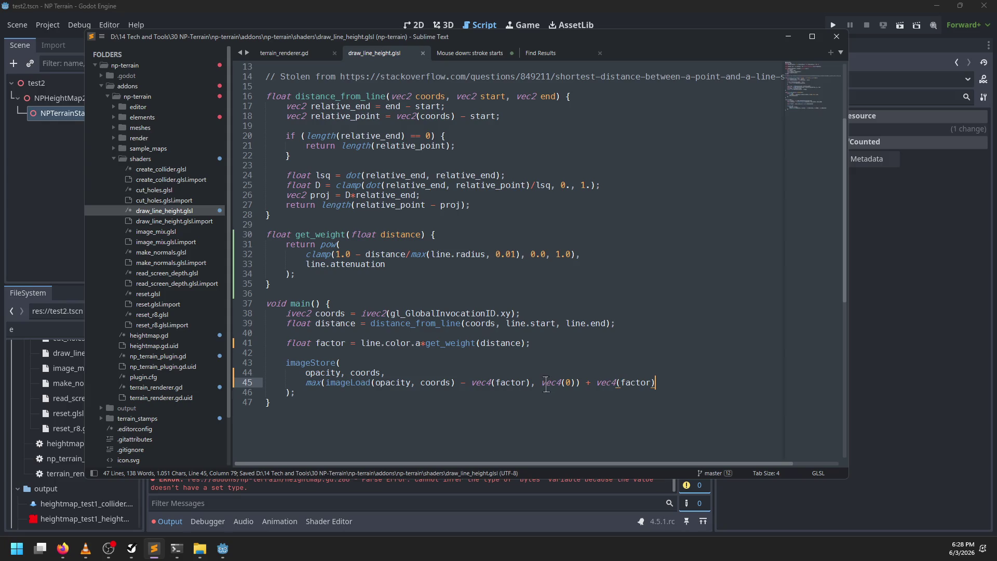
Tidy the spacing before vec4(0) on line 45 and select the max call's arguments
{"action": "left_click", "coordinate": [544, 383]}
{"action": "key", "text": "Left"}
{"action": "key", "text": "BackSpace"}
{"action": "key", "text": "Return"}
{"action": "key", "text": "ctrl+z"}
{"action": "key", "text": "End"}
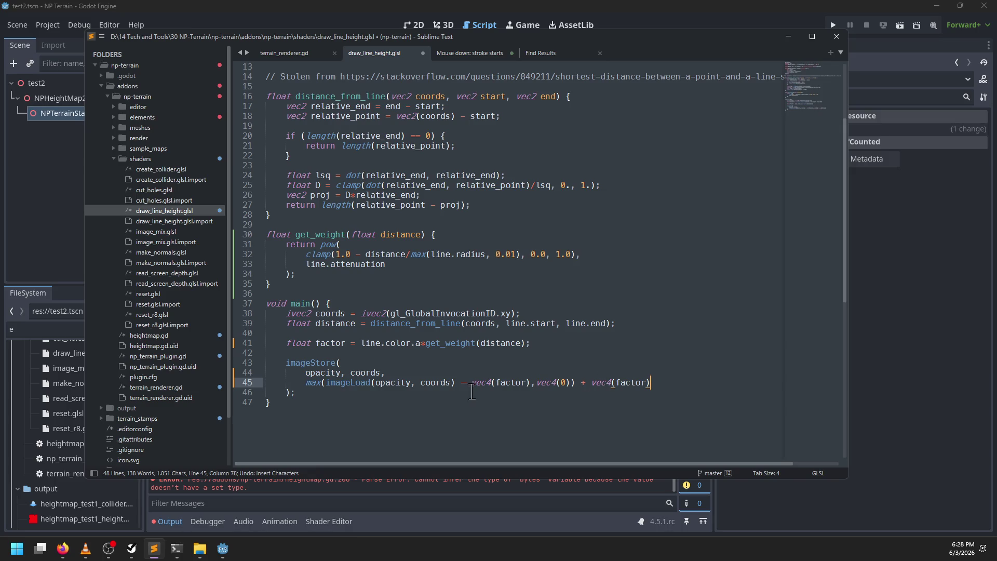
{"action": "left_click", "coordinate": [326, 383]}
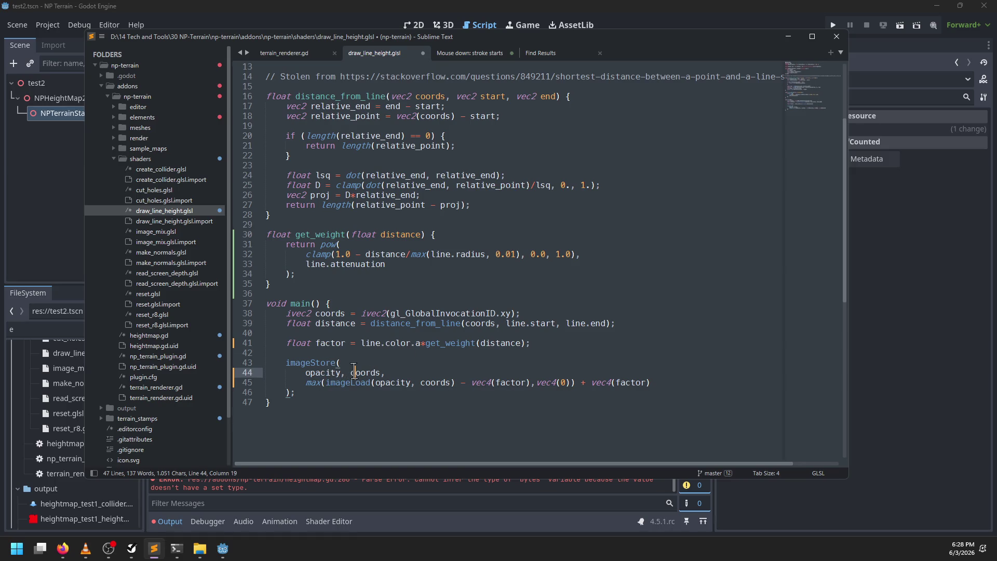
{"action": "double_click", "coordinate": [322, 373]}
{"action": "left_click", "coordinate": [314, 383]}
{"action": "left_click_drag", "start_coordinate": [325, 383], "coordinate": [571, 383]}
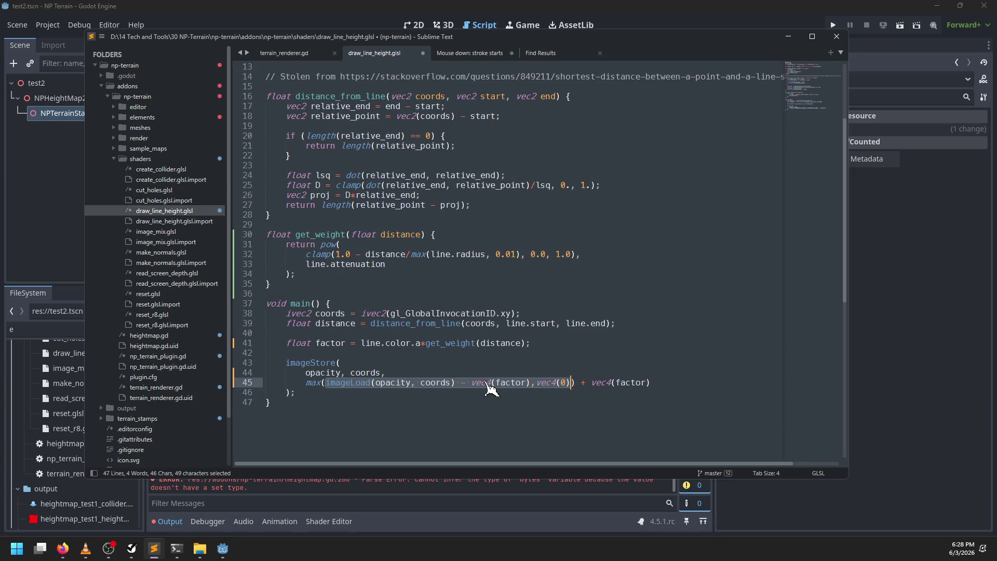
Add float start_factor = line.color.a*get_weight(length(coords-line.start)); below the factor line
{"action": "double_click", "coordinate": [518, 387]}
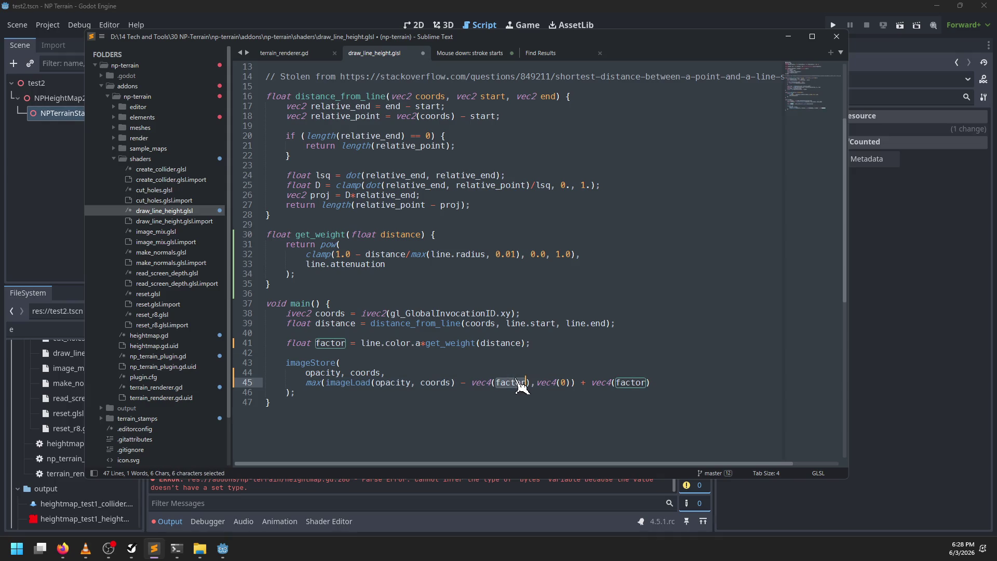
{"action": "left_click", "coordinate": [543, 343]}
{"action": "key", "text": "Return"}
{"action": "type", "text": "flaot"}
{"action": "key", "text": "BackSpace"}
{"action": "key", "text": "BackSpace"}
{"action": "key", "text": "BackSpace"}
{"action": "type", "text": "float start_fac"}
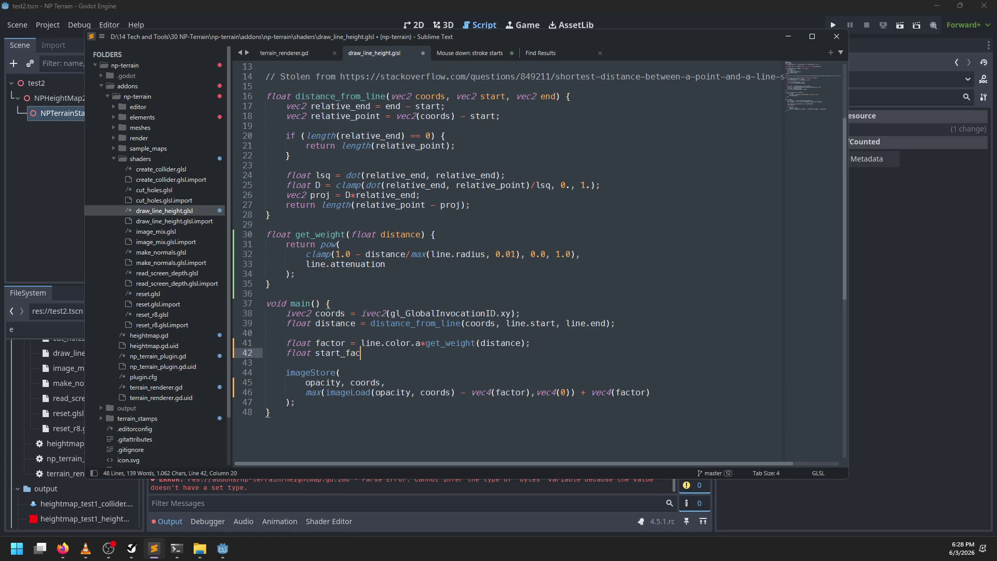
{"action": "type", "text": "tor = line.colo"}
{"action": "type", "text": "r.a*"}
{"action": "type", "text": "get)"}
{"action": "key", "text": "BackSpace"}
{"action": "type", "text": "_weight("}
{"action": "type", "text": "leng"}
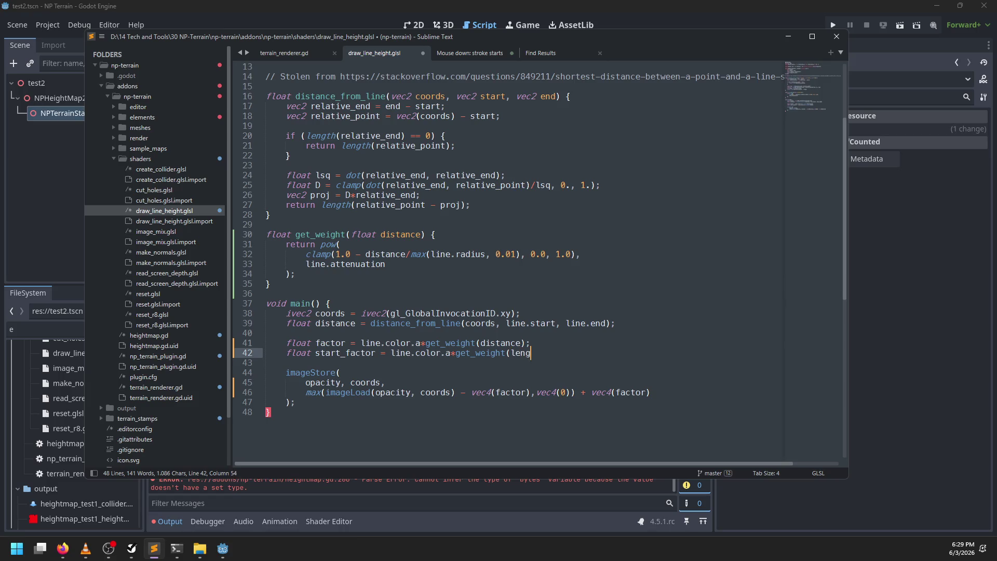
{"action": "type", "text": "th(coords-line.start)"}
{"action": "type", "text": ");"}
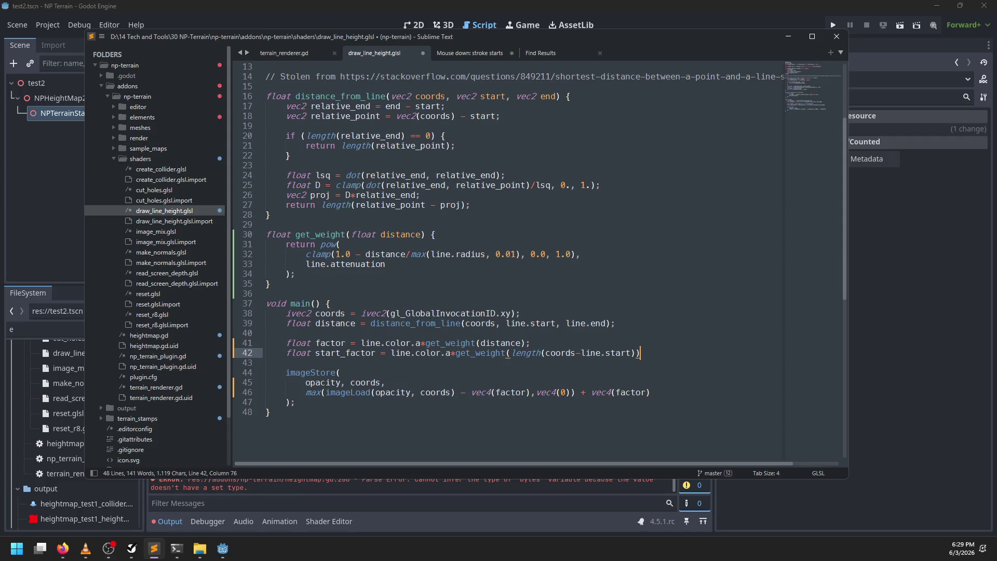
Subtract vec4(start_factor) inside max, move + vec4(factor) onto its own indented line, and save
{"action": "double_click", "coordinate": [508, 390]}
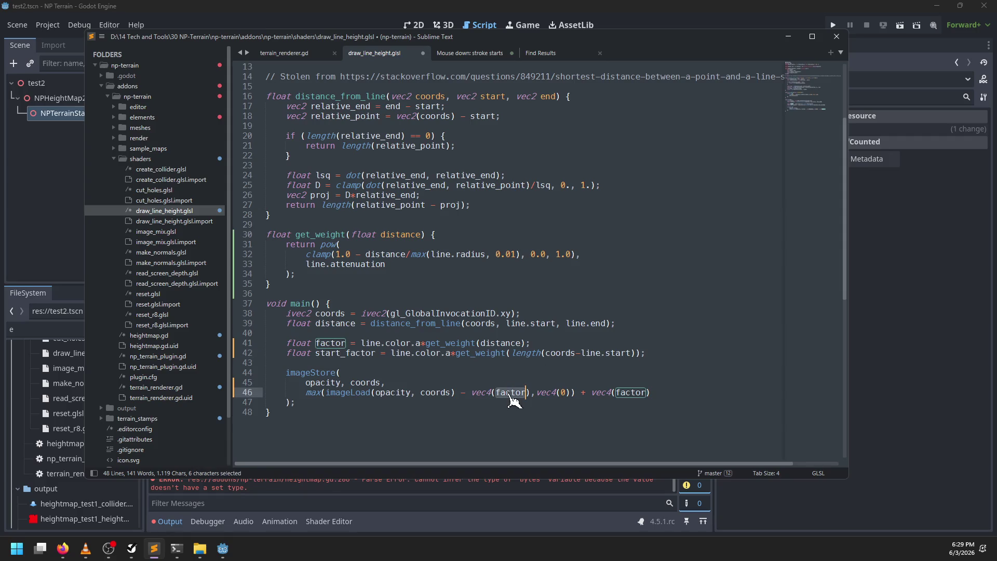
{"action": "type", "text": "start_factor"}
{"action": "key", "text": "Right"}
{"action": "key", "text": "Right"}
{"action": "key", "text": "Right"}
{"action": "key", "text": "Right"}
{"action": "key", "text": "Right"}
{"action": "key", "text": "Right"}
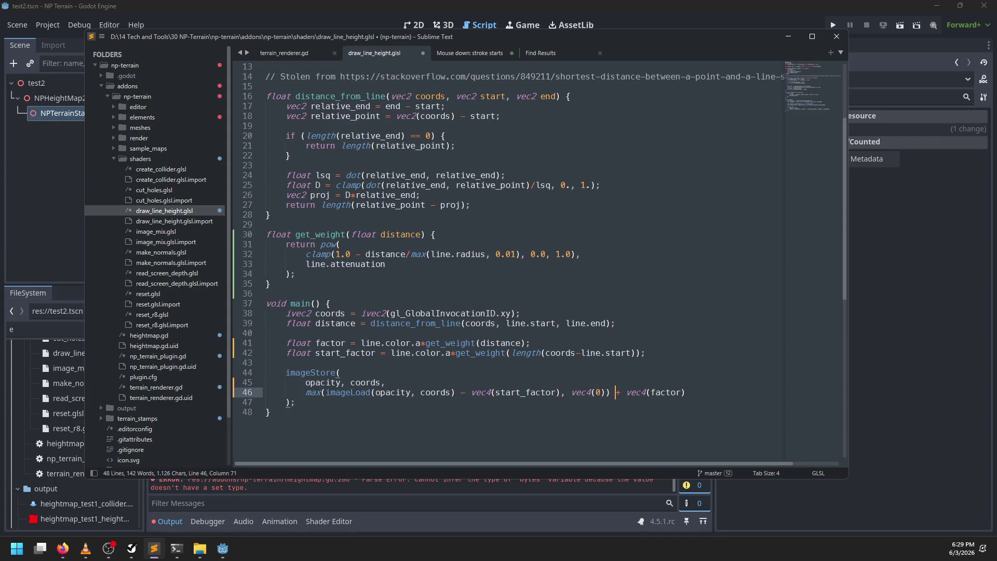
{"action": "key", "text": "BackSpace"}
{"action": "key", "text": "Return"}
{"action": "key", "text": "Tab"}
{"action": "key", "text": "Right"}
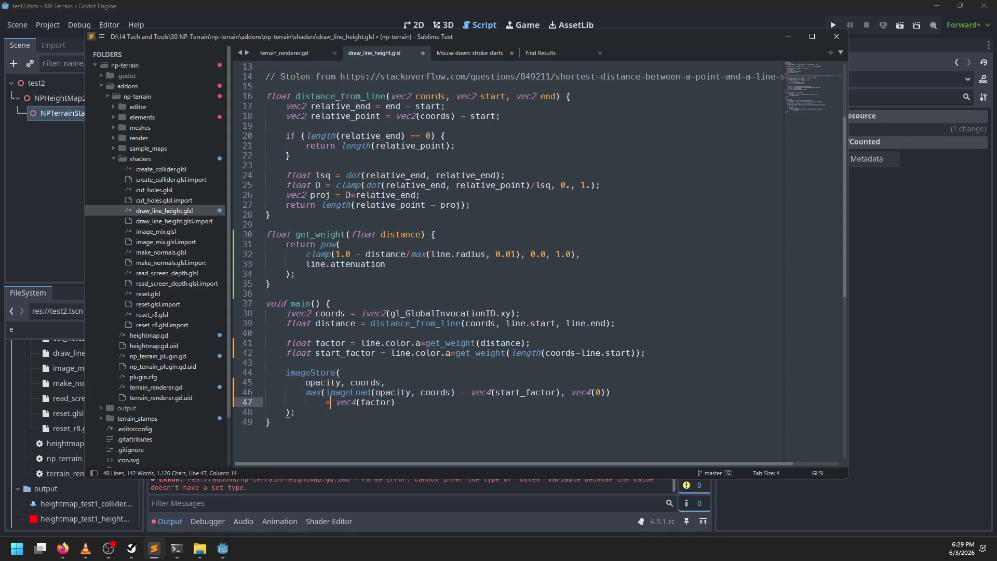
{"action": "key", "text": "Up"}
{"action": "key", "text": "ctrl+Right"}
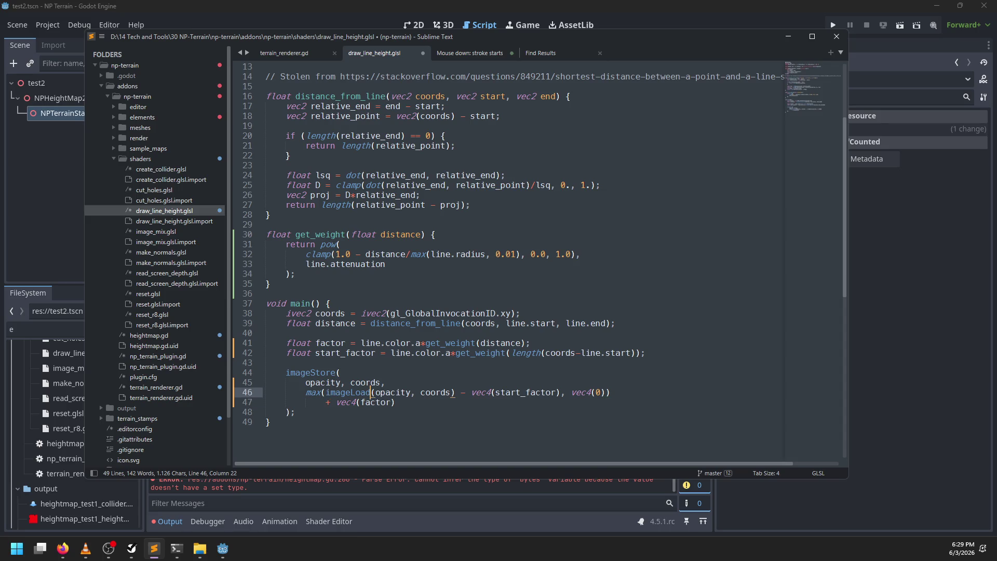
{"action": "key", "text": "Right"}
{"action": "key", "text": "ctrl+s"}
Save draw_line_height.glsl again after checking the rest of the shader
{"action": "key", "text": "Down"}
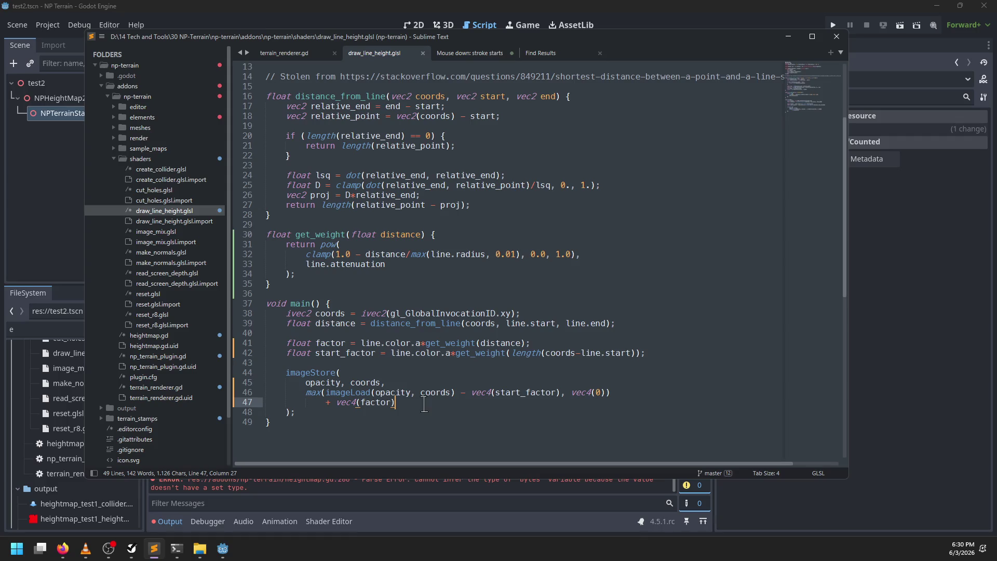
{"action": "left_click", "coordinate": [362, 294]}
{"action": "key", "text": "ctrl+s"}
{"action": "scroll", "coordinate": [362, 295], "scroll_direction": "up", "scroll_amount": 3}
{"action": "scroll", "coordinate": [362, 294], "scroll_direction": "down", "scroll_amount": 2}
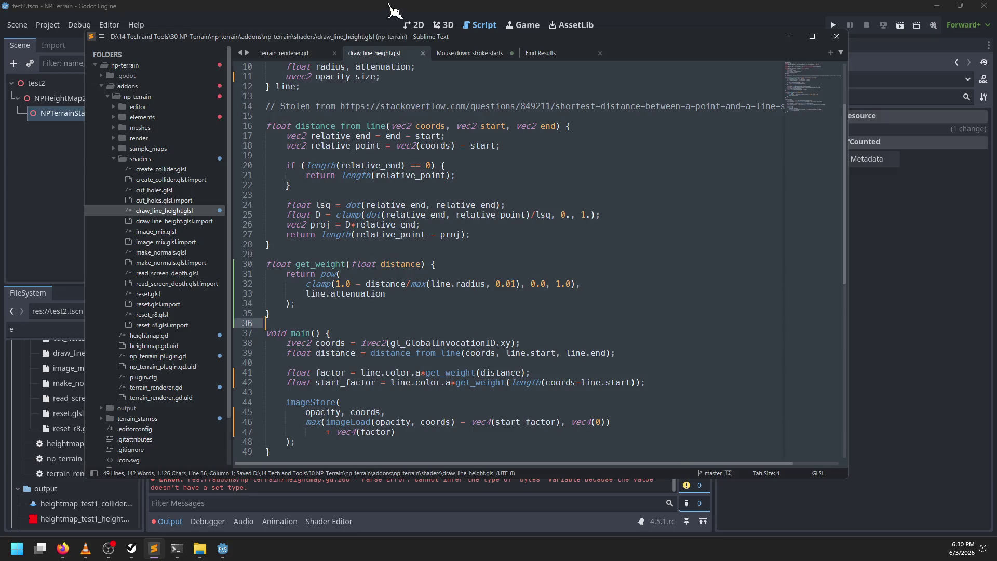
In Godot's terrain_renderer.gd, replace render_stroke_line's pass with a work_queue call
{"action": "left_click", "coordinate": [390, 6]}
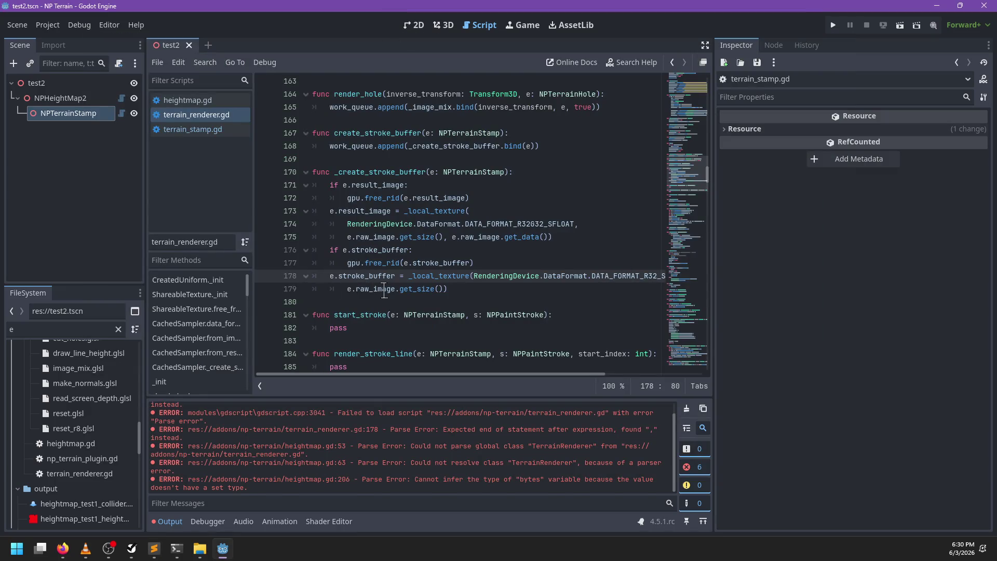
{"action": "scroll", "coordinate": [385, 302], "scroll_direction": "down", "scroll_amount": 2}
{"action": "left_click", "coordinate": [382, 251]}
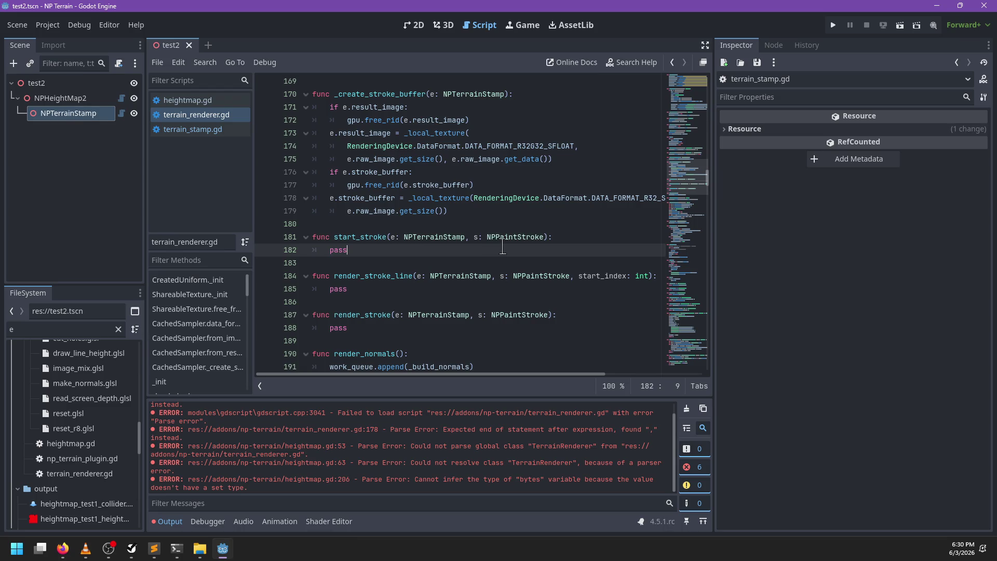
{"action": "scroll", "coordinate": [457, 262], "scroll_direction": "up", "scroll_amount": 1}
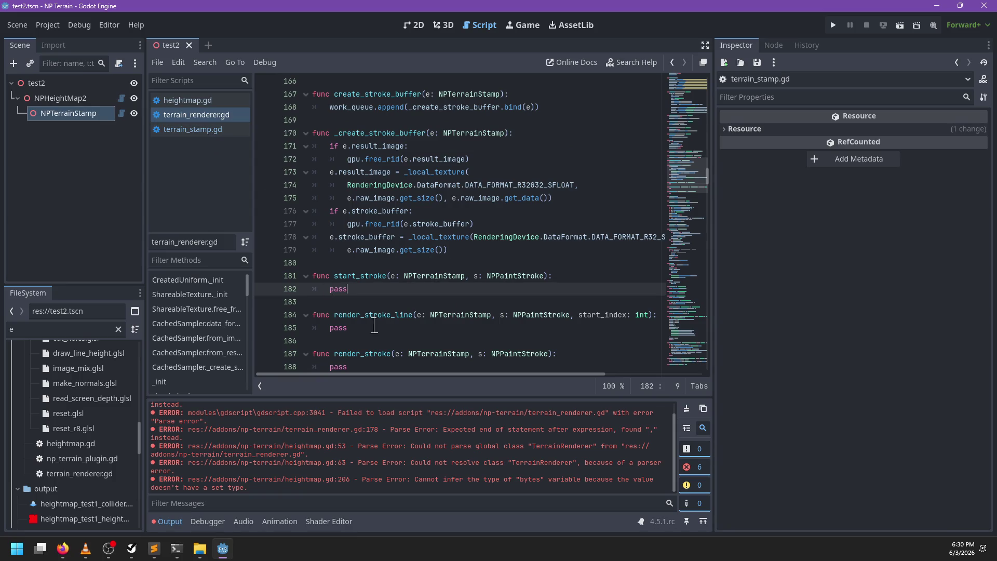
{"action": "left_click", "coordinate": [379, 325]}
{"action": "key", "text": "BackSpace"}
{"action": "key", "text": "BackSpace"}
{"action": "key", "text": "BackSpace"}
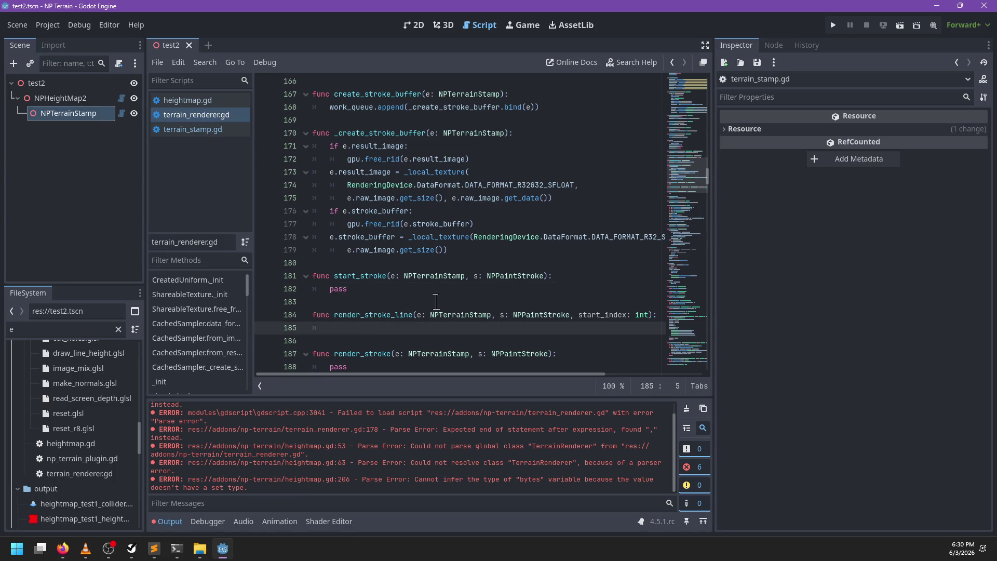
{"action": "type", "text": "work"}
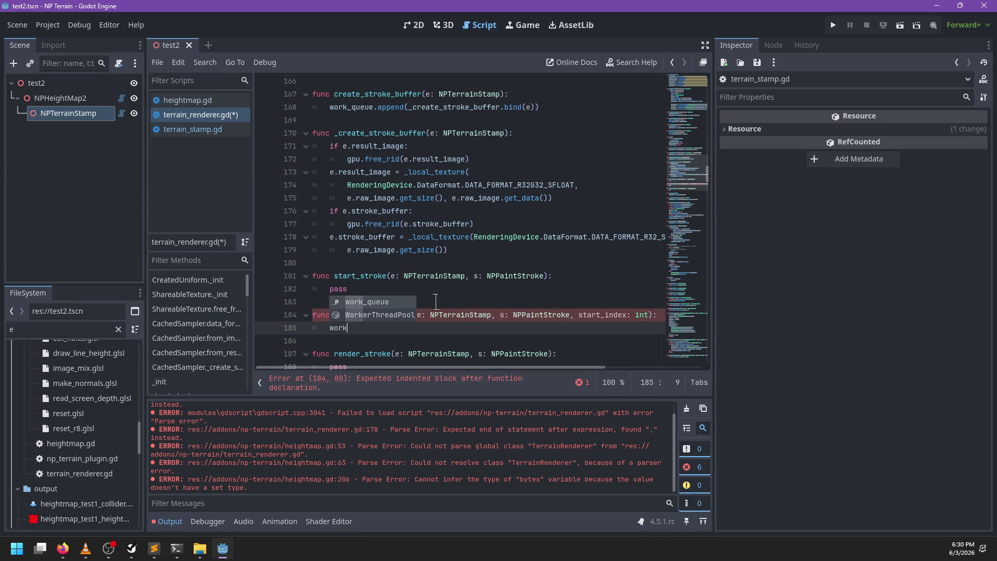
{"action": "key", "text": "Return"}
Complete the line as work_queue.append(_line_mix.bind(e, s, start_index)) and save
{"action": "type", "text": ".app"}
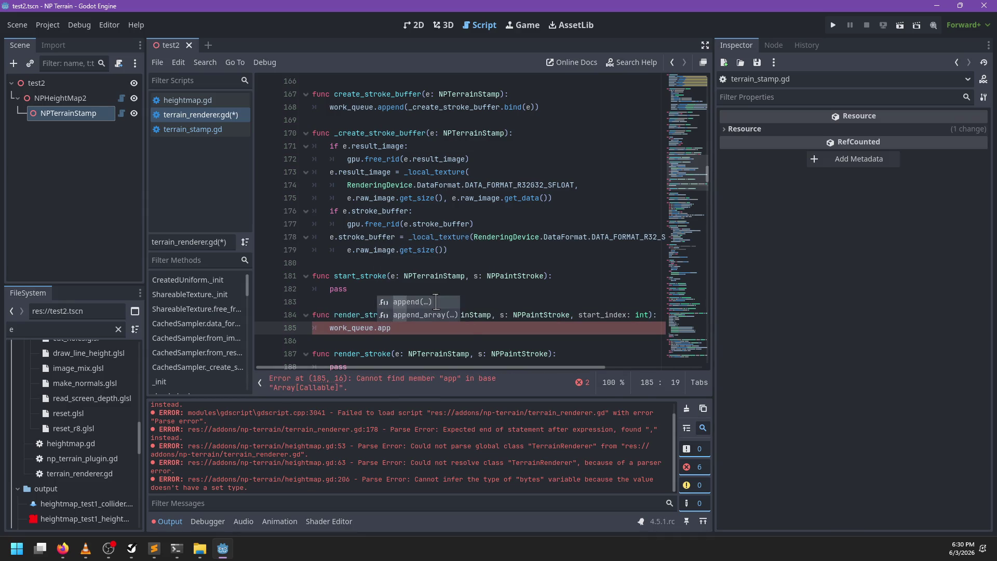
{"action": "type", "text": "end(_line_mix("}
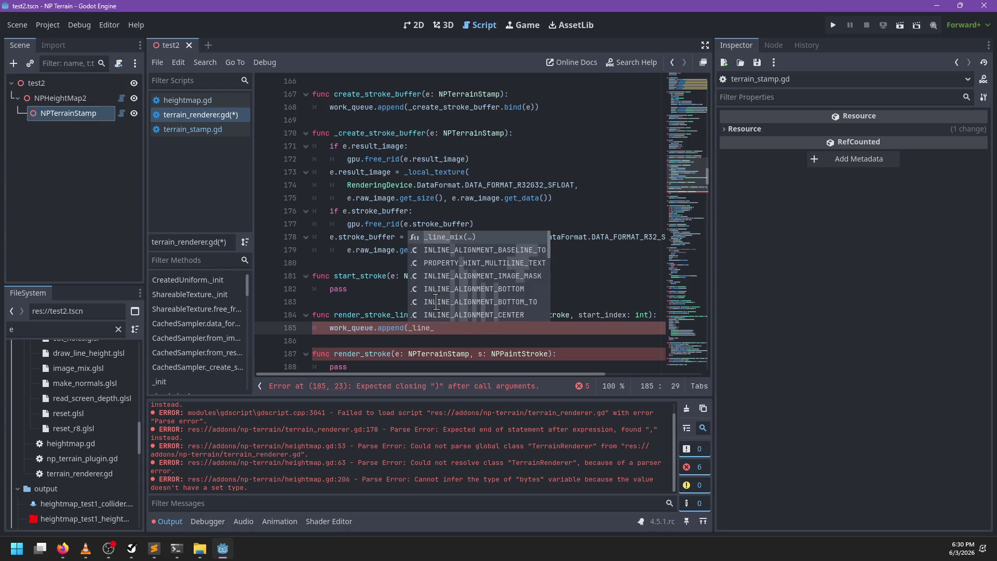
{"action": "key", "text": "BackSpace"}
{"action": "type", "text": "."}
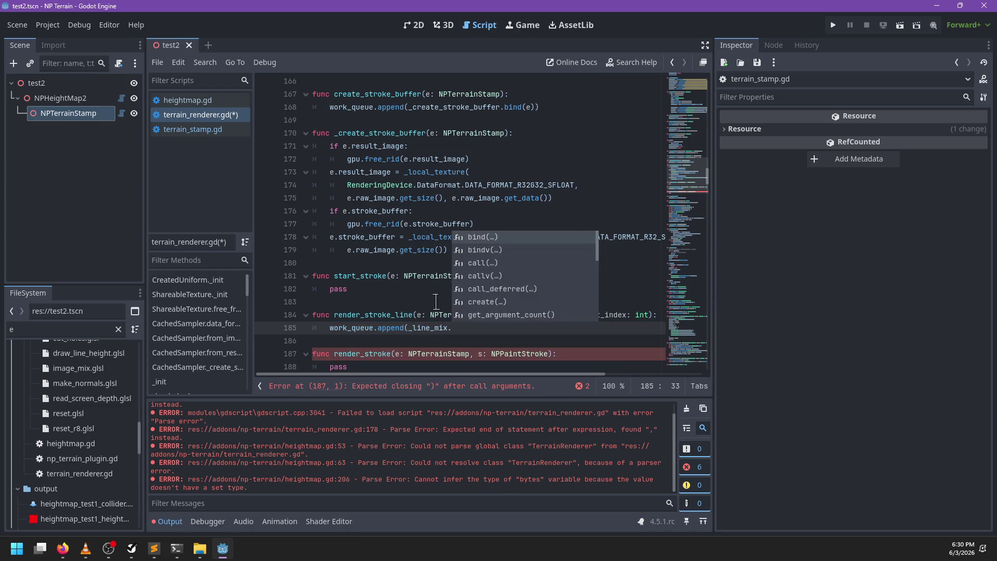
{"action": "key", "text": "Return"}
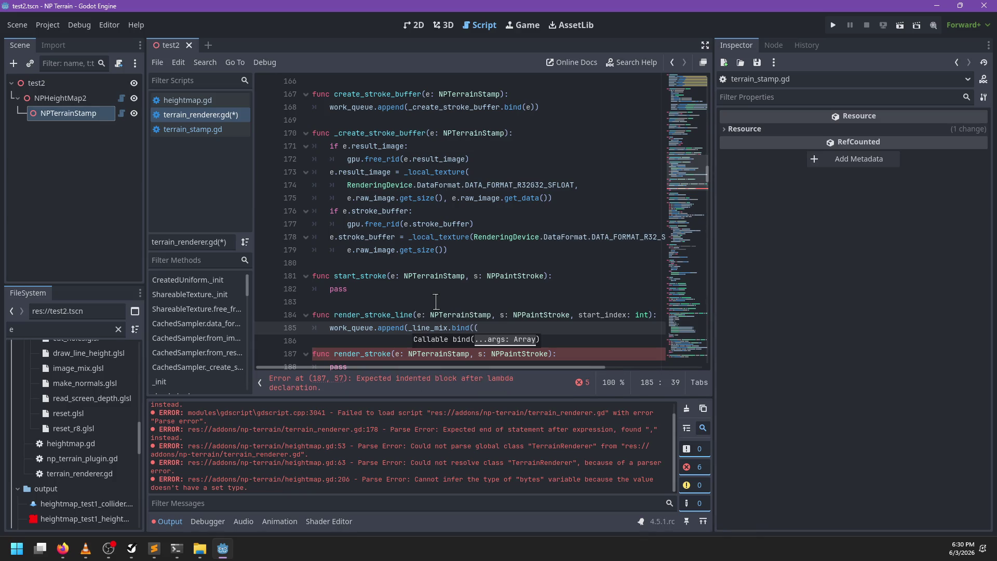
{"action": "key", "text": "BackSpace"}
{"action": "key", "text": "BackSpace"}
{"action": "key", "text": "BackSpace"}
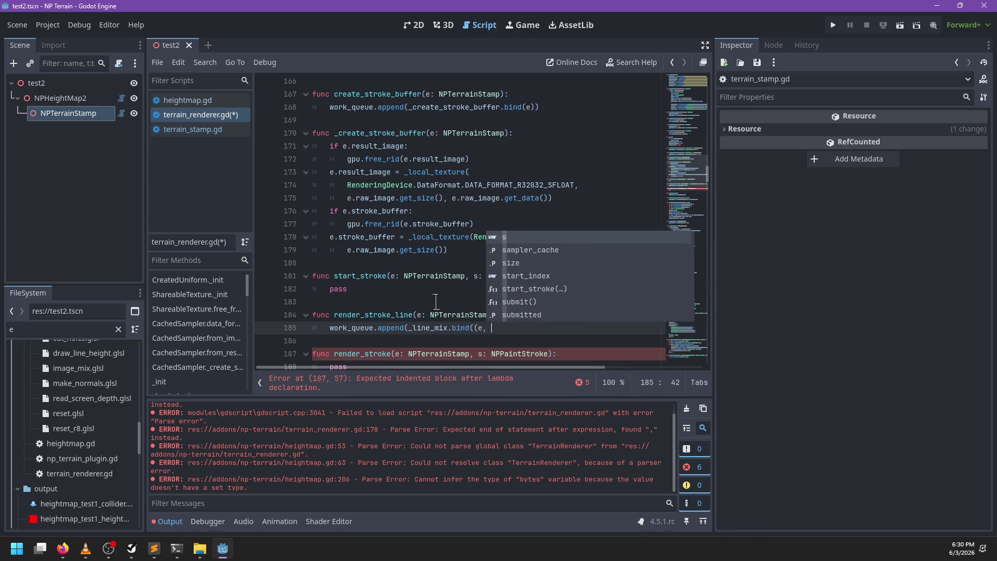
{"action": "type", "text": "start"}
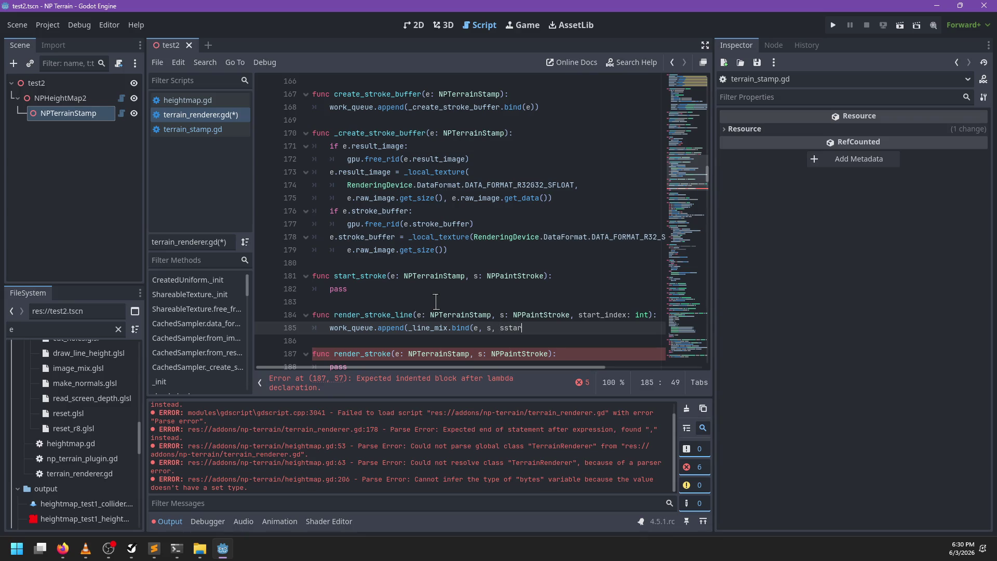
{"action": "key", "text": "Return"}
{"action": "type", "text": "))"}
{"action": "key", "text": "ctrl+s"}
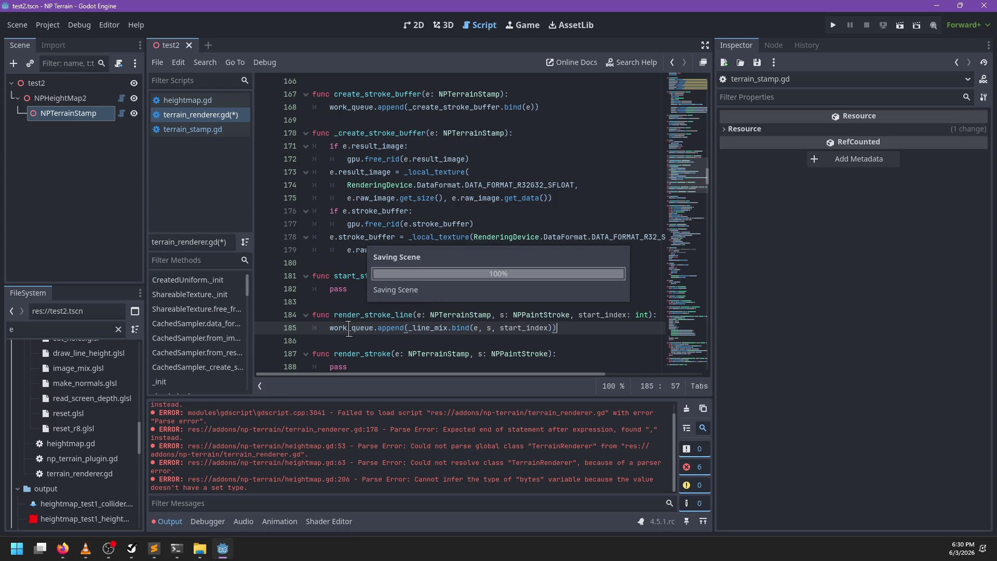
Remove the NPPaintStroke parameter from render_stroke, leaving only e: NPTerrainStamp, and save
{"action": "left_click", "coordinate": [686, 408]}
{"action": "scroll", "coordinate": [408, 297], "scroll_direction": "down", "scroll_amount": 2}
{"action": "left_click", "coordinate": [376, 277]}
{"action": "left_click", "coordinate": [369, 289]}
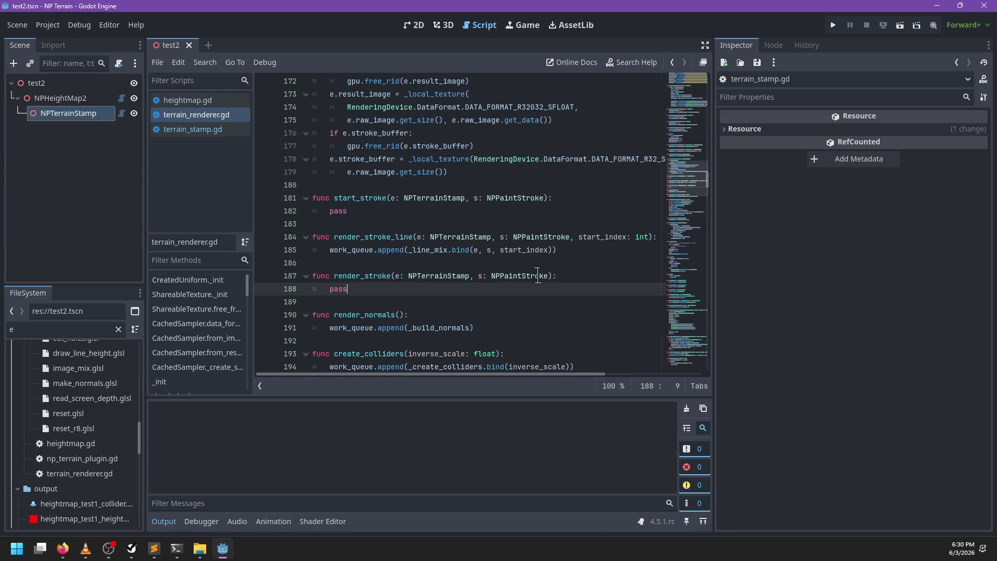
{"action": "double_click", "coordinate": [529, 276]}
{"action": "key", "text": "BackSpace"}
{"action": "key", "text": "BackSpace"}
{"action": "key", "text": "BackSpace"}
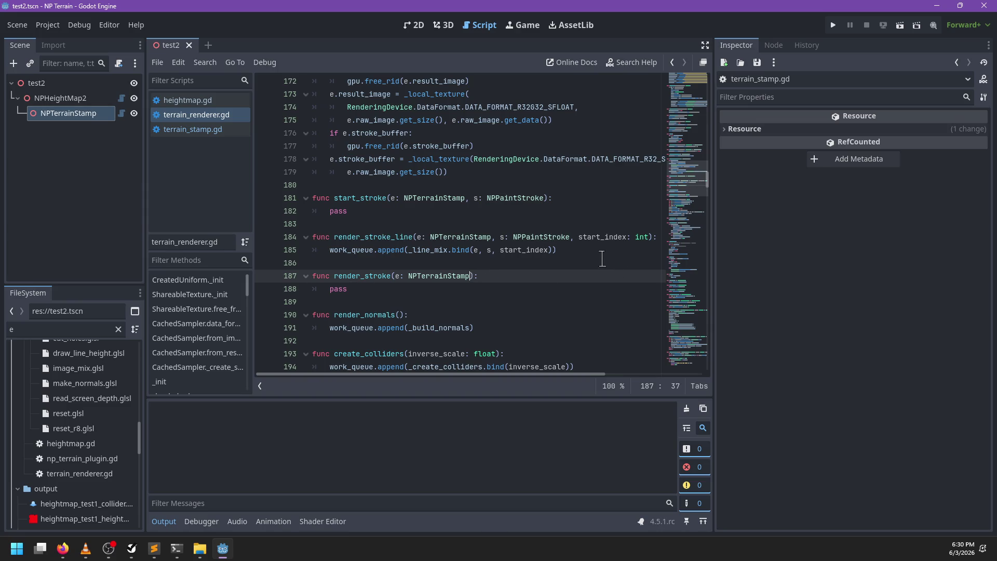
{"action": "key", "text": "ctrl+s"}
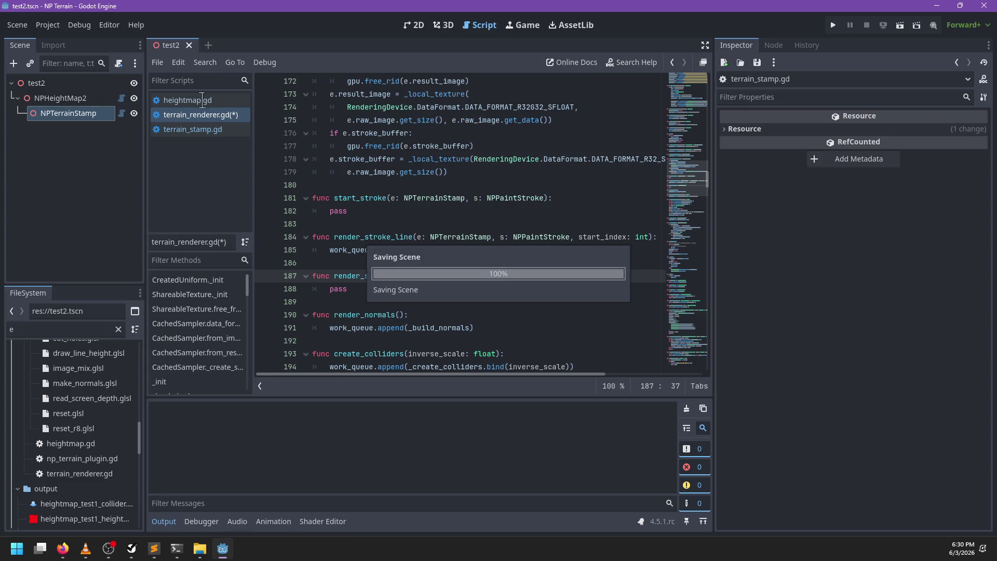
Open heightmap.gd and search it for render_stroke
{"action": "left_click", "coordinate": [218, 133]}
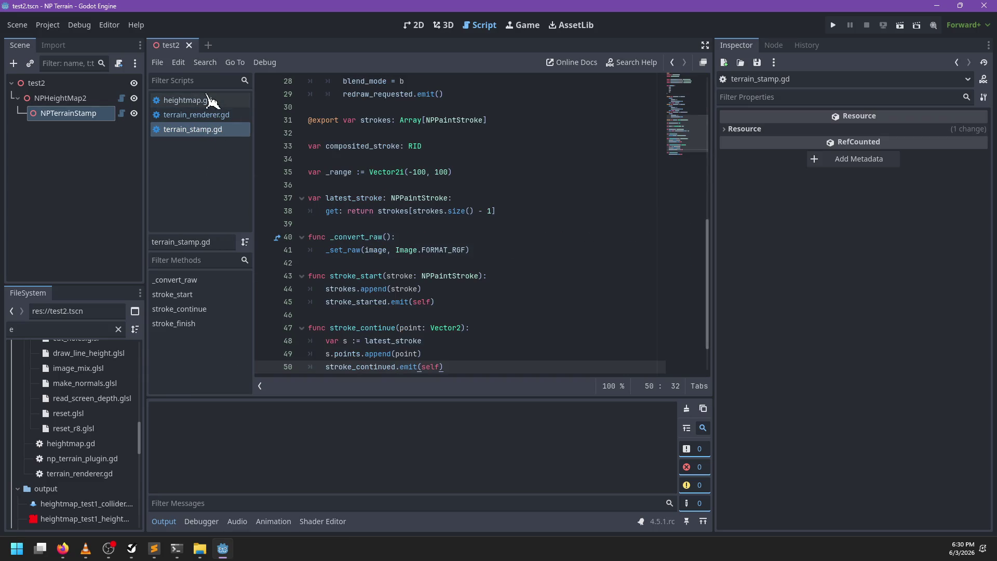
{"action": "left_click", "coordinate": [210, 100]}
{"action": "scroll", "coordinate": [482, 282], "scroll_direction": "down", "scroll_amount": 3}
{"action": "key", "text": "ctrl+f"}
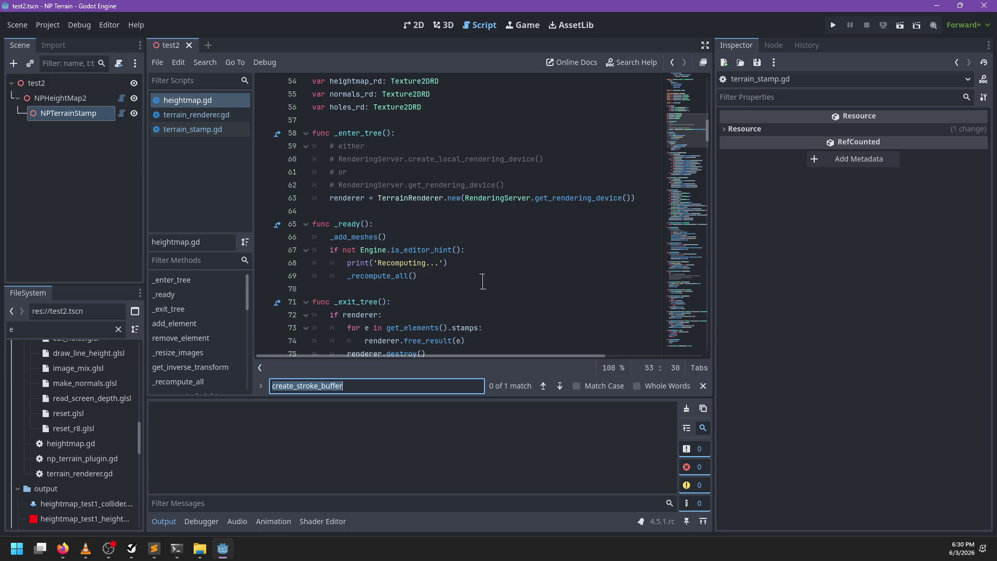
{"action": "type", "text": "render_stroke"}
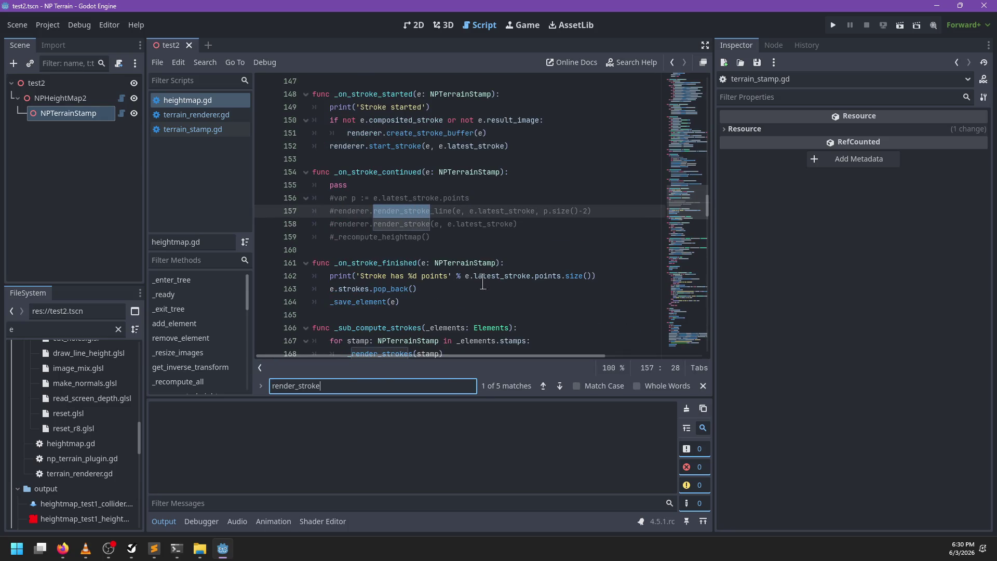
{"action": "key", "text": "Escape"}
{"action": "scroll", "coordinate": [418, 158], "scroll_direction": "up", "scroll_amount": 1}
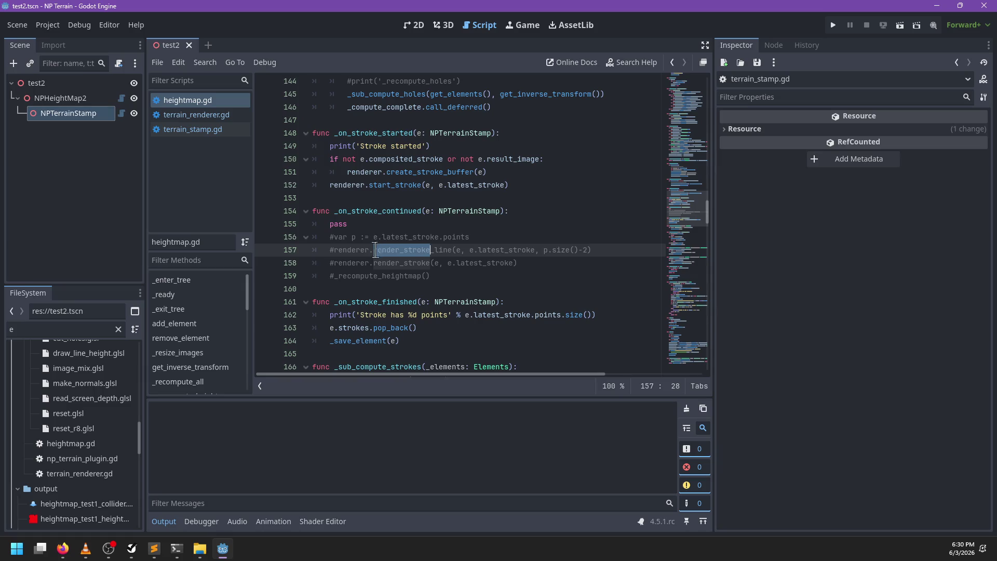
Uncomment _on_stroke_continued, delete its pass, and change the call to renderer.render_stroke(e)
{"action": "left_click", "coordinate": [349, 270]}
{"action": "mouse_move", "coordinate": [348, 270]}
{"action": "left_mouse_down"}
{"action": "mouse_move", "coordinate": [347, 235]}
{"action": "mouse_move", "coordinate": [254, 238]}
{"action": "left_mouse_up"}
{"action": "key", "text": "ctrl+k"}
{"action": "key", "text": "BackSpace"}
{"action": "key", "text": "BackSpace"}
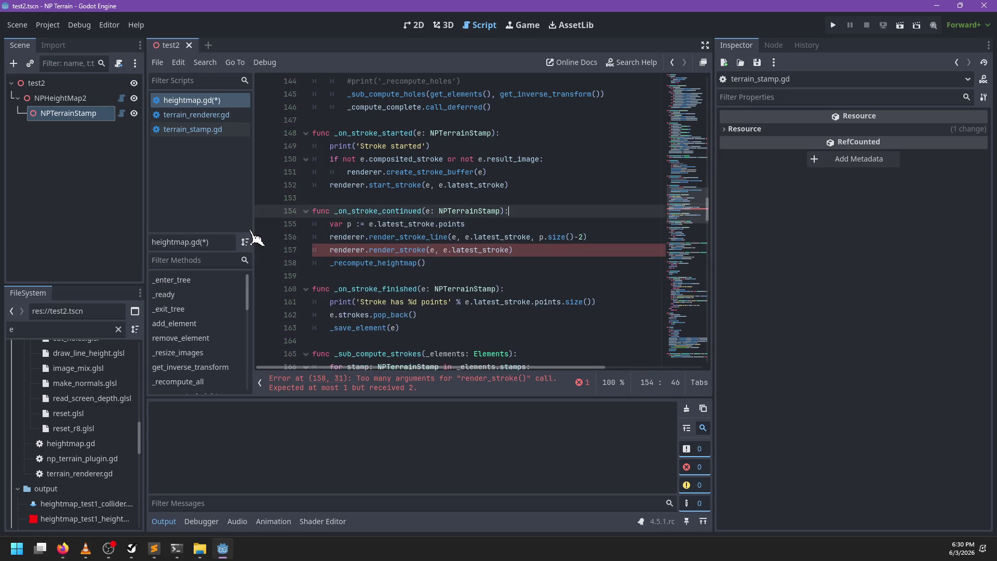
{"action": "left_click_drag", "start_coordinate": [510, 251], "coordinate": [432, 251]}
{"action": "type", "text": "e"}
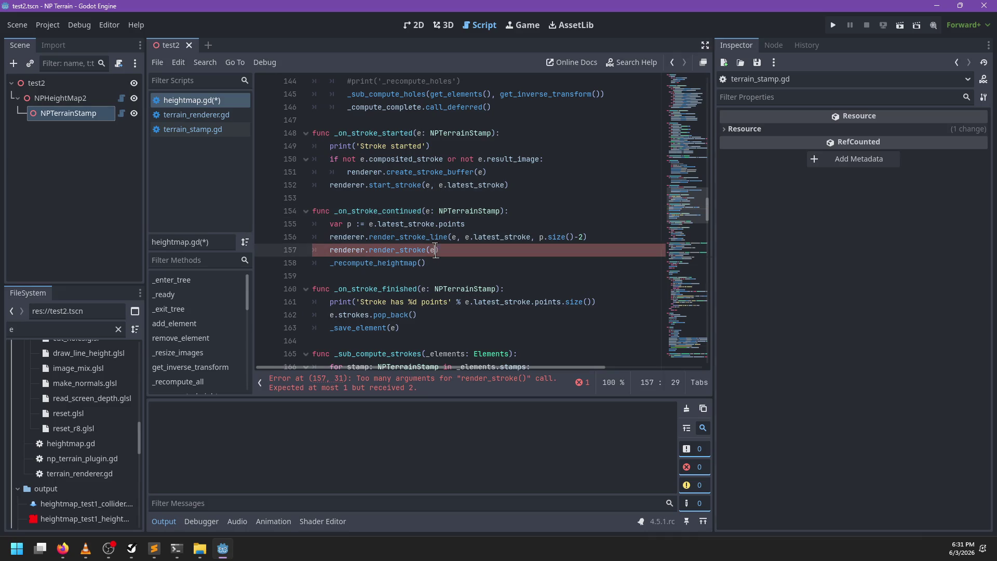
{"action": "key", "text": "Escape"}
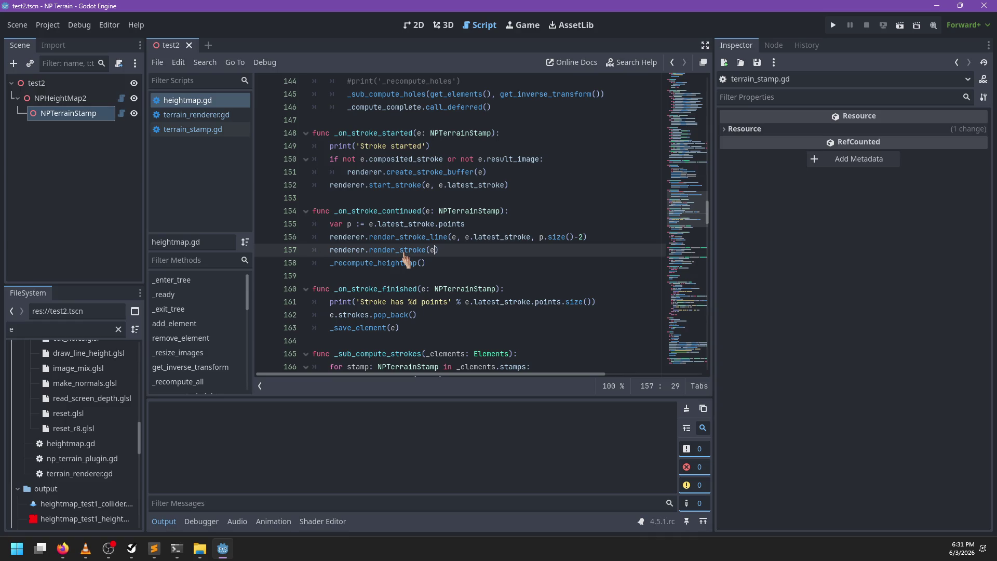
{"action": "key", "text": "alt+Tab"}
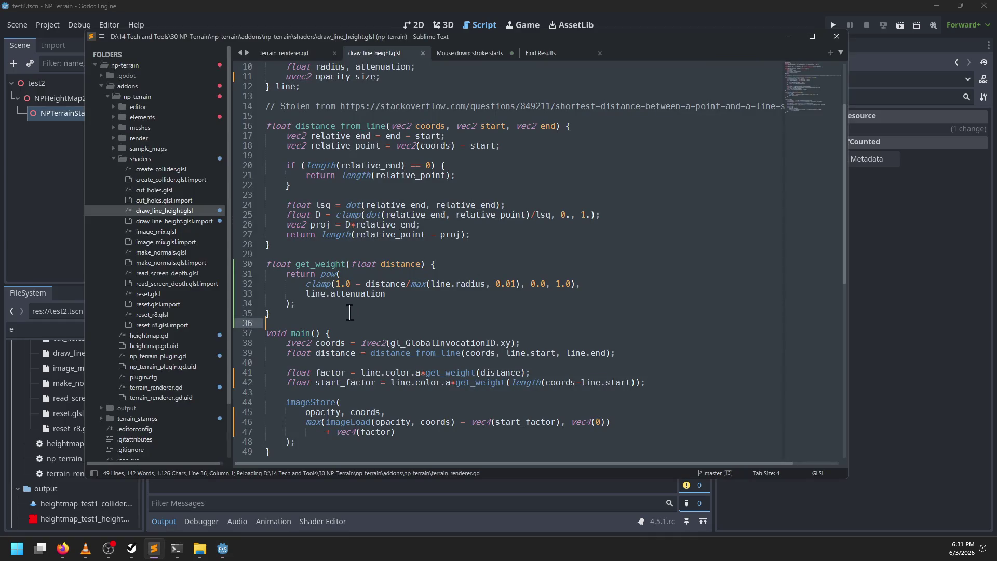
Open image_mix.glsl from the shaders folder and save a copy as stroke_mix.glsl
{"action": "left_click", "coordinate": [317, 311]}
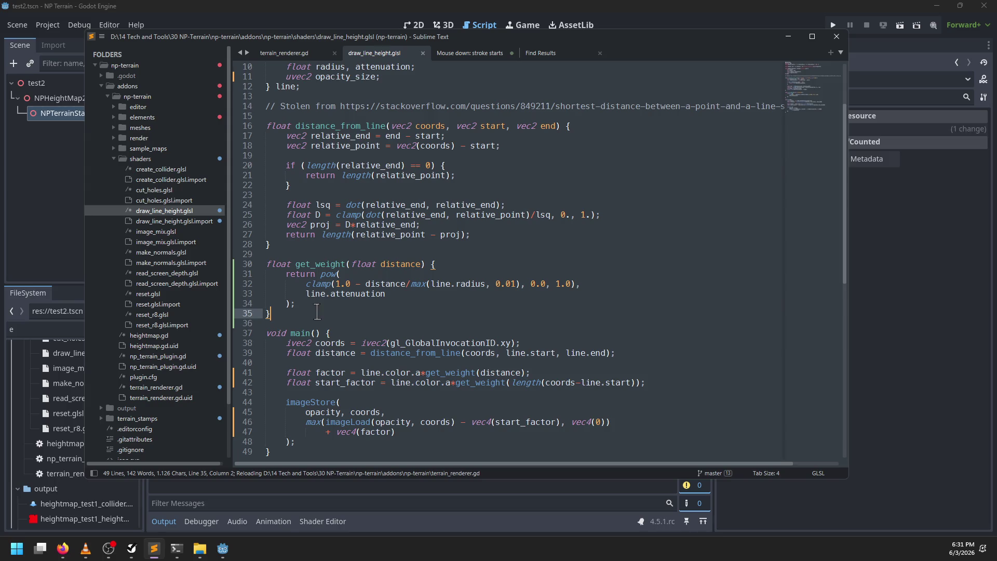
{"action": "scroll", "coordinate": [364, 291], "scroll_direction": "up", "scroll_amount": 3}
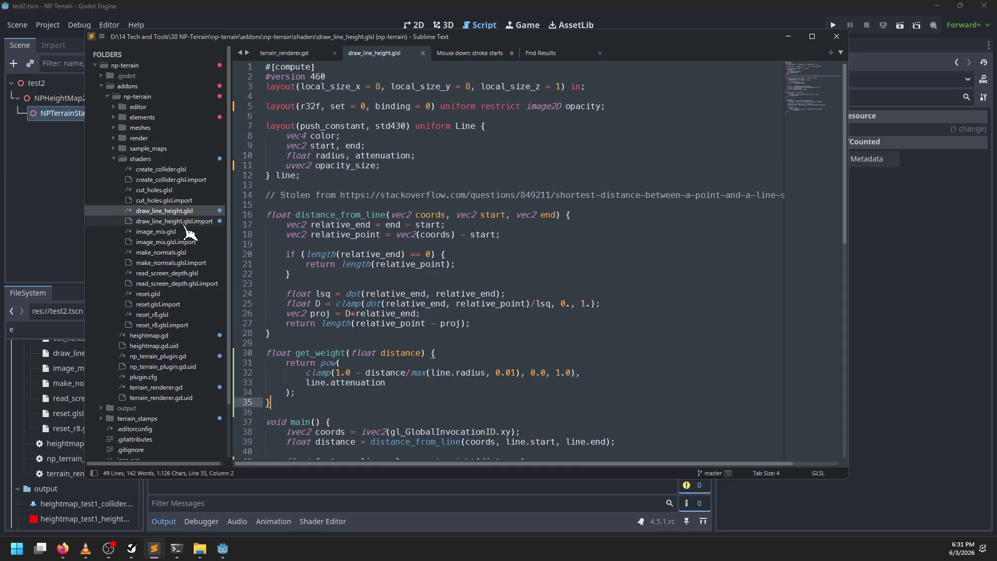
{"action": "left_click", "coordinate": [156, 231]}
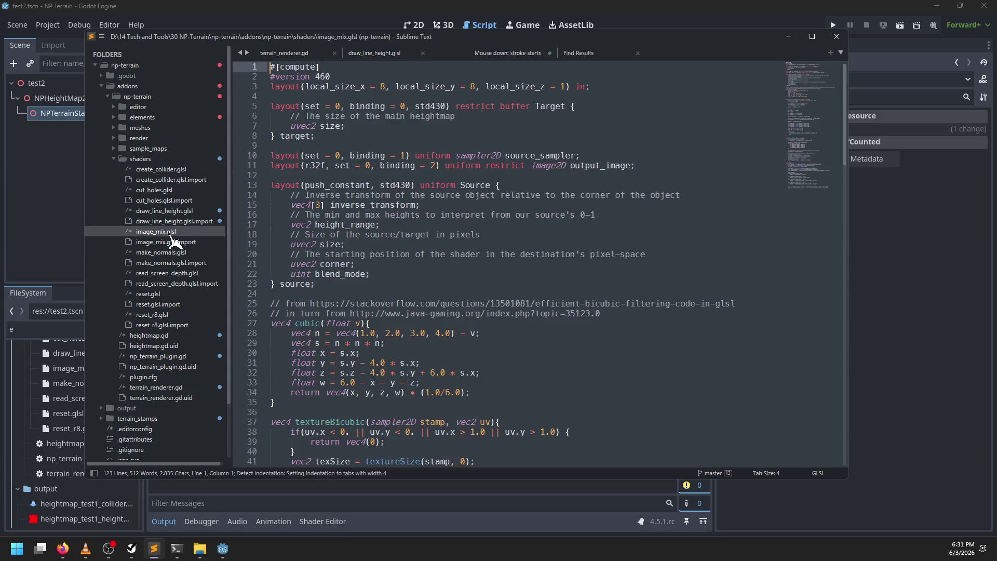
{"action": "key", "text": "ctrl+shift+s"}
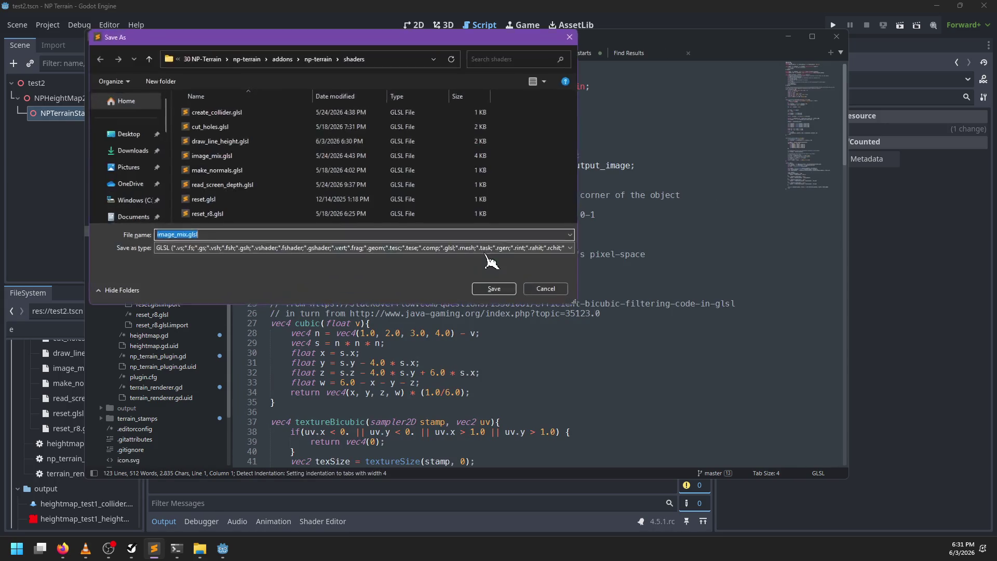
{"action": "type", "text": "strok"}
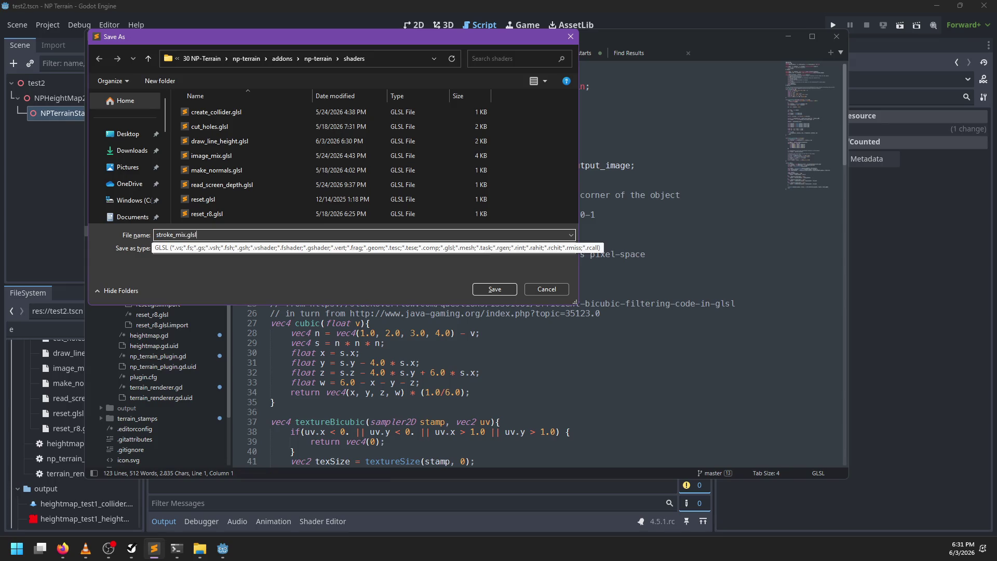
{"action": "key", "text": "Return"}
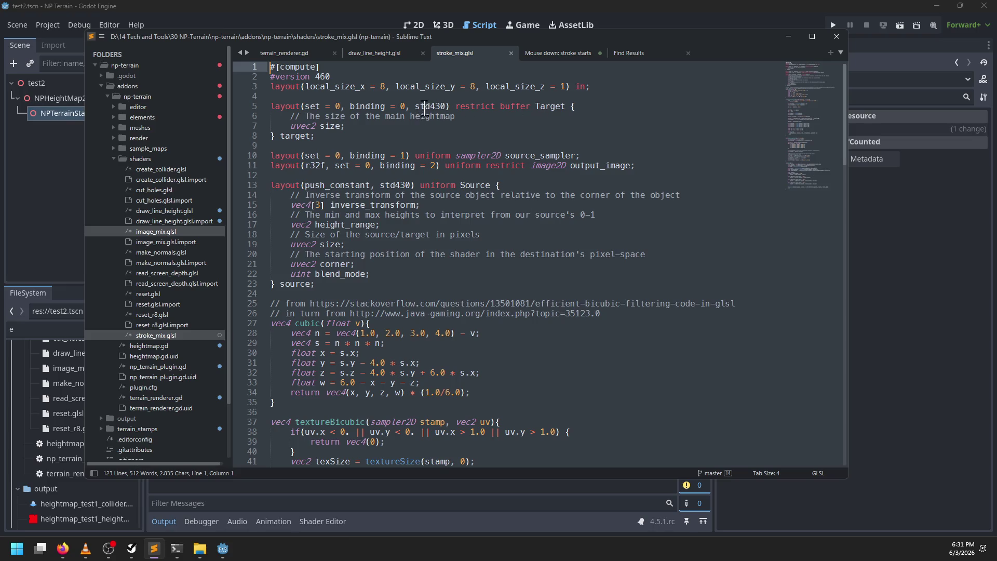
Add 'readonly restrict' qualifiers to the sampler declaration and delete the Target buffer block
{"action": "left_click", "coordinate": [321, 165]}
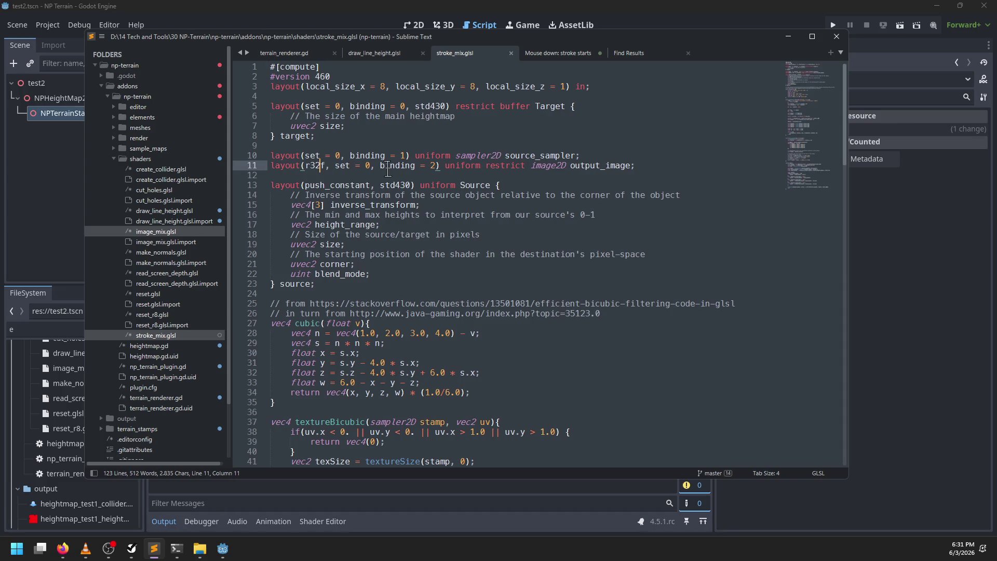
{"action": "key", "text": "Up"}
{"action": "left_click", "coordinate": [500, 155]}
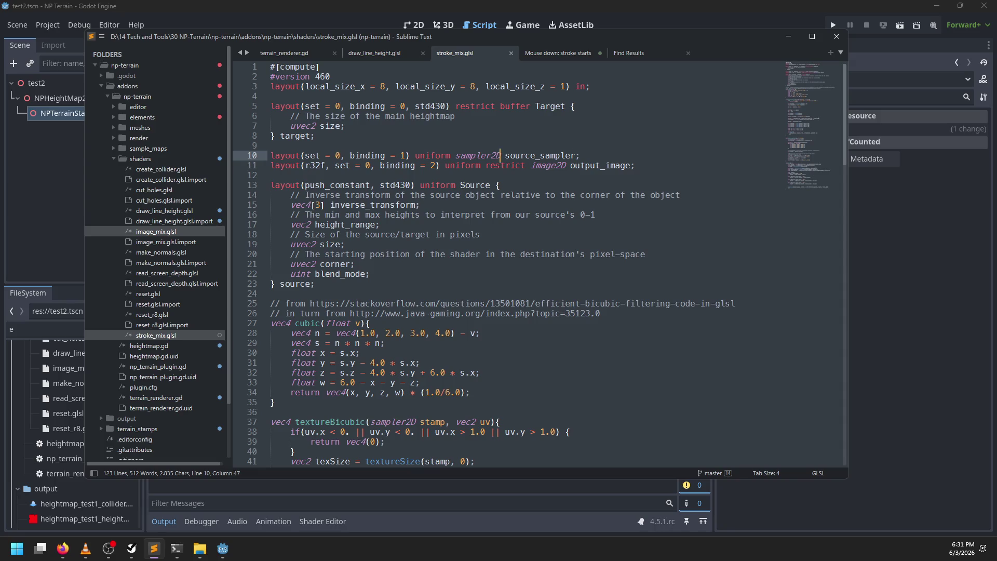
{"action": "key", "text": "ctrl+shift+Left"}
{"action": "key", "text": "ctrl+shift+Left"}
{"action": "key", "text": "ctrl+shift+Left"}
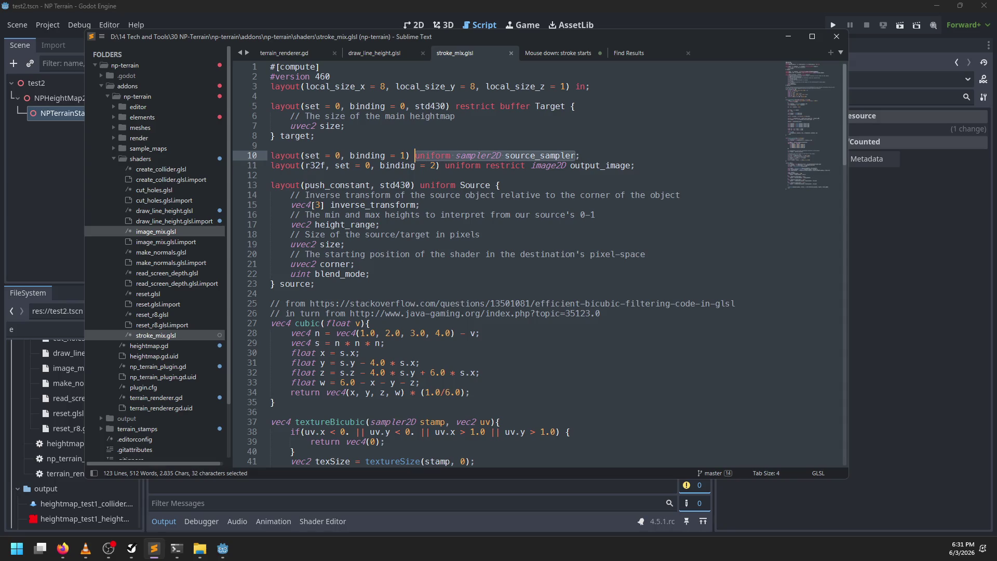
{"action": "key", "text": "ctrl+shift+Right"}
{"action": "key", "text": "Right"}
{"action": "key", "text": "ctrl+Left"}
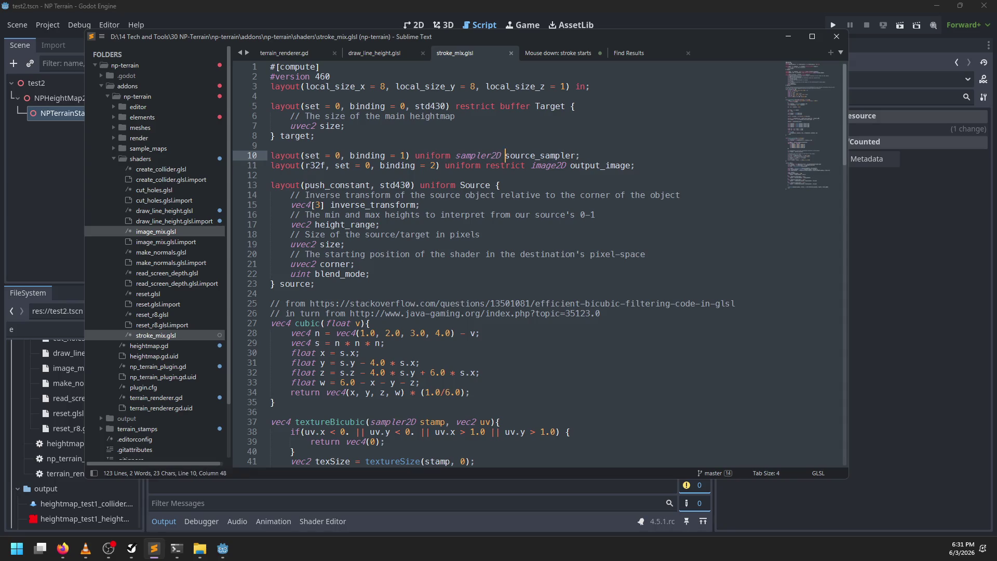
{"action": "type", "text": "readonly"}
{"action": "key", "text": "ctrl+Left"}
{"action": "type", "text": "restrict"}
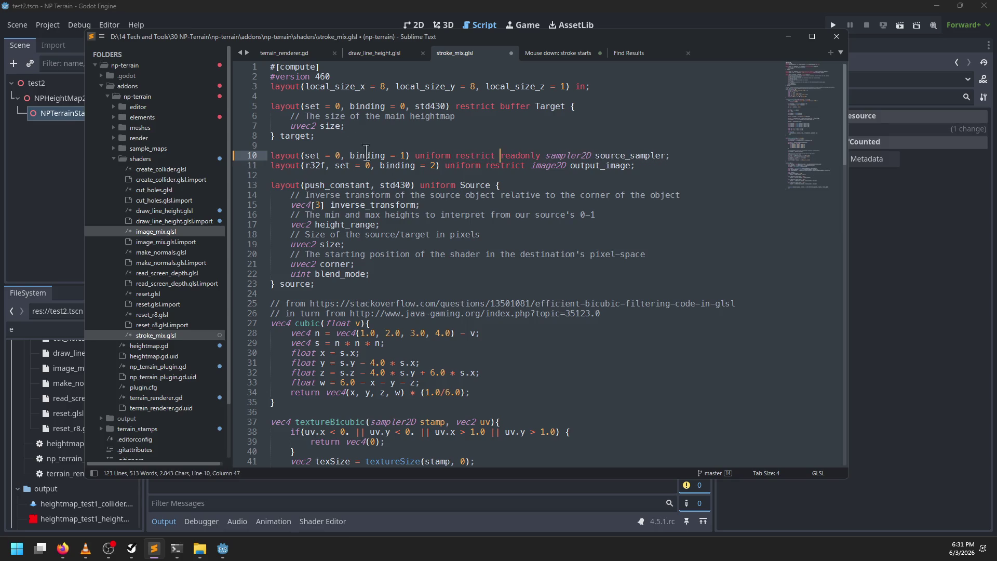
{"action": "left_click_drag", "start_coordinate": [324, 140], "coordinate": [592, 86]}
{"action": "key", "text": "BackSpace"}
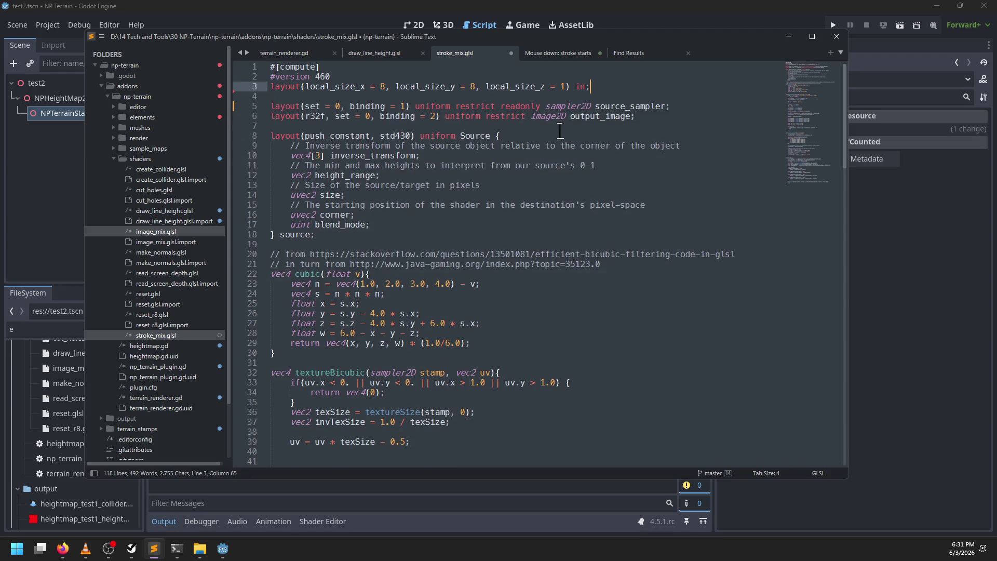
Change line 5 to binding 0 and retype its sampler2D as image2D
{"action": "left_click", "coordinate": [394, 53]}
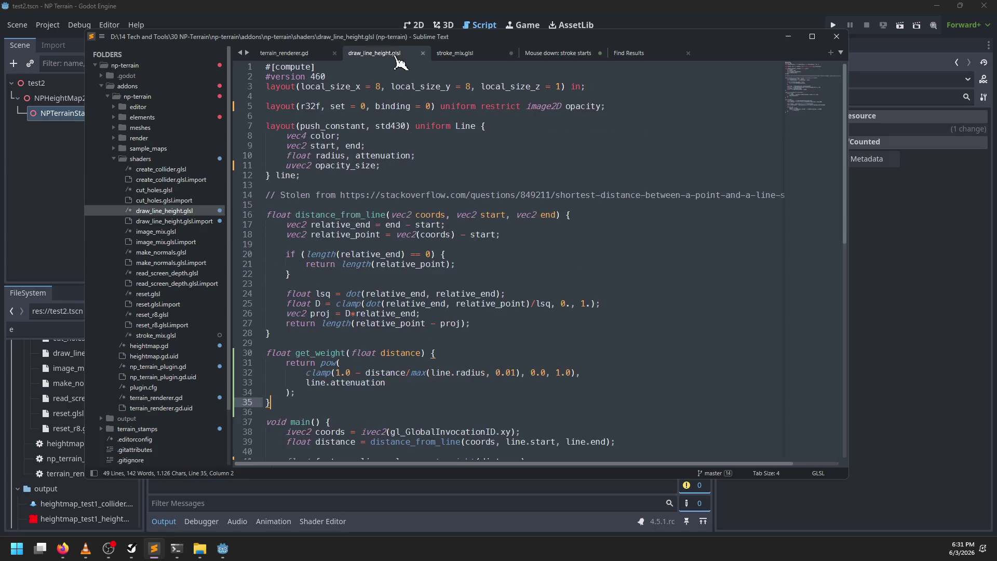
{"action": "left_click", "coordinate": [468, 54]}
{"action": "left_click", "coordinate": [404, 106]}
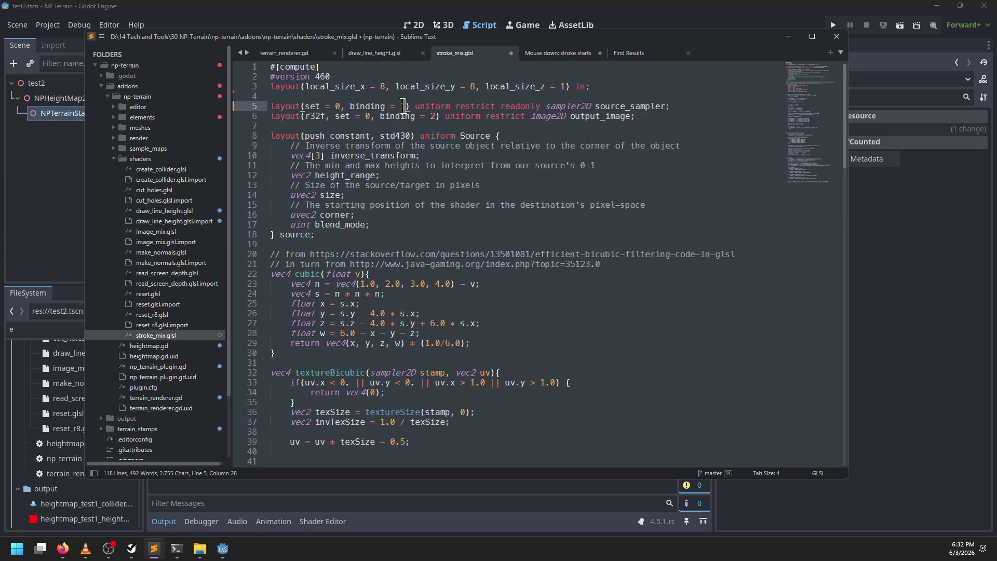
{"action": "key", "text": "BackSpace"}
{"action": "type", "text": "0"}
{"action": "left_click", "coordinate": [409, 116]}
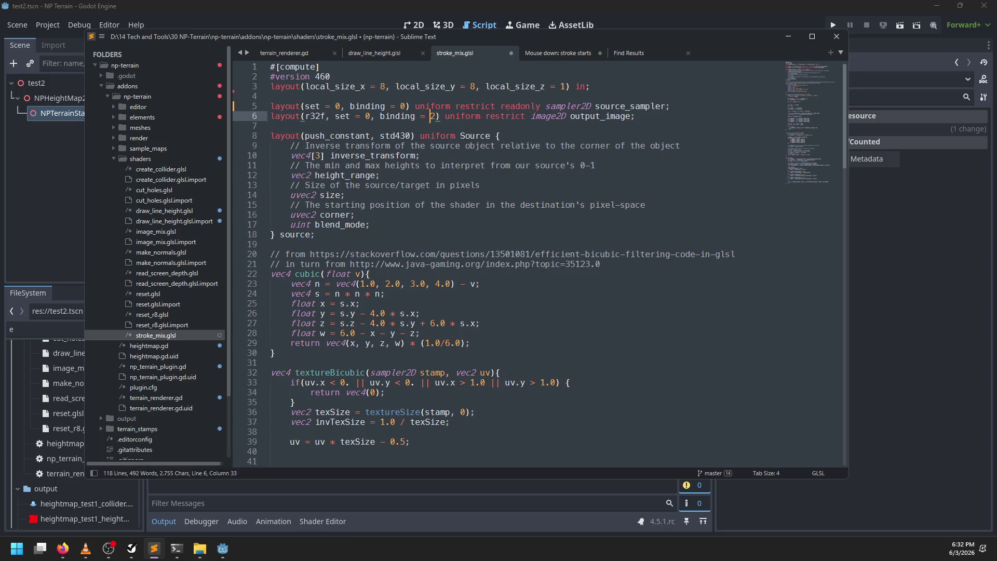
{"action": "double_click", "coordinate": [571, 106]}
{"action": "type", "text": "image2d"}
{"action": "key", "text": "ctrl+Right"}
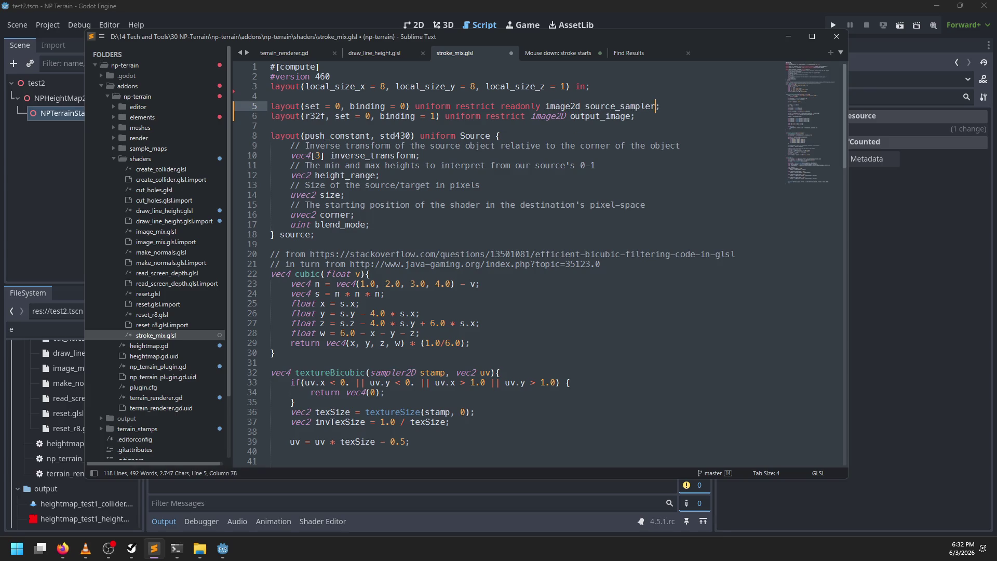
{"action": "left_click", "coordinate": [549, 105]}
{"action": "key", "text": "BackSpace"}
{"action": "type", "text": "D"}
Give line 5 the r32f format, change line 6's format to rg32f, and save
{"action": "mouse_move", "coordinate": [304, 106]}
{"action": "left_mouse_down"}
{"action": "mouse_move", "coordinate": [387, 106]}
{"action": "mouse_move", "coordinate": [304, 106]}
{"action": "left_mouse_up"}
{"action": "type", "text": "r32f,"}
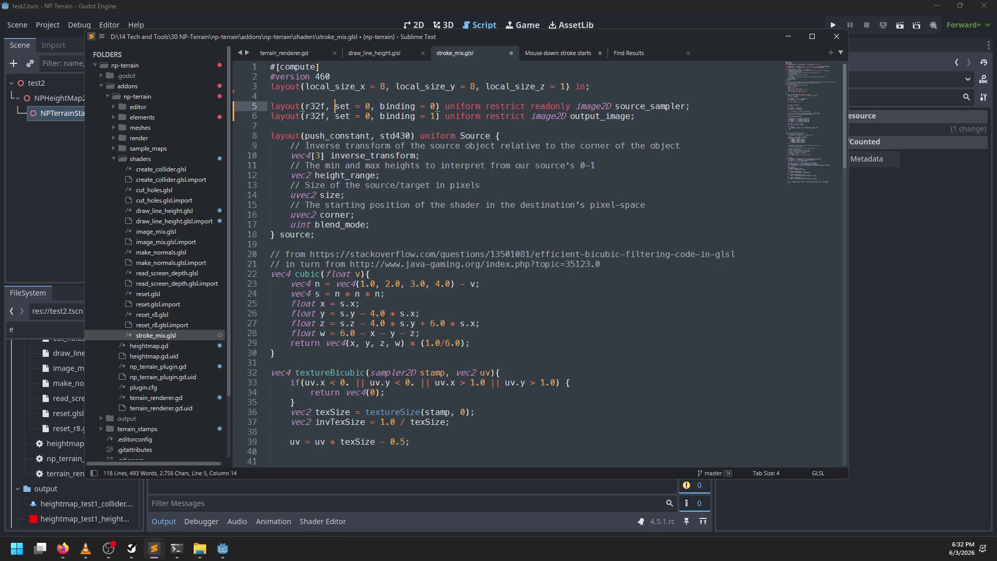
{"action": "left_click", "coordinate": [326, 115]}
{"action": "type", "text": "g"}
{"action": "key", "text": "ctrl+s"}
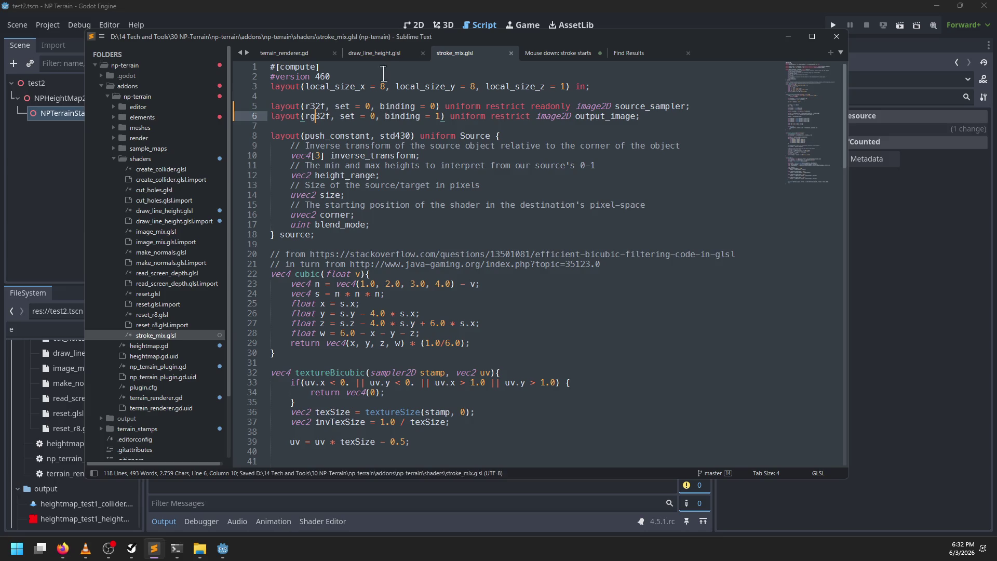
Rename output_image to stamp and source_sampler to stroke_opacity
{"action": "left_click", "coordinate": [387, 54]}
{"action": "left_click", "coordinate": [477, 53]}
{"action": "double_click", "coordinate": [606, 116]}
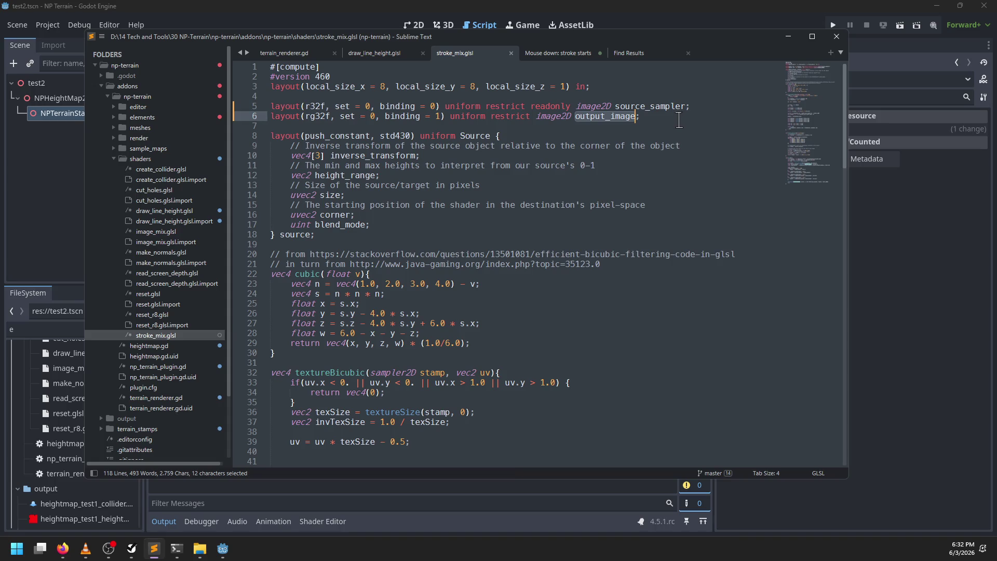
{"action": "type", "text": "stamp"}
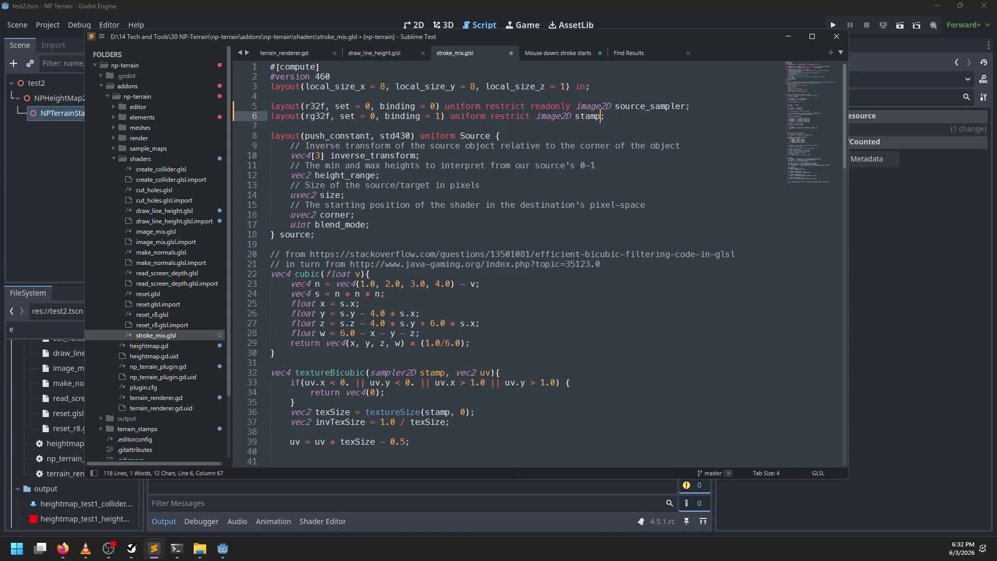
{"action": "double_click", "coordinate": [658, 107]}
{"action": "type", "text": "stroke_o"}
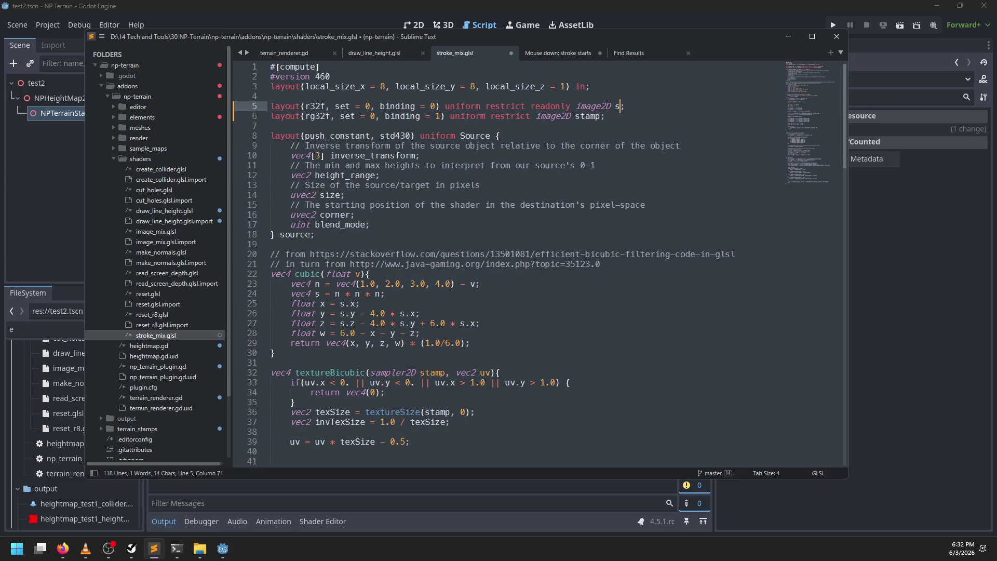
{"action": "type", "text": "pactity"}
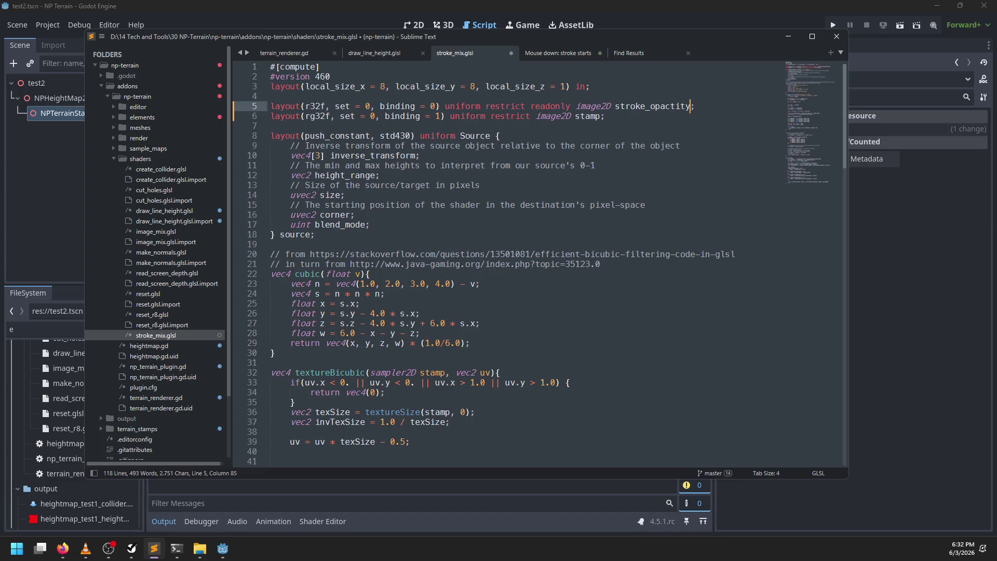
Leave the stamp image without writeonly, save, and delete the push-constant Source block
{"action": "left_click", "coordinate": [596, 116]}
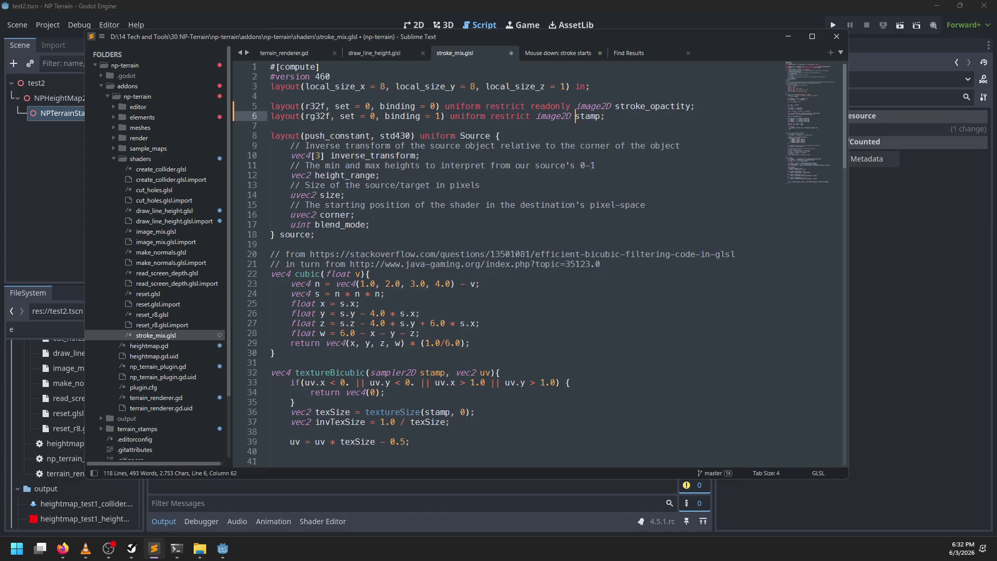
{"action": "type", "text": "writeonly"}
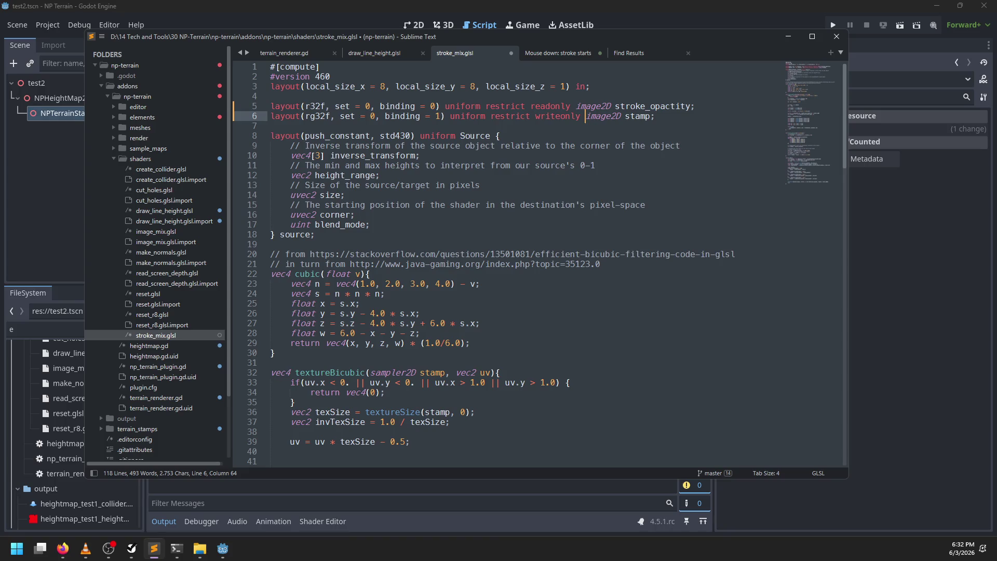
{"action": "key", "text": "ctrl+z"}
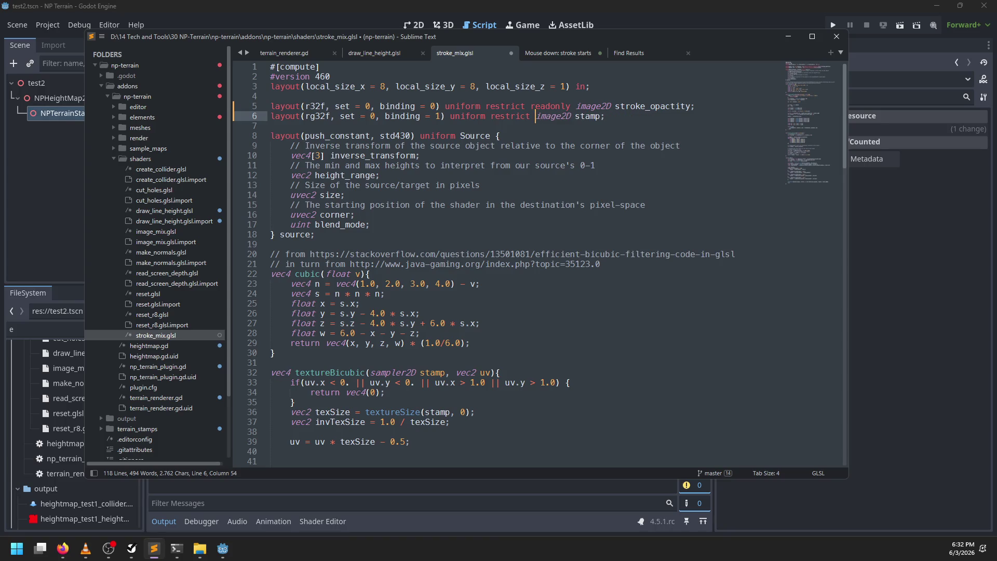
{"action": "key", "text": "ctrl+s"}
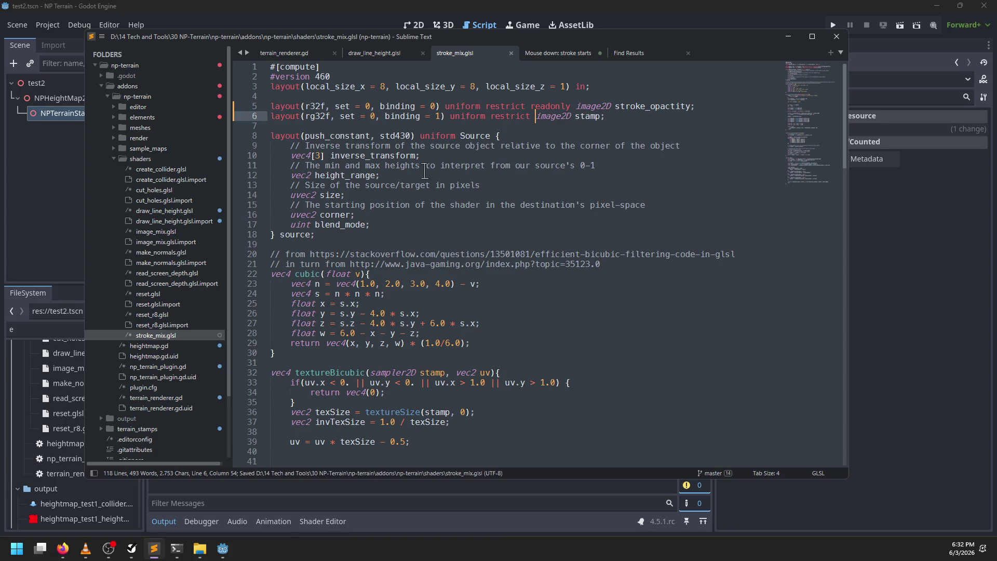
{"action": "left_click_drag", "start_coordinate": [315, 234], "coordinate": [270, 126]}
{"action": "key", "text": "BackSpace"}
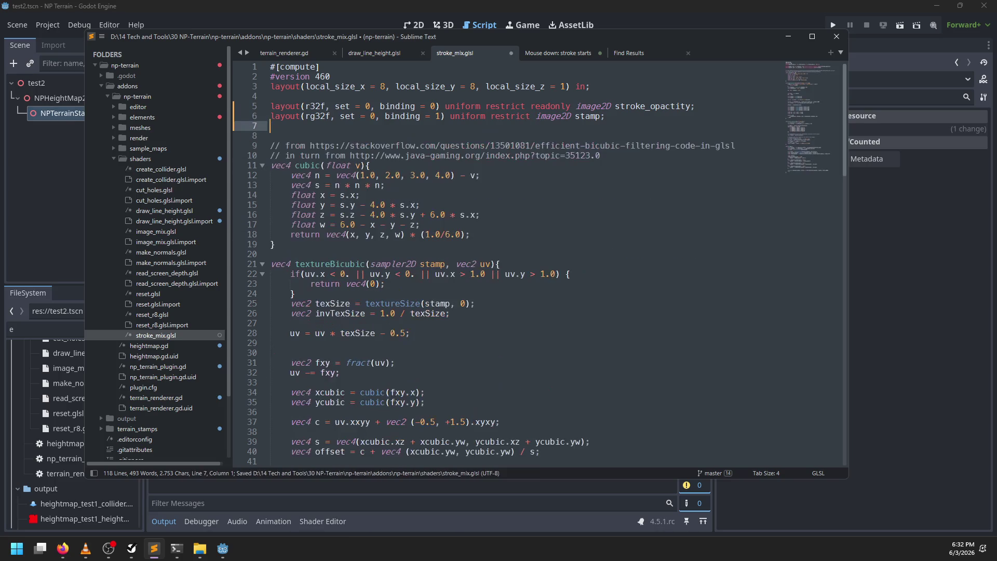
Restore the Source block, rename it Stroke, and fill it with draw_line_height.glsl's Line fields
{"action": "key", "text": "ctrl+z"}
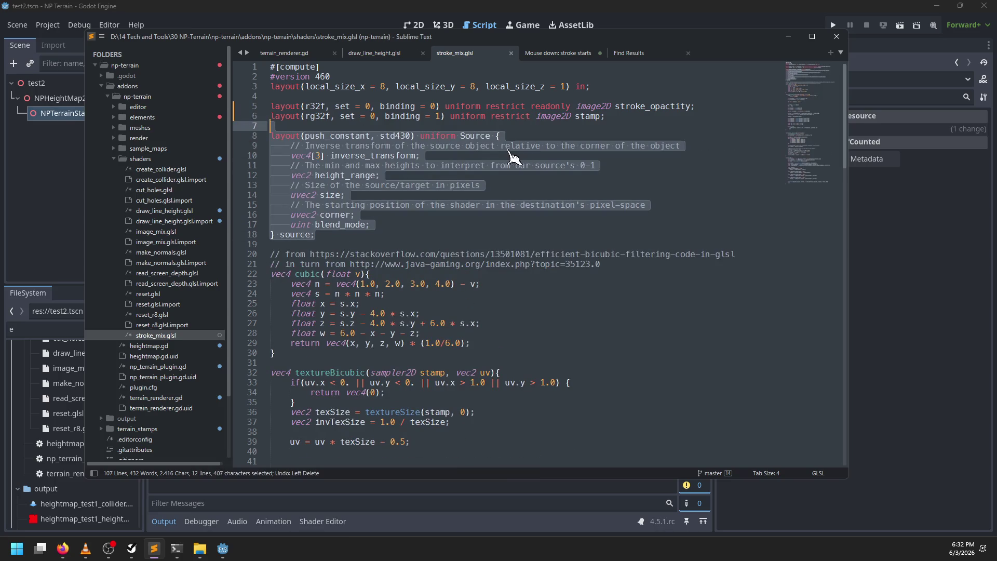
{"action": "double_click", "coordinate": [475, 136]}
{"action": "type", "text": "Strok"}
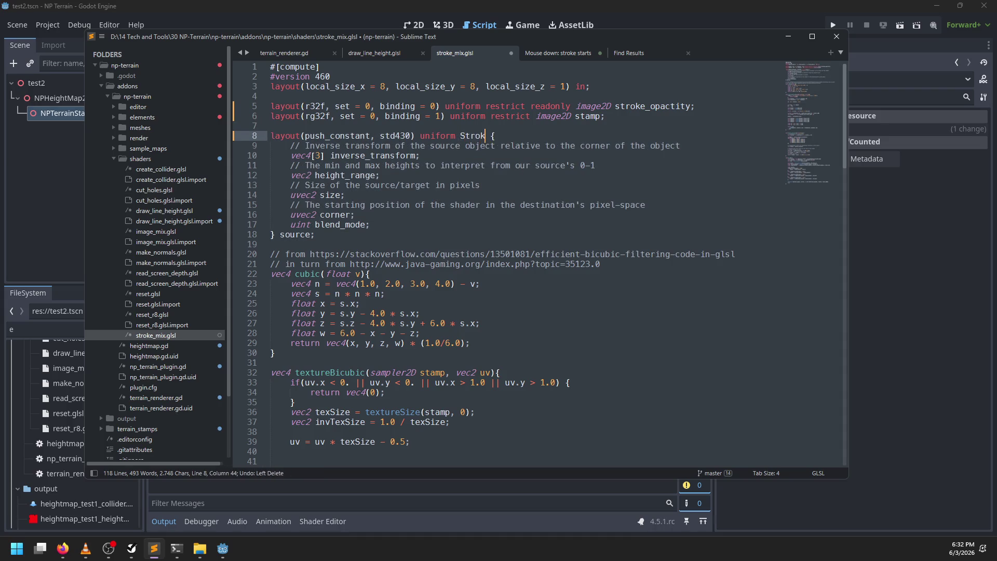
{"action": "left_click", "coordinate": [383, 54]}
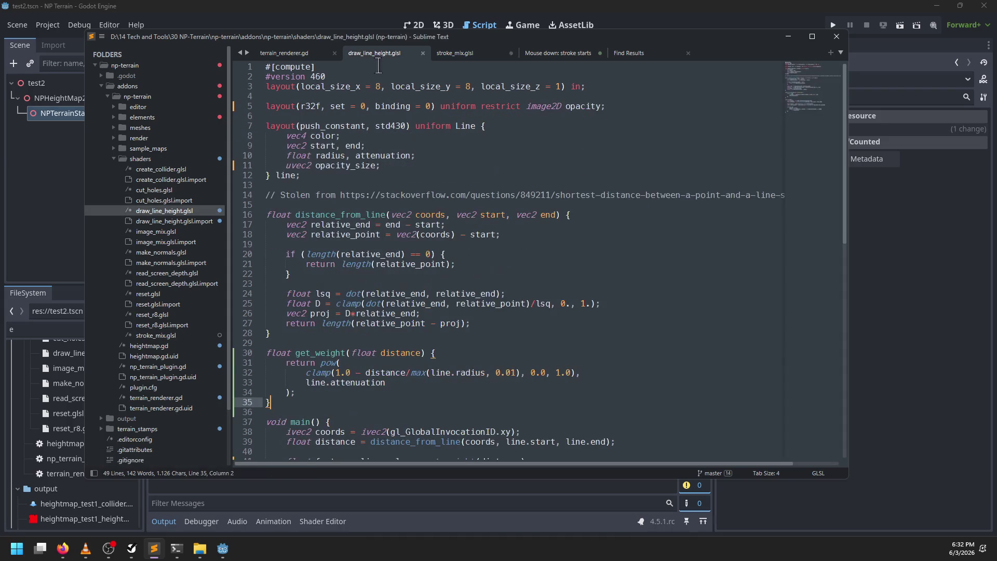
{"action": "left_click_drag", "start_coordinate": [408, 165], "coordinate": [506, 126]}
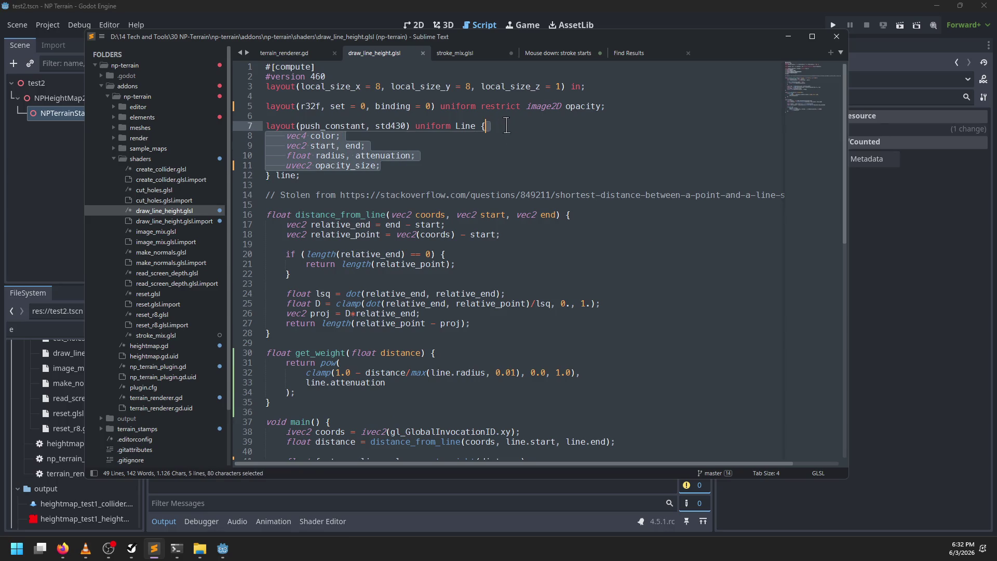
{"action": "key", "text": "ctrl+c"}
{"action": "left_click", "coordinate": [467, 54]}
{"action": "left_click_drag", "start_coordinate": [397, 225], "coordinate": [540, 147]}
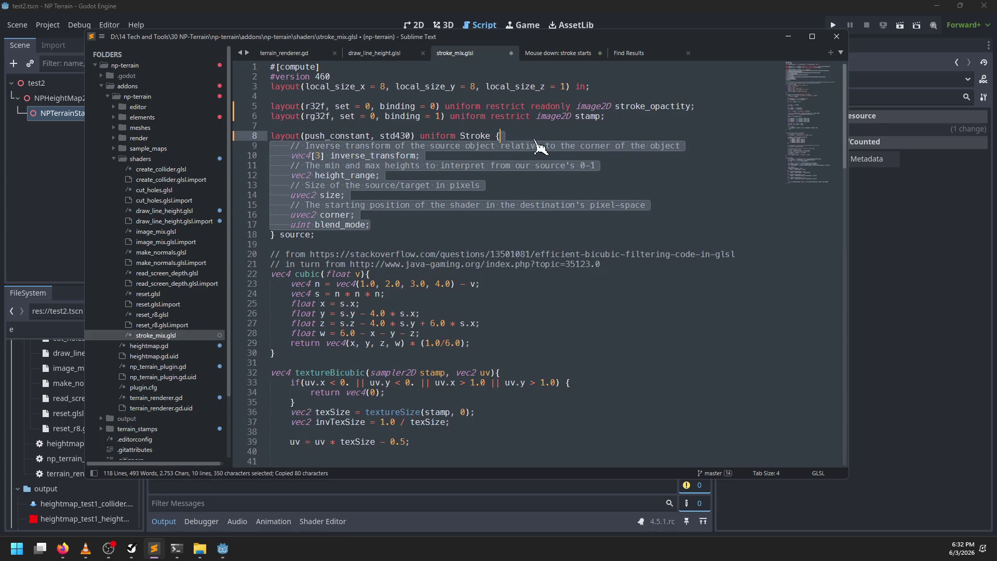
{"action": "key", "text": "ctrl+v"}
Rename the instance to stroke, delete the start and end fields, and save
{"action": "double_click", "coordinate": [295, 185]}
{"action": "type", "text": "stroke"}
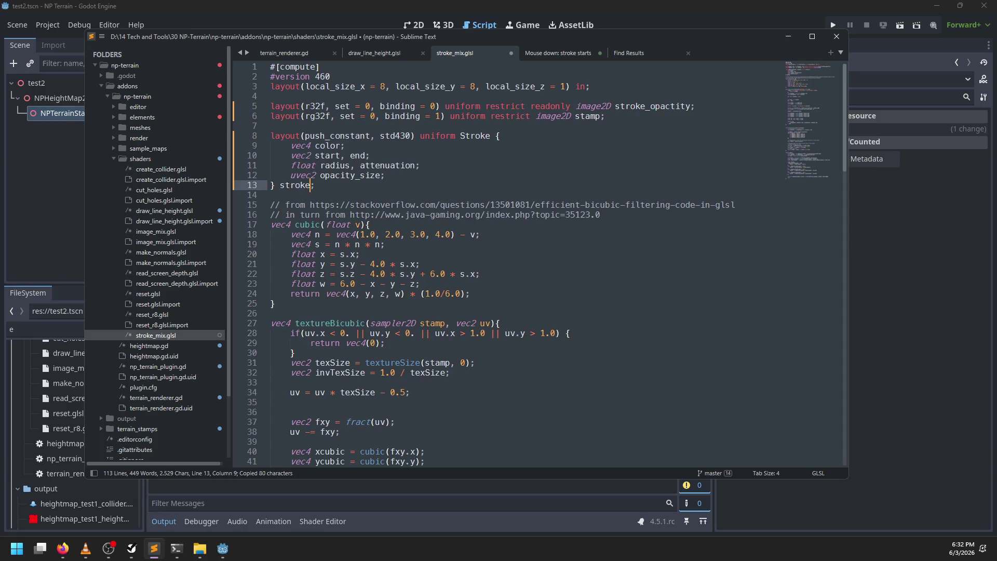
{"action": "left_click_drag", "start_coordinate": [345, 146], "coordinate": [416, 156]}
{"action": "key", "text": "BackSpace"}
{"action": "key", "text": "BackSpace"}
{"action": "key", "text": "BackSpace"}
{"action": "key", "text": "ctrl+s"}
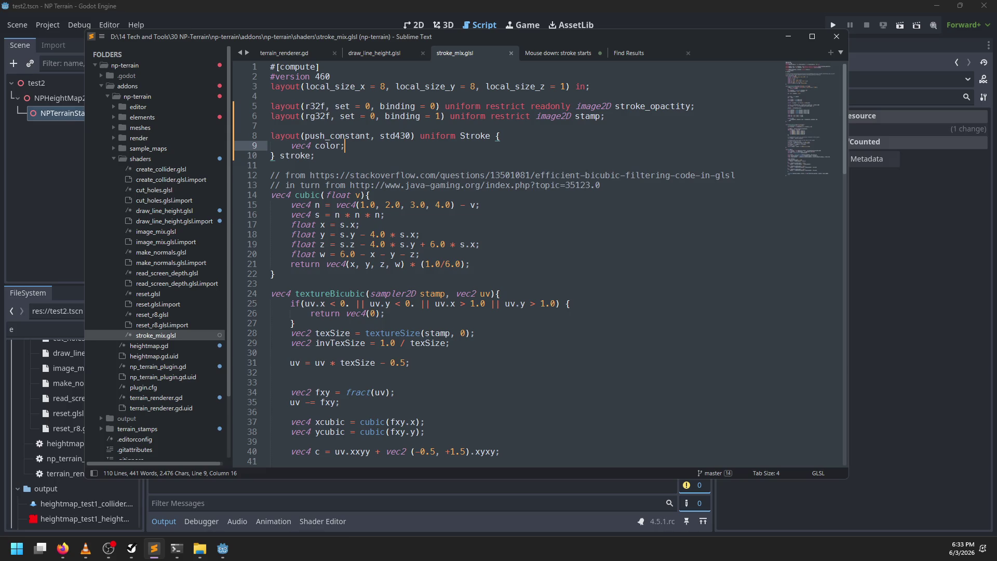
{"action": "scroll", "coordinate": [416, 145], "scroll_direction": "down", "scroll_amount": 20}
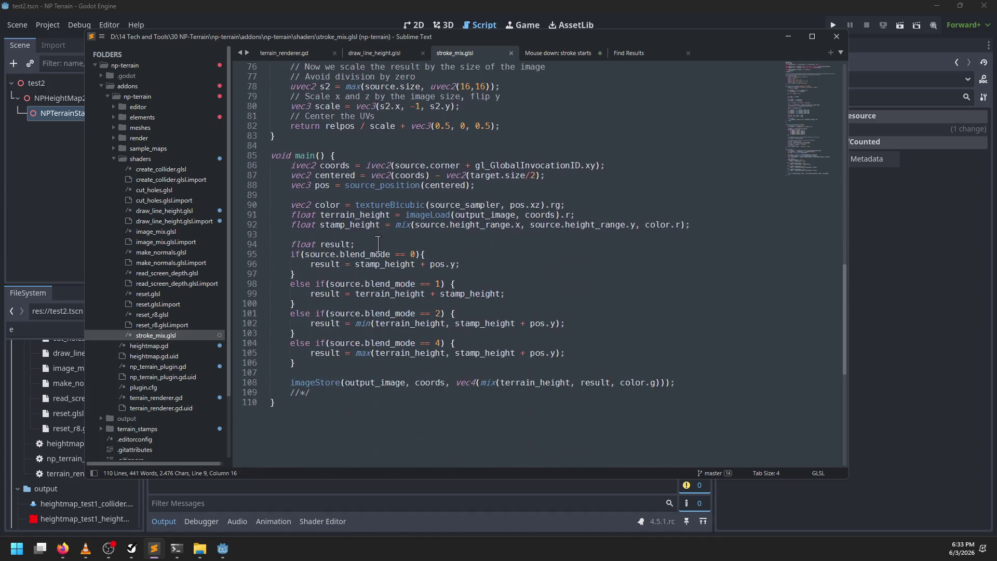
Delete the old helper functions and the old body of main
{"action": "mouse_move", "coordinate": [315, 165]}
{"action": "left_mouse_down"}
{"action": "mouse_move", "coordinate": [322, 58]}
{"action": "mouse_move", "coordinate": [337, 57]}
{"action": "mouse_move", "coordinate": [384, 165]}
{"action": "mouse_move", "coordinate": [387, 155]}
{"action": "left_mouse_up"}
{"action": "key", "text": "BackSpace"}
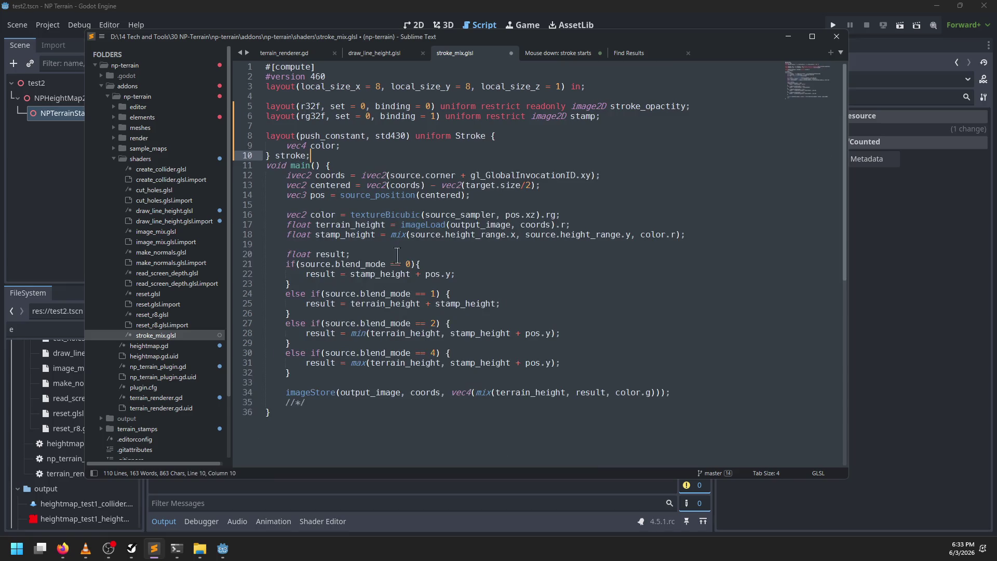
{"action": "left_click_drag", "start_coordinate": [413, 402], "coordinate": [375, 161]}
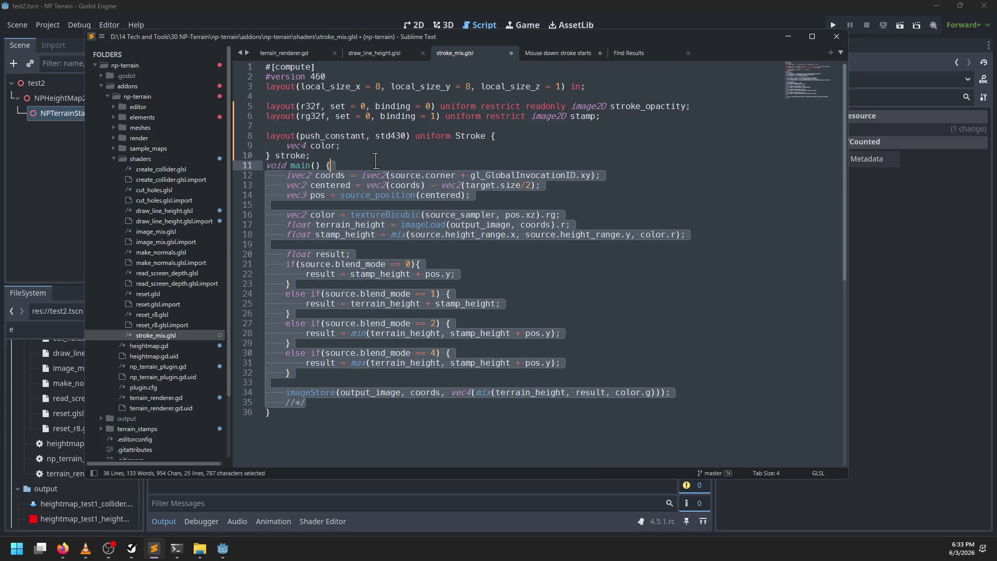
{"action": "key", "text": "BackSpace"}
Start an imageStore( call inside main with its closing ); on a separate line
{"action": "key", "text": "Return"}
{"action": "type", "text": "imageStore("}
{"action": "key", "text": "Return"}
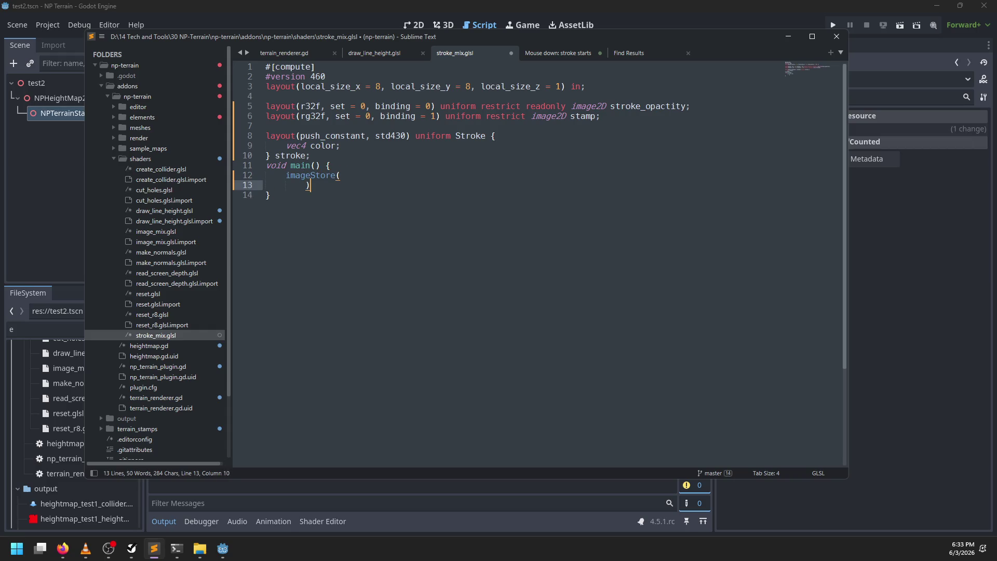
{"action": "type", "text": ";"}
{"action": "key", "text": "Up"}
{"action": "key", "text": "Return"}
{"action": "type", "text": "mix"}
{"action": "key", "text": "BackSpace"}
{"action": "key", "text": "BackSpace"}
{"action": "key", "text": "BackSpace"}
Copy the coords declaration line from draw_line_height.glsl into main
{"action": "left_click", "coordinate": [374, 53]}
{"action": "scroll", "coordinate": [415, 266], "scroll_direction": "down", "scroll_amount": 6}
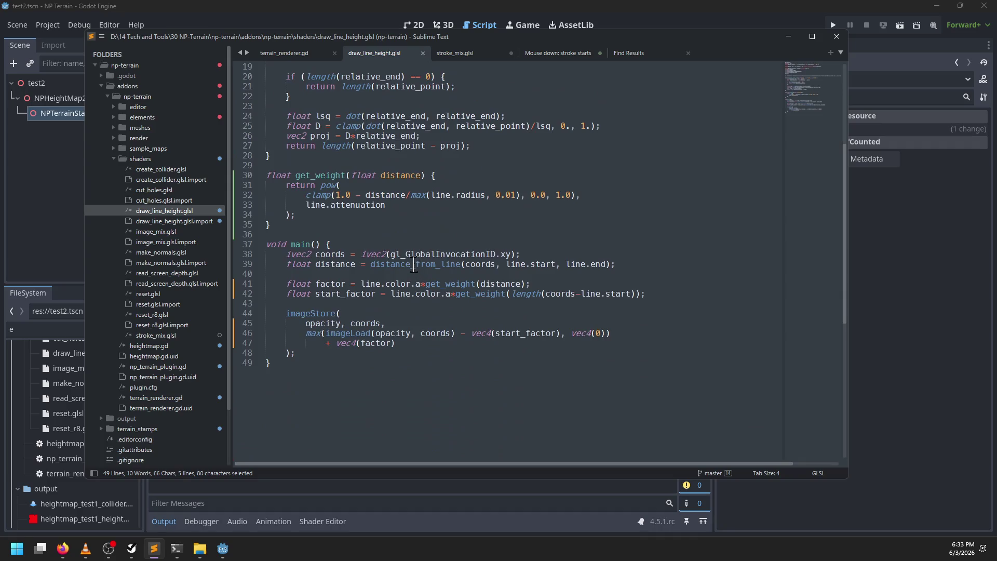
{"action": "left_click_drag", "start_coordinate": [540, 255], "coordinate": [467, 244]}
{"action": "key", "text": "ctrl+c"}
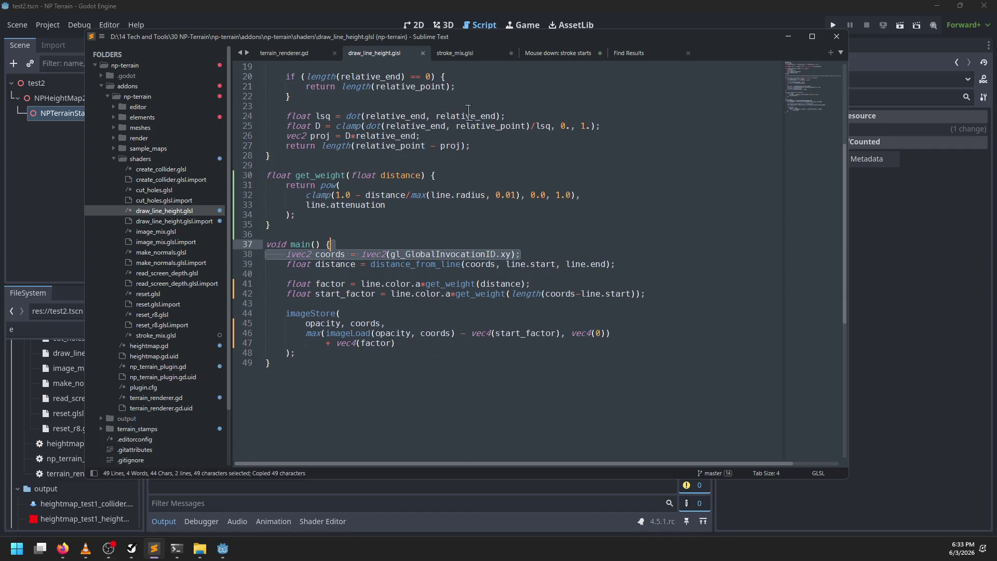
{"action": "left_click", "coordinate": [480, 55]}
{"action": "key", "text": "Up"}
{"action": "key", "text": "Up"}
{"action": "key", "text": "ctrl+v"}
{"action": "key", "text": "Down"}
{"action": "key", "text": "Down"}
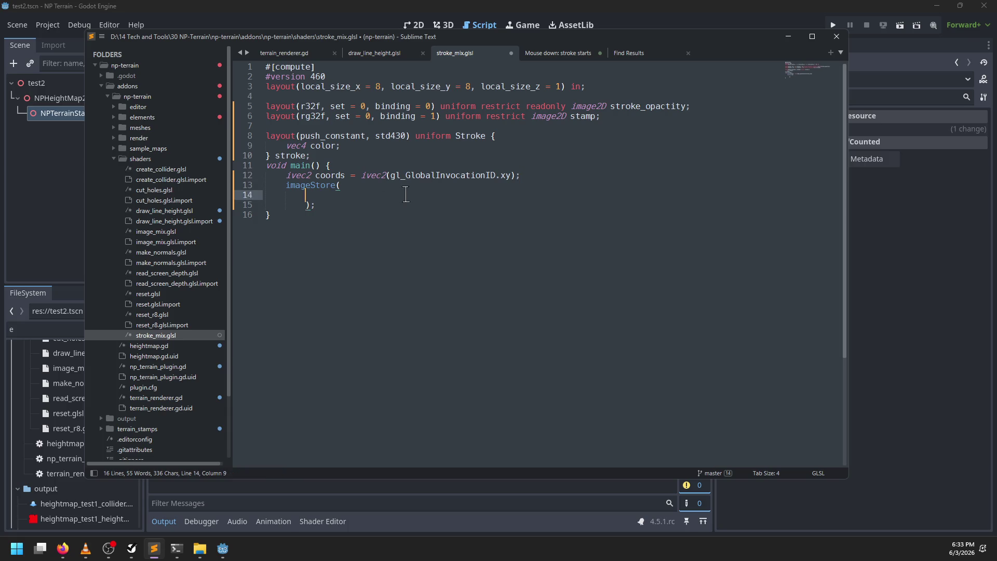
Fill in imageStore arguments: stamp, coords, mix(imageLoad(stamp, coords), stroke.color, imageLoad(stroke_opacity, coords))
{"action": "type", "text": "stamp, c"}
{"action": "type", "text": "oods,"}
{"action": "key", "text": "Return"}
{"action": "type", "text": "mix(imageLoad()"}
{"action": "key", "text": "Left"}
{"action": "type", "text": "stamp, coo"}
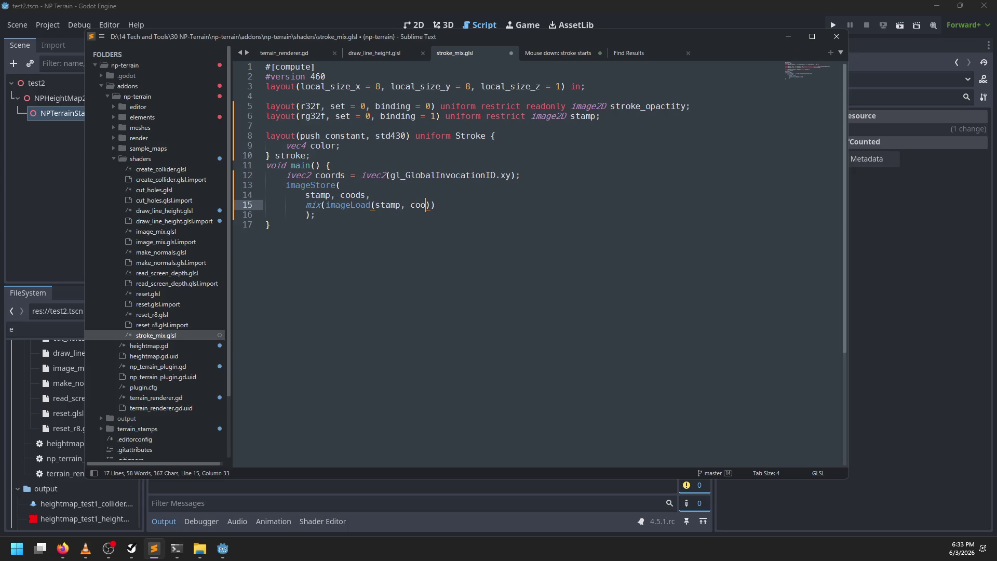
{"action": "type", "text": "ds"}
{"action": "type", "text": "), st"}
{"action": "type", "text": "roke.col"}
{"action": "type", "text": "r, stroke_opac"}
{"action": "type", "text": "ty"}
{"action": "type", "text": "imageLoad("}
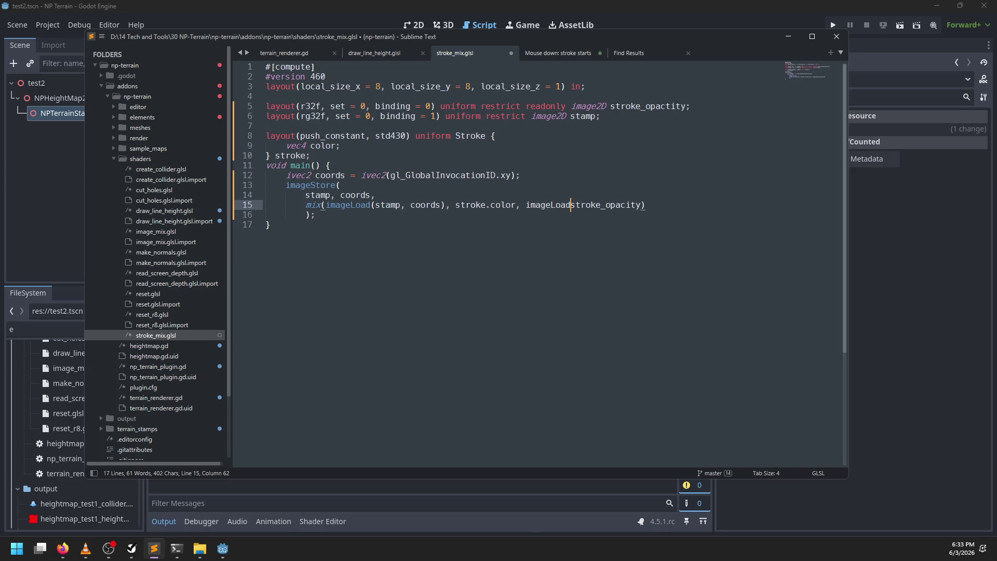
{"action": "type", "text": "coords));"}
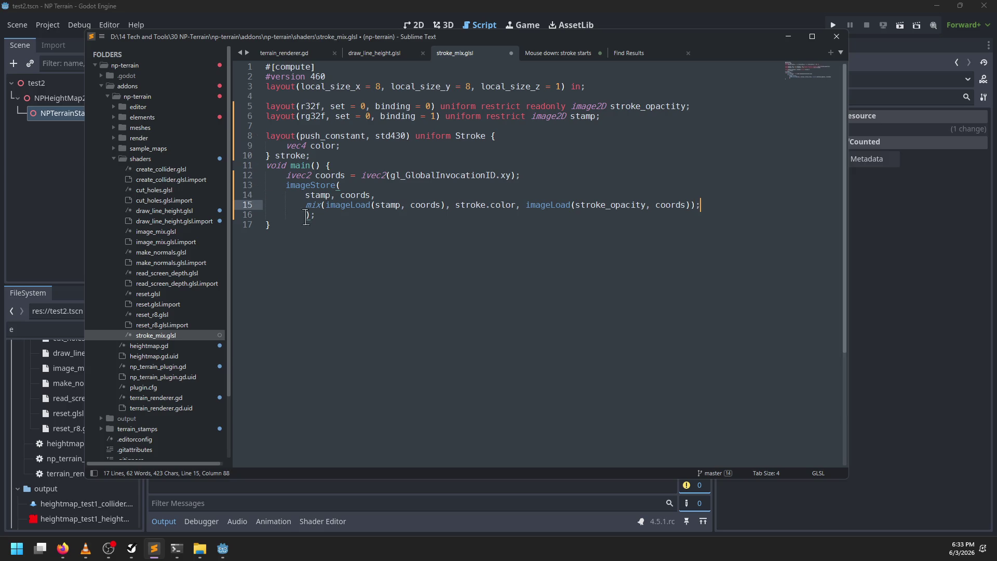
{"action": "left_click", "coordinate": [287, 215]}
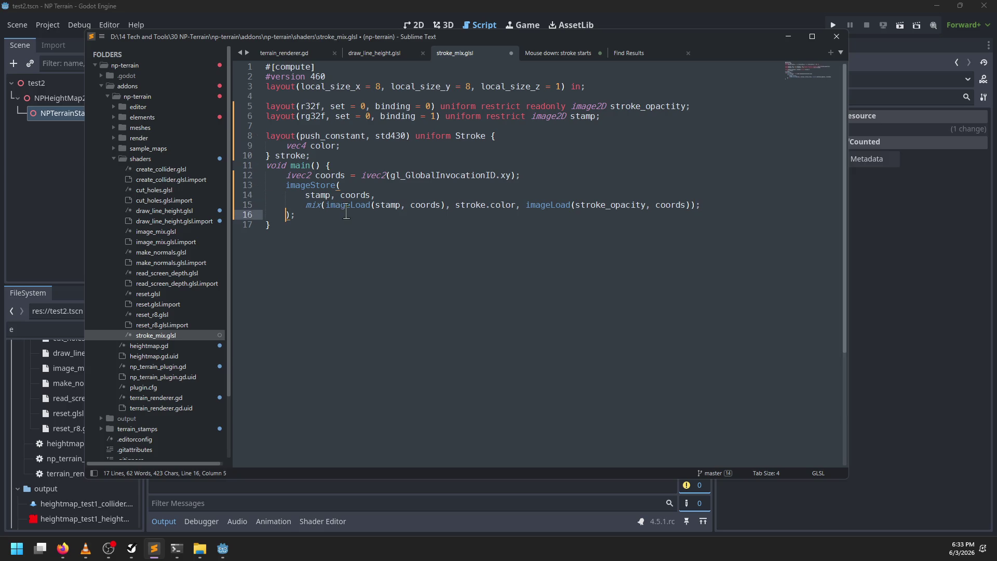
Put each mix argument on its own line and save
{"action": "left_click", "coordinate": [325, 205]}
{"action": "key", "text": "Return"}
{"action": "left_click", "coordinate": [453, 214]}
{"action": "key", "text": "Return"}
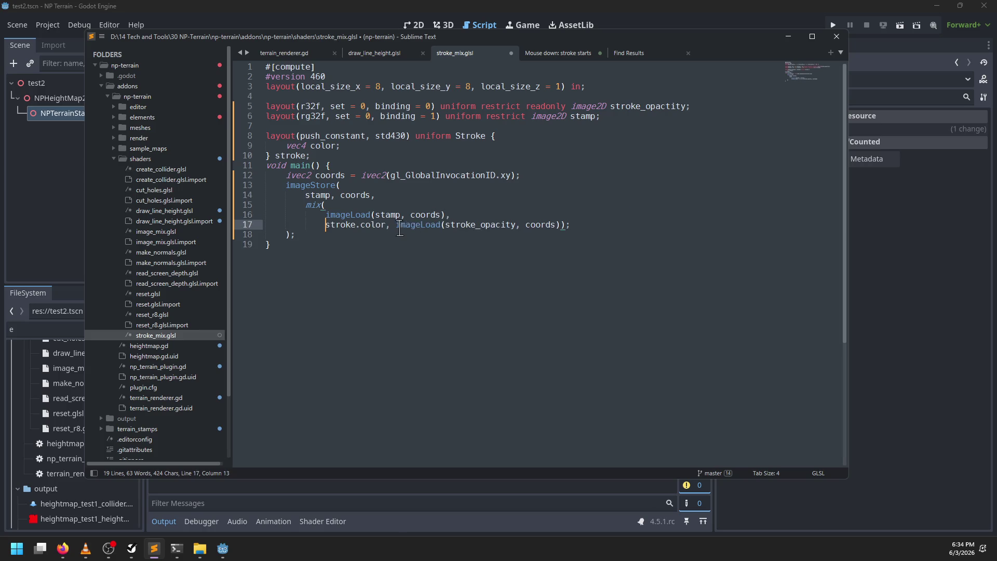
{"action": "left_click", "coordinate": [399, 229]}
{"action": "key", "text": "BackSpace"}
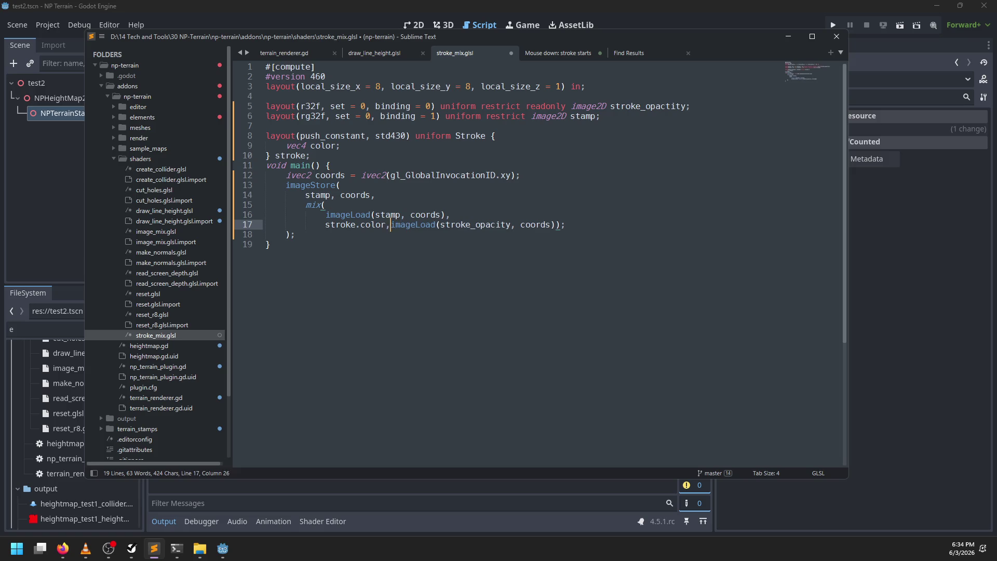
{"action": "key", "text": "Return"}
{"action": "key", "text": "ctrl+s"}
Remove the trailing semicolon and move mix's closing parenthesis onto its own dedented line, then save
{"action": "left_click", "coordinate": [510, 232]}
{"action": "key", "text": "BackSpace"}
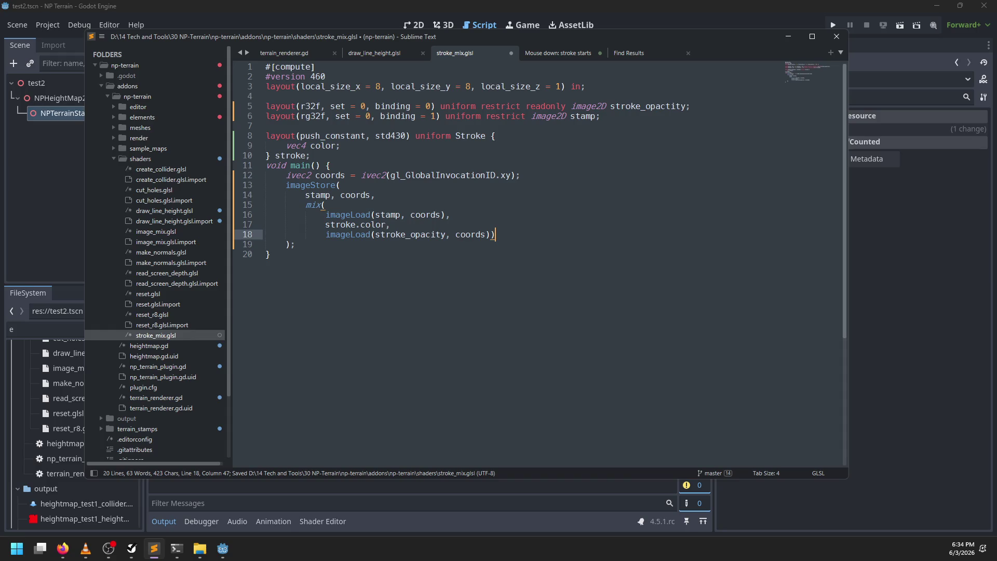
{"action": "key", "text": "Left"}
{"action": "key", "text": "Return"}
{"action": "key", "text": "BackSpace"}
{"action": "key", "text": "ctrl+s"}
Insert a blank line after the Stroke struct and save
{"action": "left_click_drag", "start_coordinate": [408, 45], "coordinate": [405, 49]}
{"action": "left_click", "coordinate": [374, 58]}
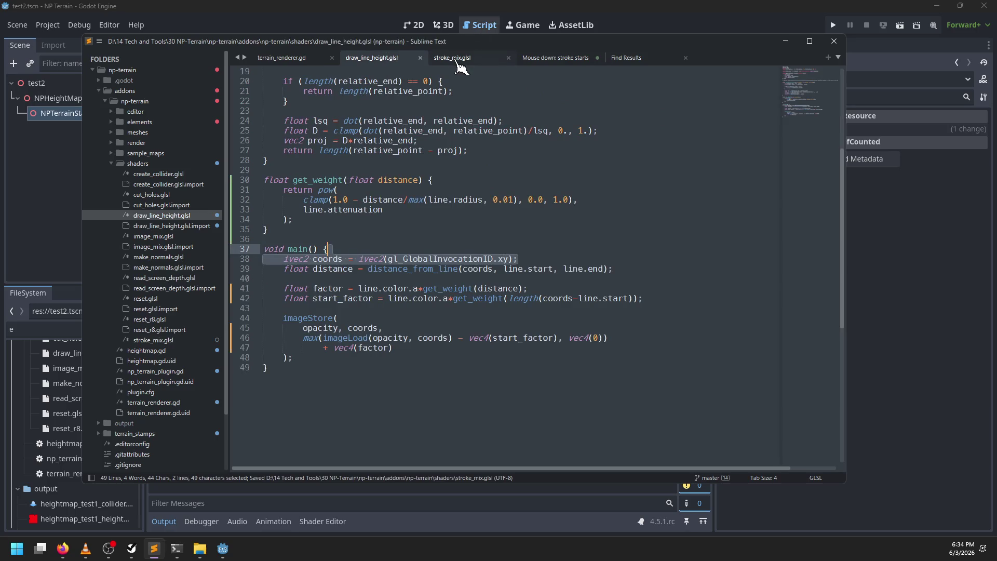
{"action": "left_click", "coordinate": [456, 61]}
{"action": "left_click", "coordinate": [325, 273]}
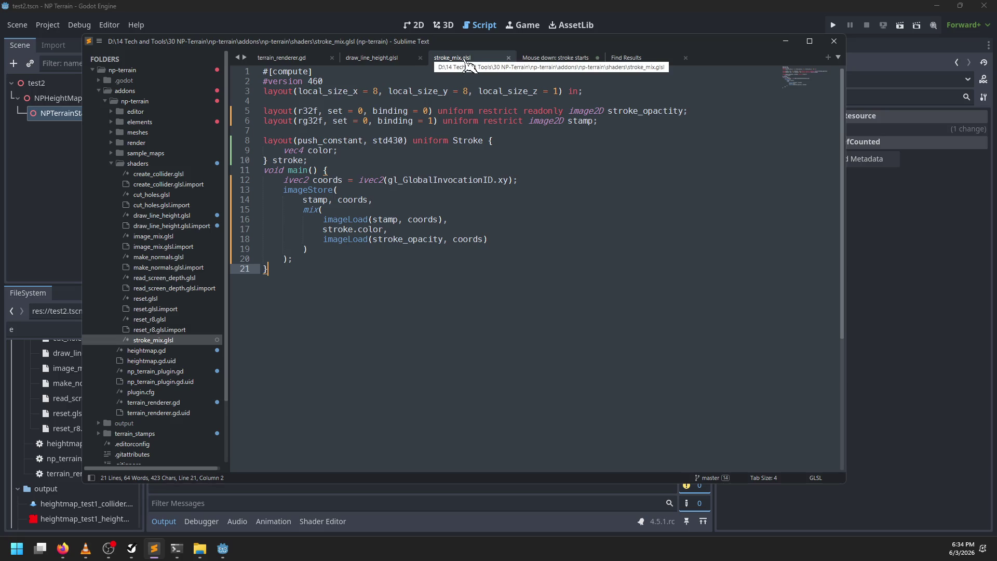
{"action": "left_click", "coordinate": [322, 161]}
{"action": "key", "text": "Return"}
{"action": "key", "text": "ctrl+s"}
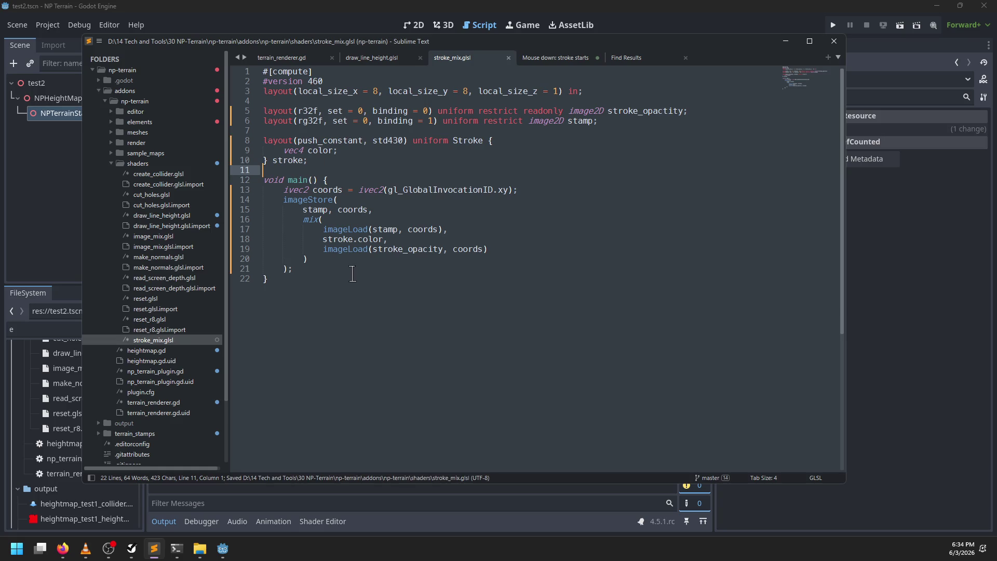
In Godot, dismiss the import error and open stroke_mix.glsl to view its compile errors
{"action": "left_click", "coordinate": [328, 18]}
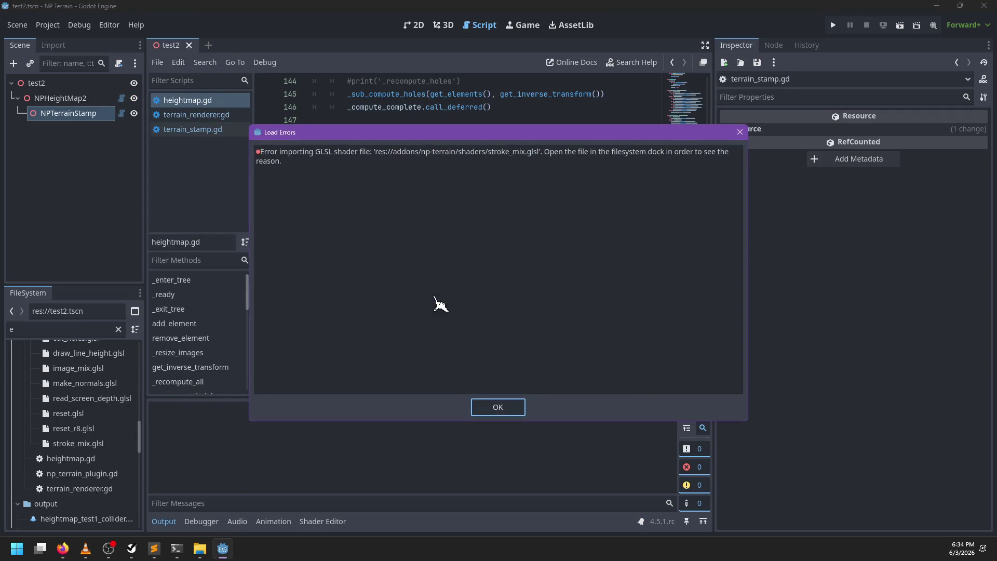
{"action": "left_click", "coordinate": [501, 408]}
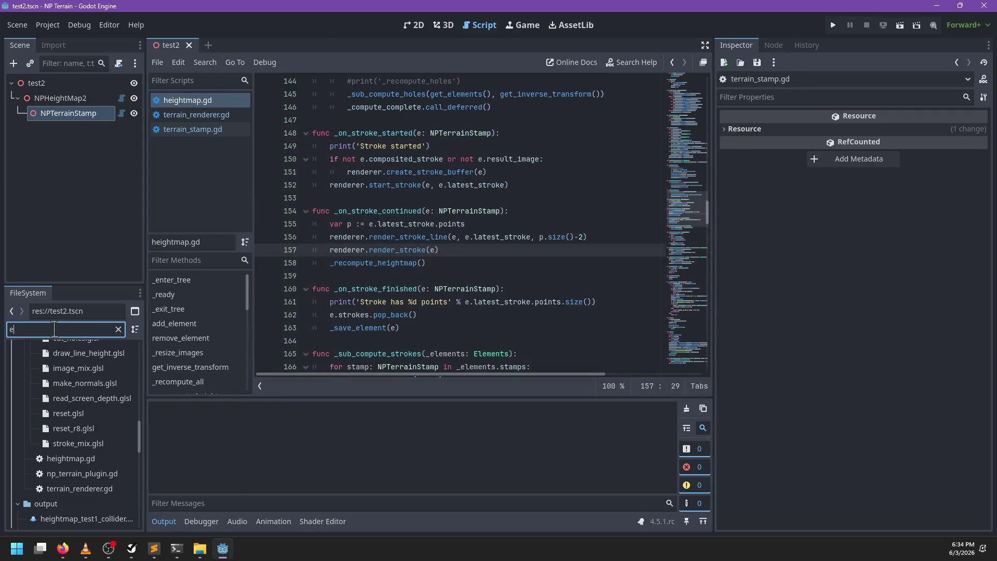
{"action": "type", "text": "strok"}
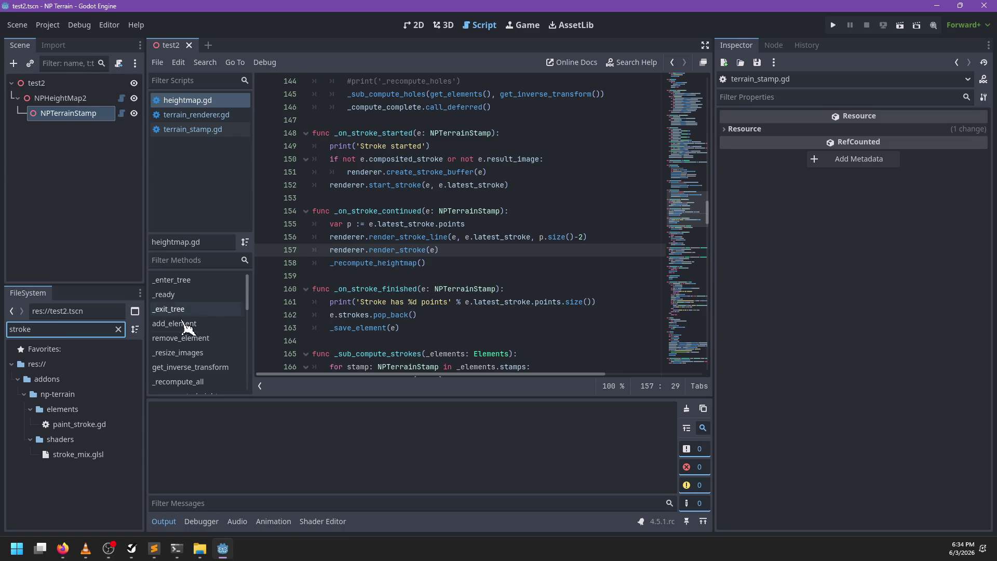
{"action": "double_click", "coordinate": [97, 456]}
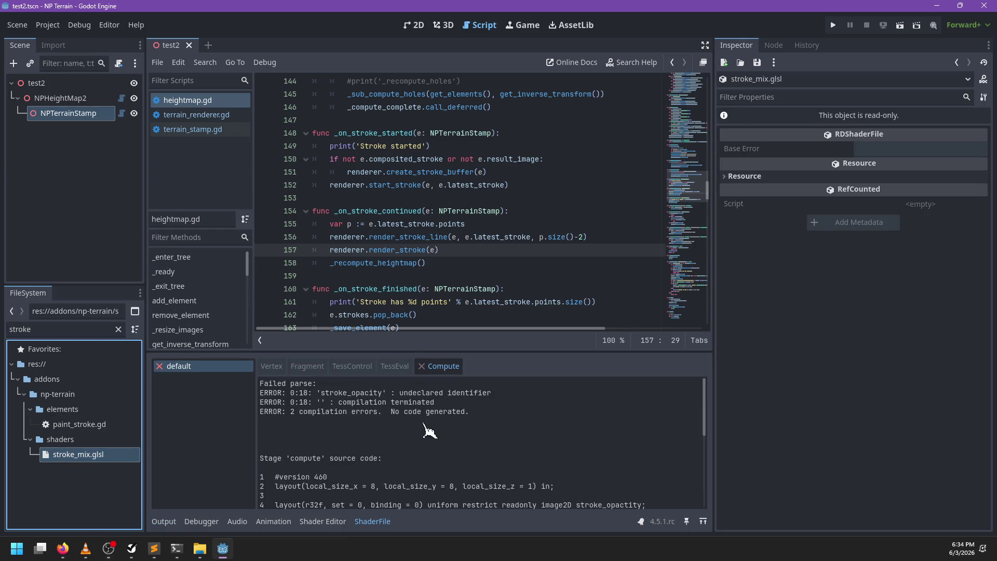
Correct 'stroke_opactity' to 'stroke_opacity' on line 5, save, and return to Godot
{"action": "key", "text": "alt+Tab"}
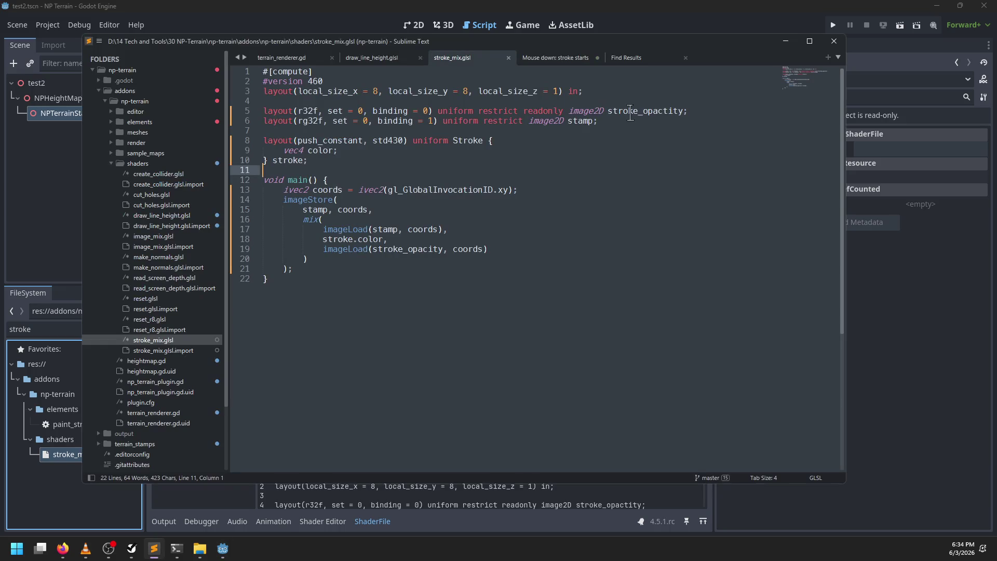
{"action": "double_click", "coordinate": [631, 113]}
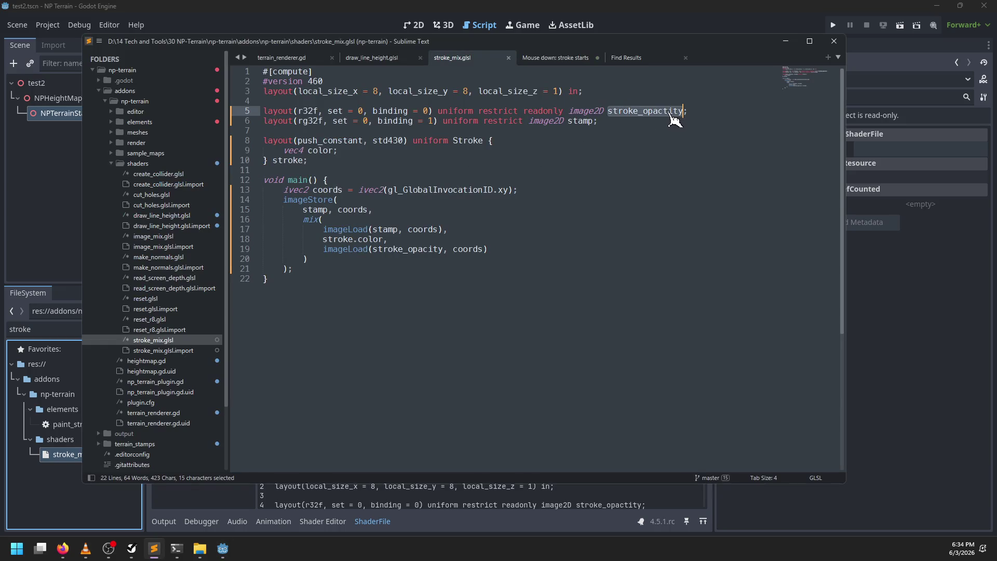
{"action": "left_click", "coordinate": [670, 111]}
{"action": "key", "text": "BackSpace"}
{"action": "key", "text": "ctrl+s"}
{"action": "key", "text": "alt+Tab"}
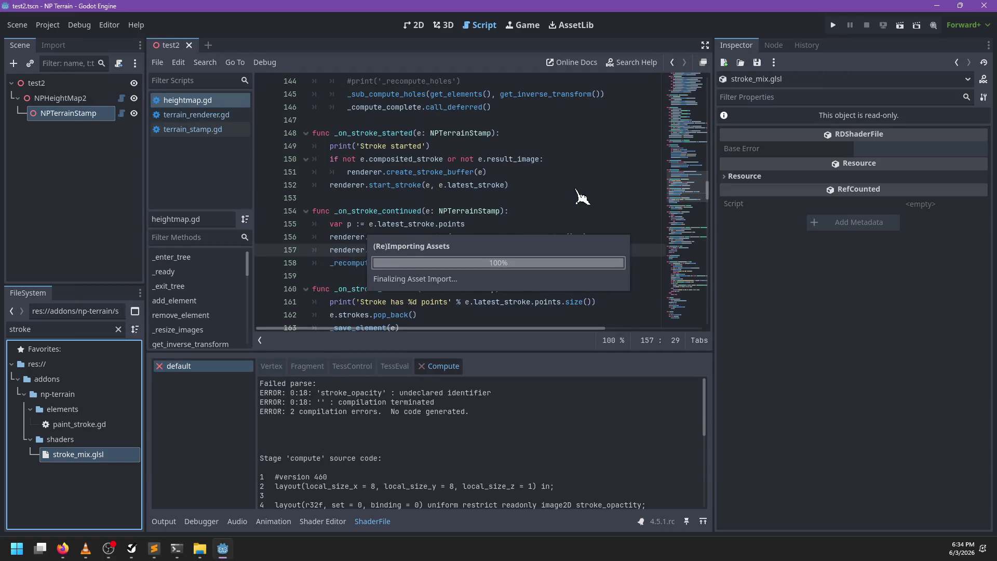
{"action": "key", "text": "alt+Tab"}
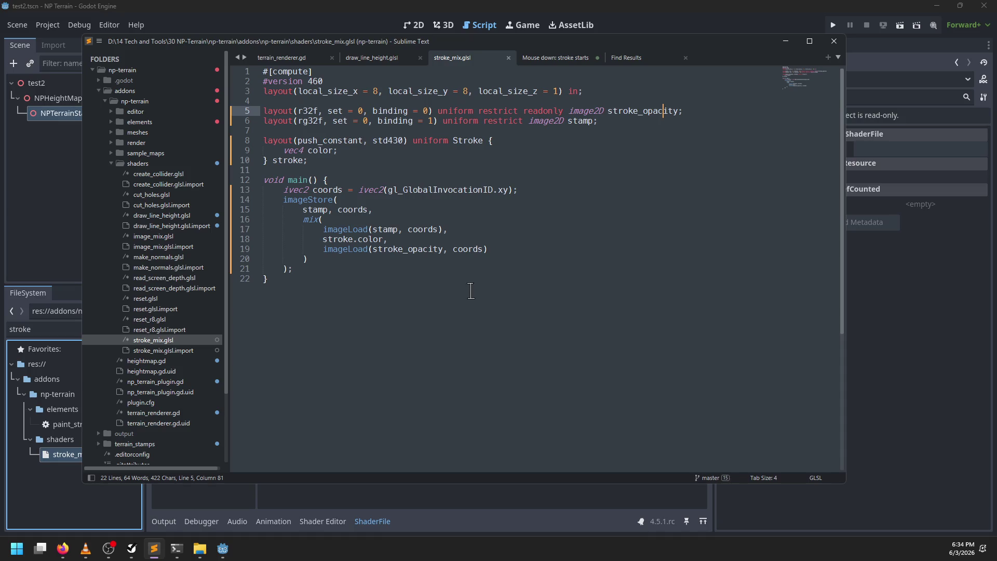
{"action": "left_click", "coordinate": [401, 10]}
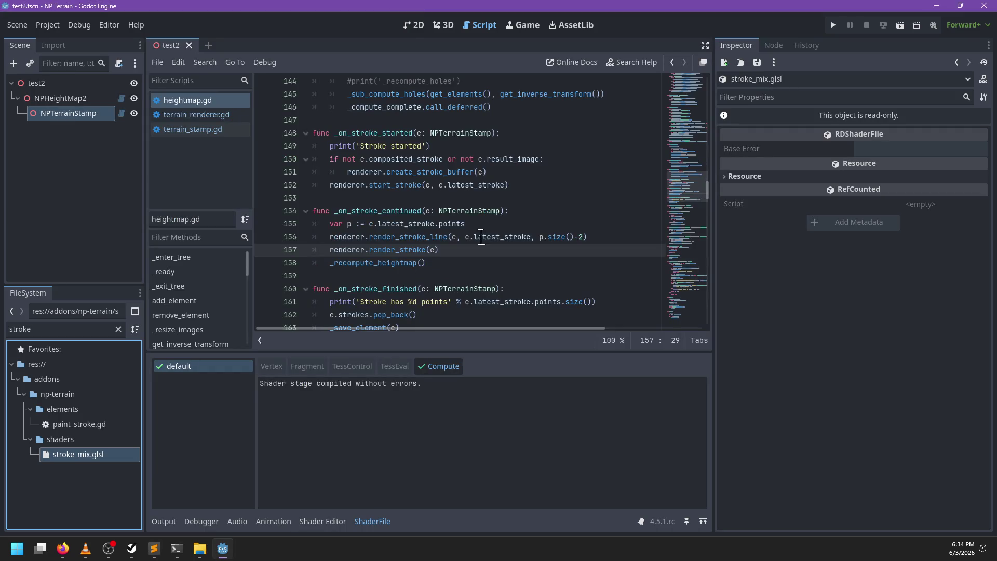
In terrain_renderer.gd, duplicate the line_shader declaration and rename the copy stroke_shader
{"action": "scroll", "coordinate": [481, 240], "scroll_direction": "up", "scroll_amount": 6}
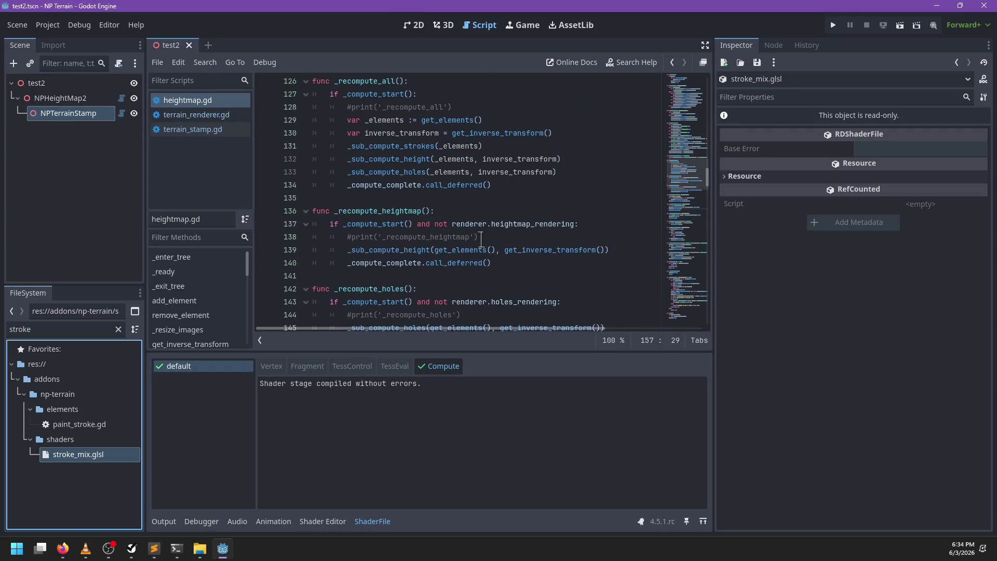
{"action": "scroll", "coordinate": [481, 239], "scroll_direction": "down", "scroll_amount": 5}
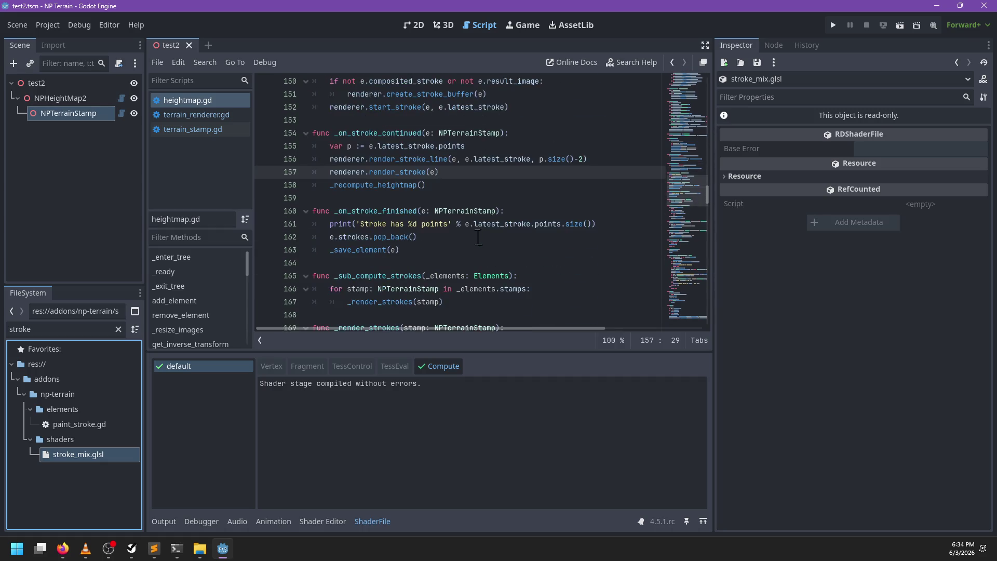
{"action": "left_click", "coordinate": [221, 114]}
{"action": "mouse_move", "coordinate": [695, 163]}
{"action": "left_mouse_down"}
{"action": "mouse_move", "coordinate": [685, 96]}
{"action": "mouse_move", "coordinate": [689, 126]}
{"action": "mouse_move", "coordinate": [685, 110]}
{"action": "left_mouse_up"}
{"action": "left_click", "coordinate": [446, 217]}
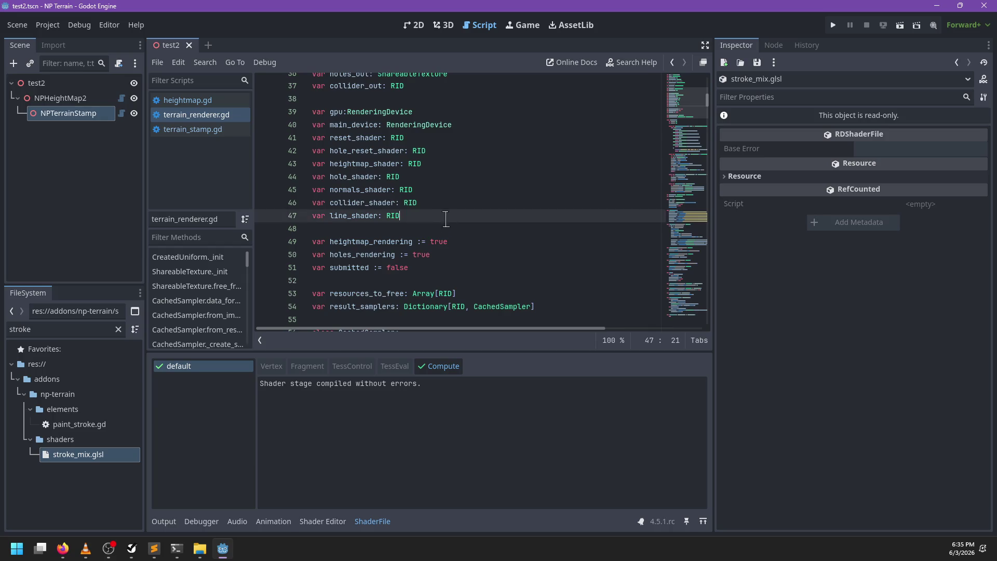
{"action": "key", "text": "ctrl+shift+d"}
{"action": "left_click_drag", "start_coordinate": [330, 229], "coordinate": [342, 229]}
{"action": "type", "text": "stroke"}
In _load_shaders, add a stroke_shader = _load_shader(' line below the line_shader load
{"action": "key", "text": "ctrl+f"}
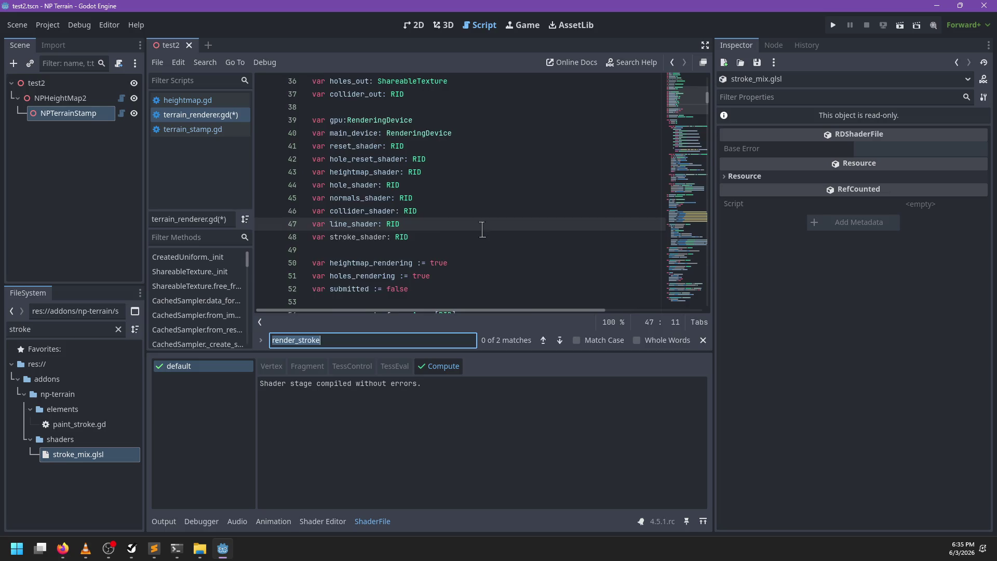
{"action": "type", "text": "_shaders"}
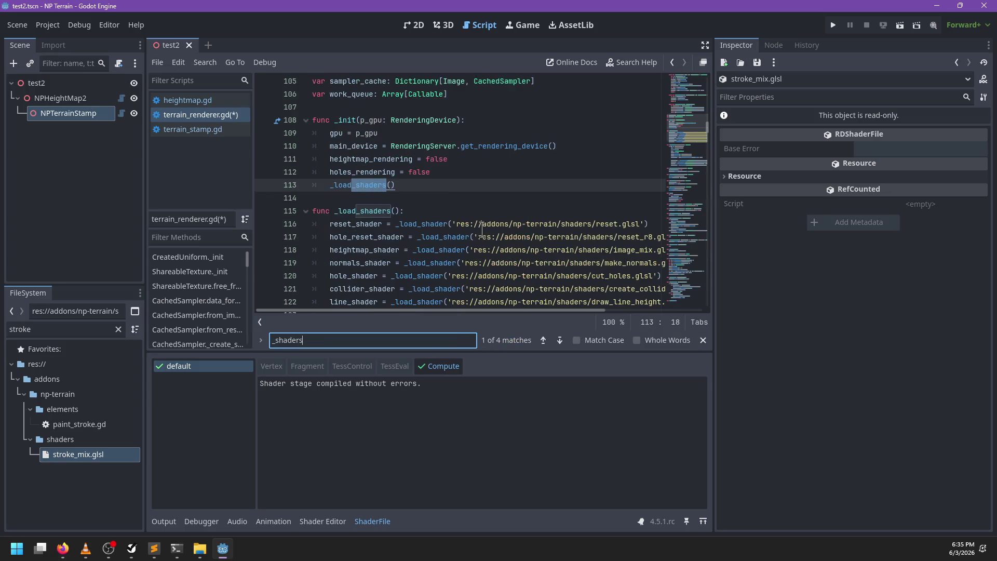
{"action": "key", "text": "Escape"}
{"action": "scroll", "coordinate": [482, 230], "scroll_direction": "down", "scroll_amount": 1}
{"action": "left_click", "coordinate": [394, 263]}
{"action": "key", "text": "End"}
{"action": "key", "text": "Return"}
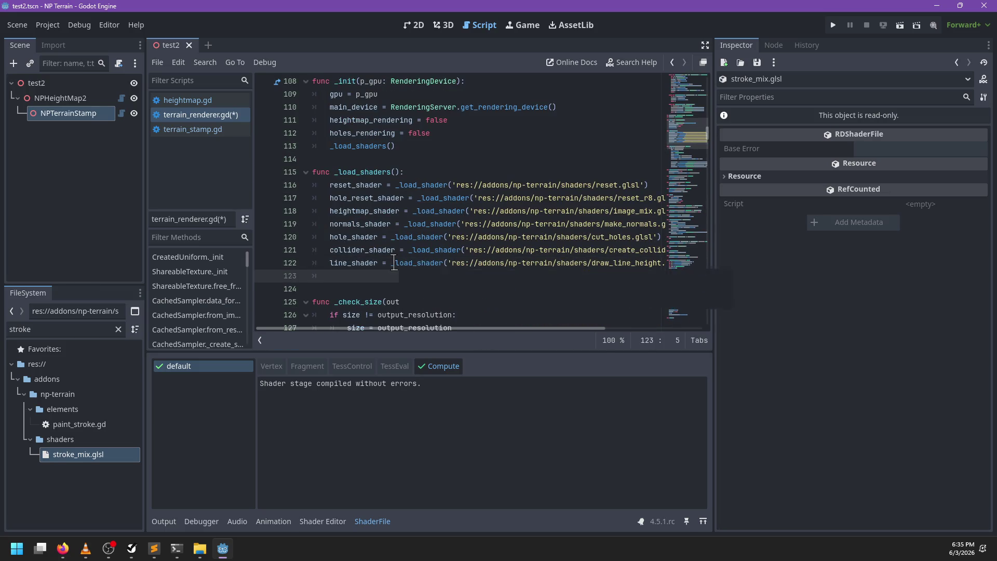
{"action": "type", "text": "stroke_shader = _"}
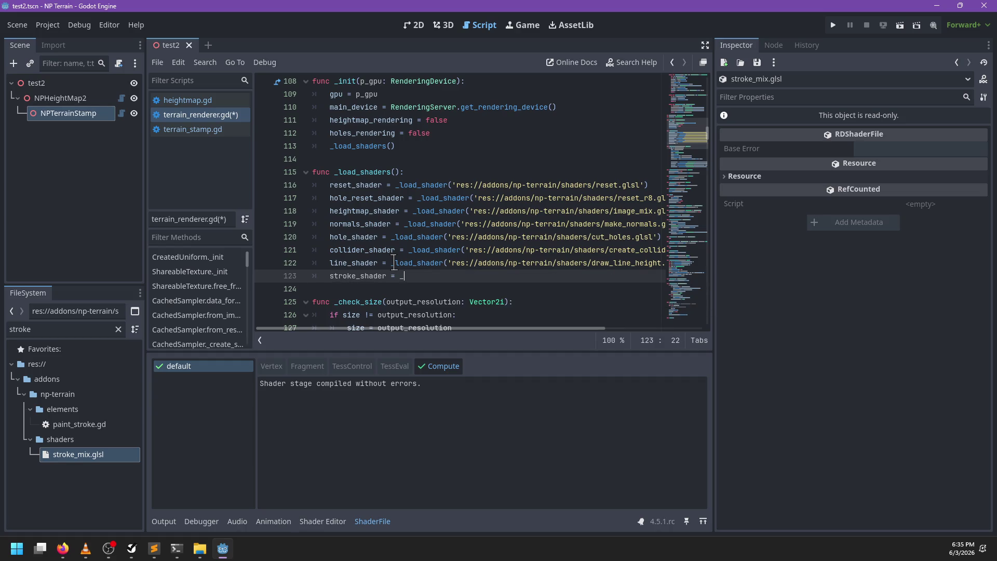
{"action": "type", "text": "*"}
{"action": "type", "text": "('res://"}
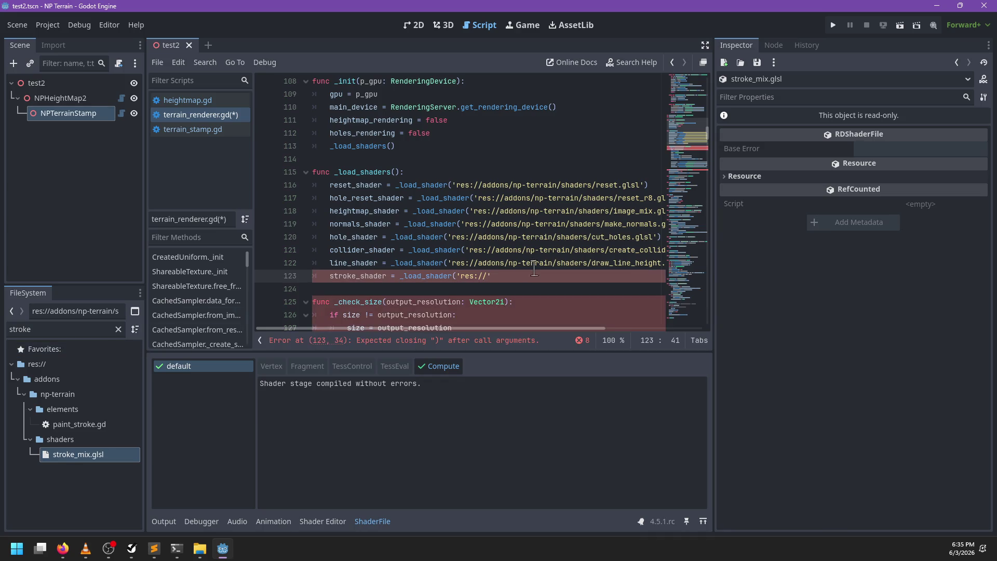
Complete the path as 'res://addons/np-terrain/shaders/stroke_mix.glsl' and save terrain_renderer.gd
{"action": "left_click", "coordinate": [478, 263]}
{"action": "mouse_move", "coordinate": [478, 262]}
{"action": "left_mouse_down"}
{"action": "mouse_move", "coordinate": [667, 264]}
{"action": "mouse_move", "coordinate": [549, 264]}
{"action": "left_mouse_up"}
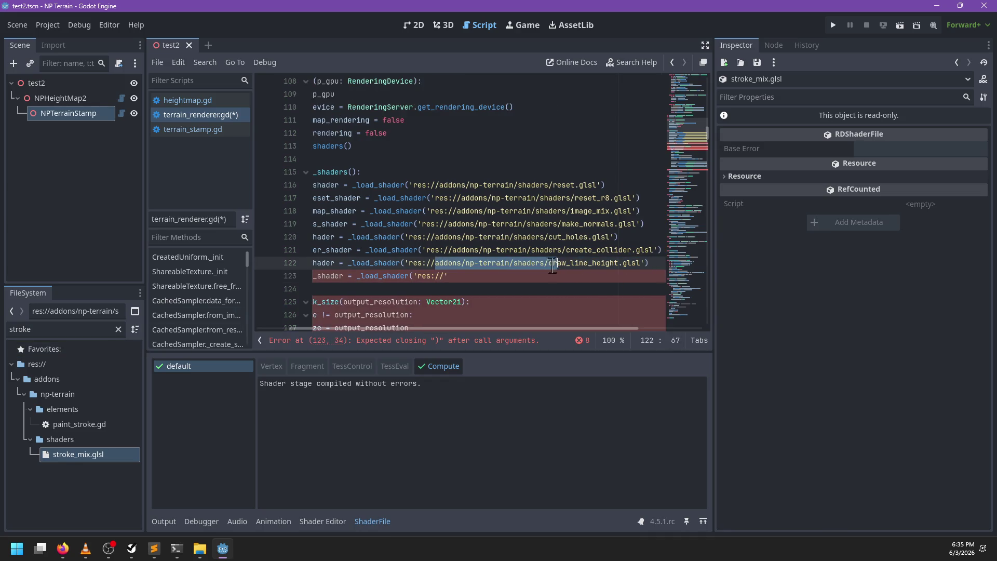
{"action": "key", "text": "ctrl+c"}
{"action": "left_click", "coordinate": [442, 276]}
{"action": "key", "text": "ctrl+v"}
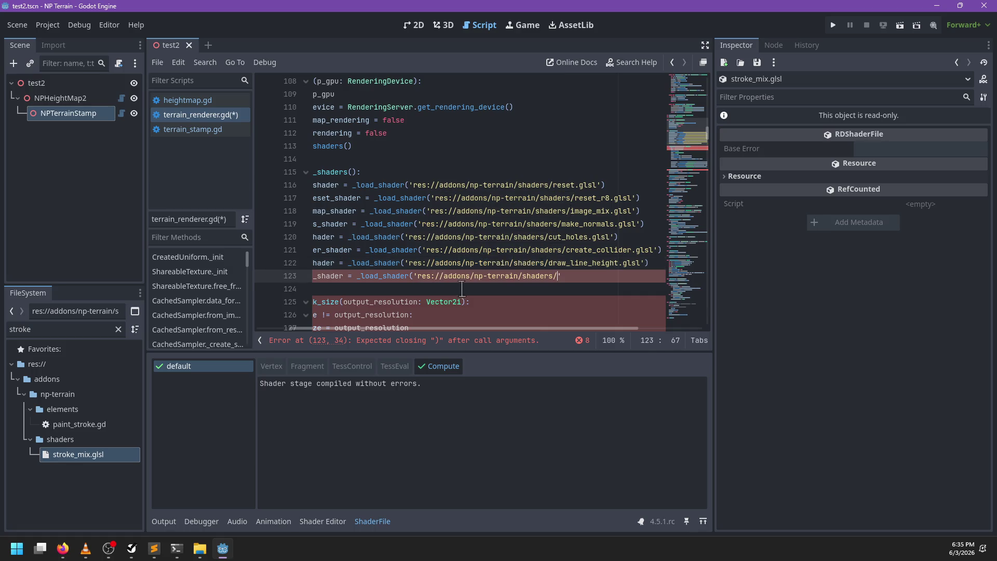
{"action": "key", "text": "alt+Tab"}
{"action": "key", "text": "alt+Tab"}
{"action": "type", "text": "')"}
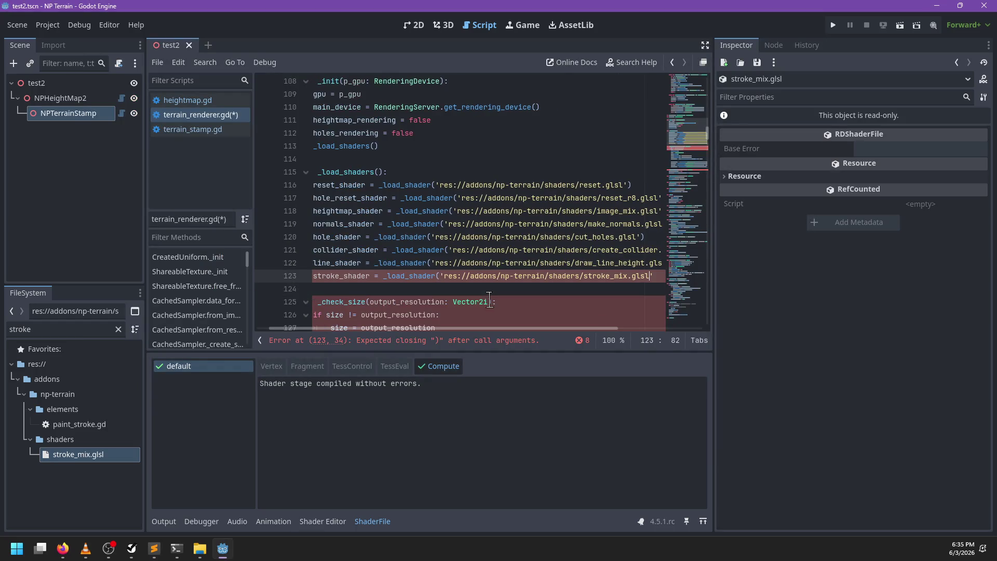
{"action": "key", "text": "ctrl+s"}
Open draw_line_height.glsl in the external editor and bring up its file actions
{"action": "key", "text": "alt+Tab"}
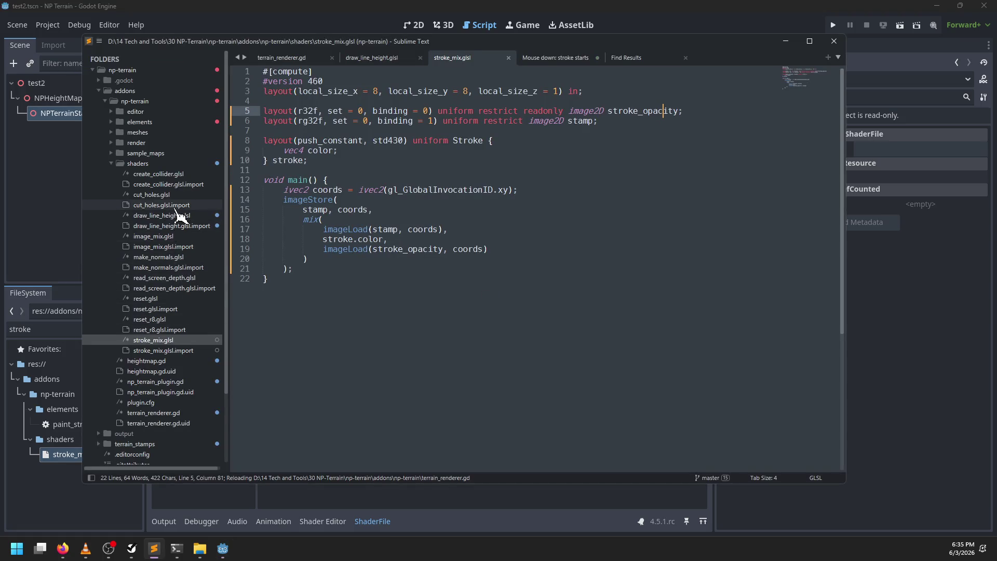
{"action": "key", "text": "alt+Tab"}
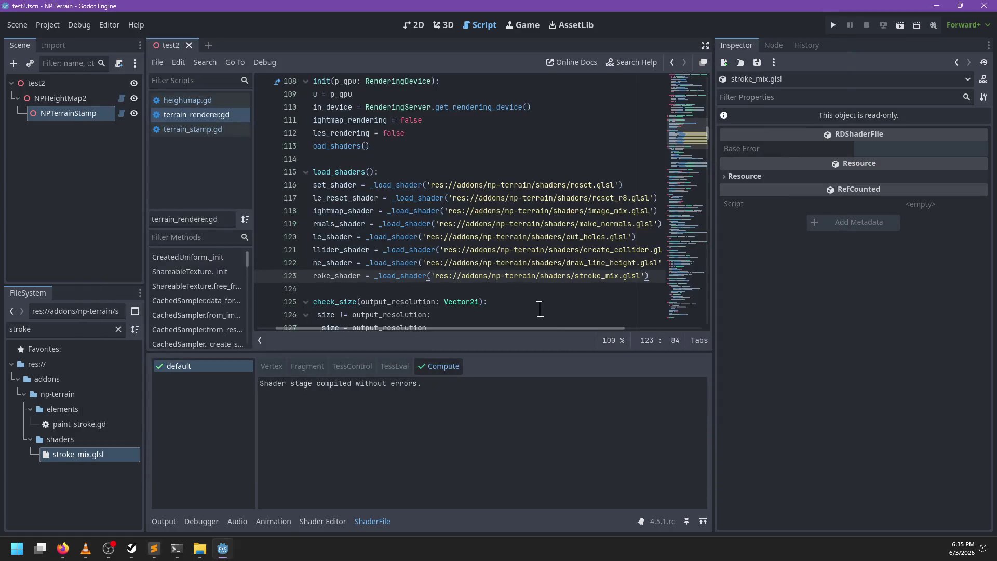
{"action": "key", "text": "alt+Tab"}
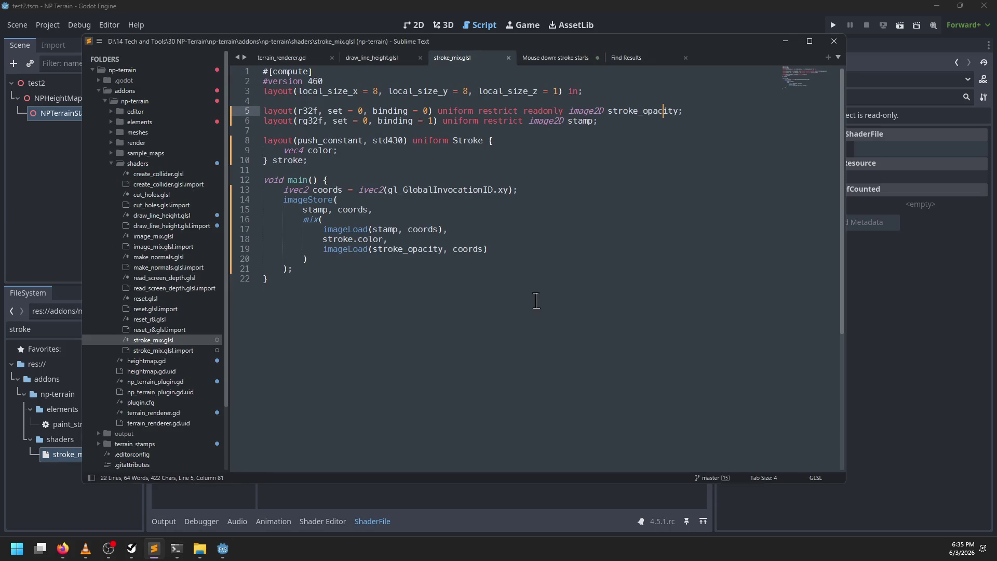
{"action": "left_click", "coordinate": [184, 216]}
{"action": "right_click", "coordinate": [184, 217]}
Rename draw_line_height.glsl to line_mix_opacity.glsl in the external editor
{"action": "key", "text": "Escape"}
{"action": "double_click", "coordinate": [39, 329]}
{"action": "type", "text": "draw"}
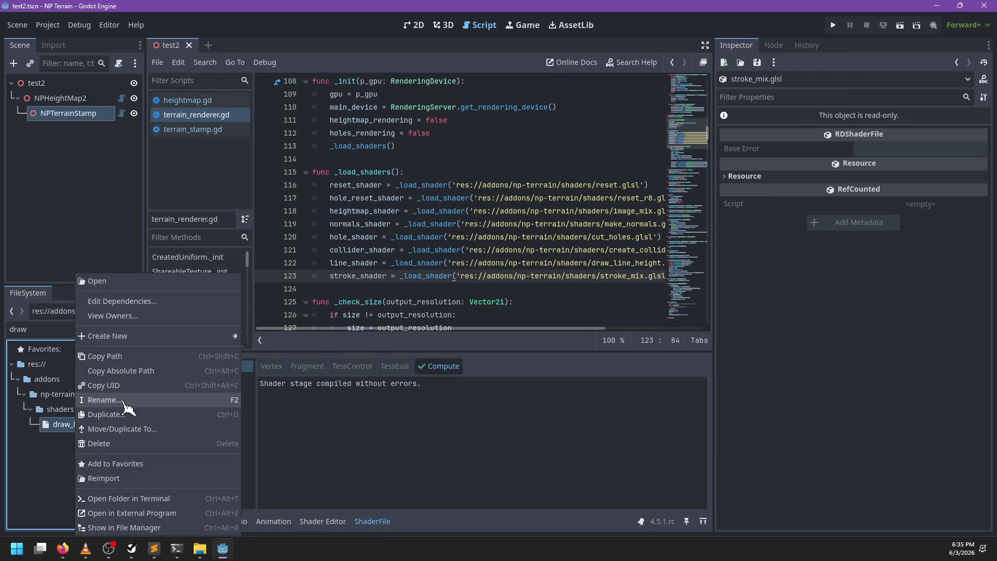
{"action": "left_click", "coordinate": [122, 400]}
{"action": "type", "text": "l"}
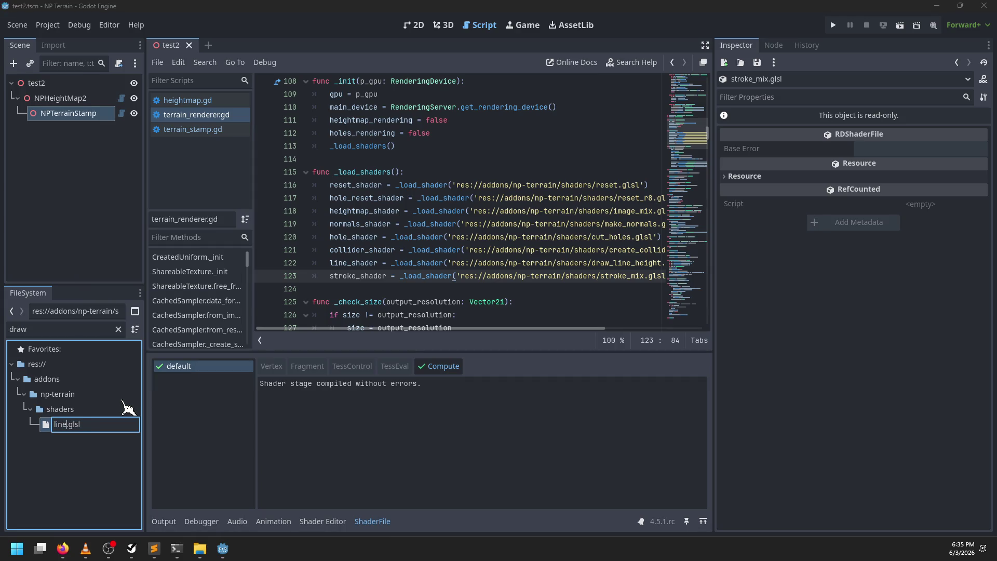
{"action": "type", "text": "ine_mix_opacity"}
{"action": "key", "text": "Return"}
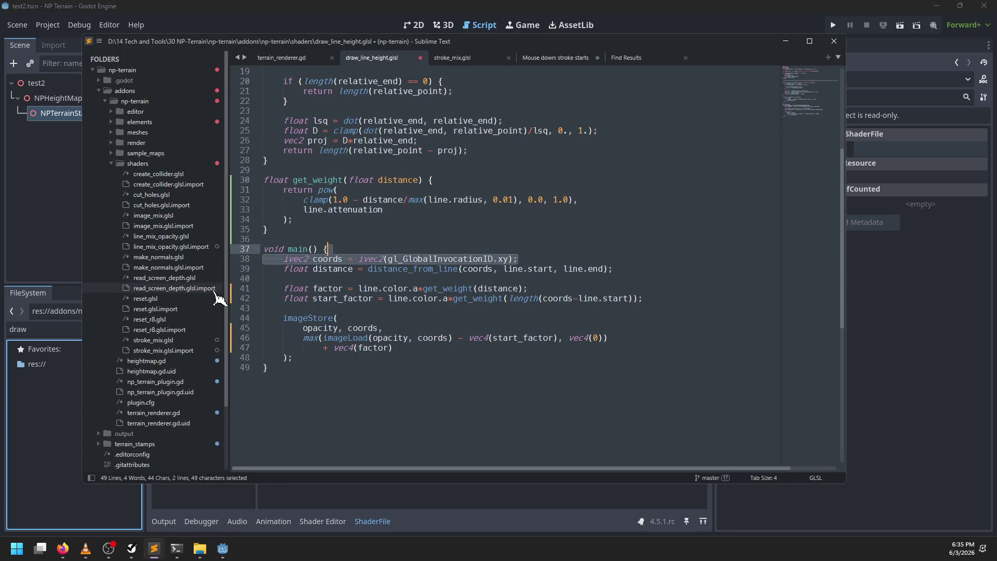
Discard the stale draw_line_height.glsl tab and open line_mix_opacity.glsl
{"action": "left_click", "coordinate": [420, 58]}
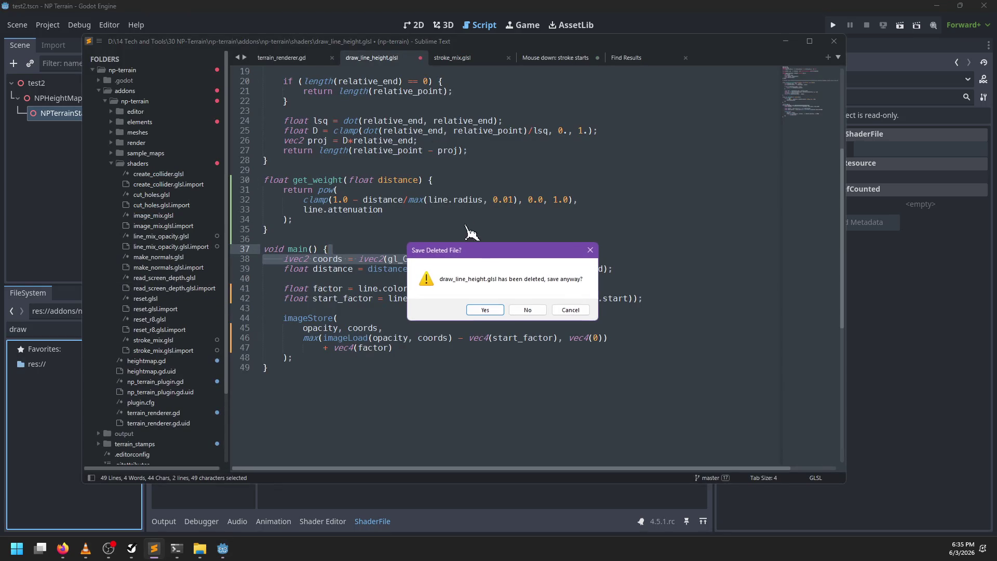
{"action": "left_click", "coordinate": [517, 311]}
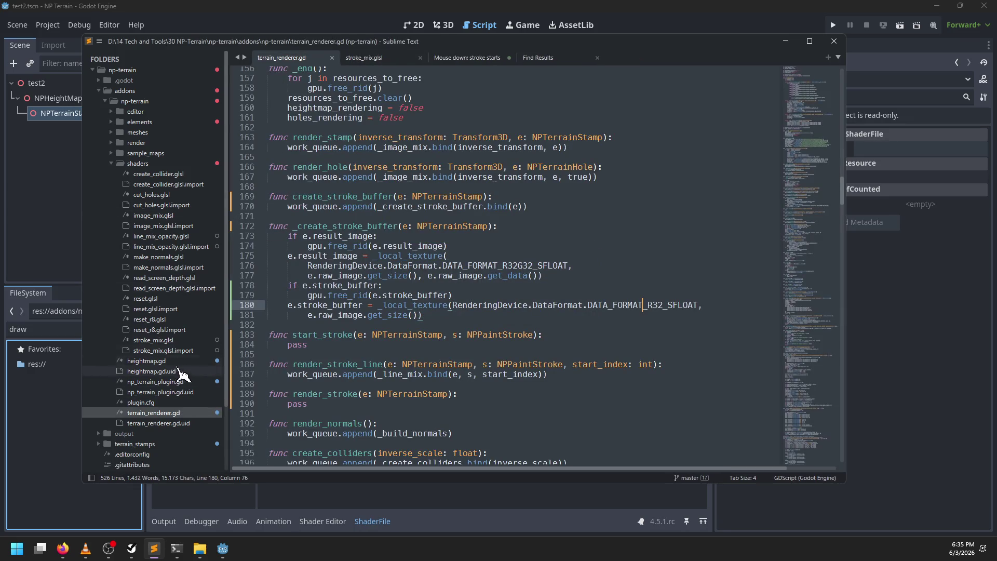
{"action": "left_click", "coordinate": [110, 164]}
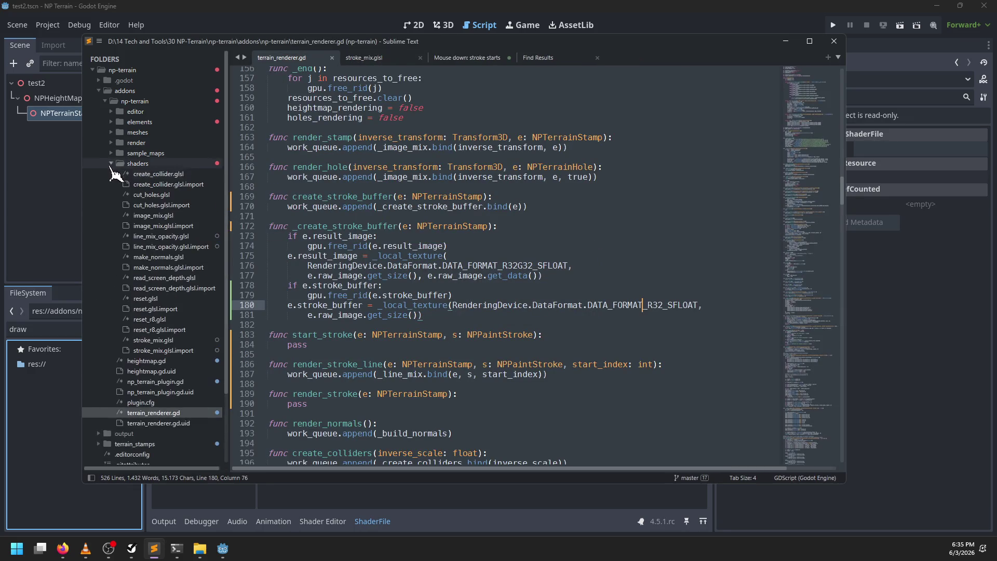
{"action": "left_click", "coordinate": [162, 236]}
{"action": "double_click", "coordinate": [163, 240]}
{"action": "scroll", "coordinate": [441, 359], "scroll_direction": "down", "scroll_amount": 6}
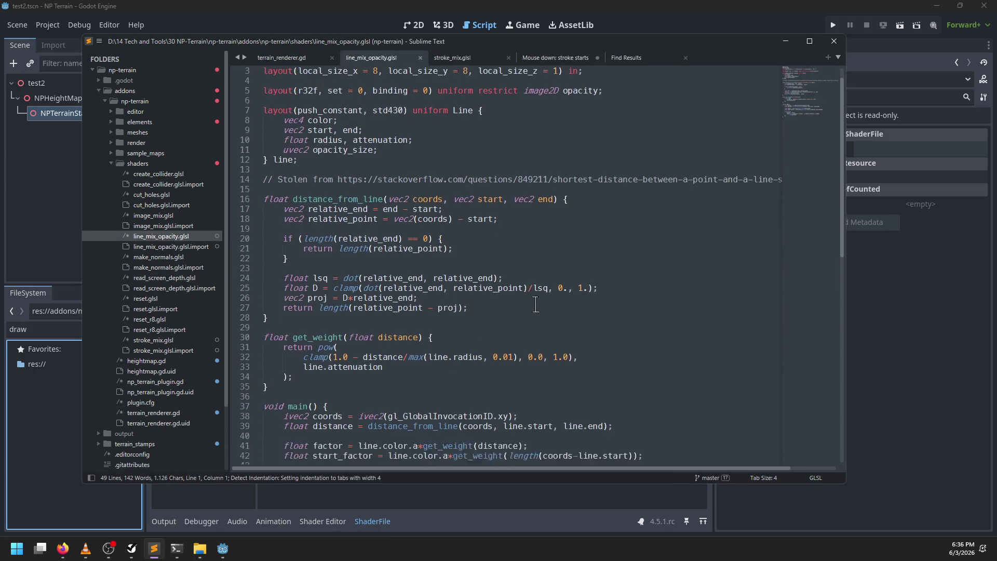
{"action": "left_click", "coordinate": [420, 357]}
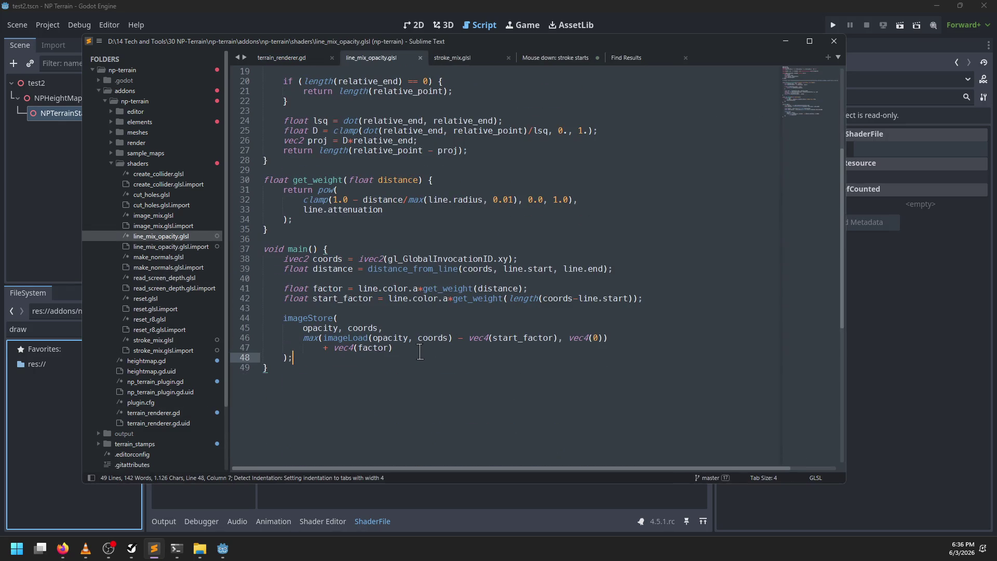
Change line_shader's load path in terrain_renderer.gd from draw_line_height to line_mix_opacity
{"action": "key", "text": "alt+Tab"}
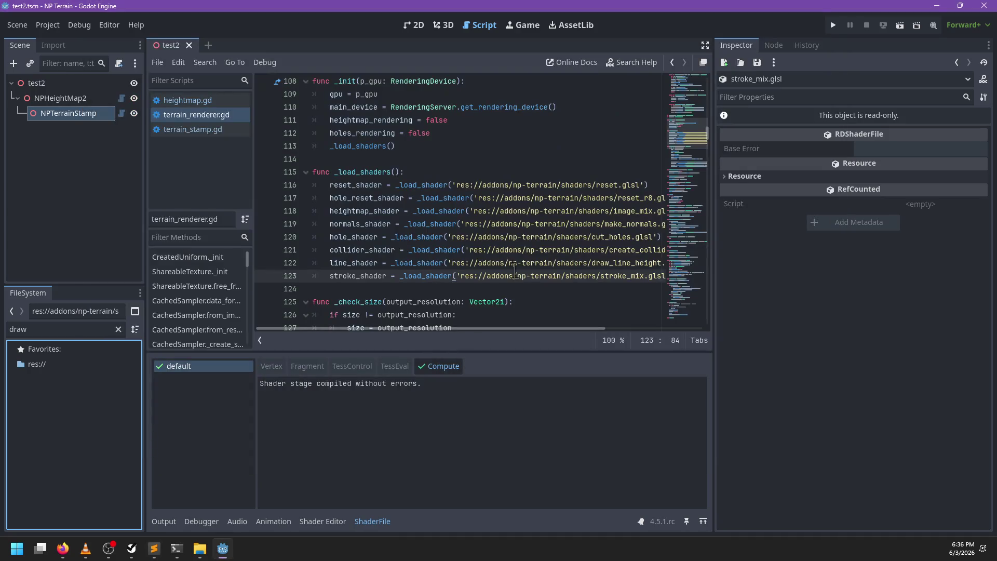
{"action": "double_click", "coordinate": [612, 263]}
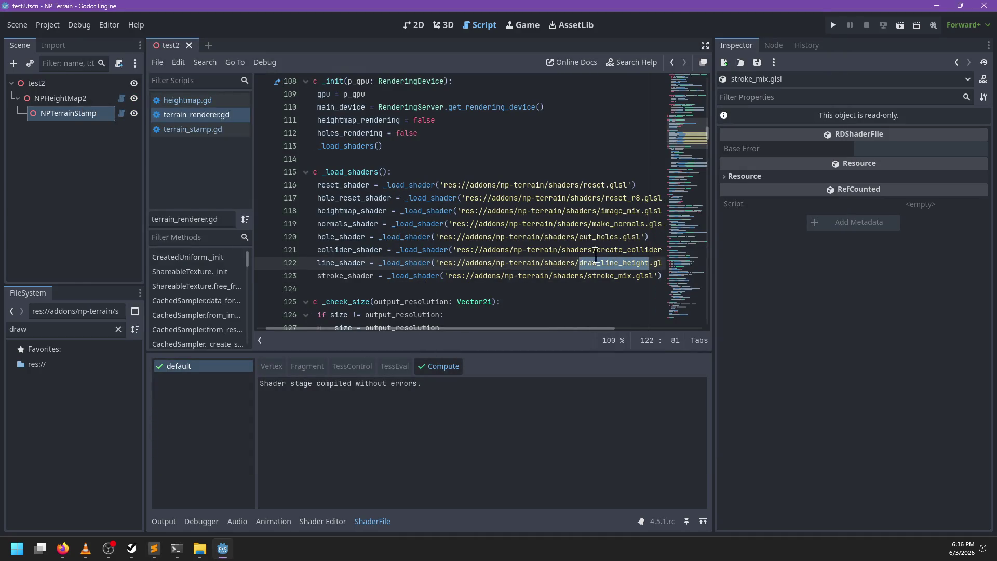
{"action": "type", "text": "line_mix"}
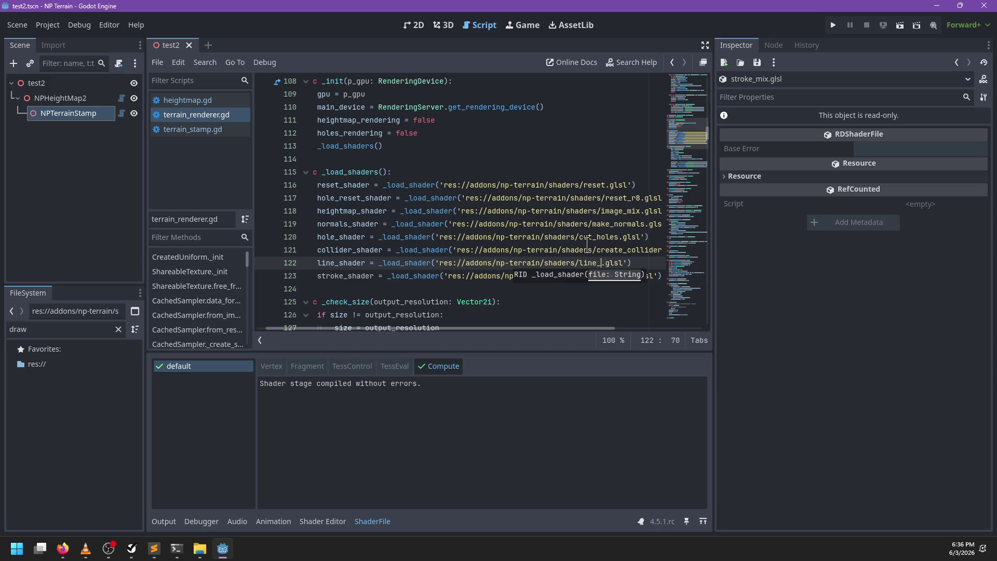
{"action": "type", "text": "_opacity"}
{"action": "key", "text": "Escape"}
{"action": "scroll", "coordinate": [457, 270], "scroll_direction": "left", "scroll_amount": 1}
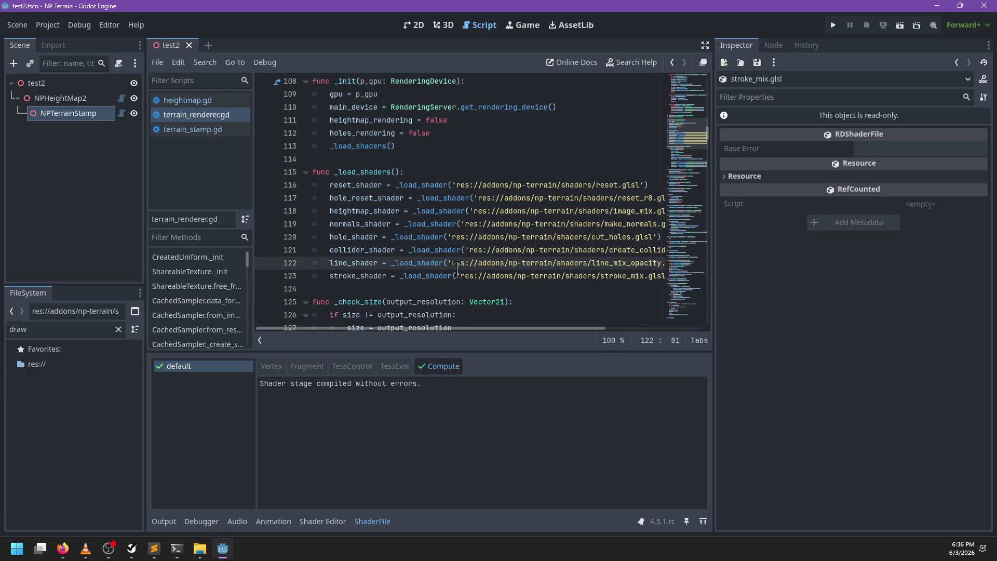
{"action": "key", "text": "alt+Tab"}
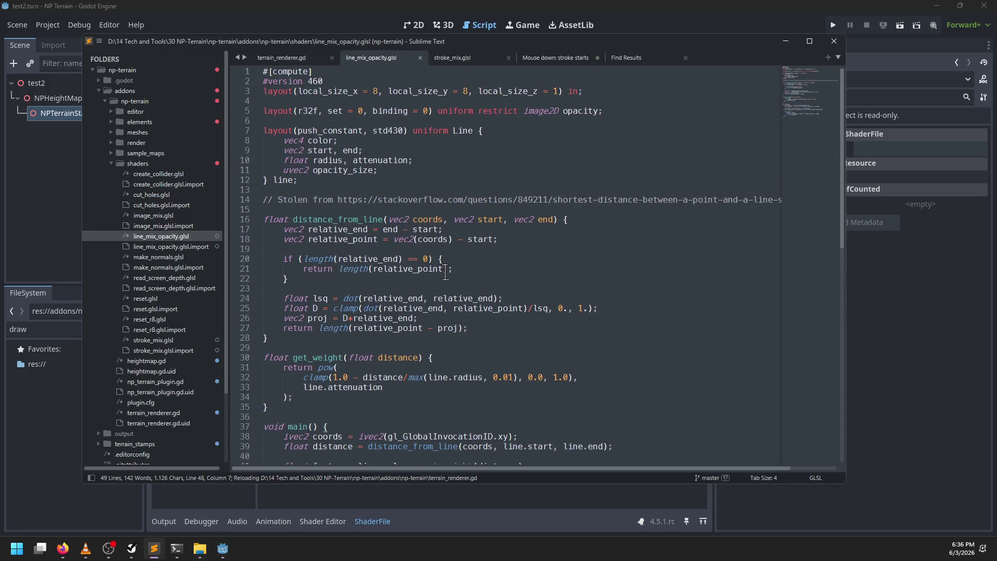
Inspect stroke_mix.glsl's rg32f stamp image format and stroke colour declaration
{"action": "scroll", "coordinate": [446, 270], "scroll_direction": "down", "scroll_amount": 4}
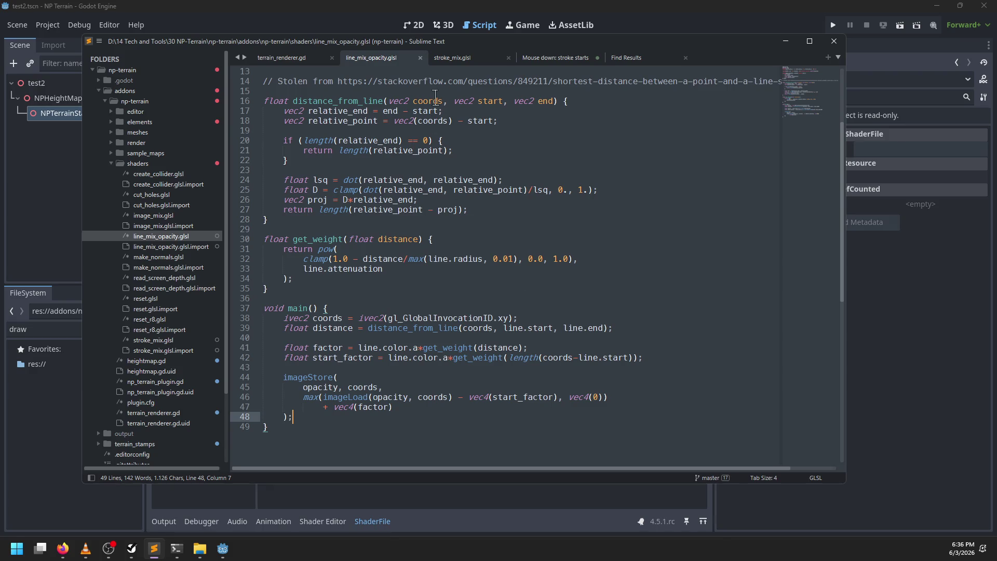
{"action": "left_click", "coordinate": [462, 62]}
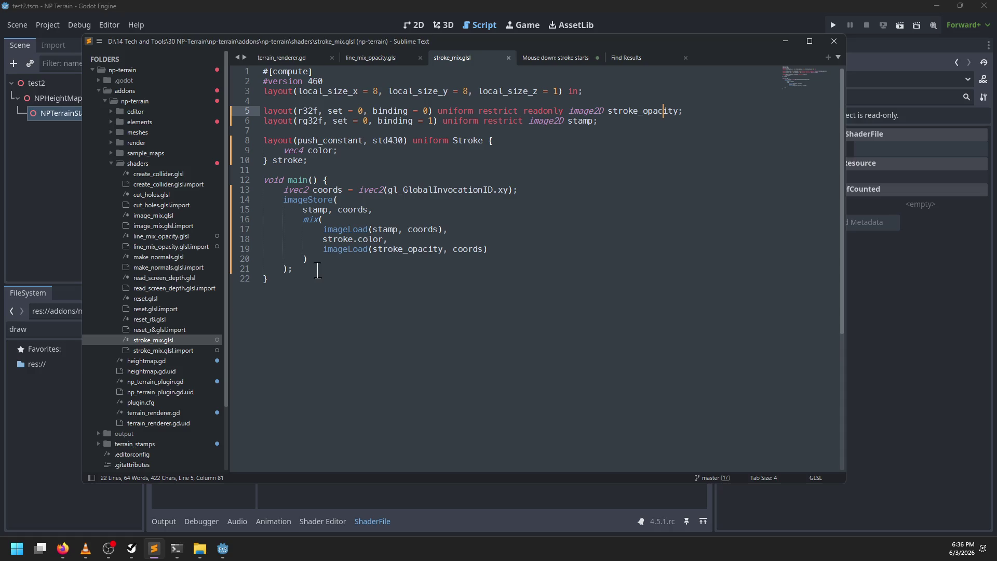
{"action": "double_click", "coordinate": [307, 123]}
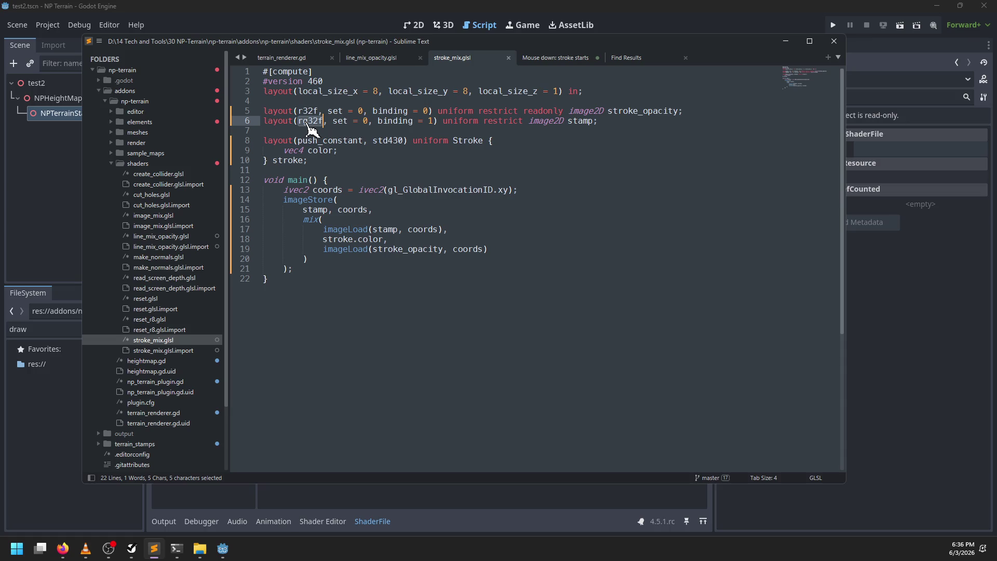
{"action": "type", "text": "g"}
{"action": "left_click", "coordinate": [337, 150]}
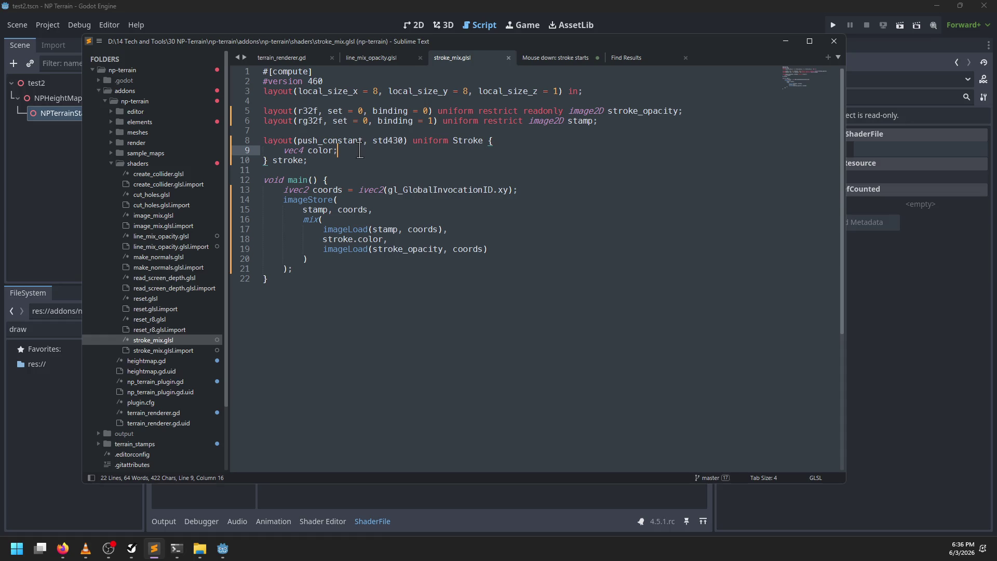
Compare line_mix_opacity.glsl's line.color.a and opacity_size fields, then return to Godot
{"action": "left_click", "coordinate": [325, 241]}
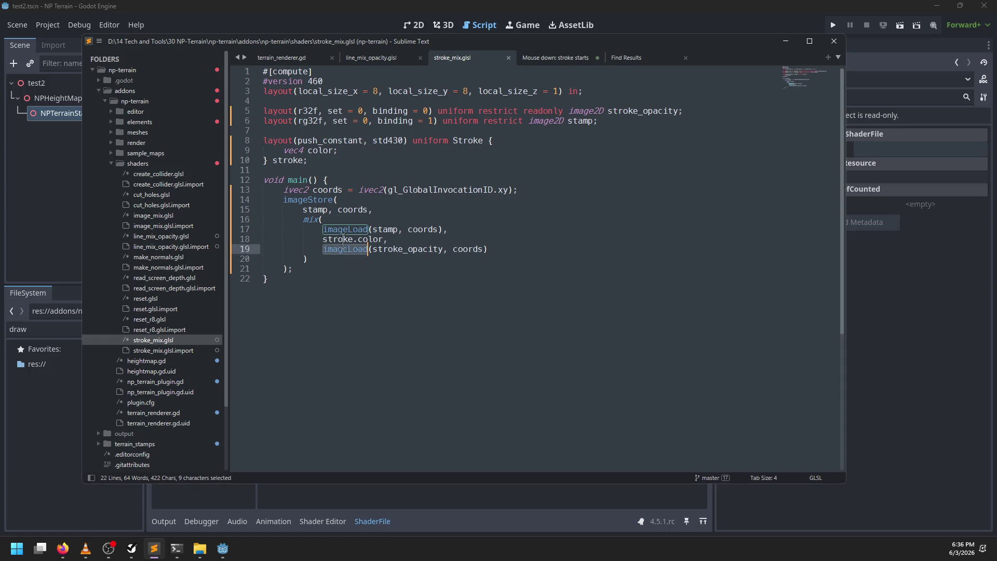
{"action": "left_click", "coordinate": [370, 58]}
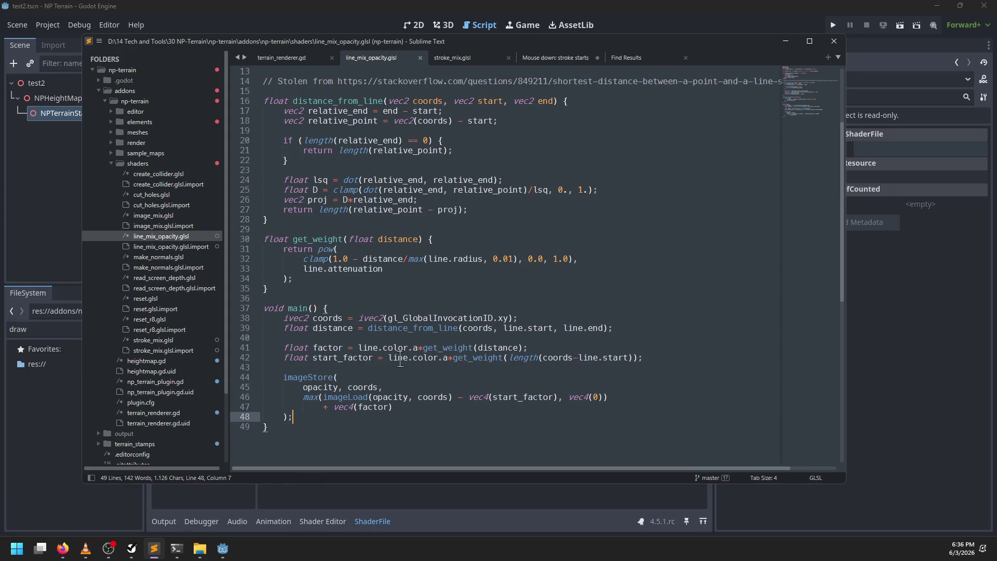
{"action": "left_click_drag", "start_coordinate": [448, 358], "coordinate": [387, 357]}
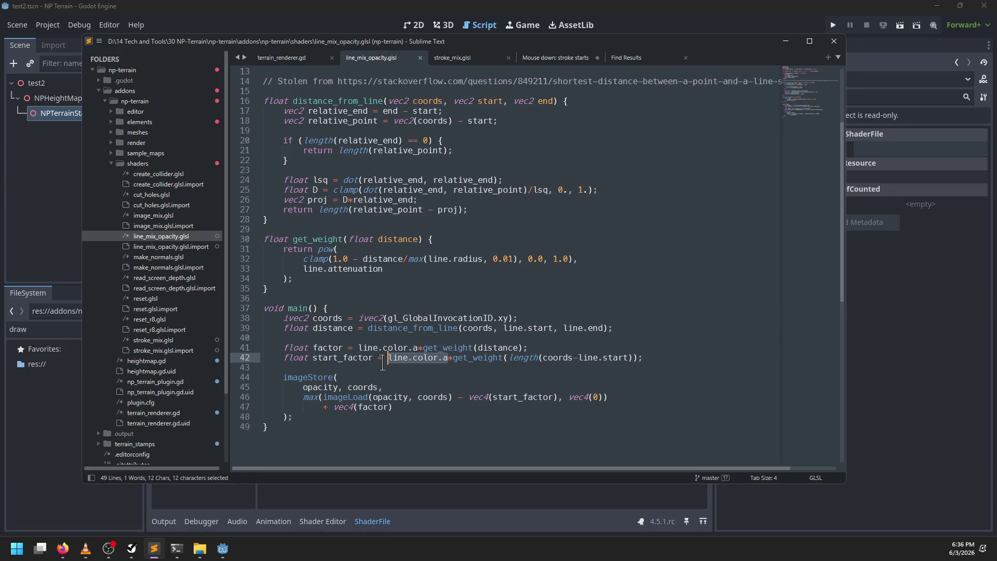
{"action": "scroll", "coordinate": [415, 355], "scroll_direction": "up", "scroll_amount": 4}
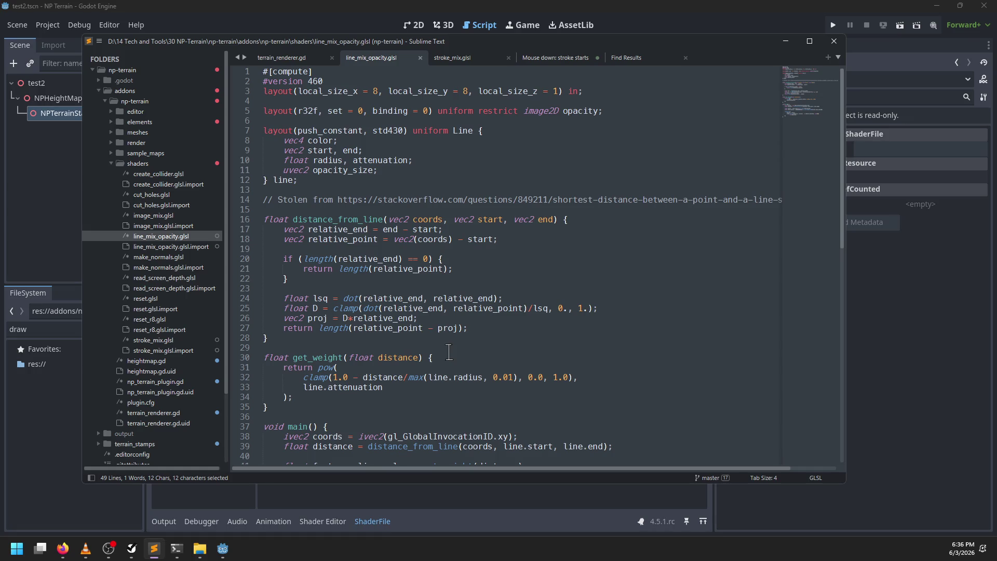
{"action": "double_click", "coordinate": [341, 169]}
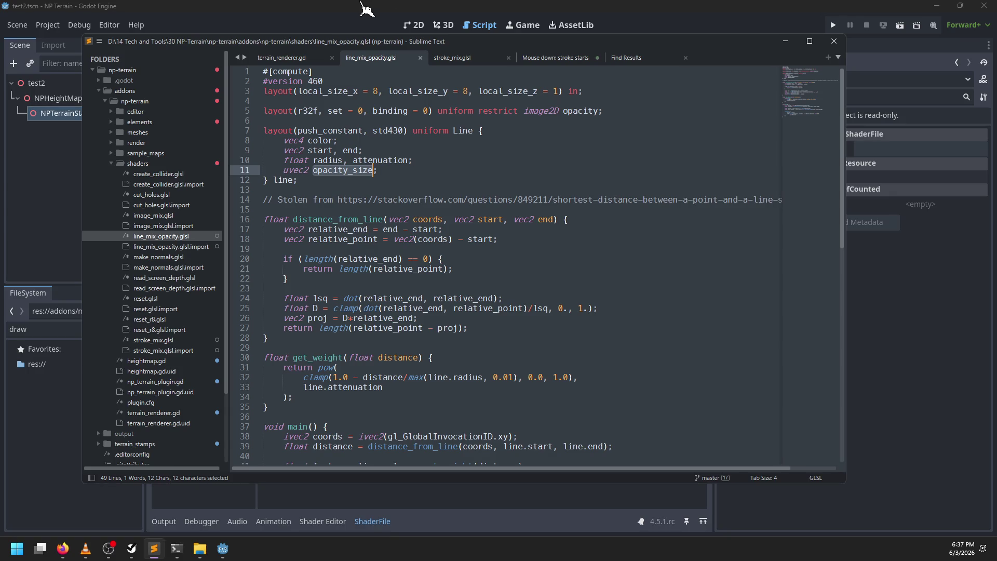
{"action": "left_click", "coordinate": [452, 58]}
{"action": "left_click", "coordinate": [390, 15]}
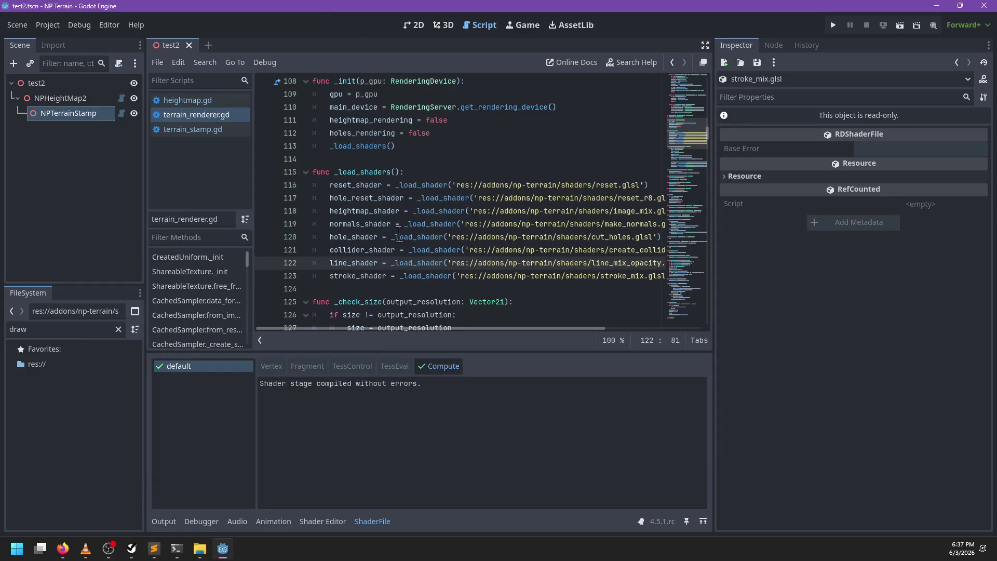
Replace pass in render_stroke with work_queue.append(_image_mix())
{"action": "left_click", "coordinate": [210, 102]}
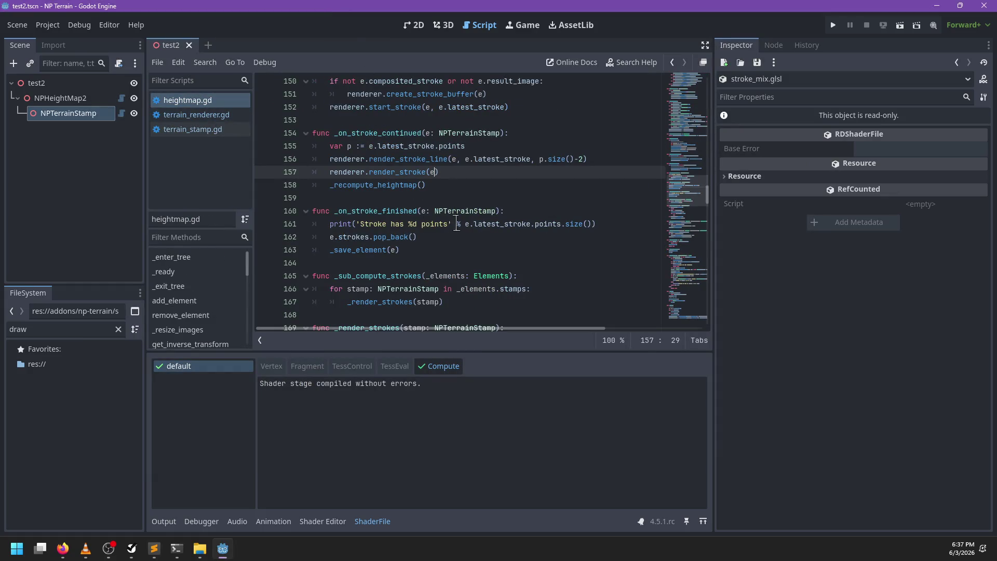
{"action": "left_click", "coordinate": [208, 115]}
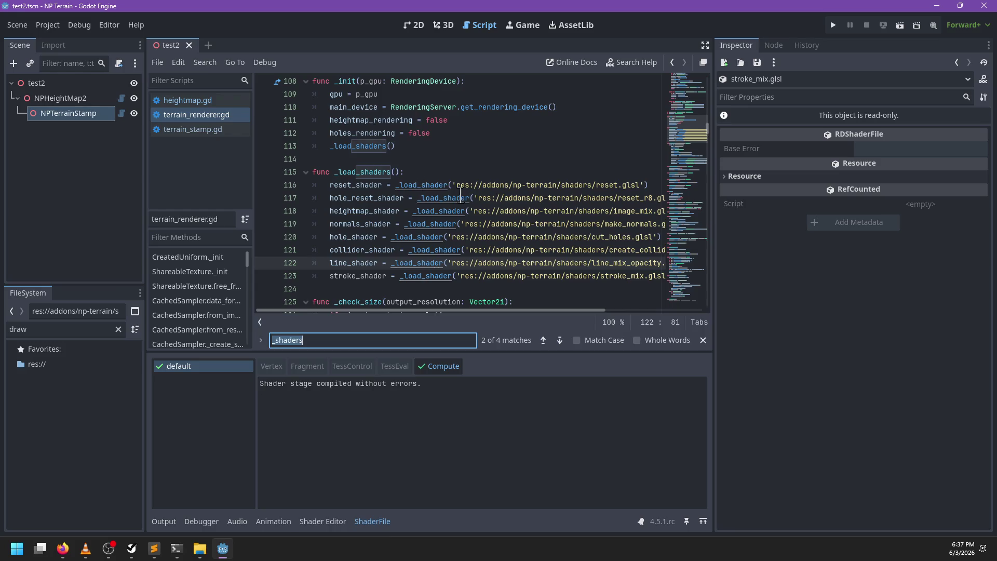
{"action": "type", "text": "render_stroke"}
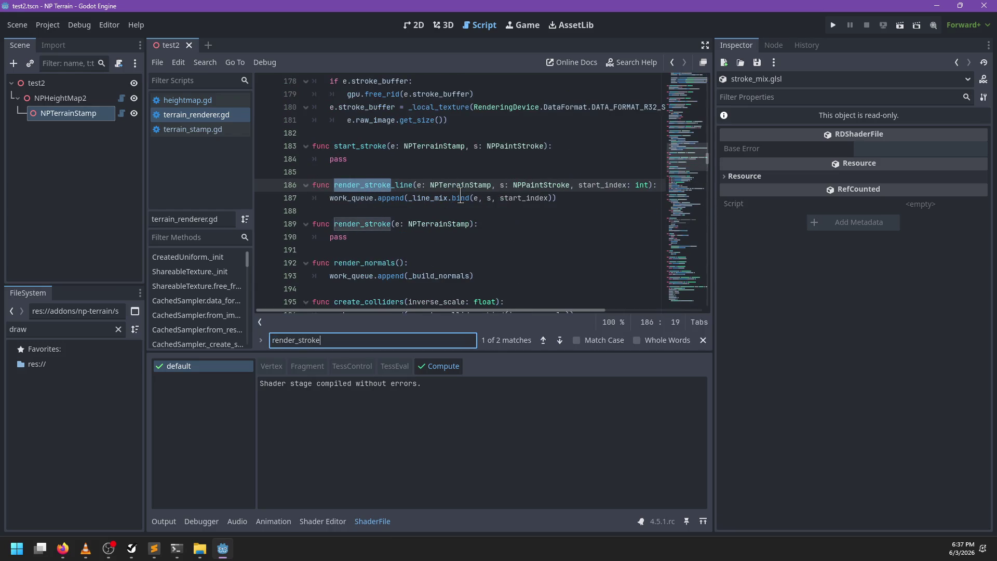
{"action": "key", "text": "Escape"}
{"action": "left_click", "coordinate": [386, 237]}
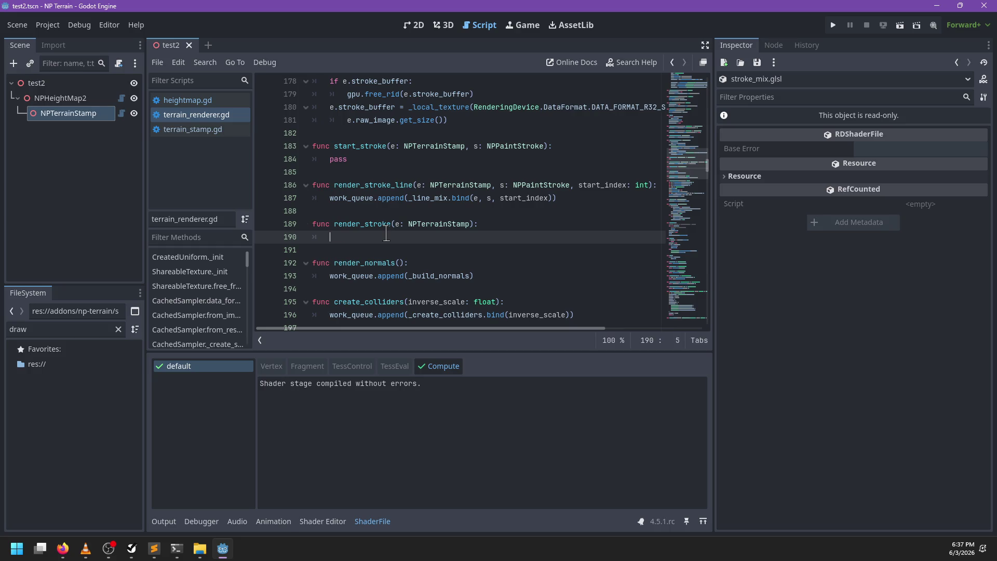
{"action": "type", "text": "work_queue.append(_image_mi"}
{"action": "key", "text": "Return"}
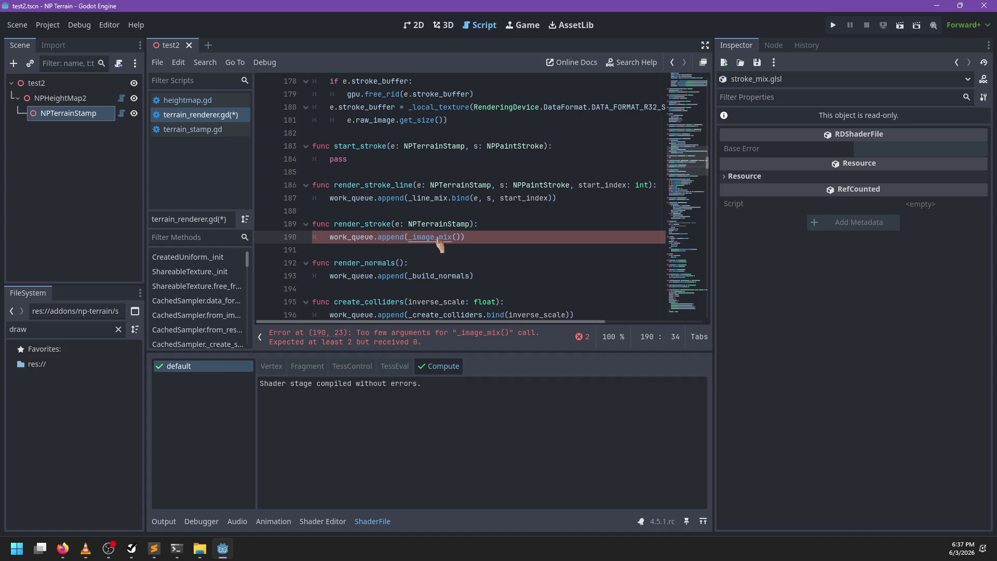
Look over image_mix.glsl and stroke_mix.glsl in the shader editor, then return to Godot
{"action": "key", "text": "alt+Tab"}
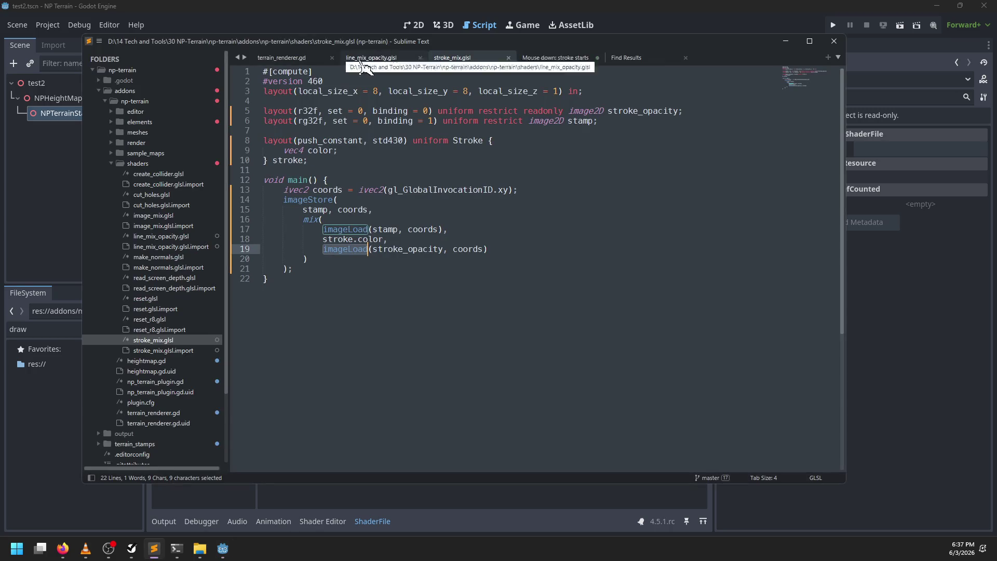
{"action": "left_click", "coordinate": [167, 215]}
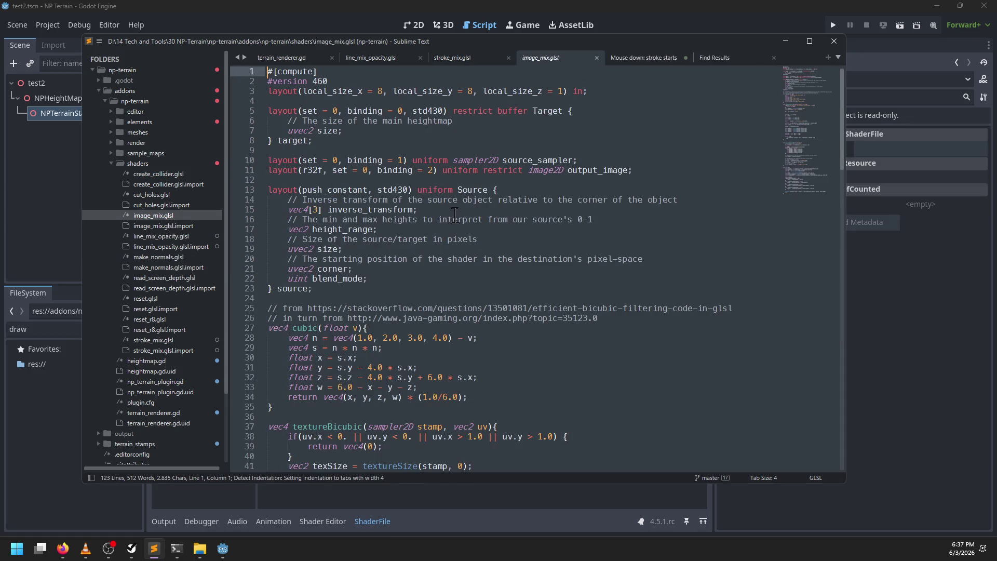
{"action": "left_click", "coordinate": [484, 73]}
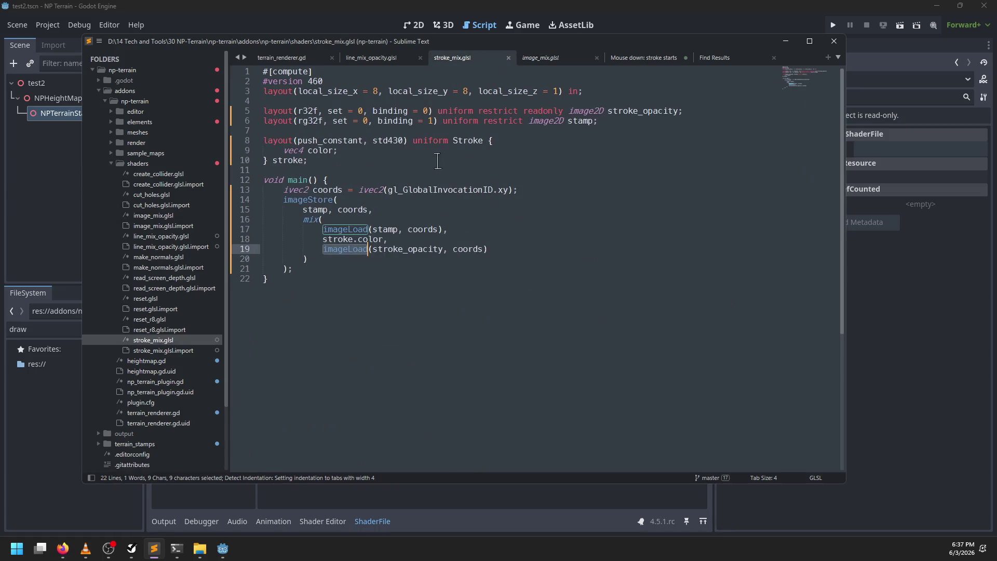
{"action": "key", "text": "alt+Tab"}
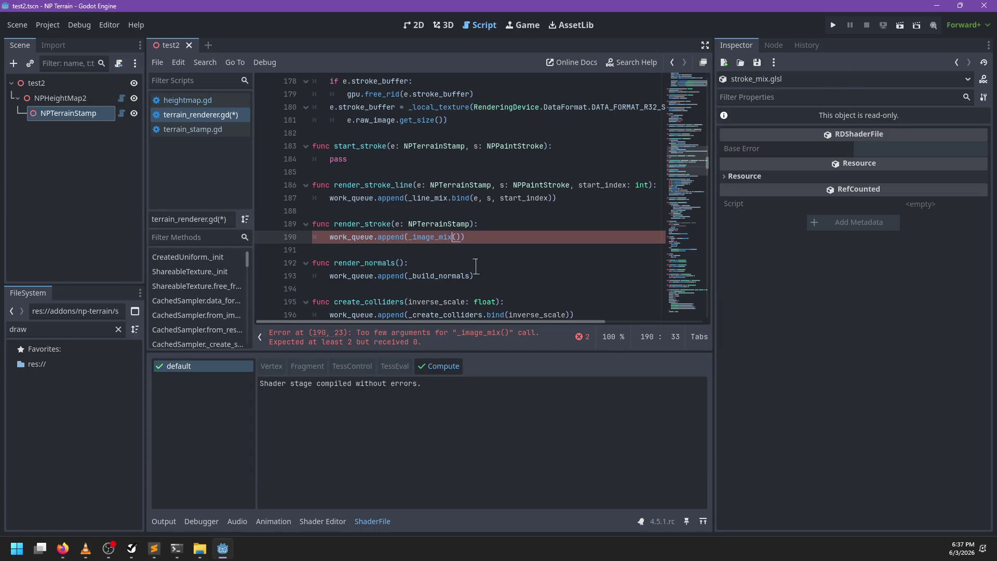
Change line 190's queued call to _stroke_mix(e.result_image, e.composited_stroke)
{"action": "key", "text": "ctrl+shift+Left"}
{"action": "key", "text": "BackSpace"}
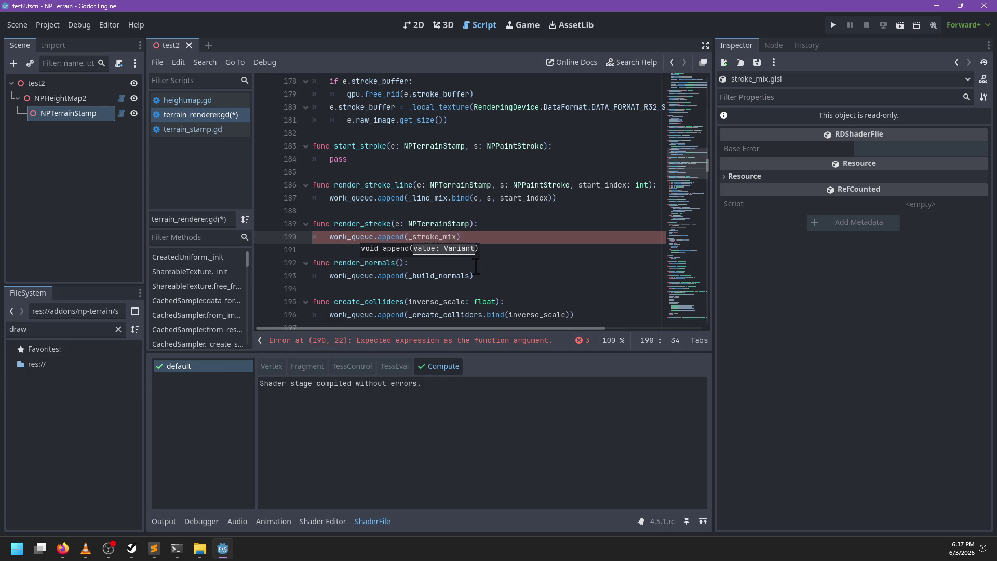
{"action": "type", "text": "()"}
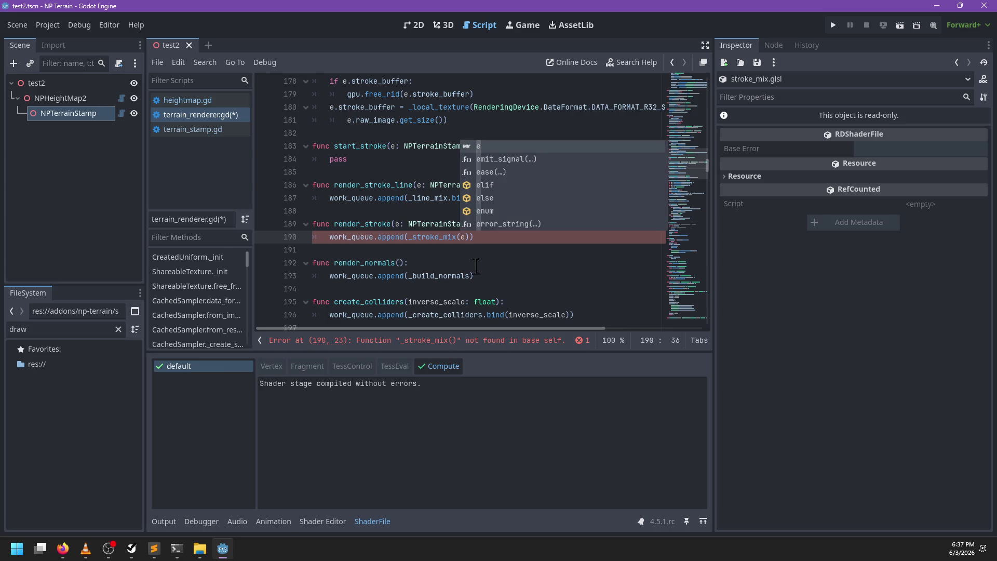
{"action": "key", "text": "Escape"}
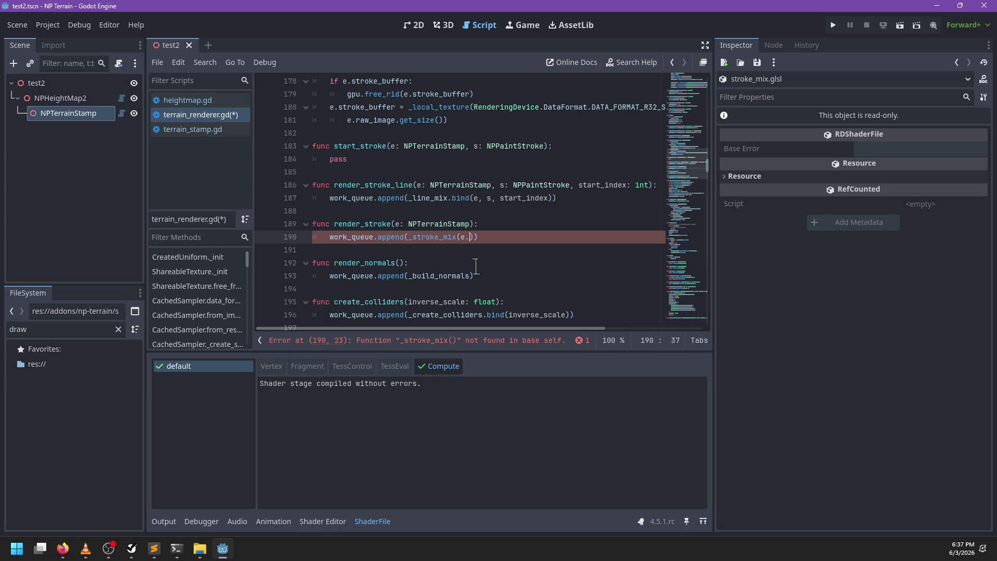
{"action": "type", "text": "stroke_"}
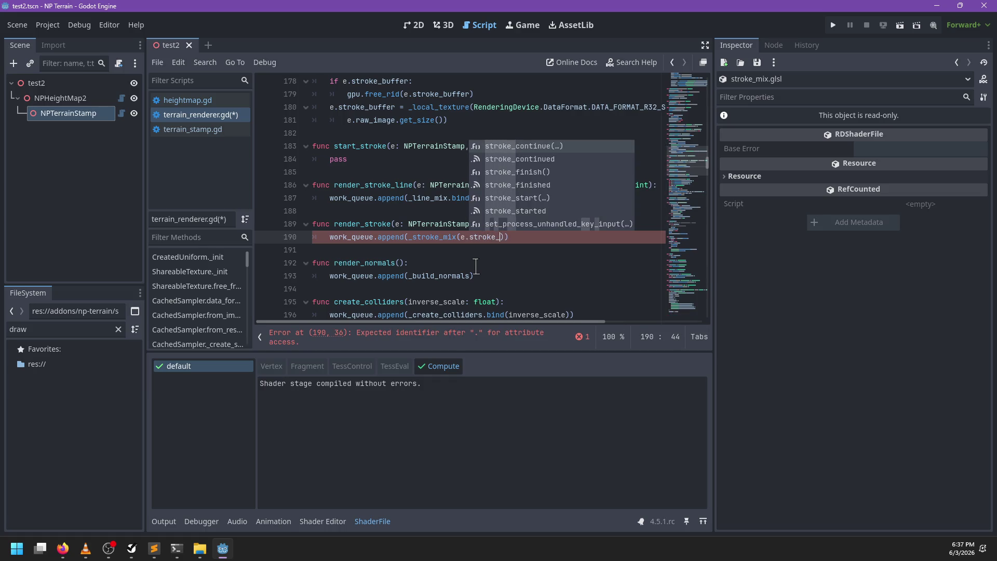
{"action": "type", "text": "com"}
{"action": "key", "text": "ctrl+BackSpace"}
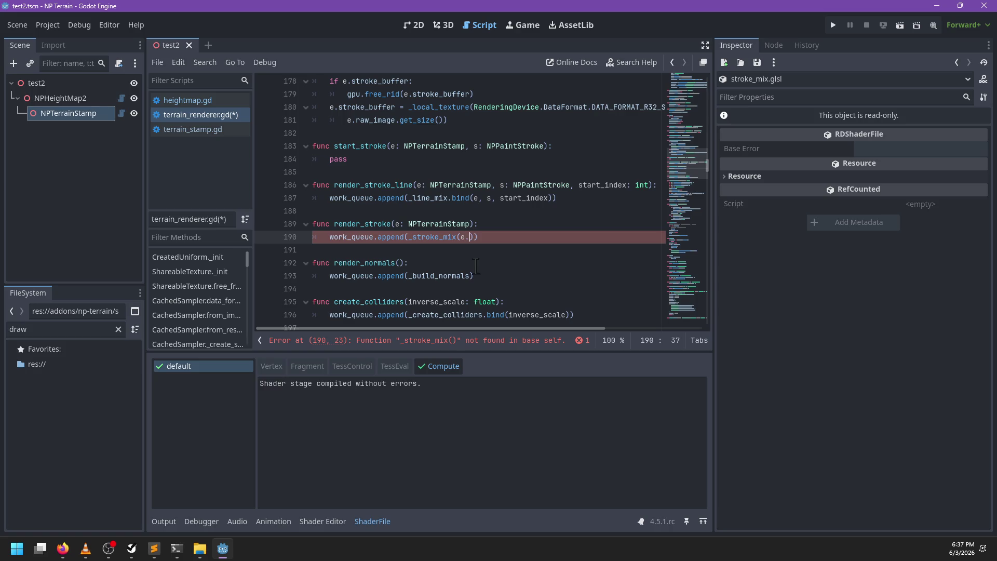
{"action": "type", "text": "result_image, e"}
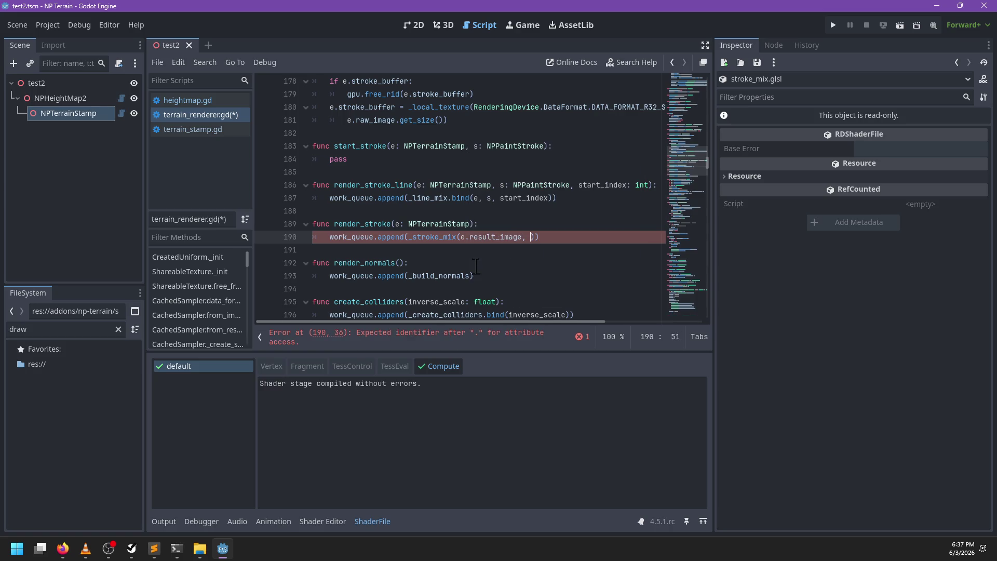
{"action": "type", "text": ".composited_stroke"}
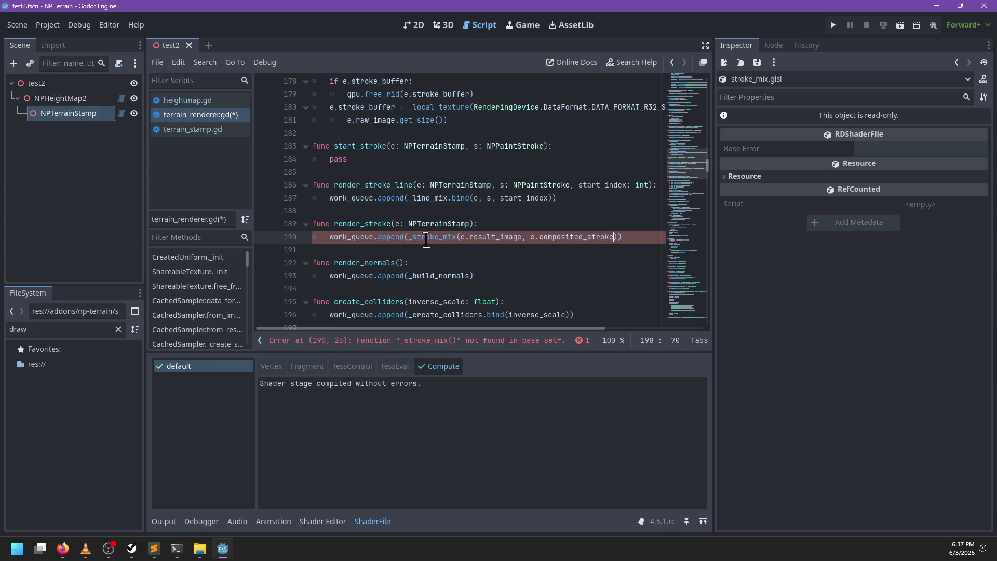
{"action": "scroll", "coordinate": [427, 241], "scroll_direction": "up", "scroll_amount": 2}
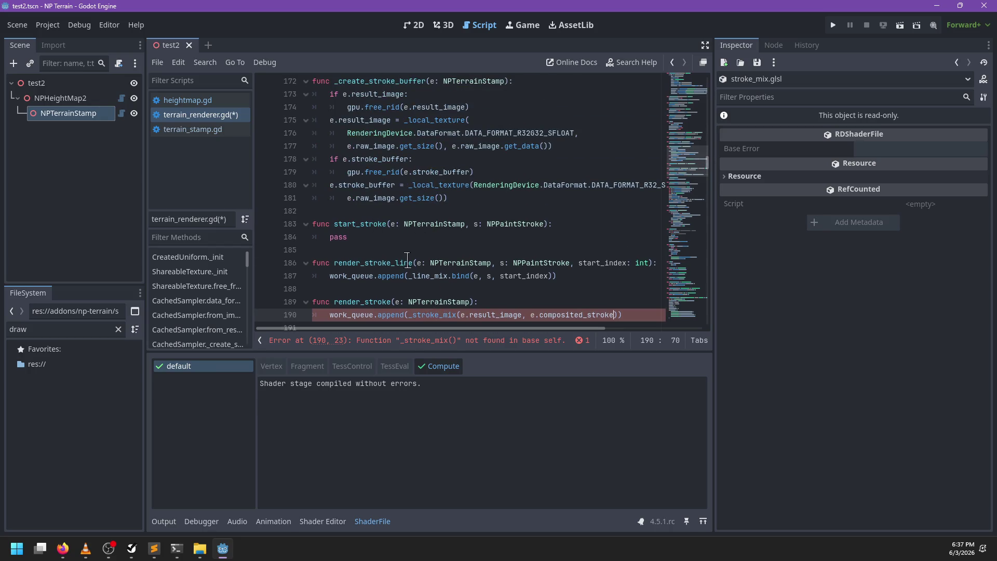
{"action": "left_click", "coordinate": [429, 276], "text": "ctrl"}
Begin a new func _stroke_mix(source declaration below the _line_mix function
{"action": "scroll", "coordinate": [408, 244], "scroll_direction": "down", "scroll_amount": 10}
{"action": "left_click", "coordinate": [358, 146]}
{"action": "key", "text": "Return"}
{"action": "key", "text": "Return"}
{"action": "key", "text": "Up"}
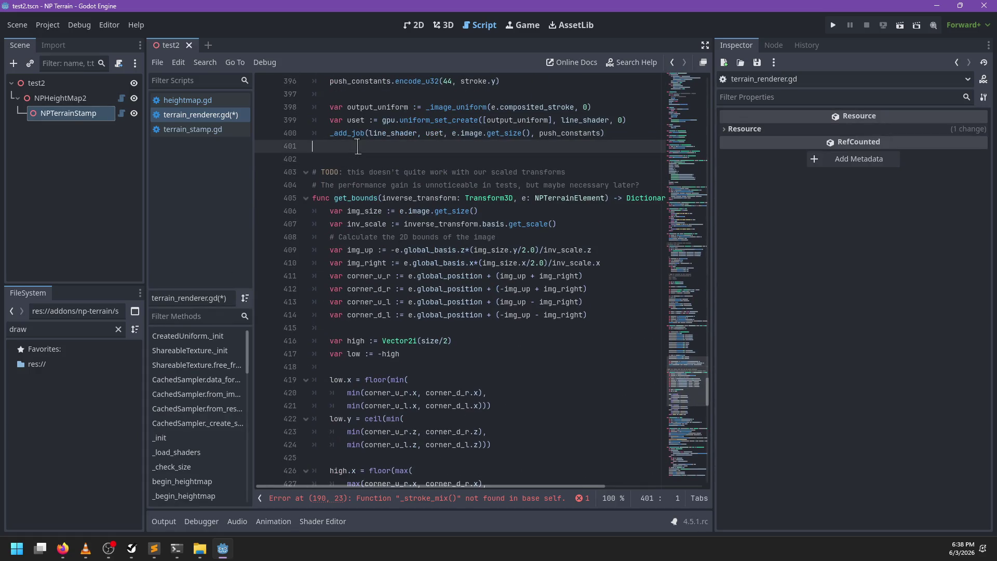
{"action": "type", "text": "func _stroke_mix(sour"}
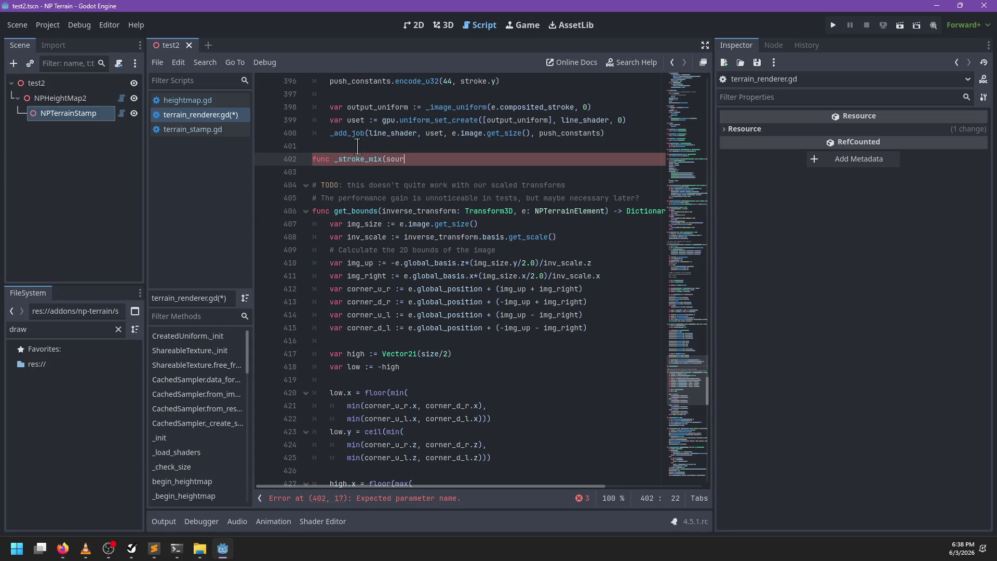
{"action": "key", "text": "alt+Tab"}
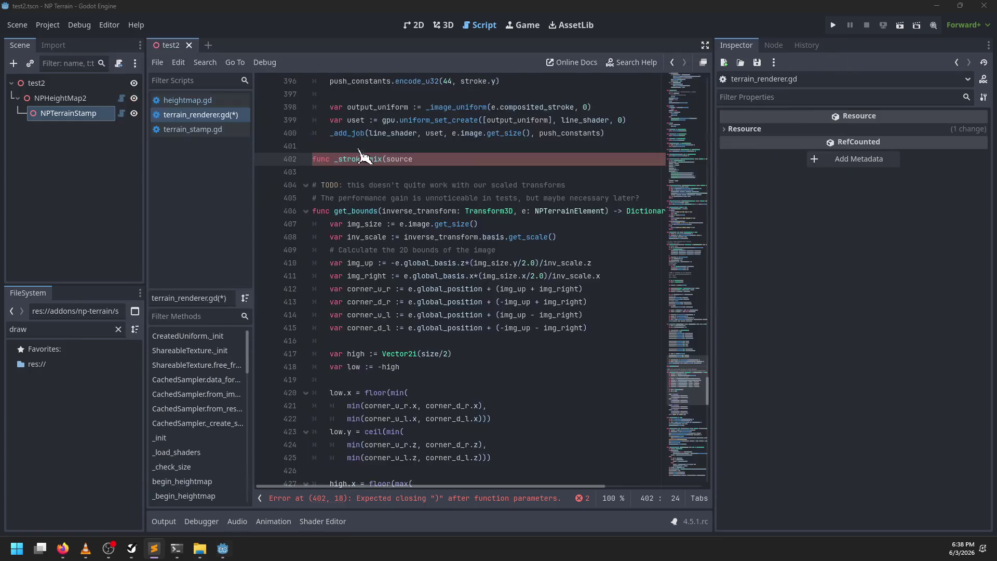
{"action": "key", "text": "alt+Tab"}
Find the _stroke_mix call on line 190 and place the caret after its last argument
{"action": "scroll", "coordinate": [444, 255], "scroll_direction": "down", "scroll_amount": 6}
{"action": "scroll", "coordinate": [444, 255], "scroll_direction": "down", "scroll_amount": 20}
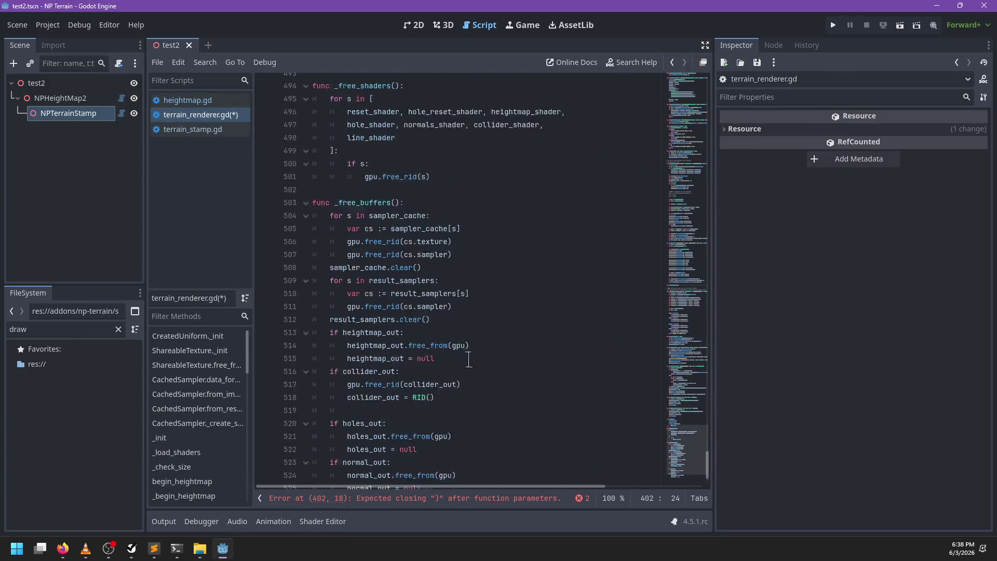
{"action": "scroll", "coordinate": [483, 426], "scroll_direction": "up", "scroll_amount": 18}
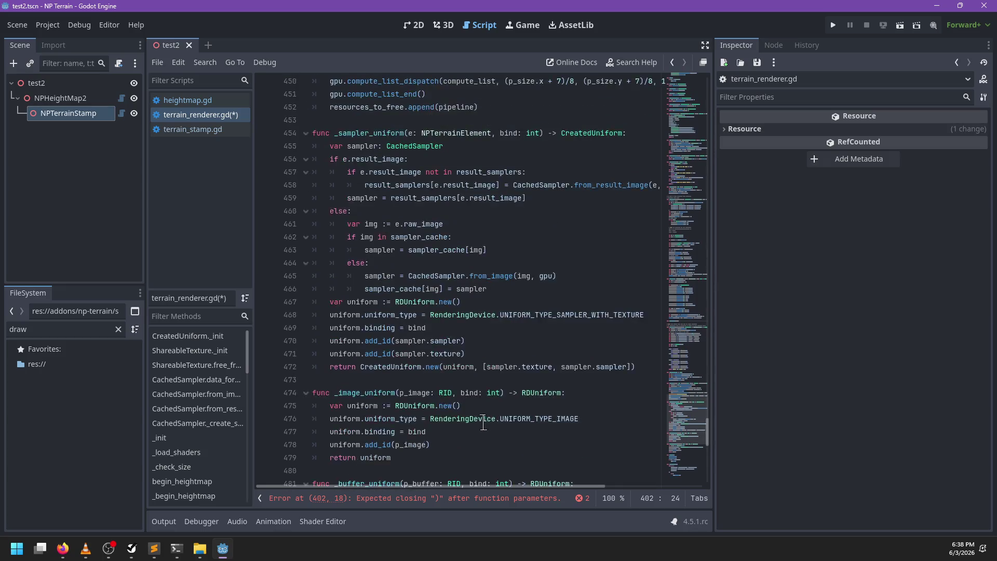
{"action": "scroll", "coordinate": [488, 410], "scroll_direction": "up", "scroll_amount": 5}
{"action": "scroll", "coordinate": [492, 404], "scroll_direction": "up", "scroll_amount": 6}
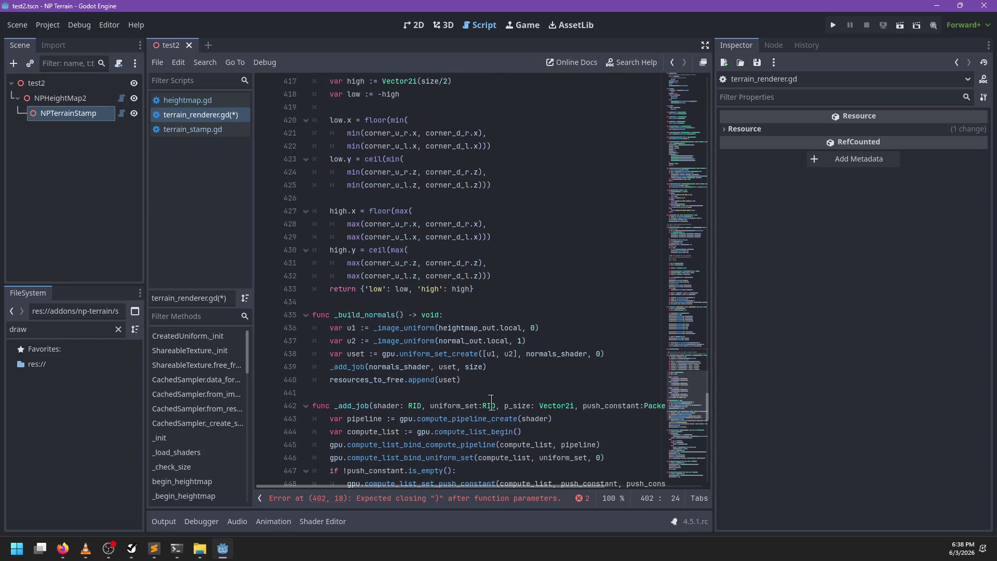
{"action": "scroll", "coordinate": [491, 400], "scroll_direction": "down", "scroll_amount": 8}
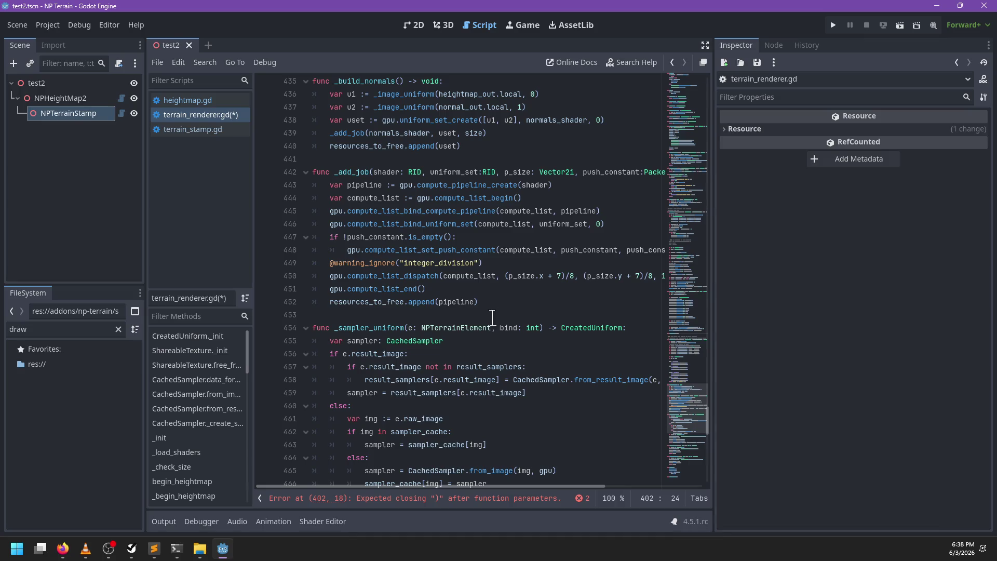
{"action": "left_click", "coordinate": [487, 314]}
{"action": "key", "text": "ctrl+f"}
{"action": "type", "text": "_"}
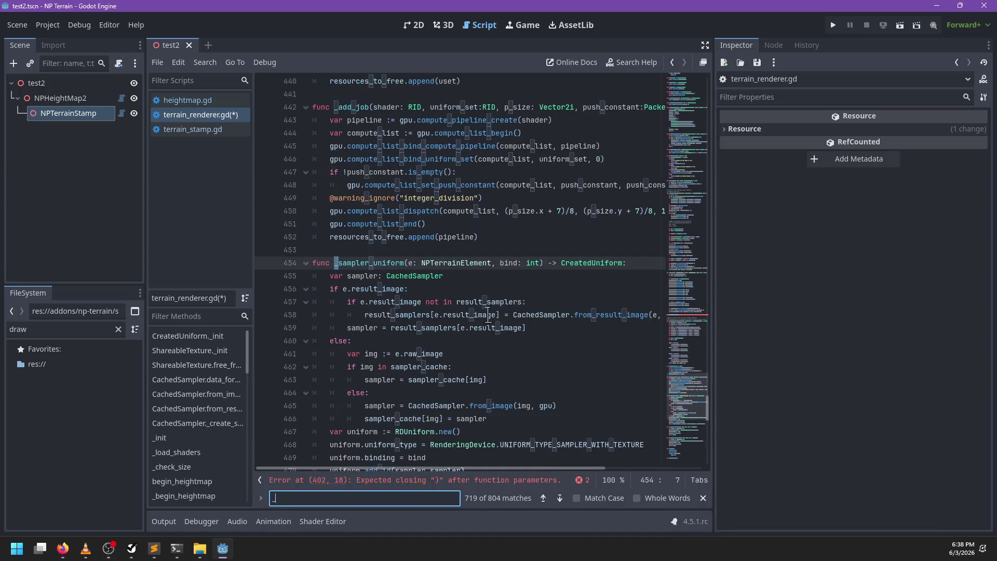
{"action": "type", "text": "stroke_mix"}
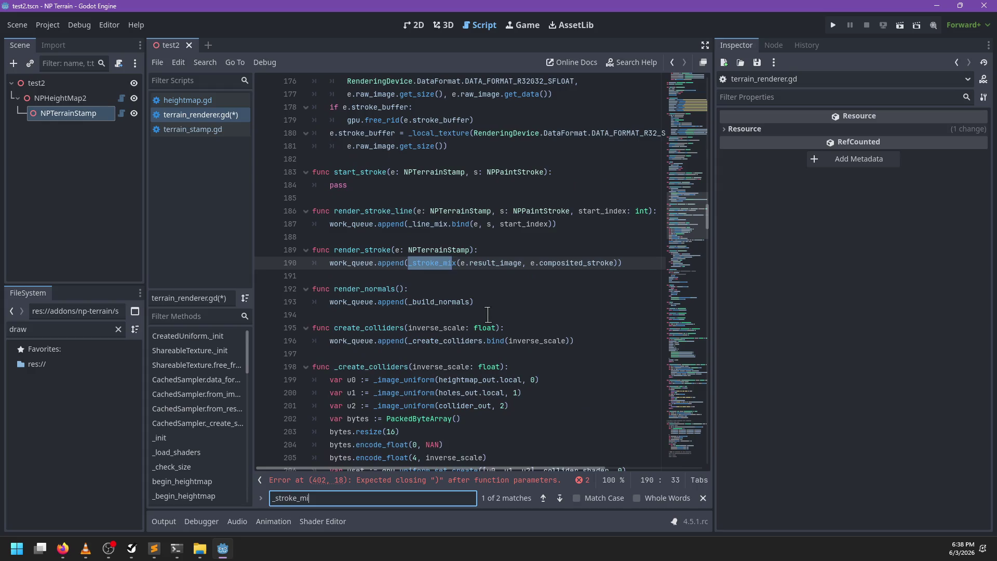
{"action": "key", "text": "Escape"}
{"action": "left_click", "coordinate": [611, 258]}
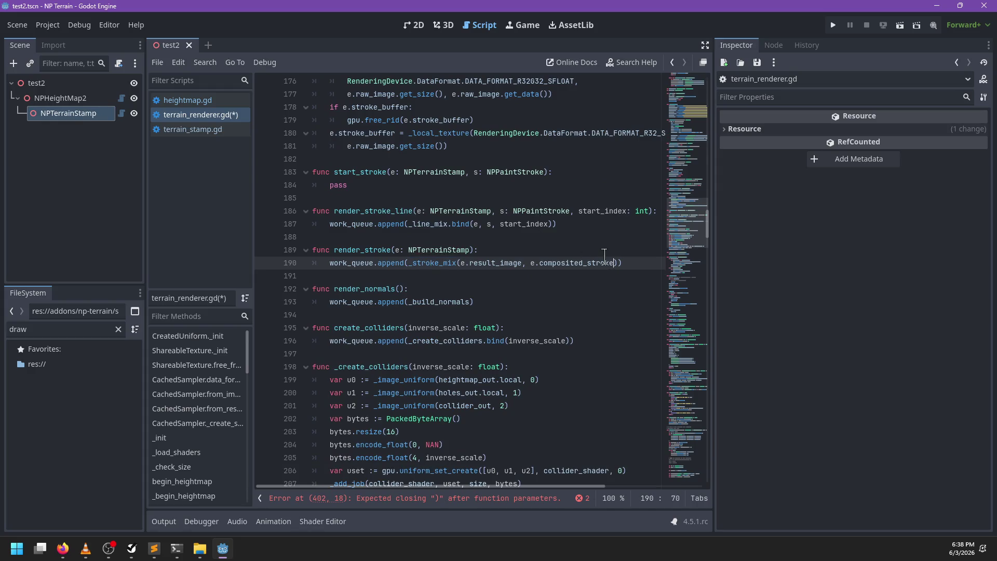
Add stroke_height_shader as the third argument of the _stroke_mix call
{"action": "type", "text": "ke_shad"}
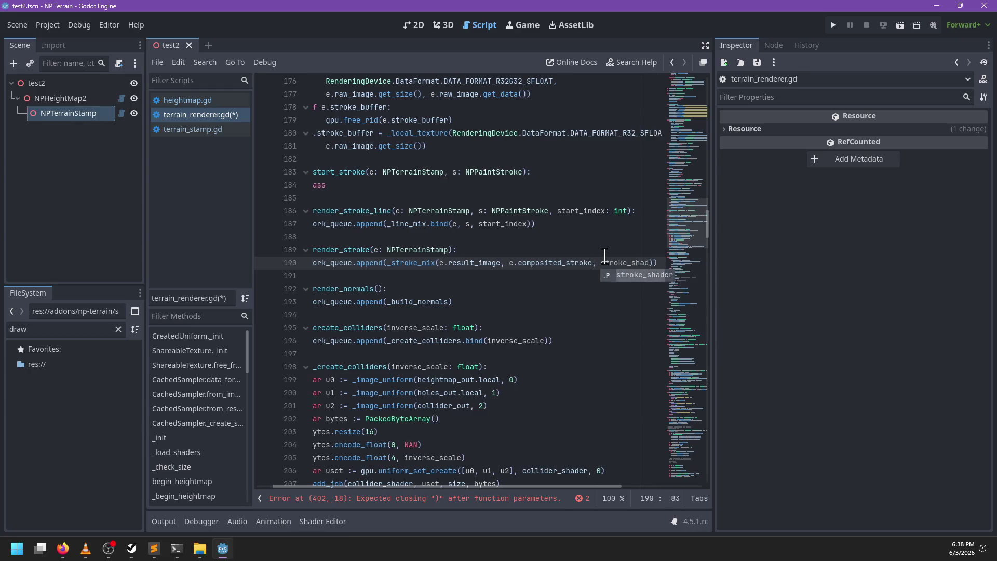
{"action": "key", "text": "Return"}
{"action": "left_click", "coordinate": [614, 261], "text": "ctrl"}
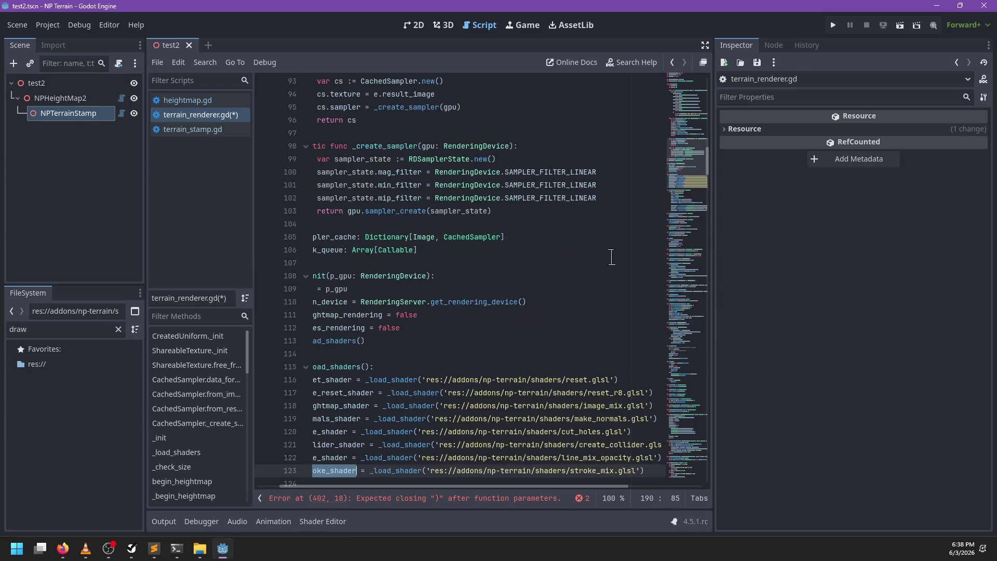
{"action": "key", "text": "ctrl+z"}
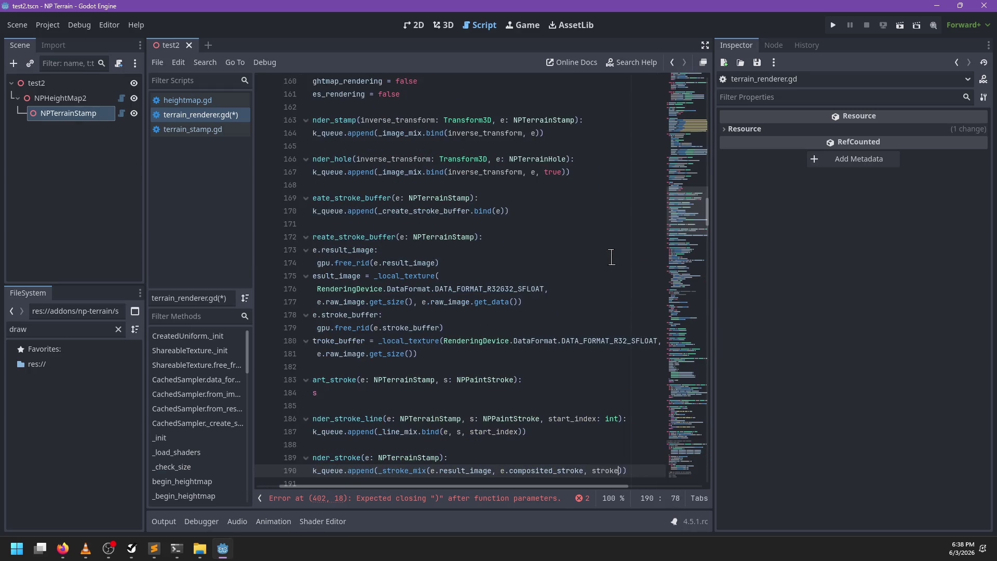
{"action": "type", "text": "eight_shader"}
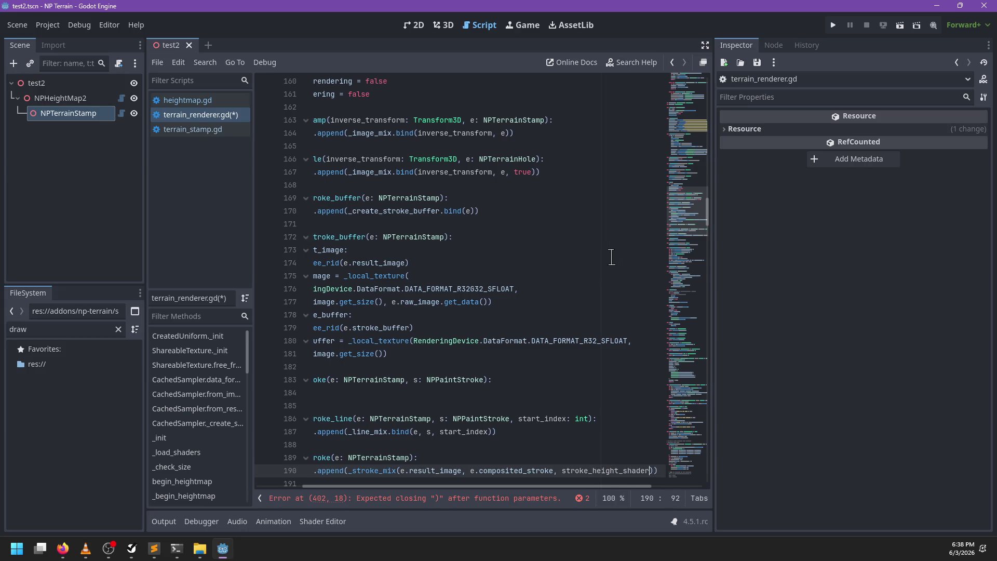
Rename stroke_mix.glsl to stroke_mix_height.glsl in the FileSystem dock
{"action": "double_click", "coordinate": [46, 329]}
{"action": "type", "text": "stro"}
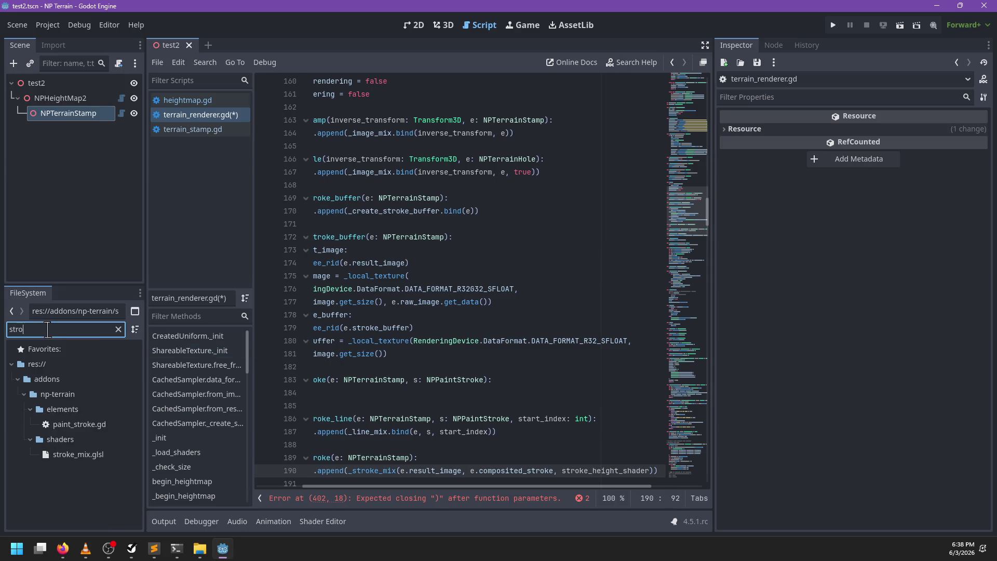
{"action": "right_click", "coordinate": [81, 456]}
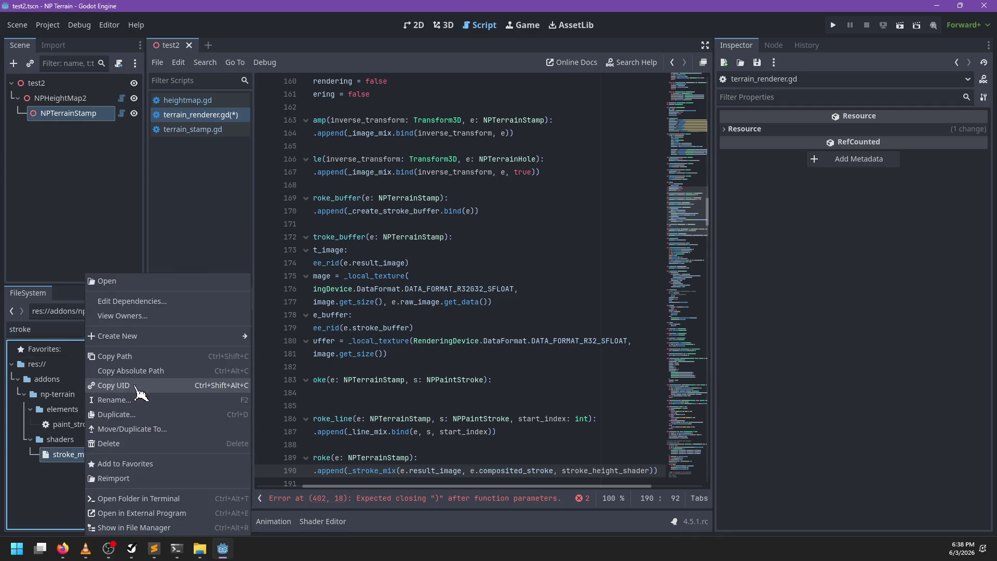
{"action": "left_click", "coordinate": [136, 408]}
{"action": "key", "text": "Right"}
{"action": "type", "text": "_height"}
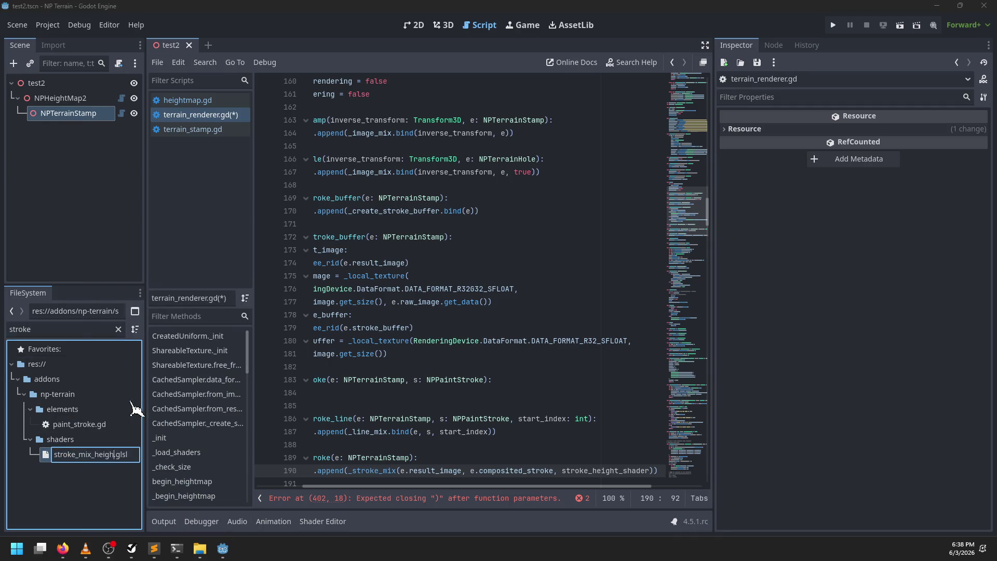
{"action": "key", "text": "Return"}
Update line 123's shader load path to stroke_mix_height.glsl
{"action": "left_click", "coordinate": [467, 314]}
{"action": "key", "text": "ctrl+f"}
{"action": "type", "text": "st"}
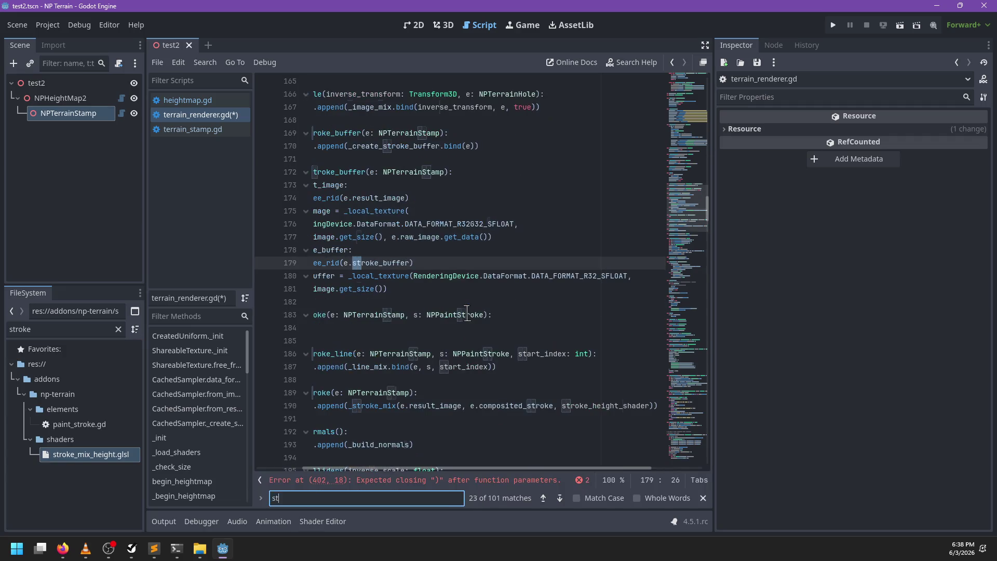
{"action": "type", "text": "roke_mix"}
{"action": "key", "text": "Return"}
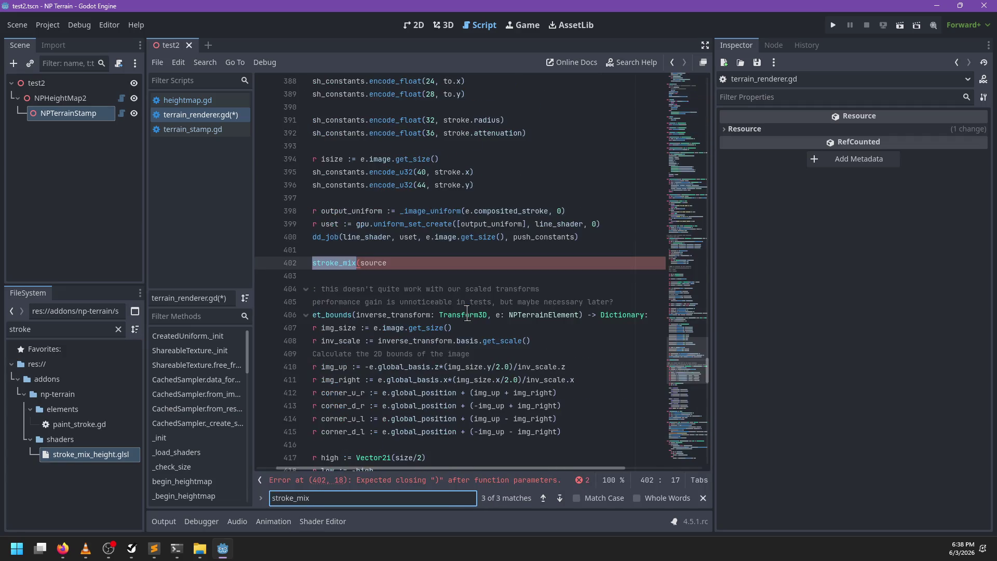
{"action": "key", "text": "Return"}
{"action": "key", "text": "Escape"}
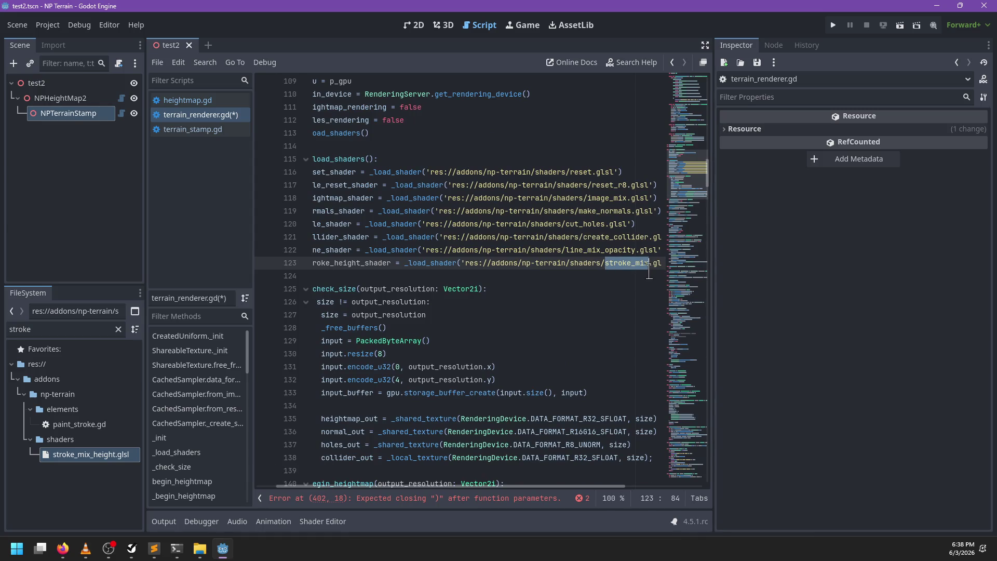
{"action": "left_click", "coordinate": [644, 262]}
{"action": "type", "text": "_height"}
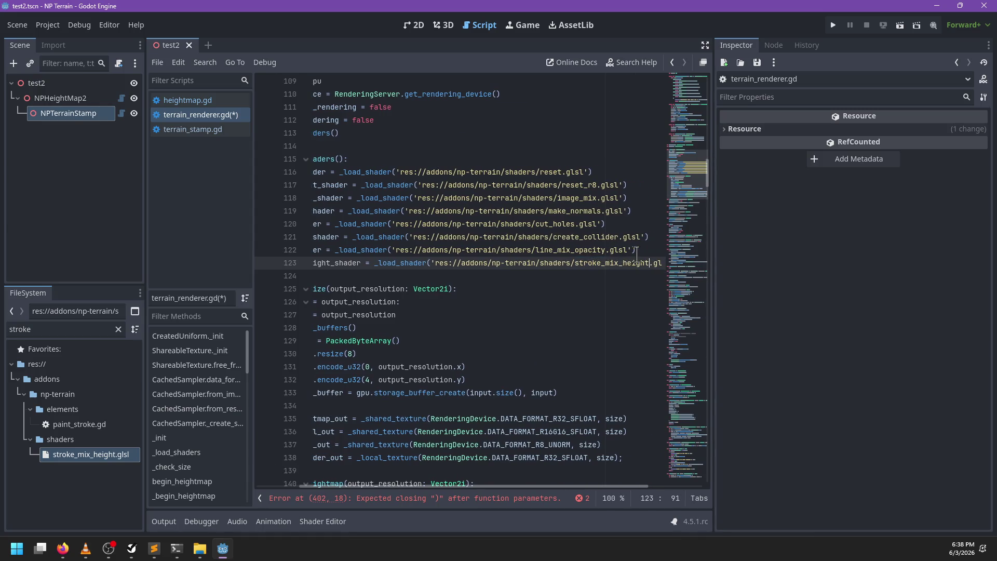
{"action": "left_click", "coordinate": [428, 498]}
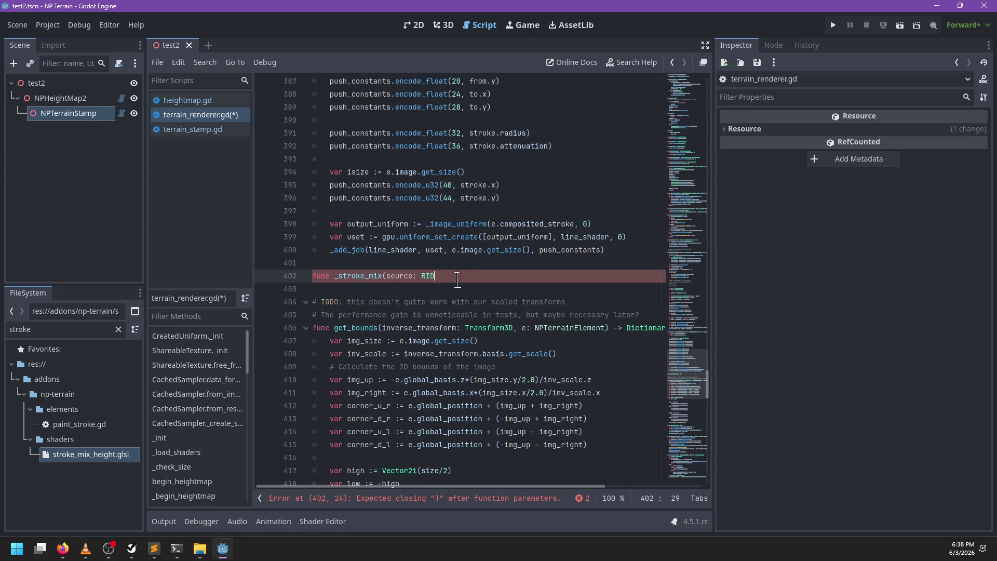
Complete _stroke_mix's signature with opacity: RID and color: Color, plus a pass body
{"action": "type", "text": ", target:"}
{"action": "key", "text": "ctrl+Left"}
{"action": "key", "text": "ctrl+Left"}
{"action": "key", "text": "ctrl+Left"}
{"action": "key", "text": "ctrl+BackSpace"}
{"action": "type", "text": "opacity"}
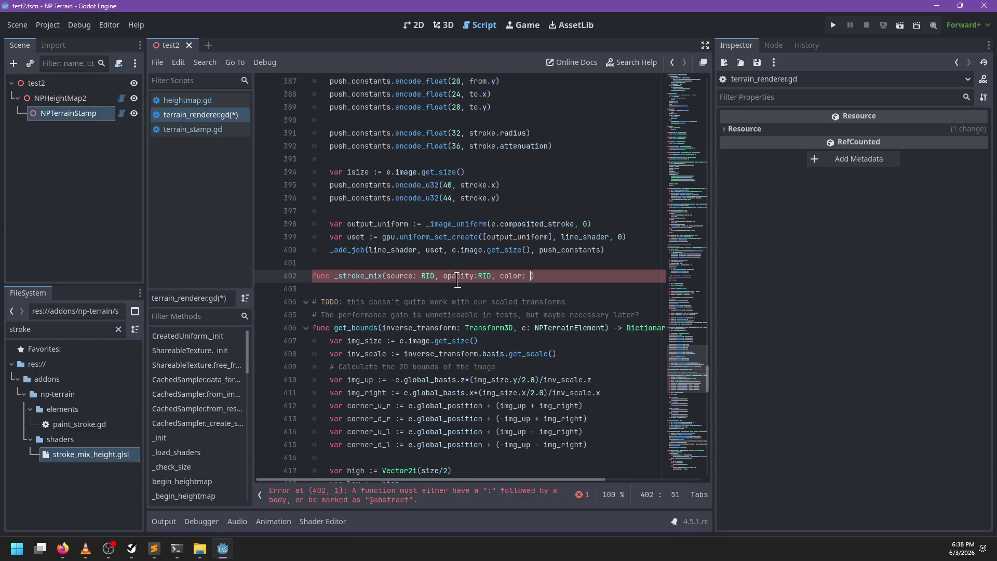
{"action": "type", "text": "r"}
{"action": "key", "text": "End"}
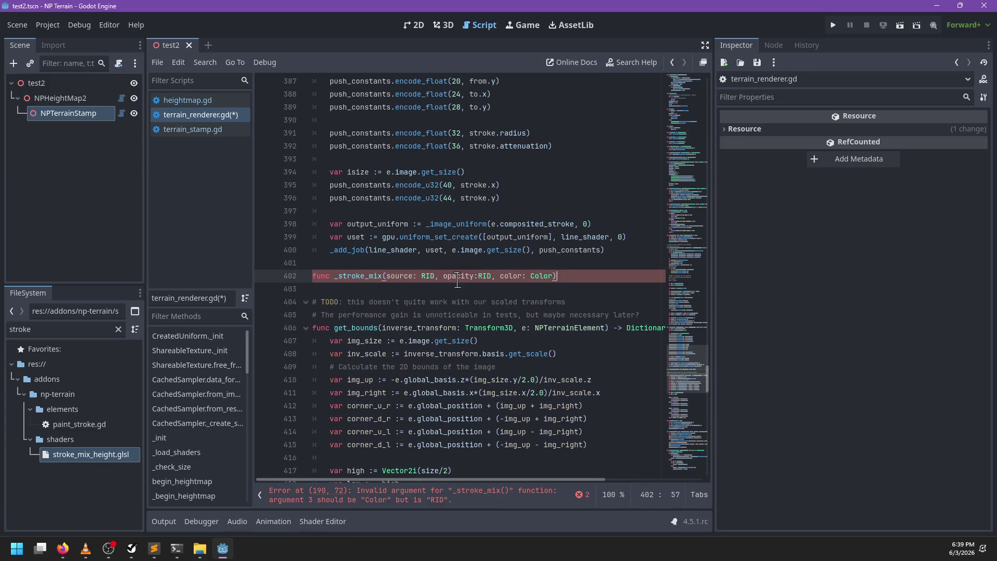
{"action": "key", "text": "BackSpace"}
{"action": "key", "text": "BackSpace"}
{"action": "key", "text": "BackSpace"}
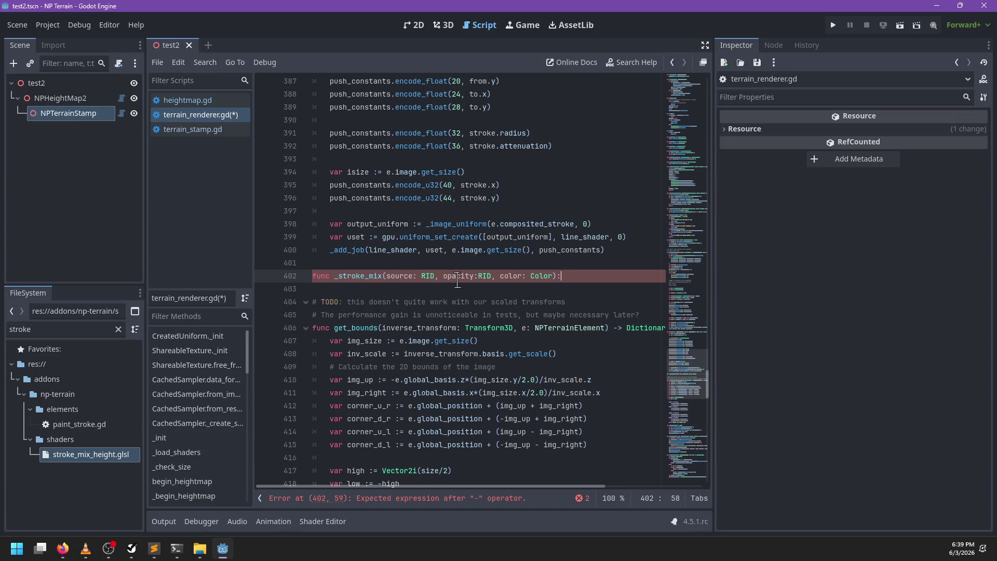
{"action": "key", "text": "Return"}
{"action": "type", "text": "p"}
Rename _stroke_mix's first parameter from source to target
{"action": "double_click", "coordinate": [401, 277]}
{"action": "type", "text": "target"}
{"action": "left_click", "coordinate": [425, 494]}
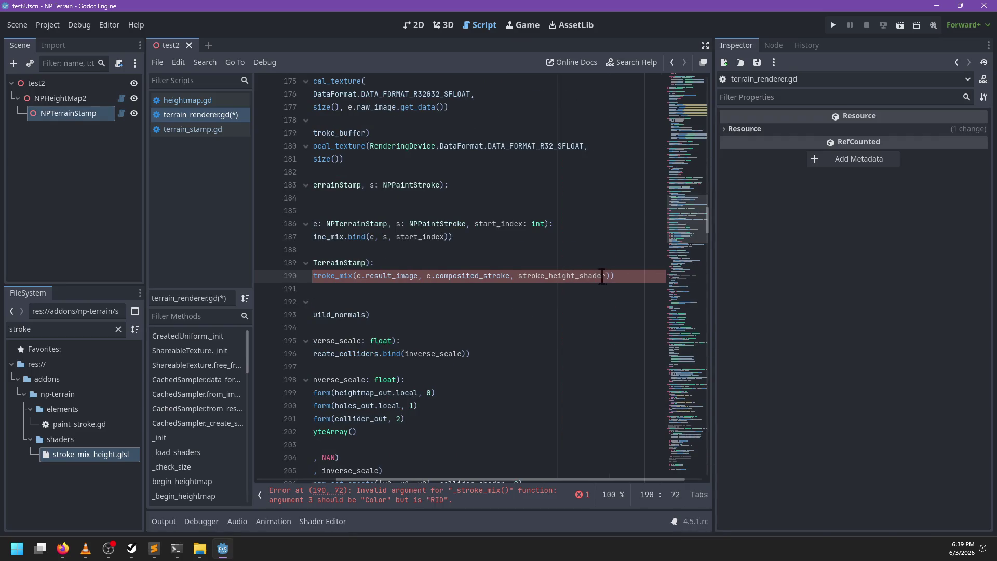
Try an e.target argument in line 190's _stroke_mix call, then remove it again
{"action": "double_click", "coordinate": [600, 276]}
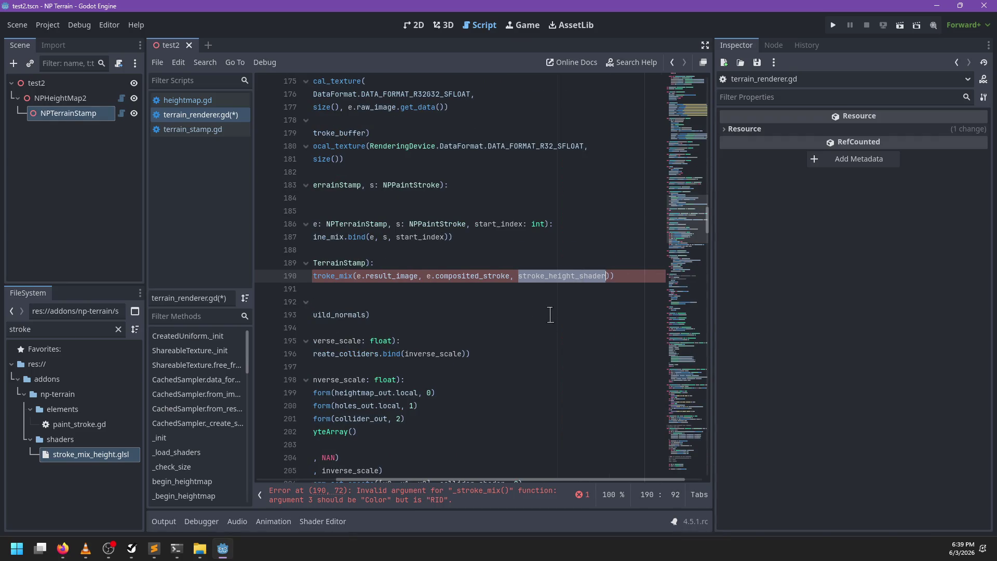
{"action": "left_click", "coordinate": [516, 276]}
{"action": "type", "text": "e."}
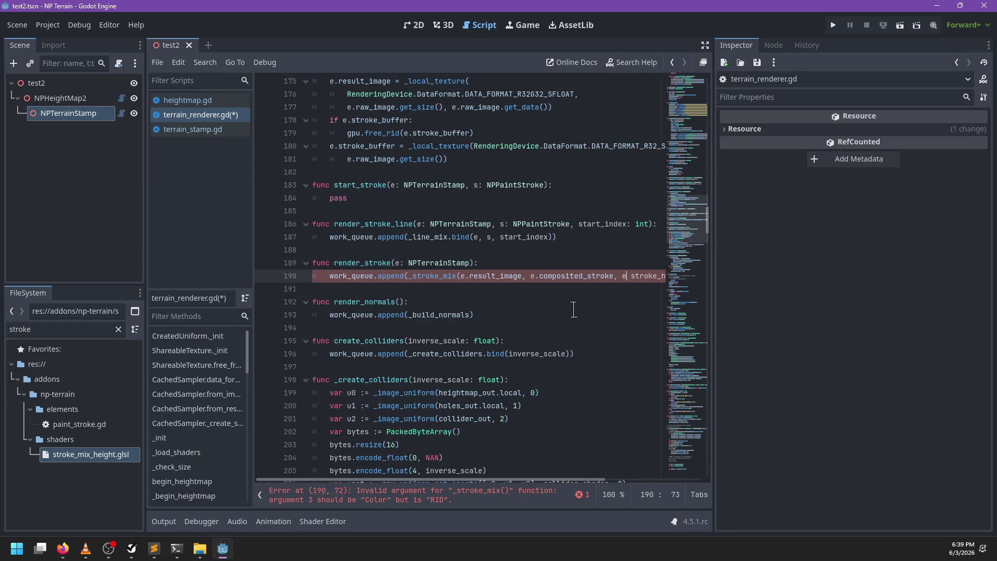
{"action": "type", "text": "target"}
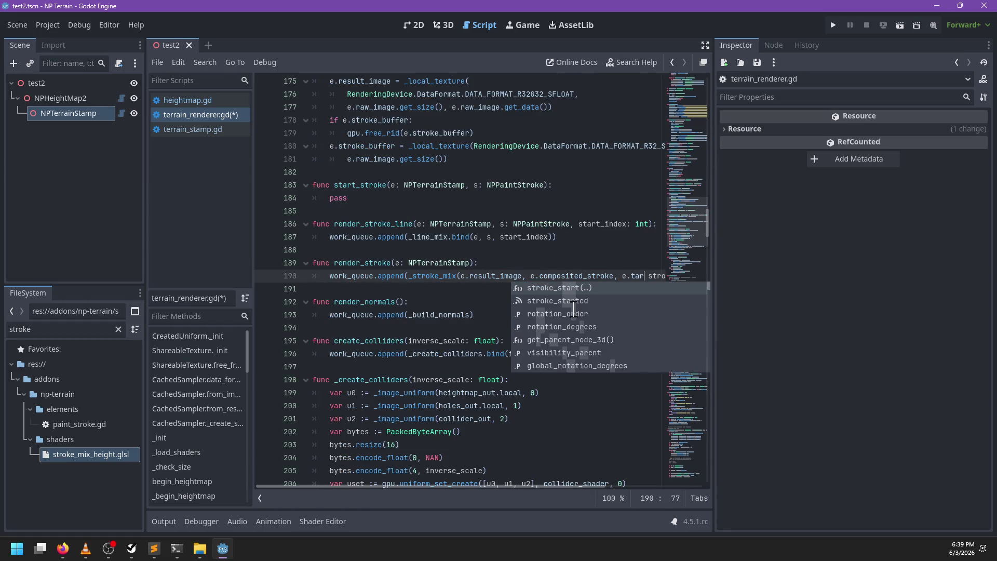
{"action": "key", "text": "BackSpace"}
{"action": "key", "text": "BackSpace"}
{"action": "key", "text": "BackSpace"}
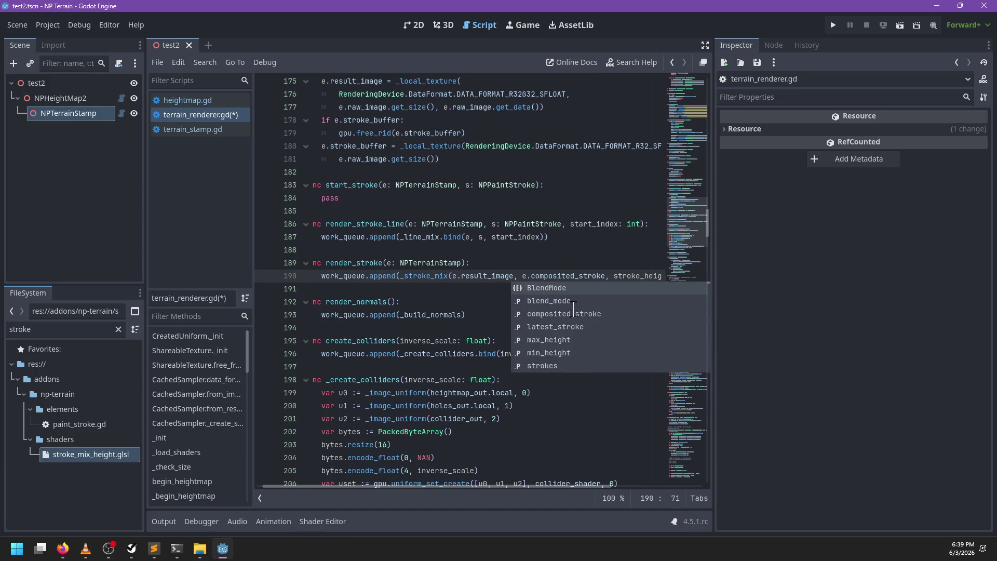
{"action": "type", "text": "e."}
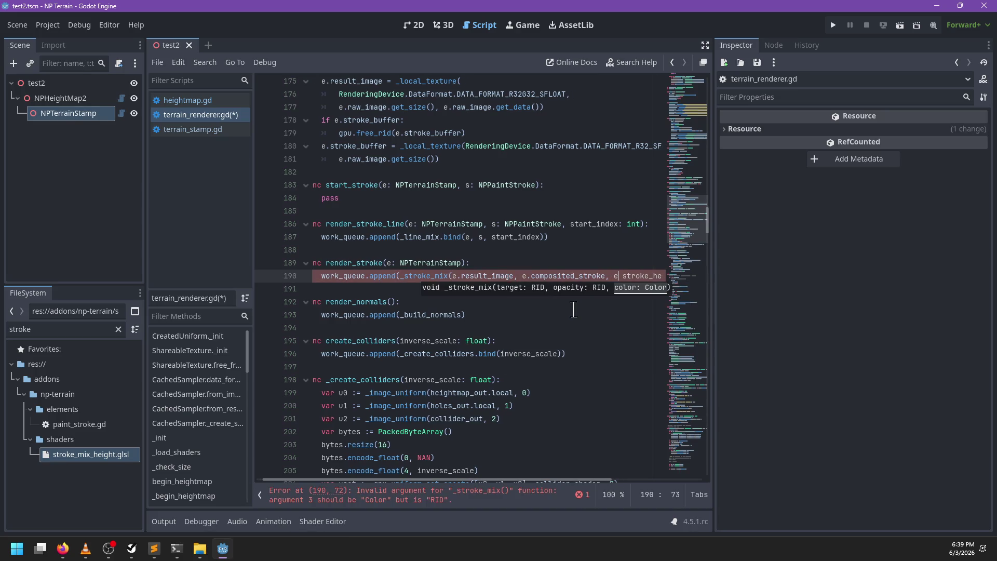
{"action": "key", "text": "BackSpace"}
{"action": "key", "text": "BackSpace"}
{"action": "key", "text": "BackSpace"}
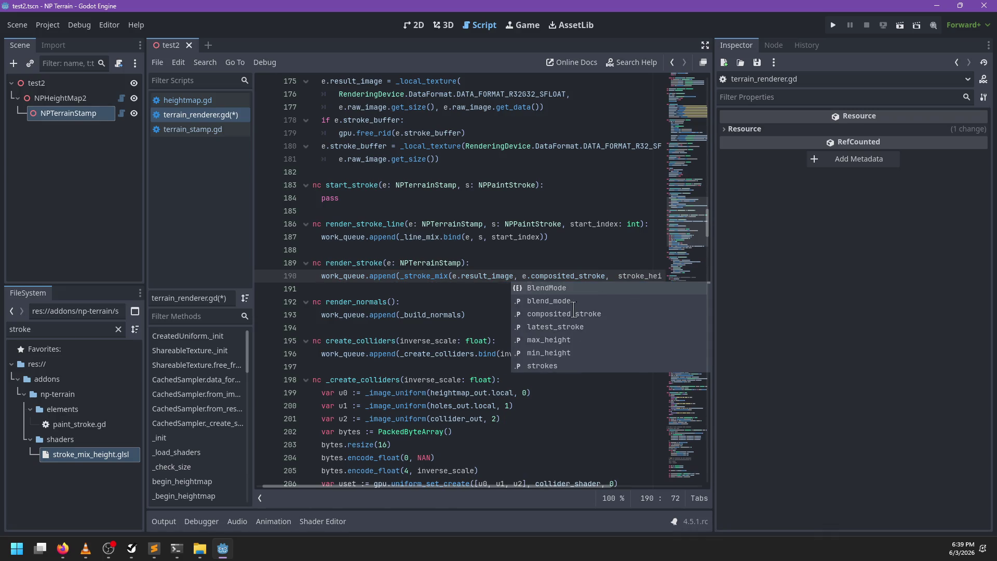
{"action": "left_click", "coordinate": [460, 262]}
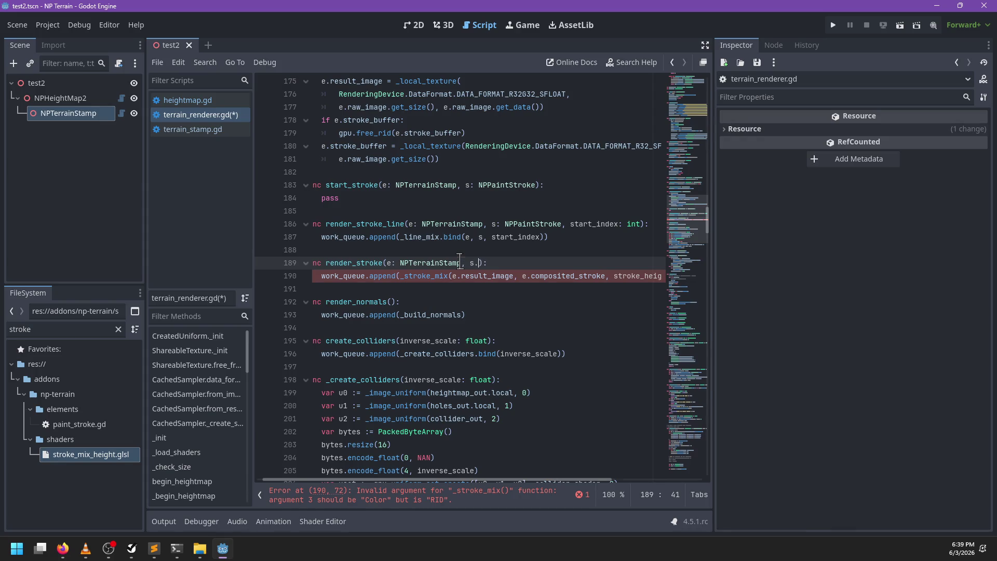
Declare render_stroke's parameter as s: NPPainSt and turn the call into _stroke_mix.bind
{"action": "key", "text": "BackSpace"}
{"action": "type", "text": "s: NPP"}
{"action": "type", "text": "ainSt"}
{"action": "left_click", "coordinate": [617, 277]}
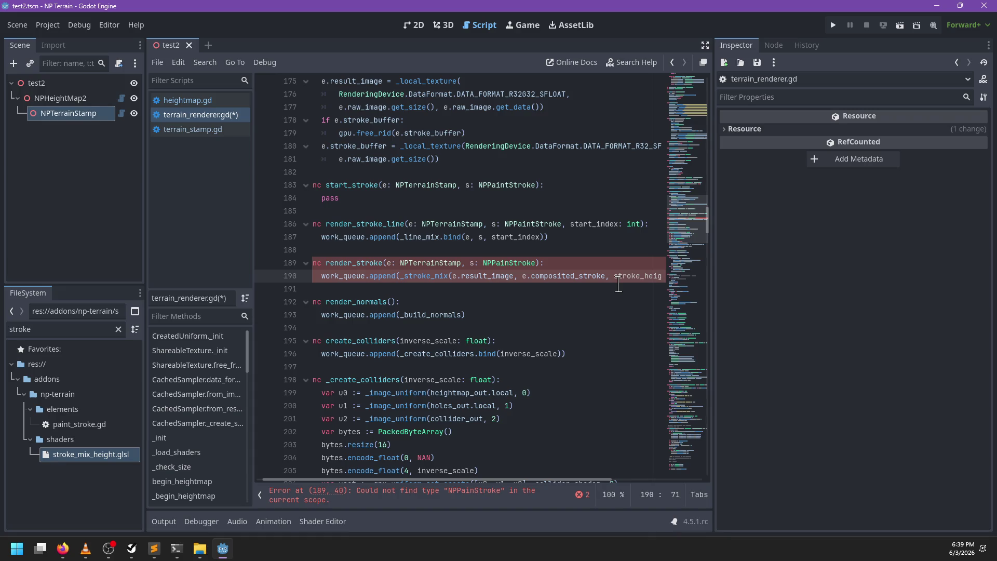
{"action": "key", "text": "ctrl+shift+Left"}
{"action": "key", "text": "ctrl+shift+Left"}
{"action": "key", "text": "ctrl+shift+Left"}
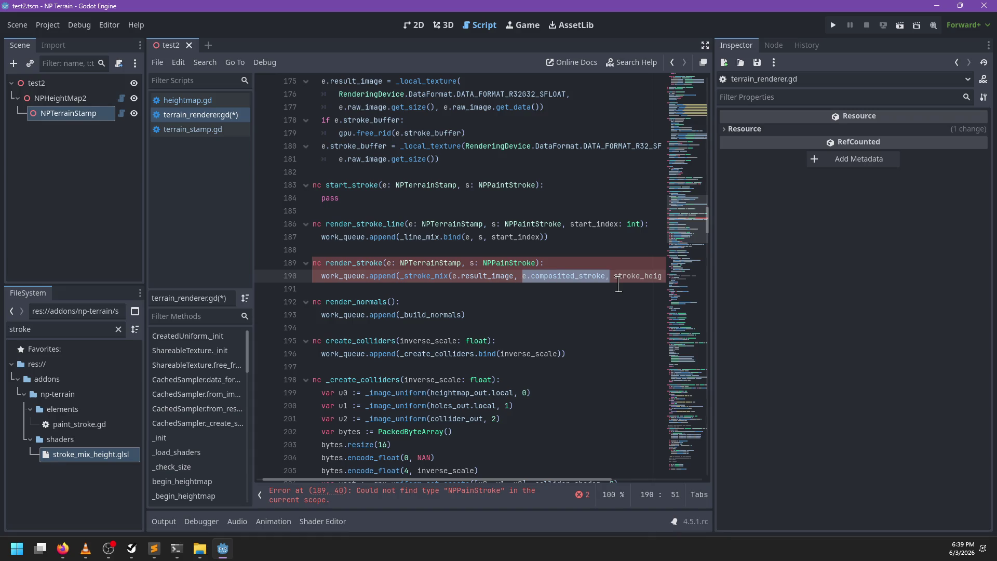
{"action": "key", "text": "ctrl+v"}
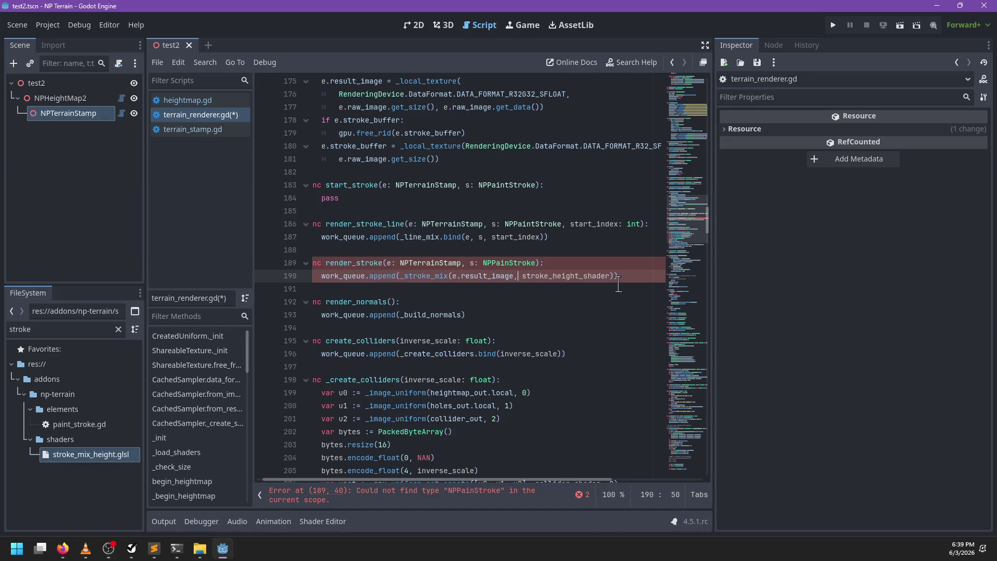
{"action": "key", "text": "ctrl+z"}
{"action": "key", "text": "ctrl+shift+Left"}
{"action": "key", "text": "ctrl+shift+Left"}
{"action": "key", "text": "ctrl+shift+Left"}
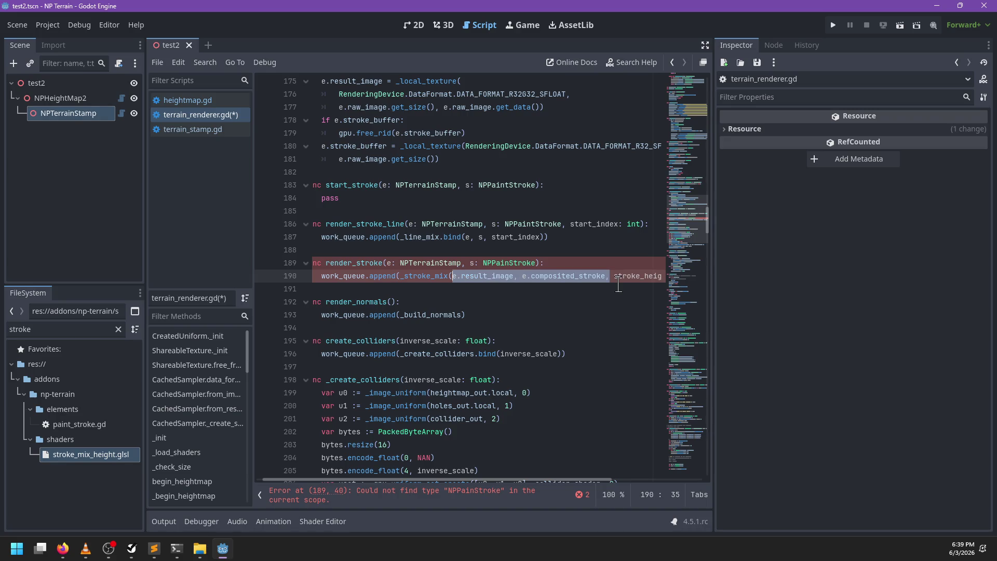
{"action": "key", "text": "Left"}
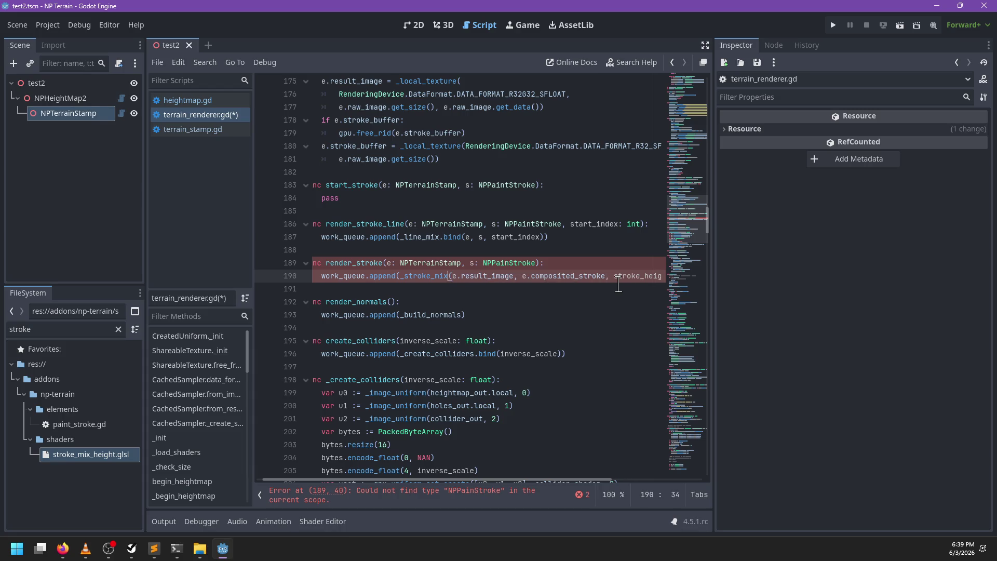
{"action": "type", "text": ".bind"}
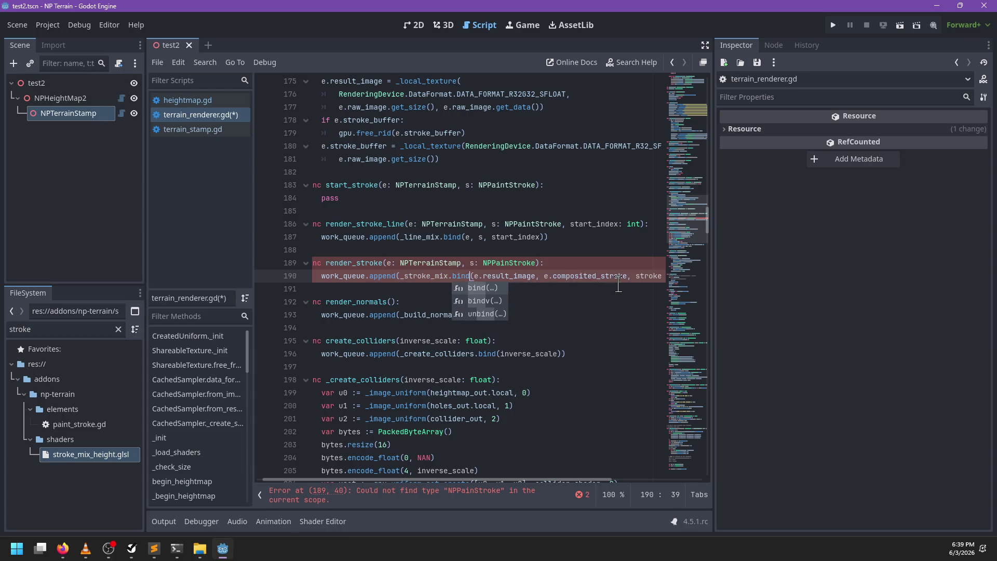
Replace the first bind arguments with e.result_image, s
{"action": "key", "text": "shift+End"}
{"action": "key", "text": "shift+Left"}
{"action": "key", "text": "shift+Left"}
{"action": "key", "text": "ctrl+shift+Left"}
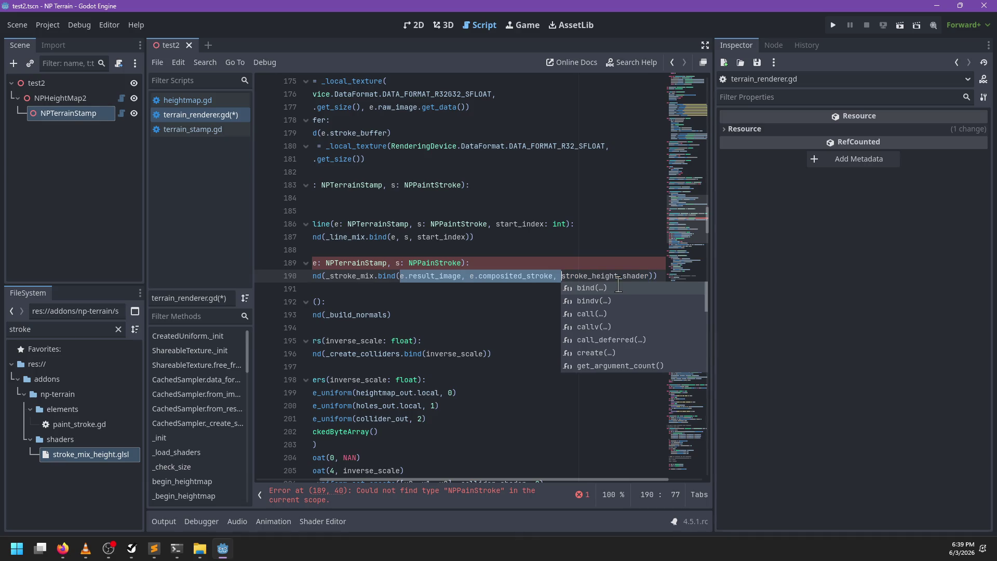
{"action": "key", "text": "BackSpace"}
{"action": "type", "text": "e, s,"}
{"action": "key", "text": "Escape"}
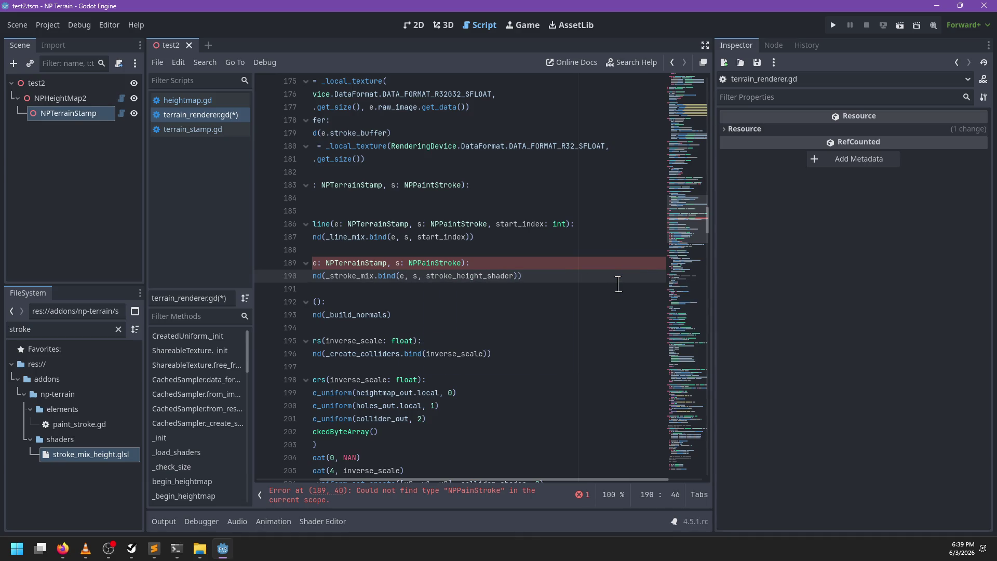
{"action": "scroll", "coordinate": [575, 279], "scroll_direction": "left", "scroll_amount": 3}
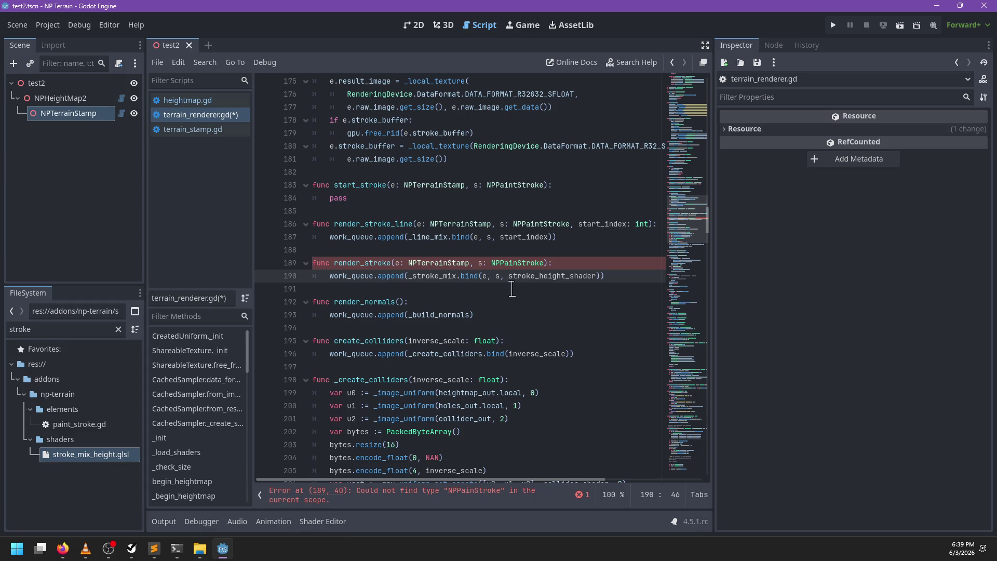
{"action": "type", "text": "."}
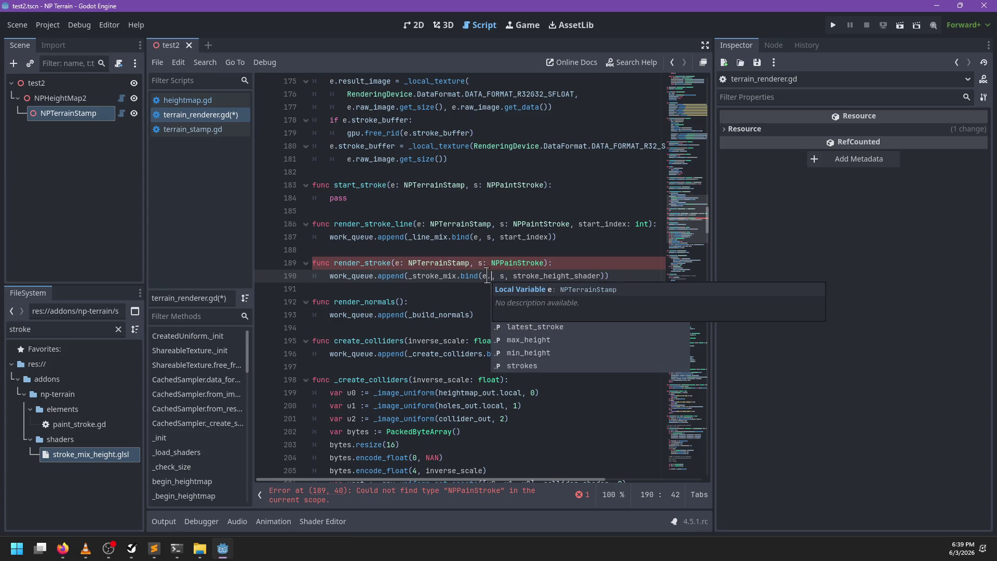
{"action": "type", "text": "result_image"}
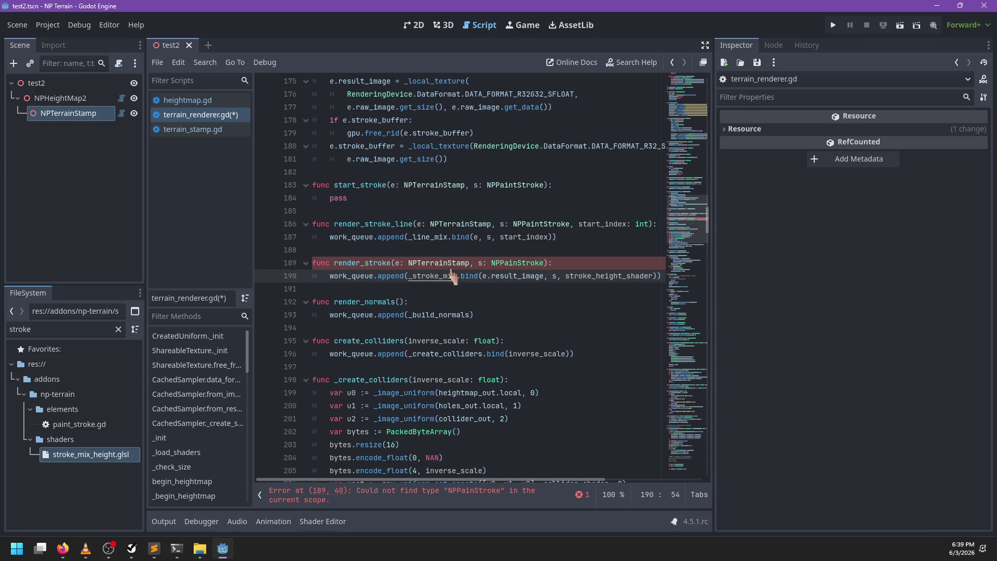
Fix the typo to NPPaintStroke and jump to the _stroke_mix definition
{"action": "left_click", "coordinate": [517, 262]}
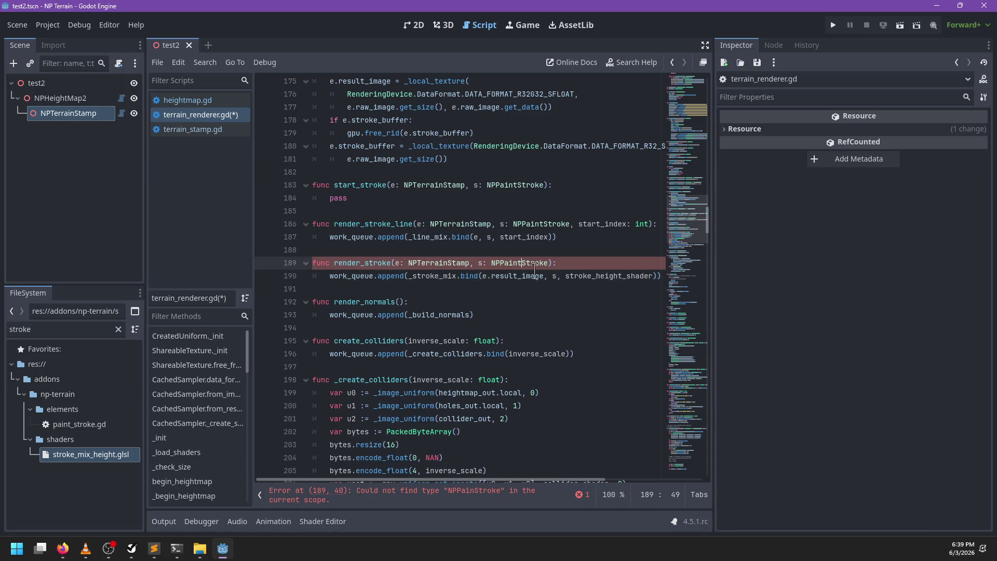
{"action": "type", "text": "t"}
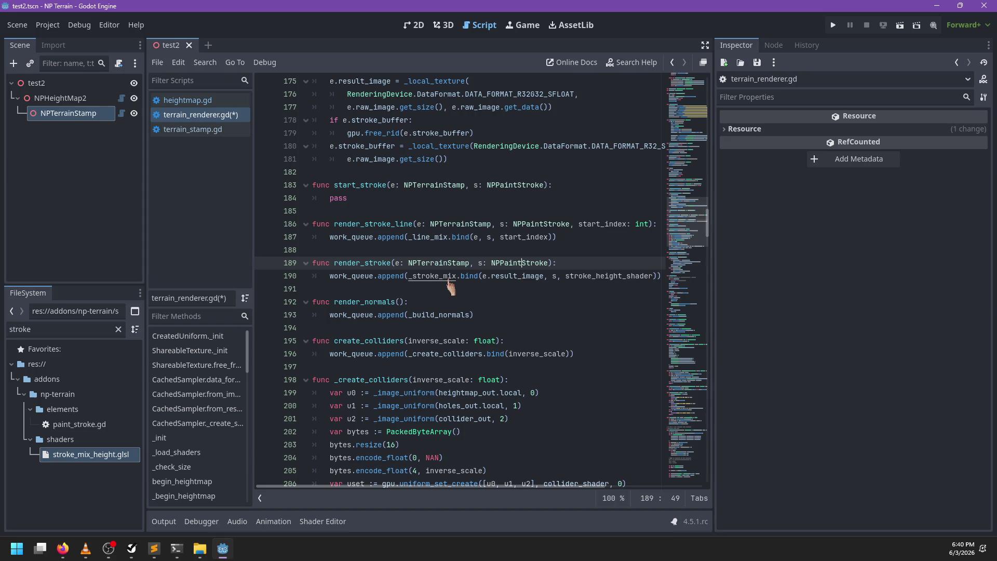
{"action": "left_click", "coordinate": [441, 278], "text": "ctrl"}
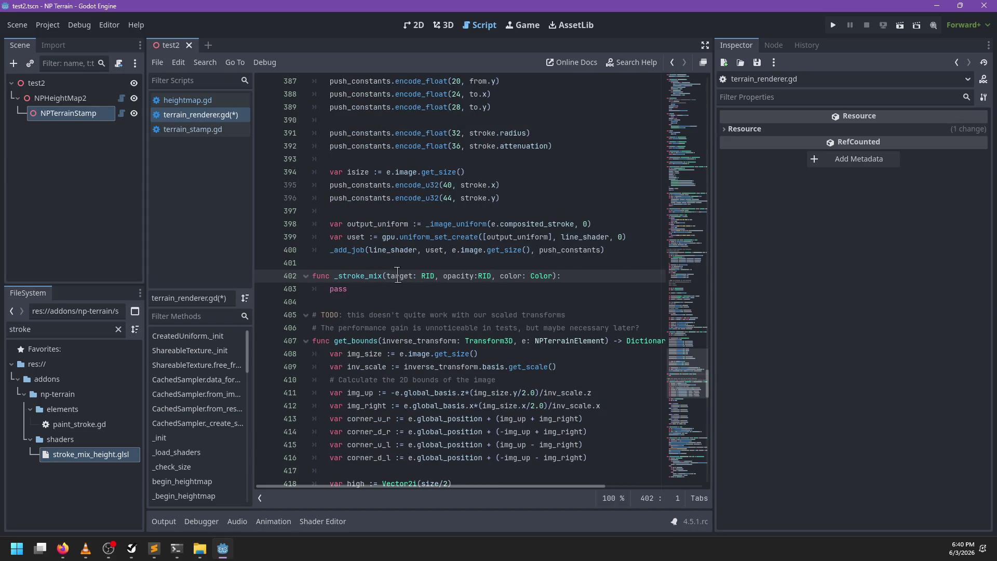
Change the _stroke_mix opacity parameter to stroke: NPPaintStroke
{"action": "left_click", "coordinate": [470, 276]}
{"action": "double_click", "coordinate": [470, 276]}
{"action": "type", "text": "stroke"}
{"action": "key", "text": "Right"}
{"action": "key", "text": "Delete"}
{"action": "key", "text": "Delete"}
{"action": "key", "text": "Delete"}
{"action": "type", "text": "NPPaintStroke"}
Revert that parameter back to opacity:RID
{"action": "scroll", "coordinate": [514, 299], "scroll_direction": "down", "scroll_amount": 20}
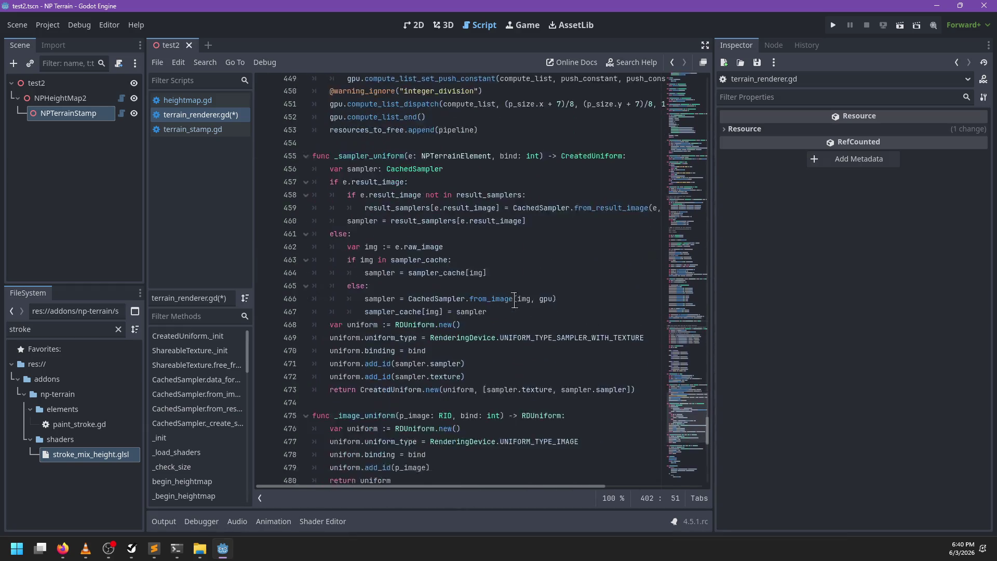
{"action": "scroll", "coordinate": [514, 300], "scroll_direction": "up", "scroll_amount": 20}
{"action": "scroll", "coordinate": [514, 304], "scroll_direction": "down", "scroll_amount": 6}
{"action": "scroll", "coordinate": [514, 304], "scroll_direction": "up", "scroll_amount": 3}
{"action": "key", "text": "BackSpace"}
{"action": "key", "text": "BackSpace"}
{"action": "key", "text": "BackSpace"}
{"action": "type", "text": "RID"}
{"action": "key", "text": "ctrl+Left"}
{"action": "key", "text": "ctrl+Left"}
{"action": "key", "text": "ctrl+shift+Left"}
{"action": "type", "text": "opacity"}
Search for _stroke_mix to return to its call on line 190
{"action": "left_click", "coordinate": [551, 317]}
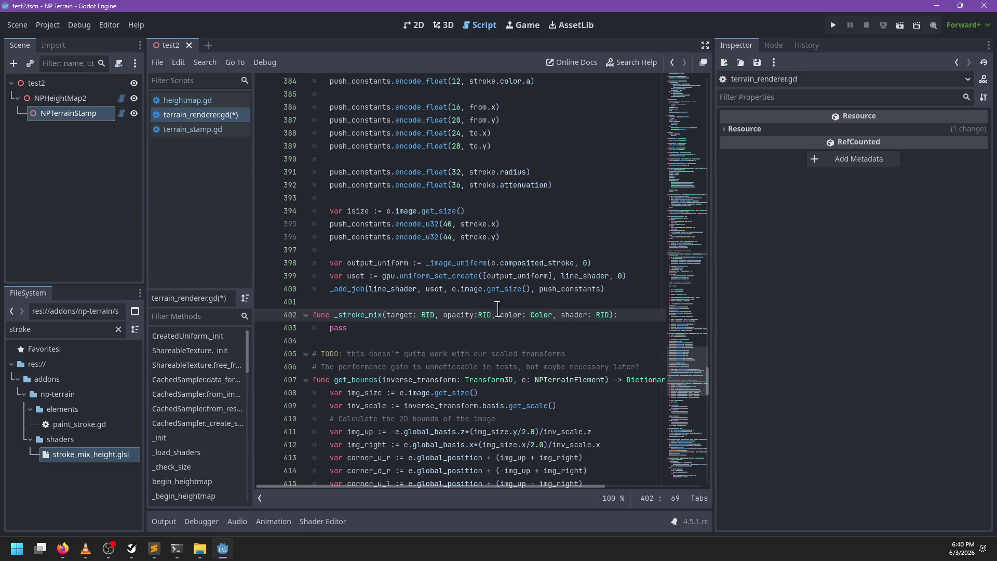
{"action": "double_click", "coordinate": [370, 315]}
{"action": "key", "text": "ctrl+f"}
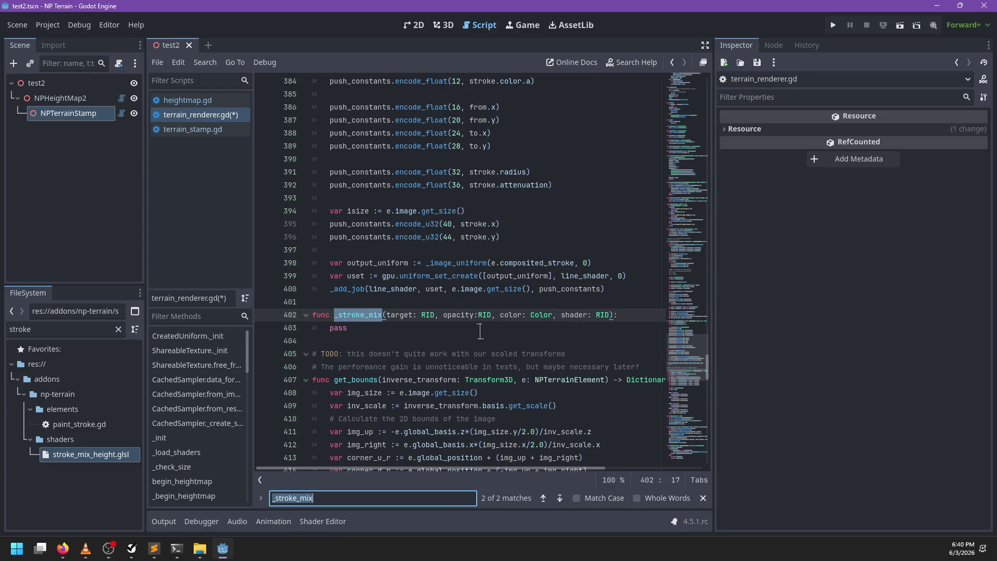
{"action": "key", "text": "Return"}
{"action": "key", "text": "Escape"}
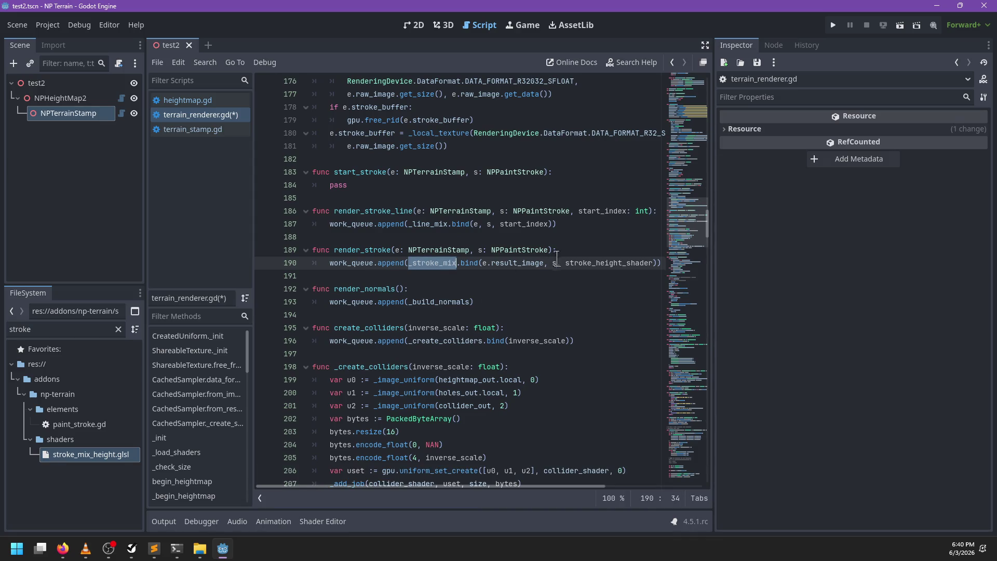
Add e.composited_stroke and s.color to the _stroke_mix bind arguments on line 190
{"action": "left_click", "coordinate": [556, 259]}
{"action": "mouse_move", "coordinate": [556, 259]}
{"action": "type", "text": ".color"}
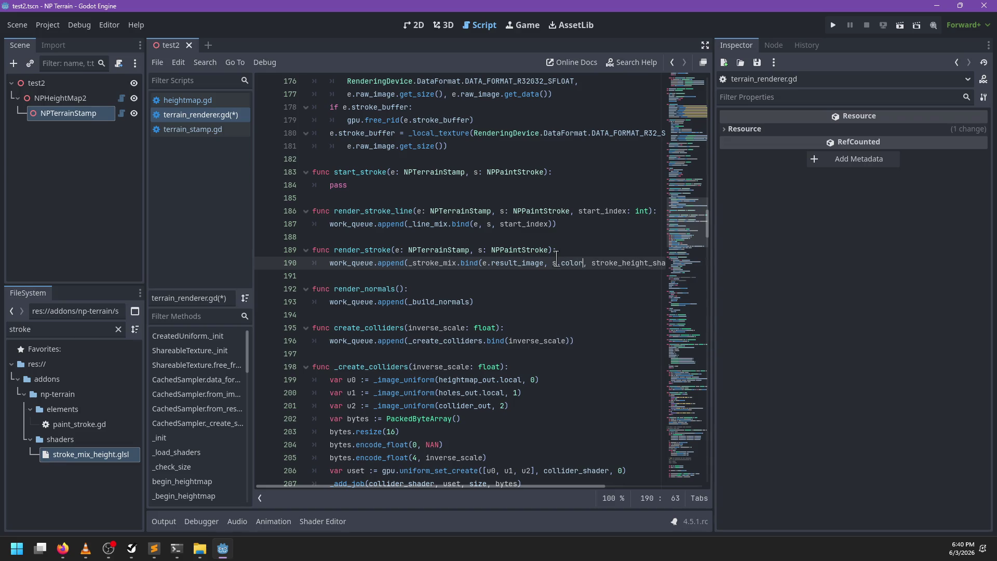
{"action": "type", "text": " e.stroke "}
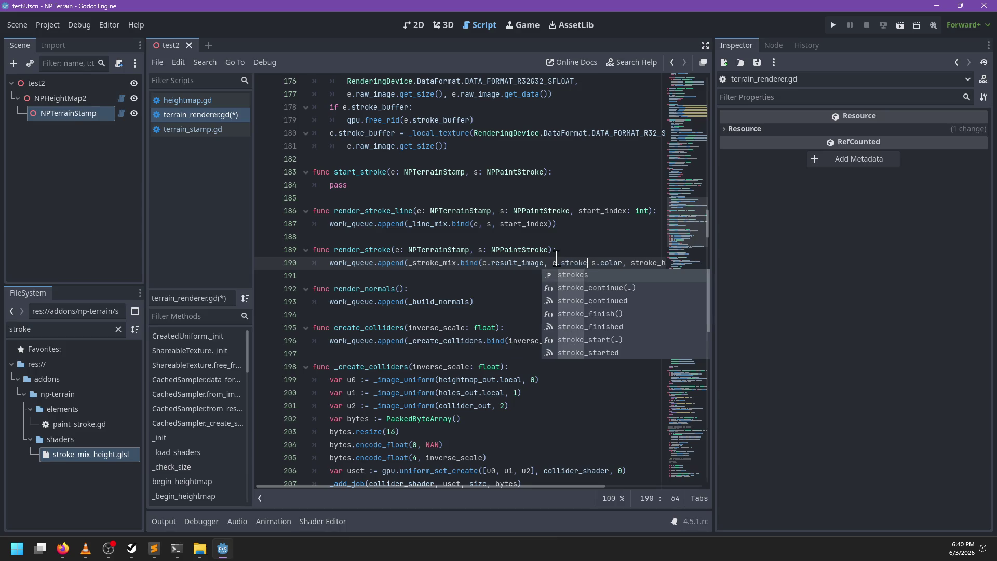
{"action": "type", "text": "_c"}
{"action": "key", "text": "Return"}
{"action": "type", "text": ","}
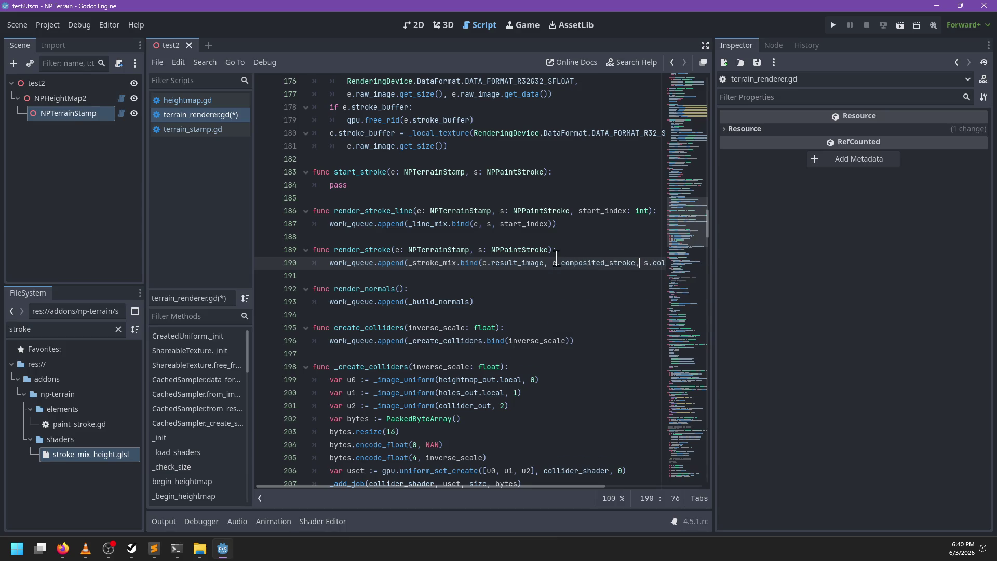
{"action": "scroll", "coordinate": [556, 258], "scroll_direction": "right", "scroll_amount": 3}
{"action": "scroll", "coordinate": [605, 267], "scroll_direction": "left", "scroll_amount": 3}
{"action": "scroll", "coordinate": [605, 268], "scroll_direction": "right", "scroll_amount": 3}
{"action": "scroll", "coordinate": [576, 273], "scroll_direction": "left", "scroll_amount": 1}
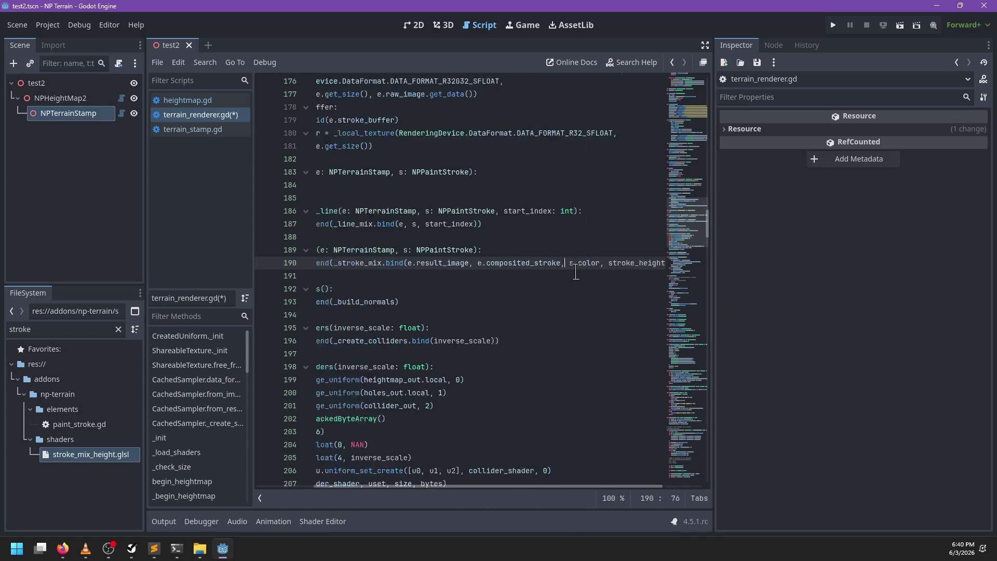
{"action": "scroll", "coordinate": [576, 273], "scroll_direction": "left", "scroll_amount": 2}
{"action": "scroll", "coordinate": [552, 268], "scroll_direction": "right", "scroll_amount": 3}
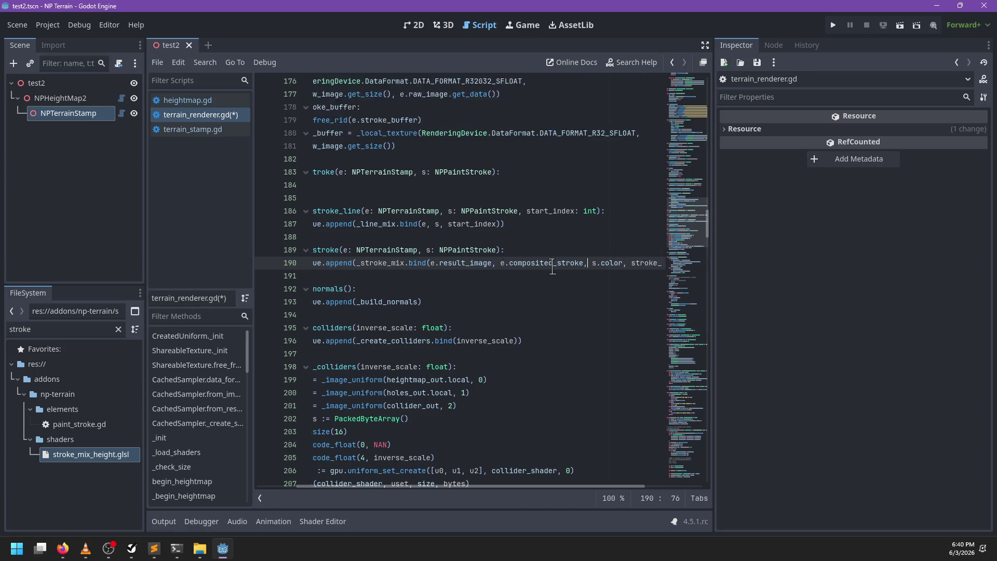
Save terrain_renderer.gd
{"action": "left_click", "coordinate": [653, 264]}
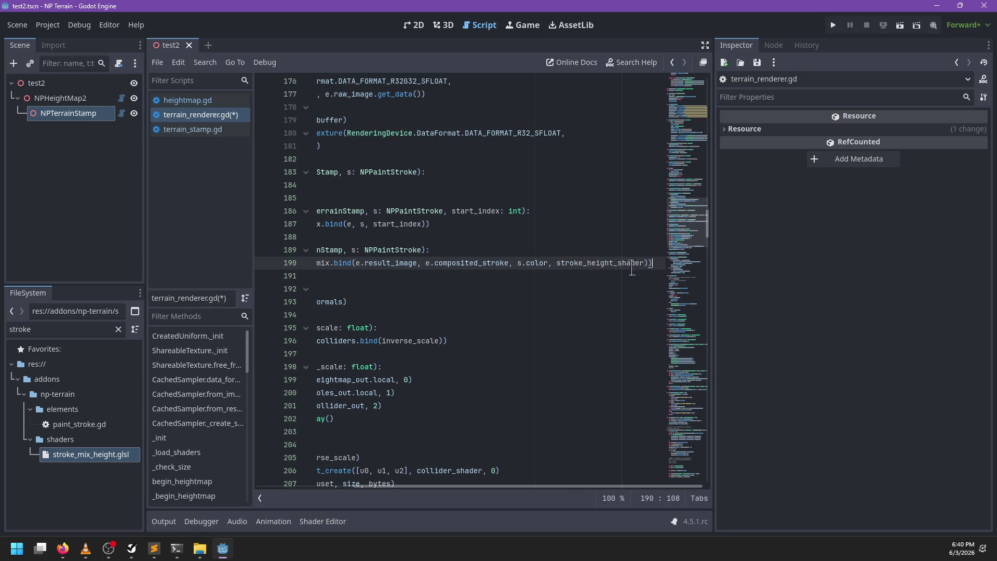
{"action": "scroll", "coordinate": [514, 289], "scroll_direction": "left", "scroll_amount": 3}
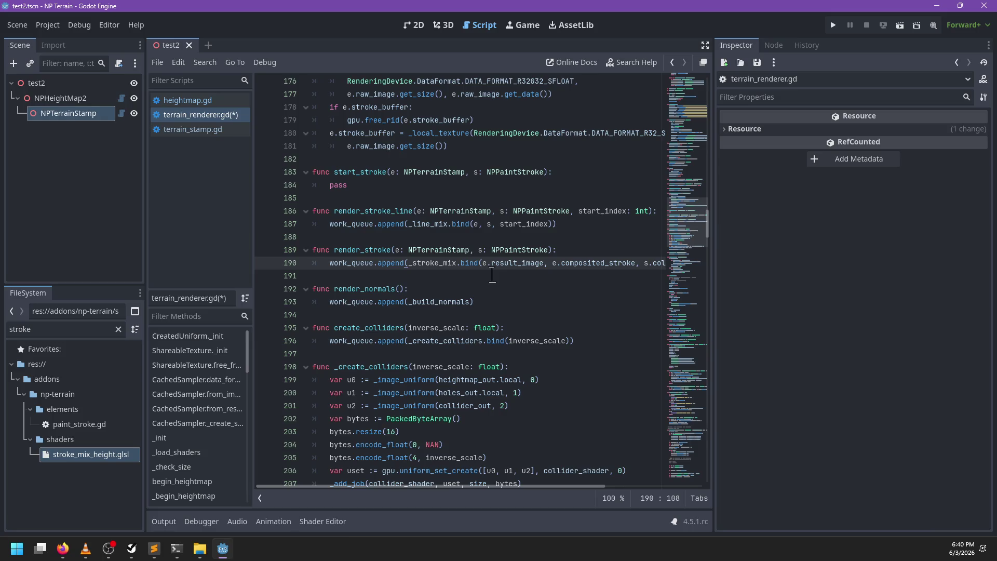
{"action": "key", "text": "ctrl+s"}
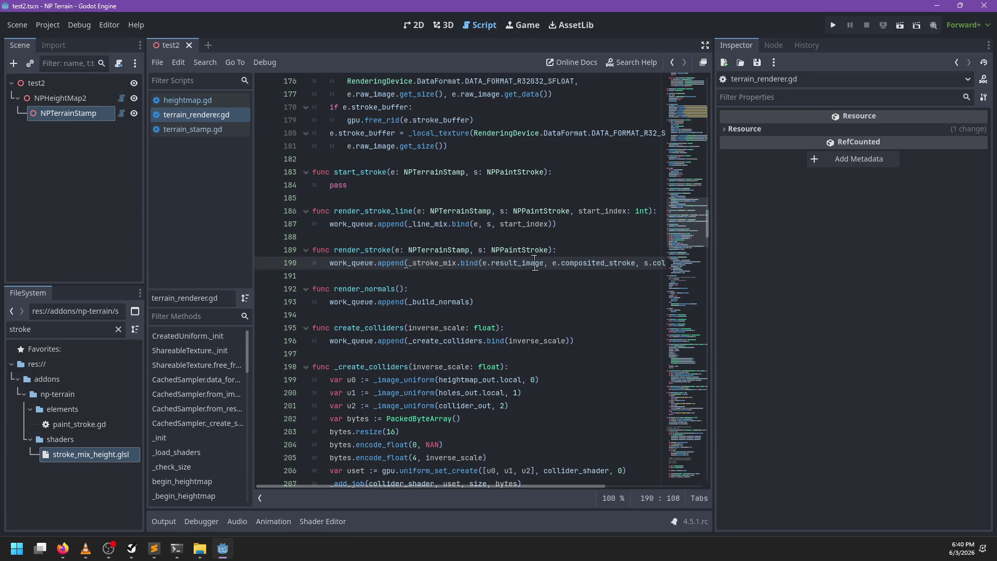
Turn the stamp image uniform on line 6 into a readonly image named source
{"action": "left_click", "coordinate": [153, 549]}
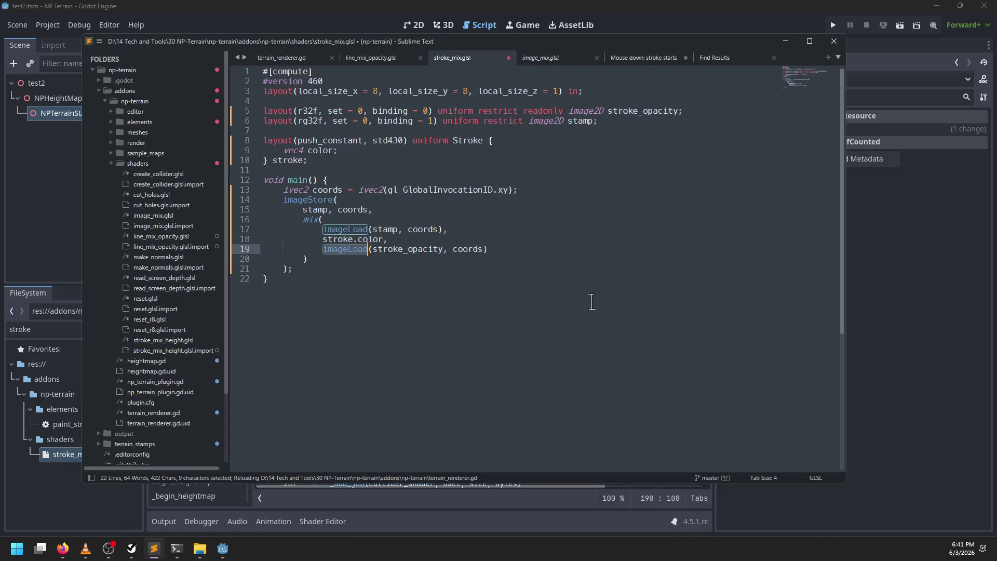
{"action": "left_click", "coordinate": [566, 229]}
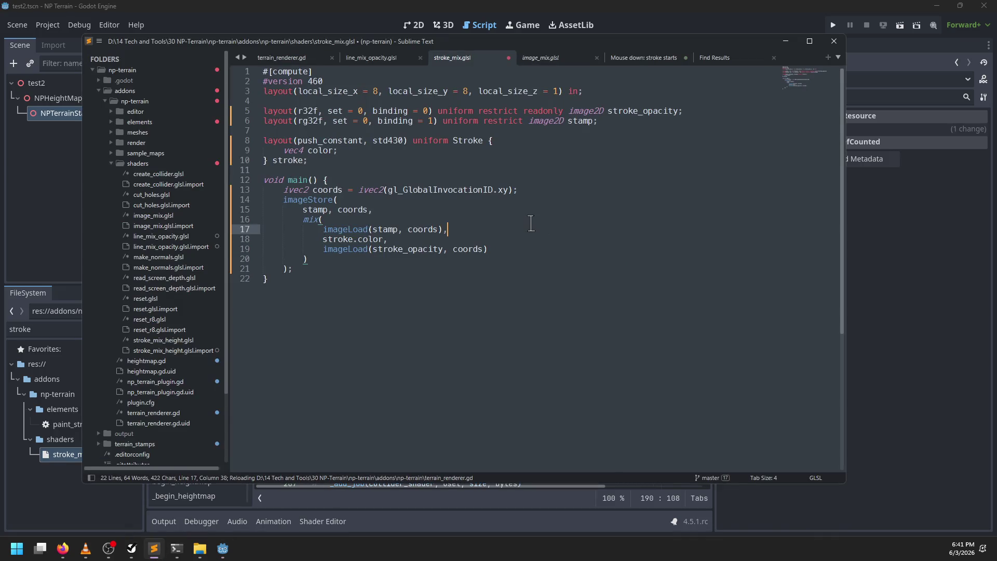
{"action": "left_click", "coordinate": [523, 121]}
{"action": "type", "text": "readonly"}
{"action": "key", "text": "ctrl+Right"}
{"action": "key", "text": "ctrl+BackSpace"}
{"action": "type", "text": "sour"}
Duplicate the source declaration as a writeonly destination image at binding 2
{"action": "key", "text": "ctrl+c"}
{"action": "key", "text": "ctrl+v"}
{"action": "double_click", "coordinate": [545, 130]}
{"action": "type", "text": "writeonly"}
{"action": "key", "text": "ctrl+BackSpace"}
{"action": "type", "text": "destination"}
{"action": "key", "text": "ctrl+BackSpace"}
{"action": "type", "text": "destination"}
{"action": "left_click", "coordinate": [433, 130]}
{"action": "key", "text": "BackSpace"}
{"action": "type", "text": "3"}
{"action": "key", "text": "BackSpace"}
{"action": "type", "text": "2"}
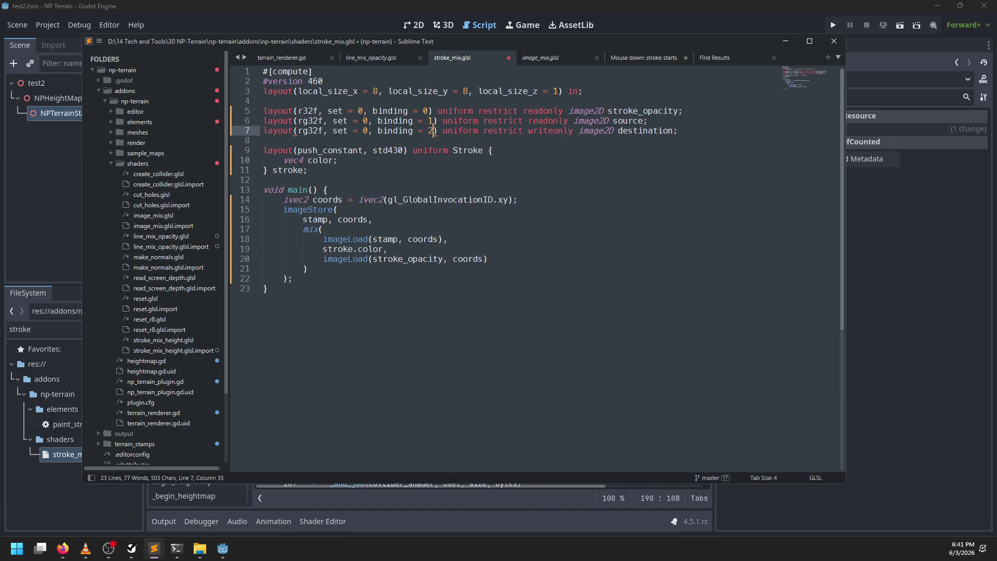
Make imageStore write to destination and the line 18 imageLoad read source, then save
{"action": "double_click", "coordinate": [307, 219]}
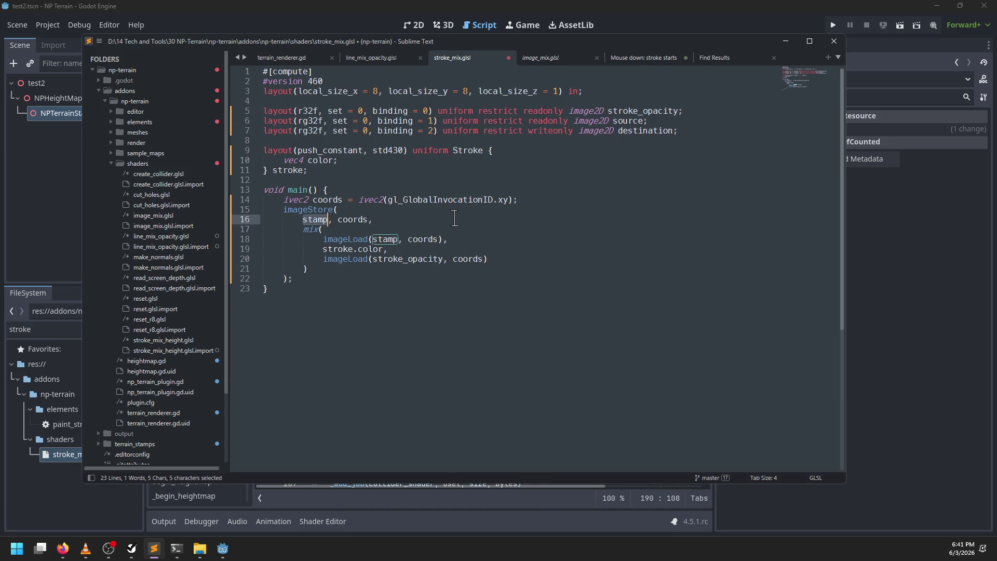
{"action": "type", "text": "destination"}
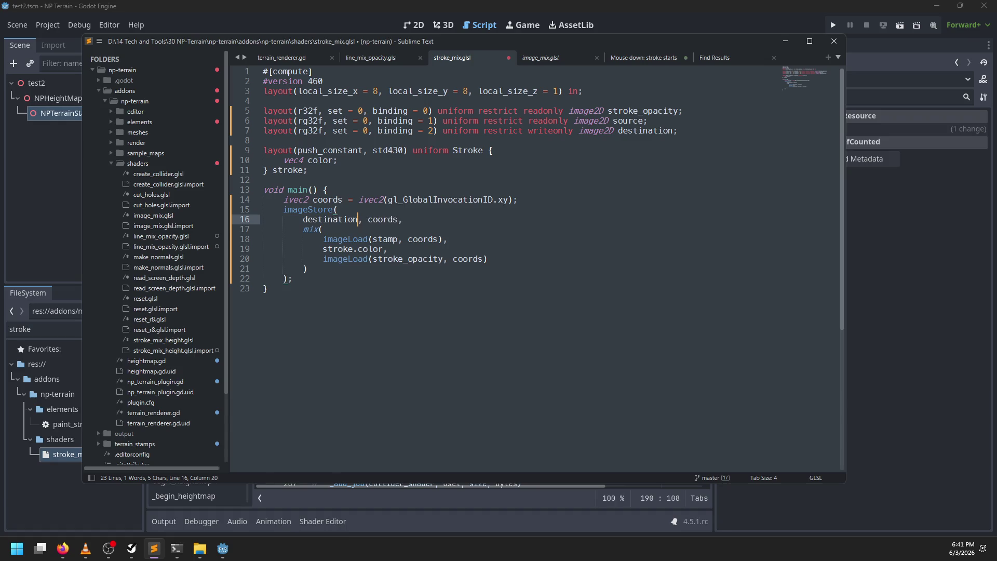
{"action": "key", "text": "Down"}
{"action": "key", "text": "Down"}
{"action": "key", "text": "ctrl+BackSpace"}
{"action": "type", "text": "source"}
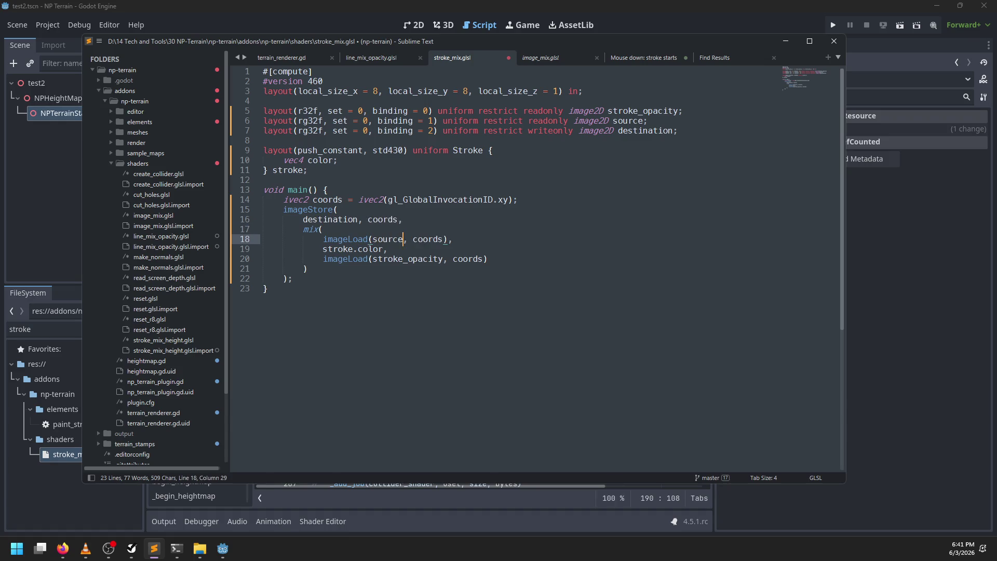
{"action": "key", "text": "ctrl+s"}
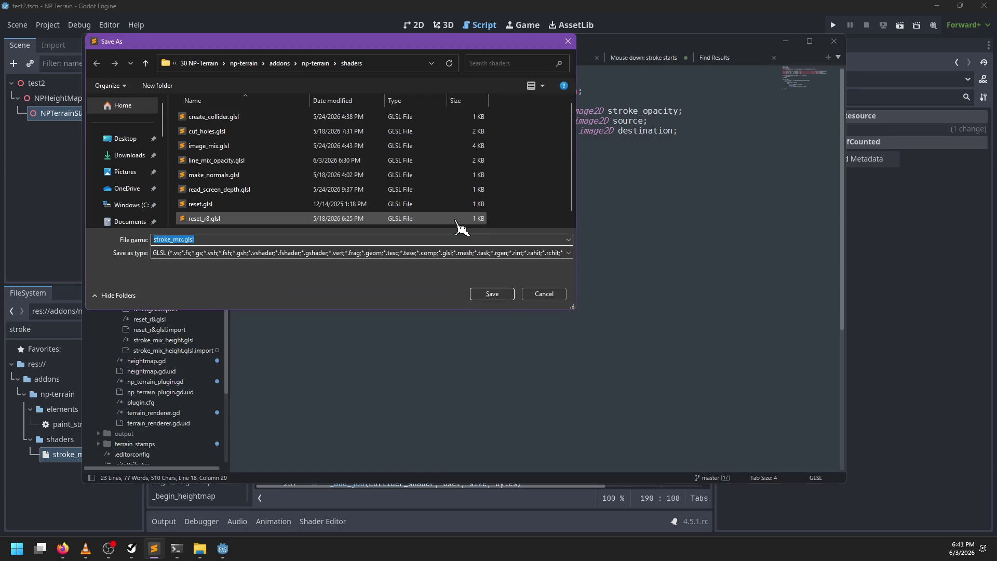
Save the edited shader over stroke_mix_height.glsl, confirming the overwrite, and return to Godot
{"action": "key", "text": "Return"}
{"action": "key", "text": "ctrl+a"}
{"action": "key", "text": "ctrl+shift+s"}
{"action": "scroll", "coordinate": [263, 208], "scroll_direction": "down", "scroll_amount": 1}
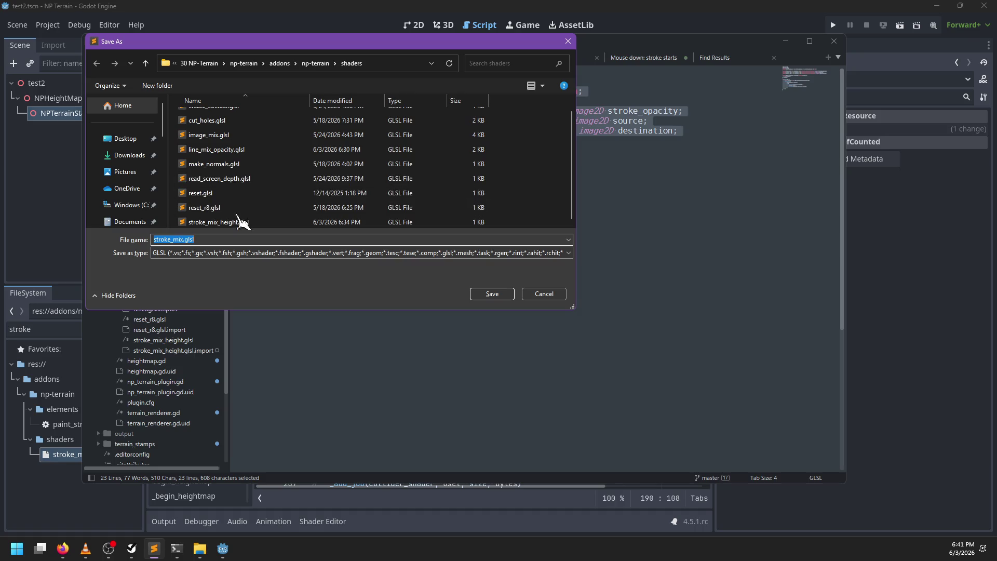
{"action": "left_click", "coordinate": [239, 221]}
{"action": "left_click", "coordinate": [504, 296]}
{"action": "left_click", "coordinate": [525, 271]}
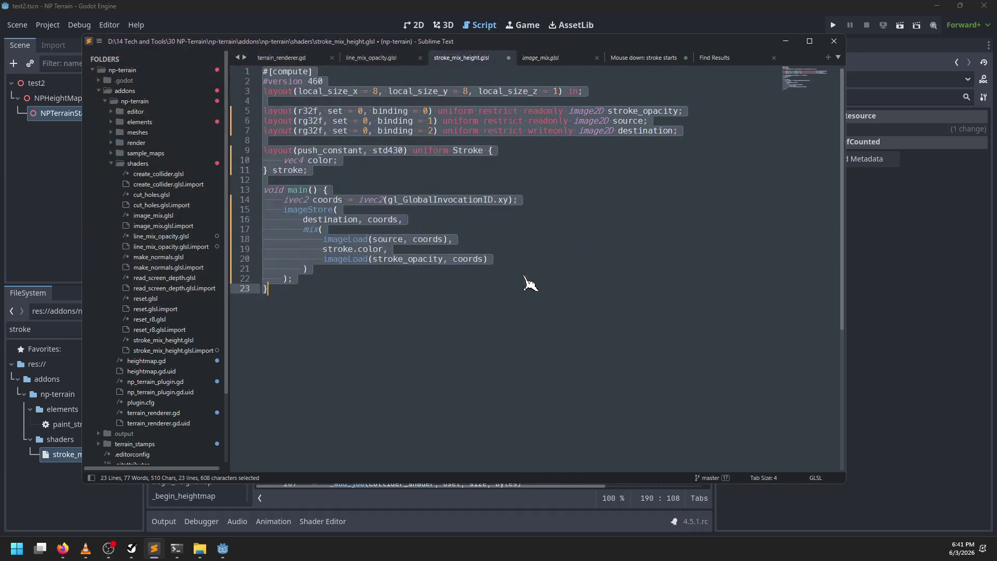
{"action": "left_click", "coordinate": [358, 288]}
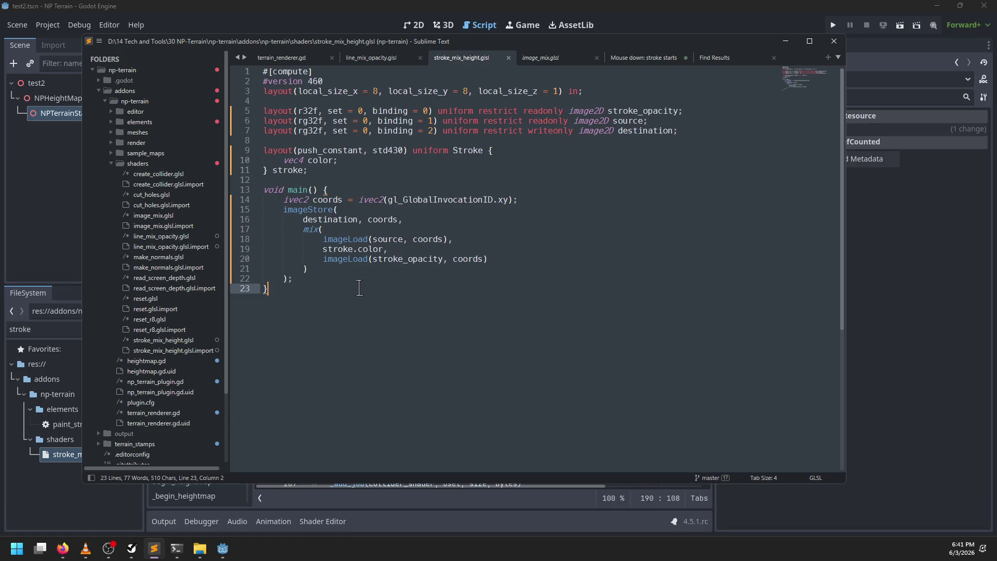
{"action": "key", "text": "alt+Tab"}
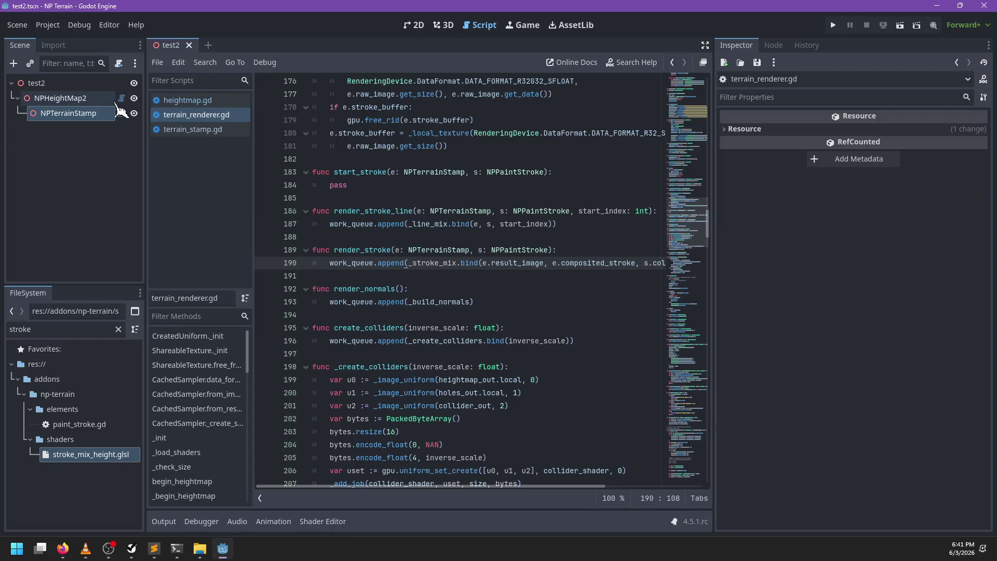
Inspect terrain_stamp.gd and the NPTerrainElement class's result_image variable
{"action": "left_click", "coordinate": [219, 101]}
{"action": "left_click", "coordinate": [218, 130]}
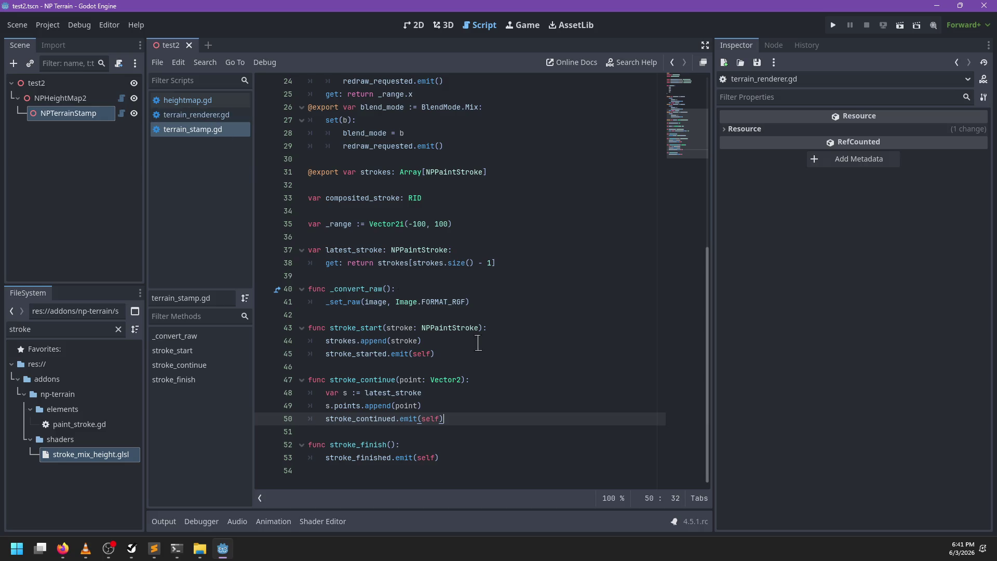
{"action": "scroll", "coordinate": [493, 353], "scroll_direction": "up", "scroll_amount": 1}
{"action": "scroll", "coordinate": [463, 280], "scroll_direction": "up", "scroll_amount": 2}
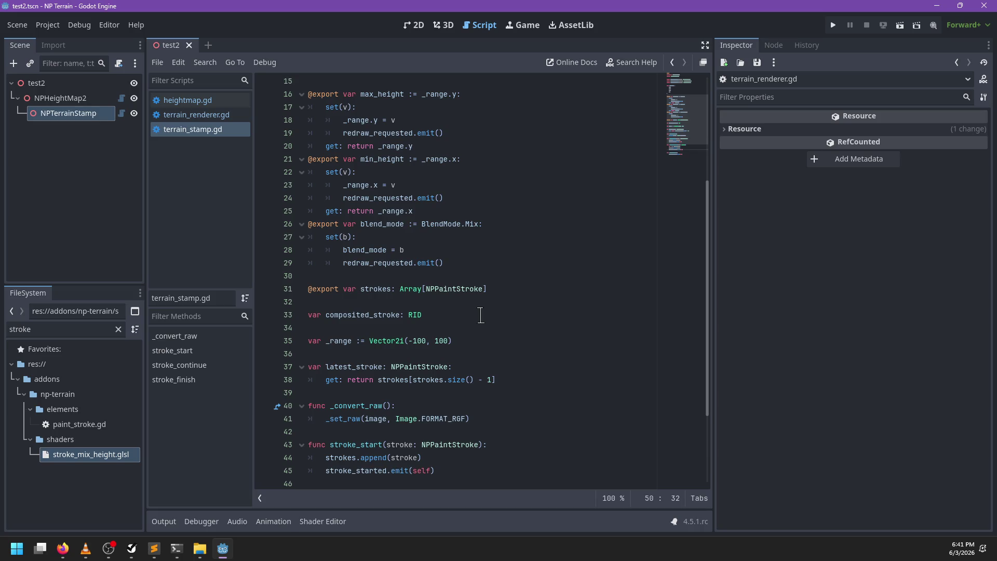
{"action": "scroll", "coordinate": [481, 315], "scroll_direction": "up", "scroll_amount": 5}
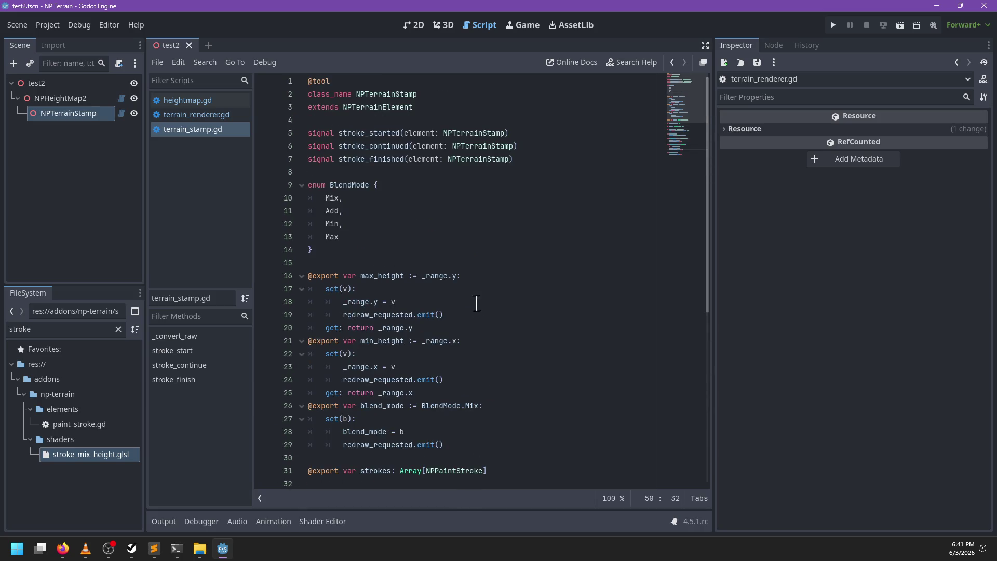
{"action": "left_click", "coordinate": [386, 108], "text": "ctrl"}
{"action": "scroll", "coordinate": [452, 277], "scroll_direction": "down", "scroll_amount": 1}
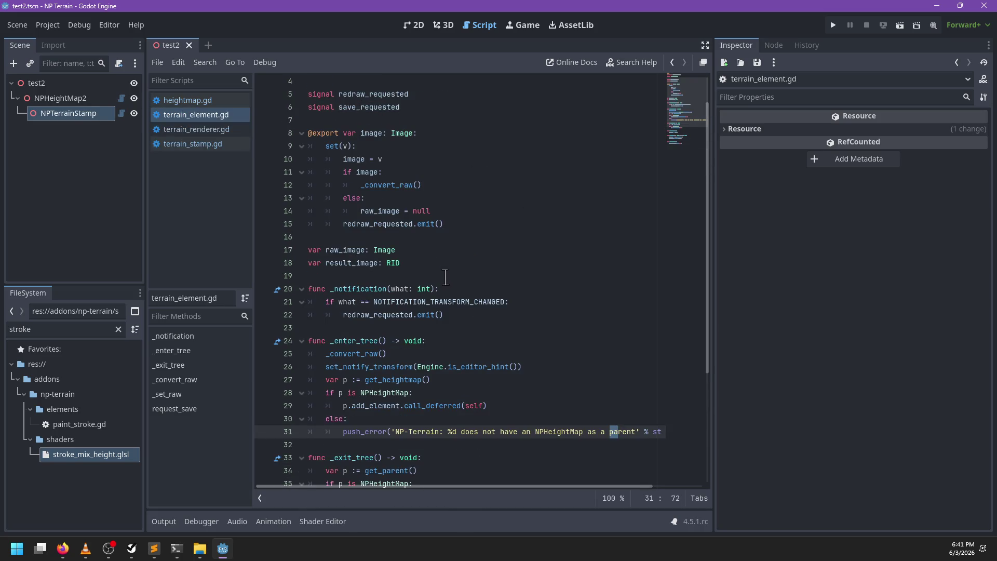
{"action": "double_click", "coordinate": [352, 262]}
Review terrain_renderer.gd, terrain_element.gd and heightmap.gd's render_stroke error, ending in terrain_stamp.gd
{"action": "left_click", "coordinate": [223, 130]}
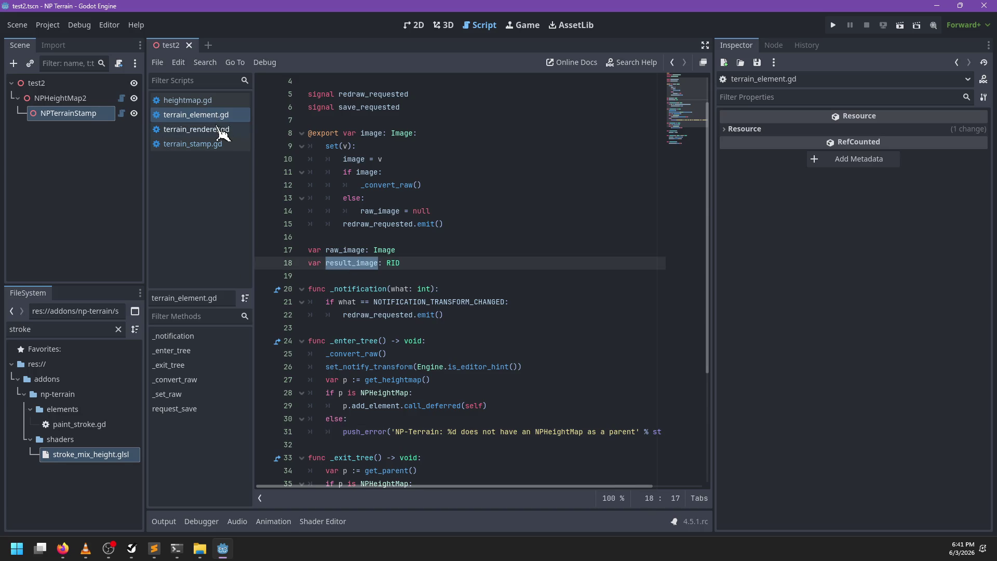
{"action": "left_click", "coordinate": [220, 115]}
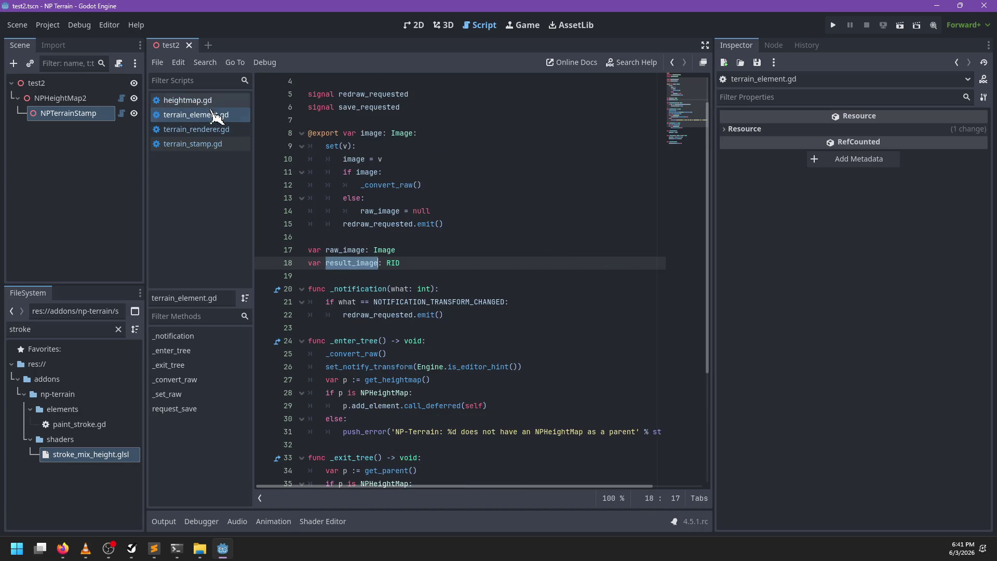
{"action": "left_click", "coordinate": [426, 263]}
{"action": "left_click", "coordinate": [195, 101]}
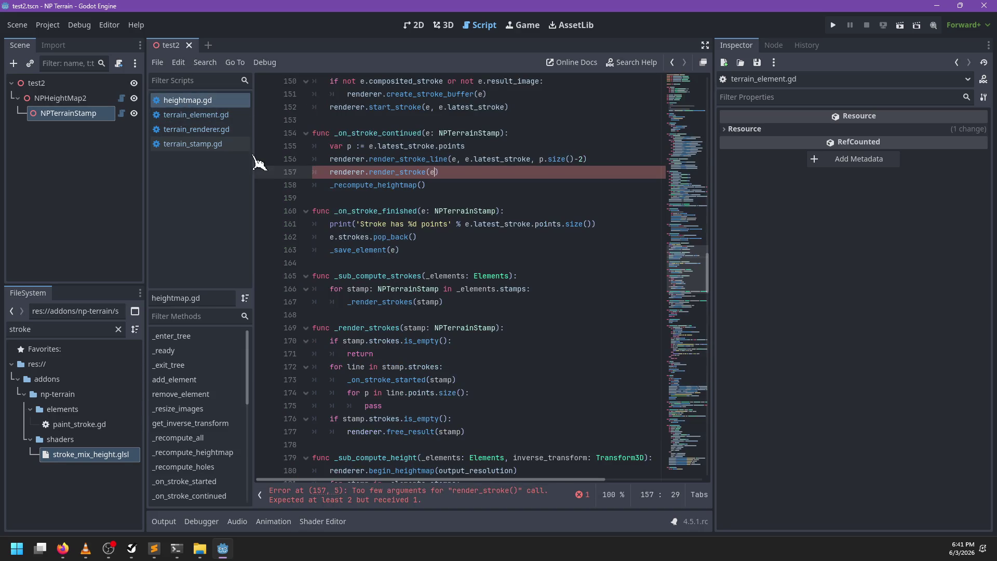
{"action": "left_click", "coordinate": [208, 145]}
{"action": "scroll", "coordinate": [470, 298], "scroll_direction": "down", "scroll_amount": 7}
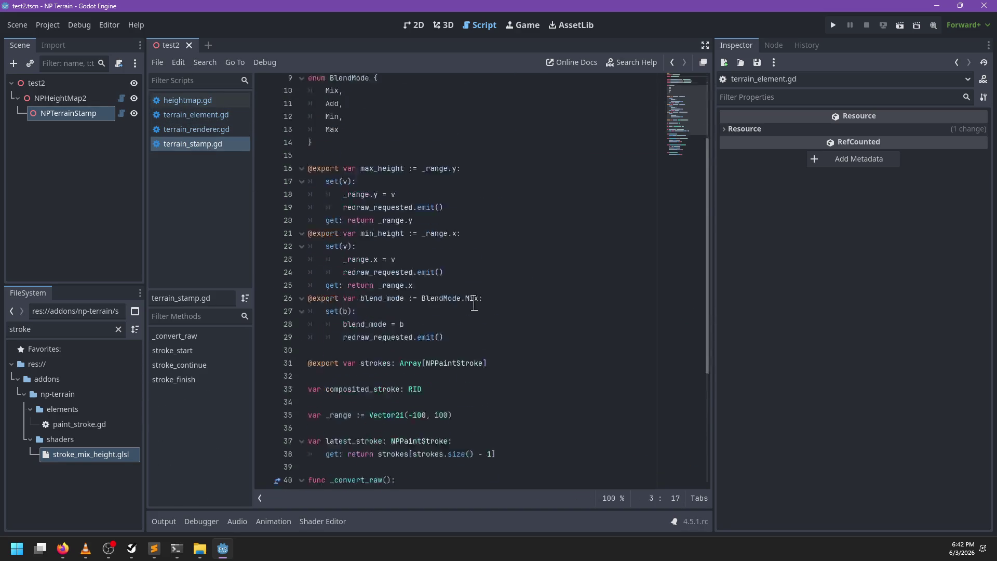
Add an RID variable named original after composited_stroke in terrain_stamp.gd and save
{"action": "left_click", "coordinate": [474, 226]}
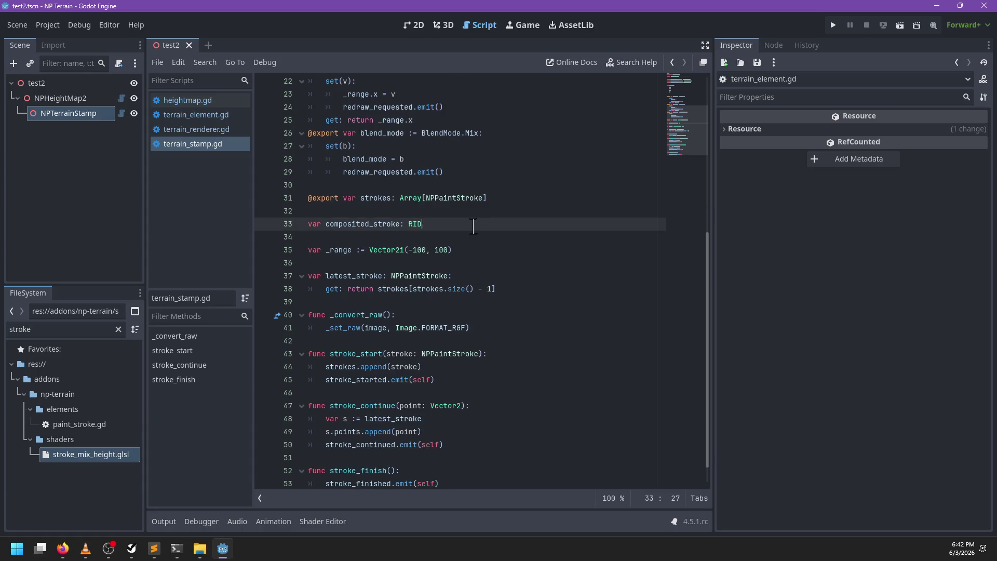
{"action": "key", "text": "Return"}
{"action": "type", "text": "var working_image: RID"}
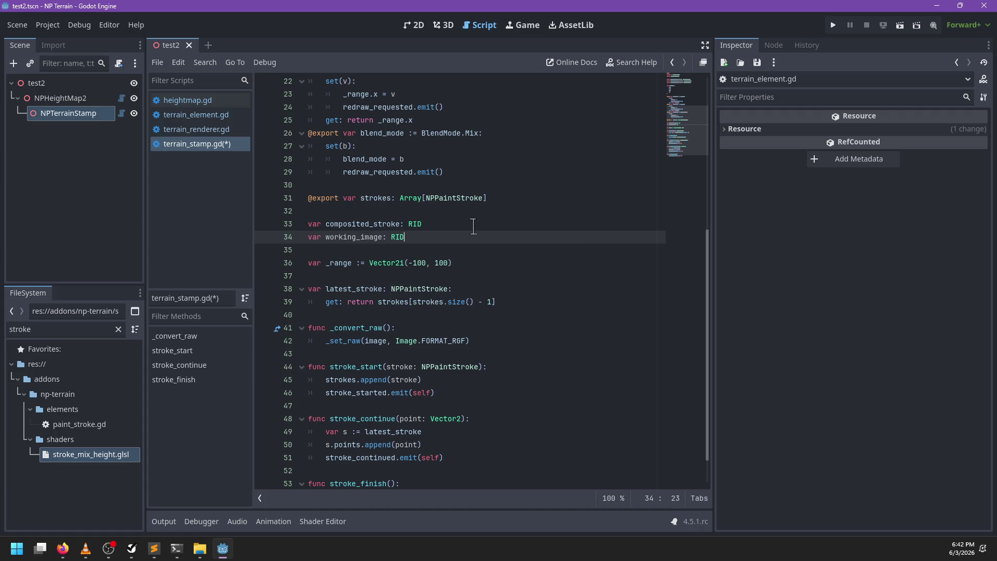
{"action": "key", "text": "ctrl+s"}
{"action": "key", "text": "ctrl+shift+Left"}
{"action": "type", "text": "original:"}
{"action": "key", "text": "Escape"}
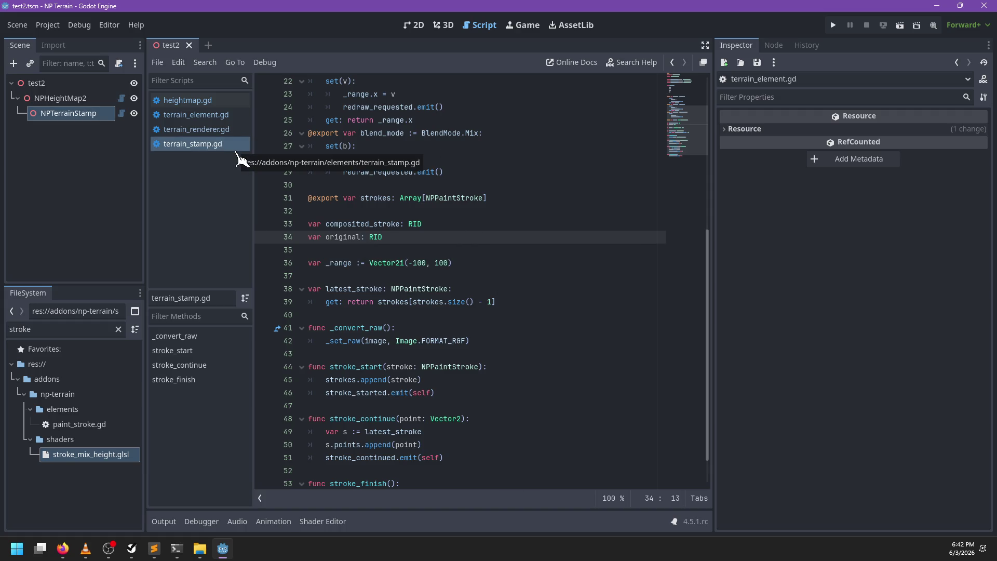
{"action": "left_click", "coordinate": [218, 117]}
{"action": "left_click", "coordinate": [215, 130]}
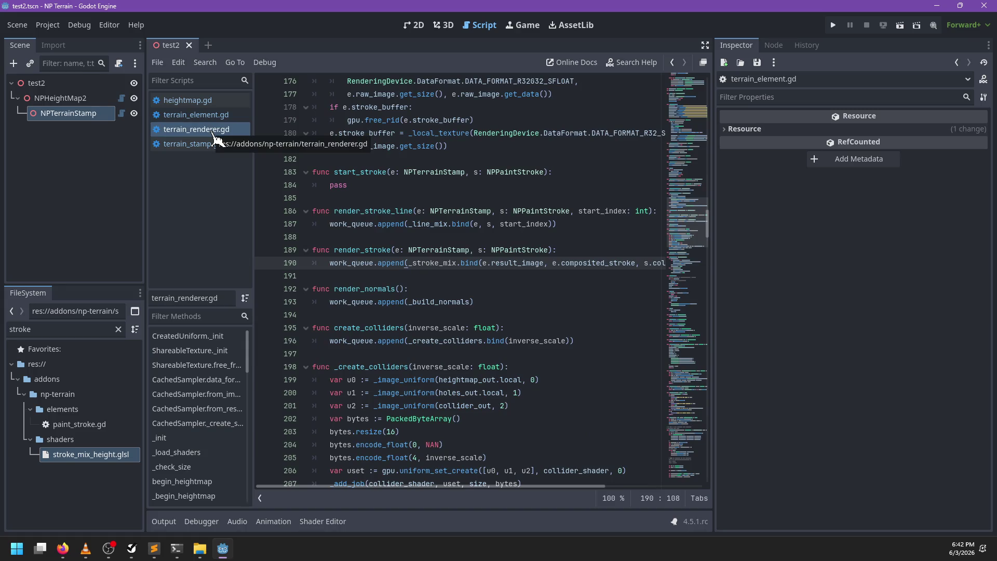
Find the _create_stroke_buffer function in terrain_renderer.gd
{"action": "left_click", "coordinate": [474, 227]}
{"action": "key", "text": "ctrl+f"}
{"action": "type", "text": "create_"}
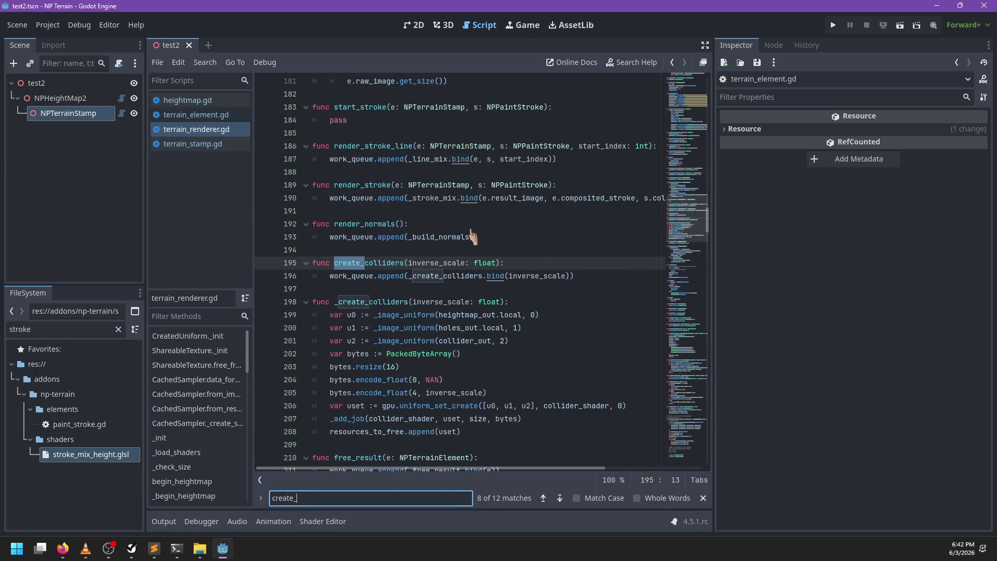
{"action": "type", "text": "stroke_vu"}
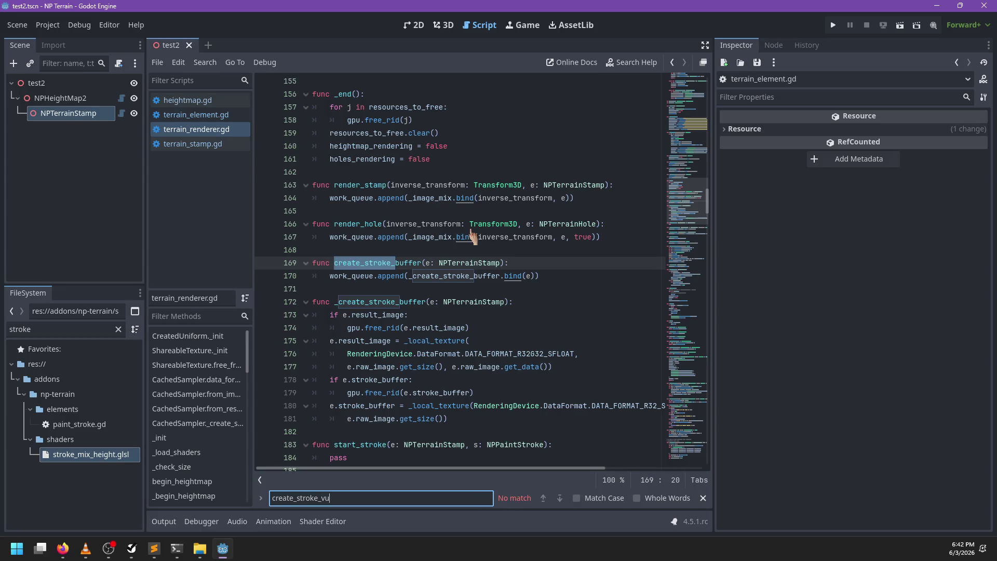
{"action": "key", "text": "BackSpace"}
{"action": "type", "text": "buffer"}
{"action": "key", "text": "Escape"}
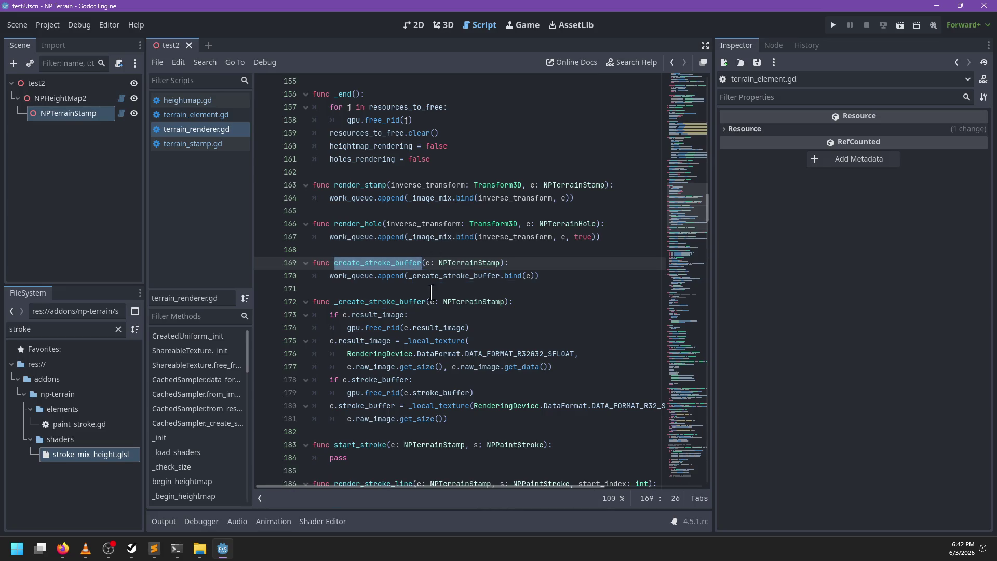
Insert a new 'if e.' line after line 177 of _create_stroke_buffer
{"action": "left_click", "coordinate": [486, 324]}
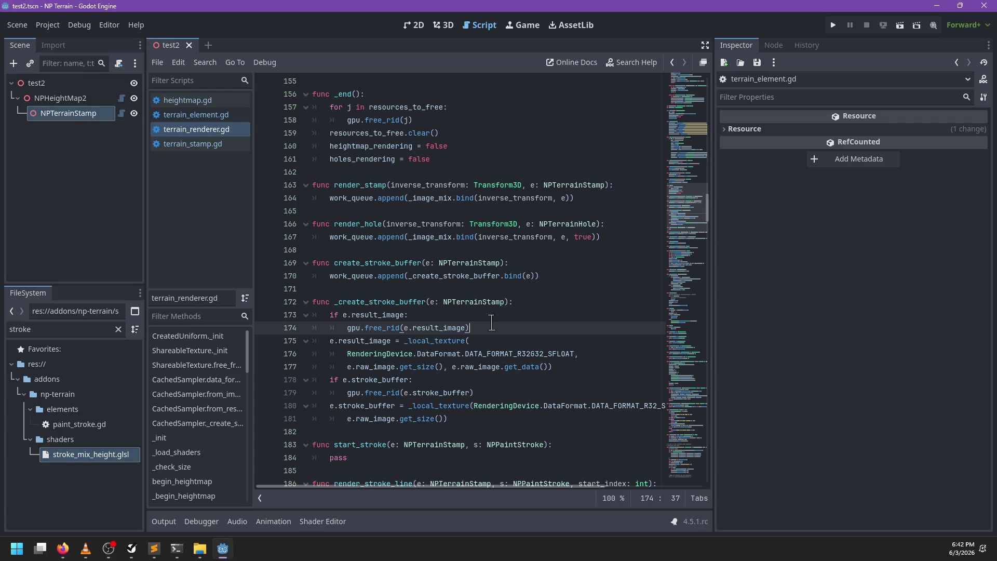
{"action": "key", "text": "Down"}
{"action": "key", "text": "Down"}
{"action": "key", "text": "Down"}
{"action": "key", "text": "Return"}
{"action": "type", "text": "i"}
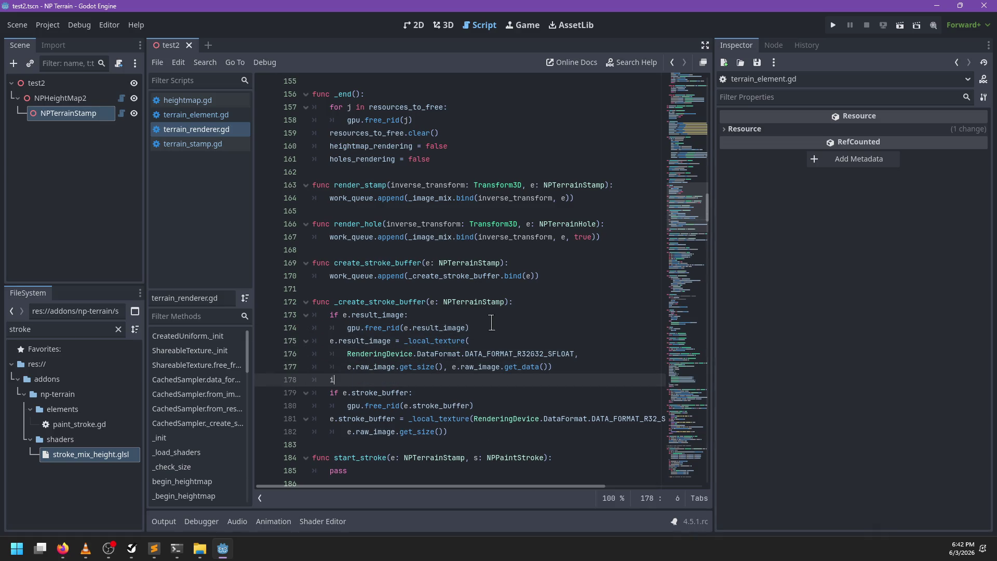
{"action": "type", "text": "pai"}
{"action": "key", "text": "BackSpace"}
{"action": "key", "text": "BackSpace"}
{"action": "key", "text": "BackSpace"}
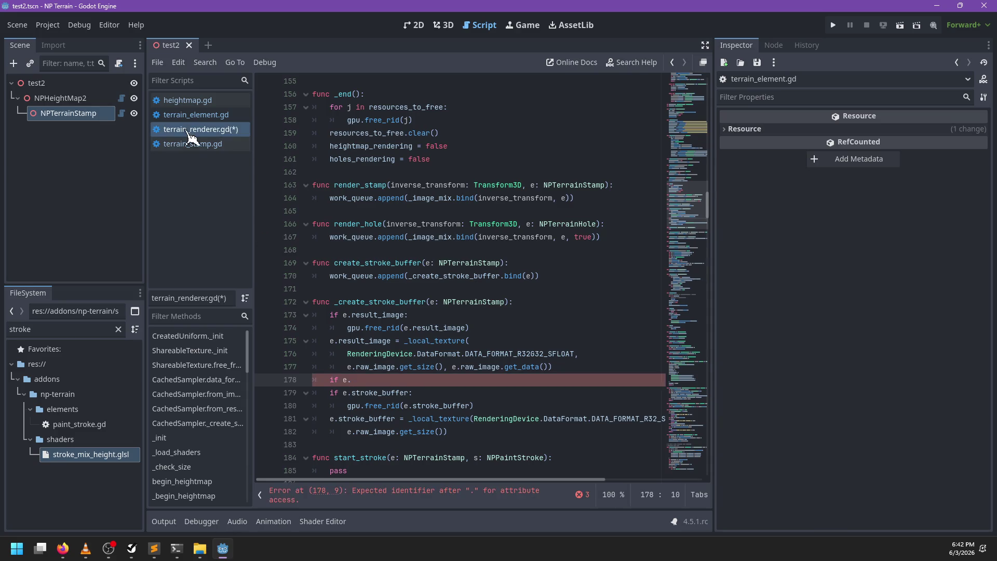
Rename terrain_stamp.gd's original variable to original_image
{"action": "left_click", "coordinate": [192, 143]}
{"action": "left_click", "coordinate": [191, 131]}
{"action": "left_click", "coordinate": [216, 145]}
{"action": "type", "text": "_image"}
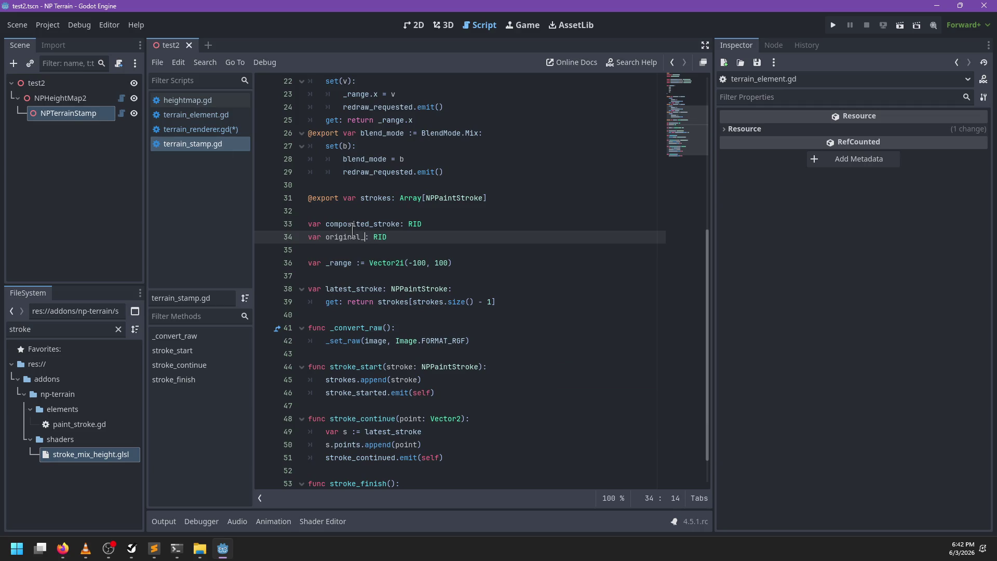
Rename every result_image in the first _create_stroke_buffer block to original_image
{"action": "left_click", "coordinate": [204, 131]}
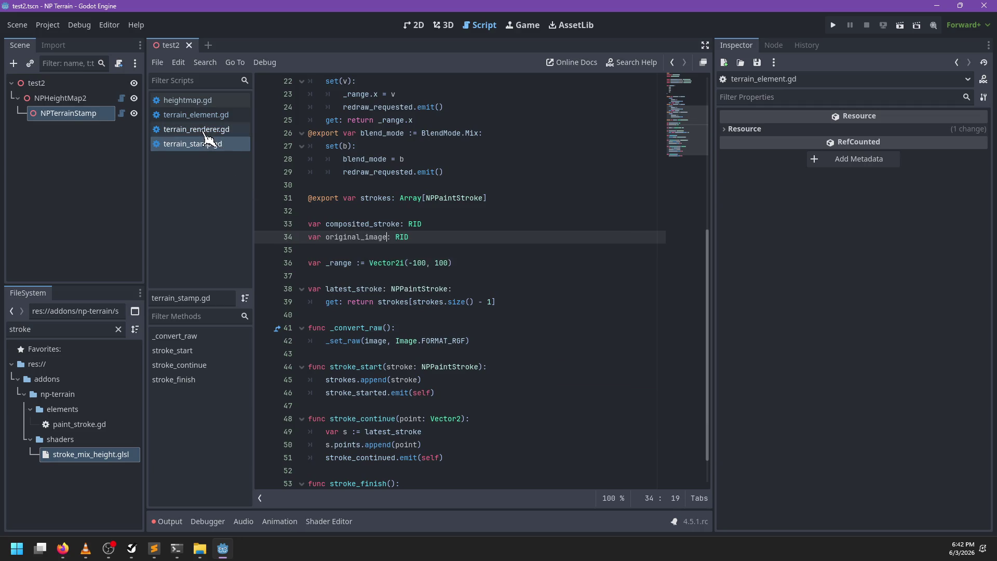
{"action": "type", "text": "origina"}
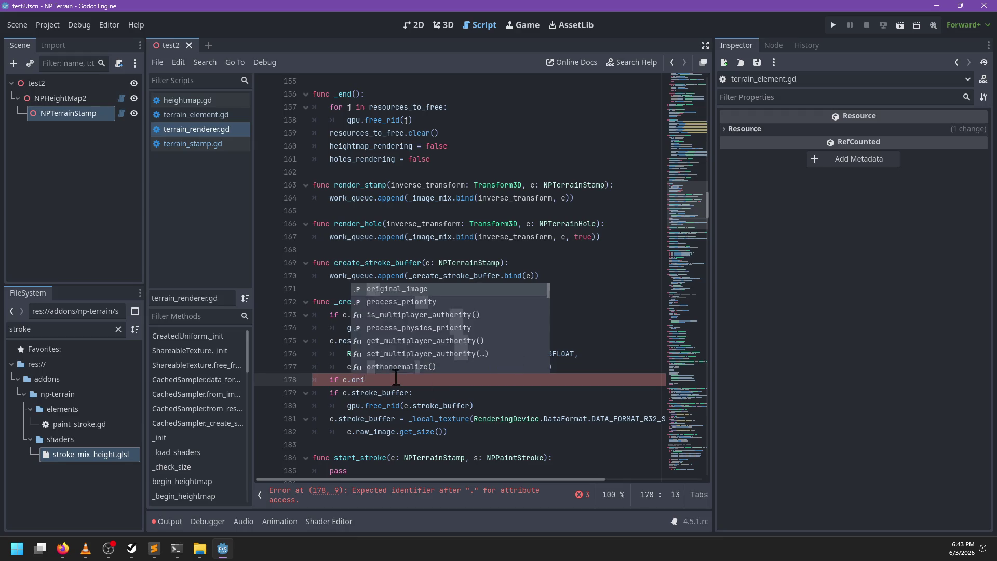
{"action": "key", "text": "Return"}
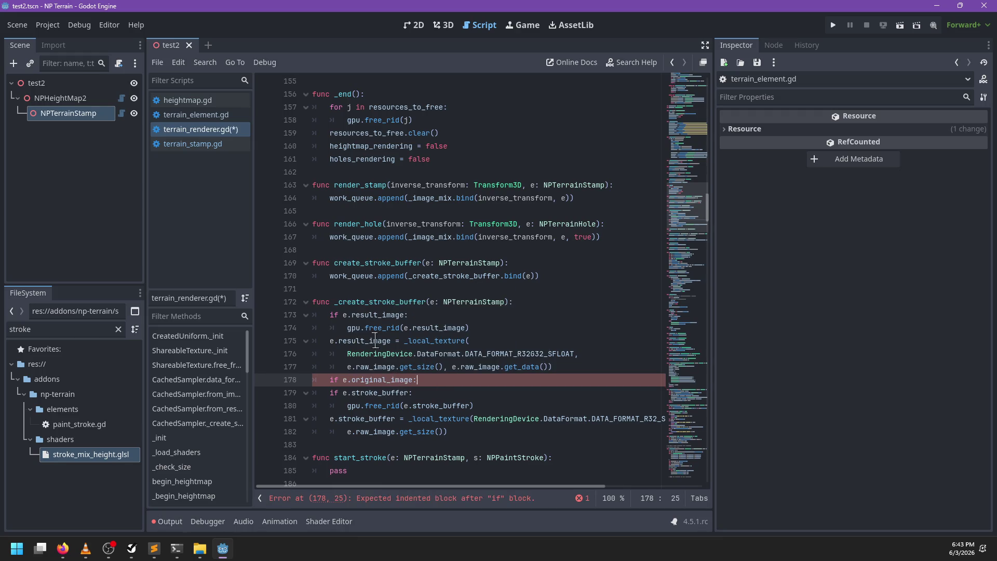
{"action": "double_click", "coordinate": [368, 315]}
{"action": "key", "text": "ctrl+d"}
{"action": "key", "text": "ctrl+d"}
{"action": "type", "text": "original_ima"}
{"action": "key", "text": "Return"}
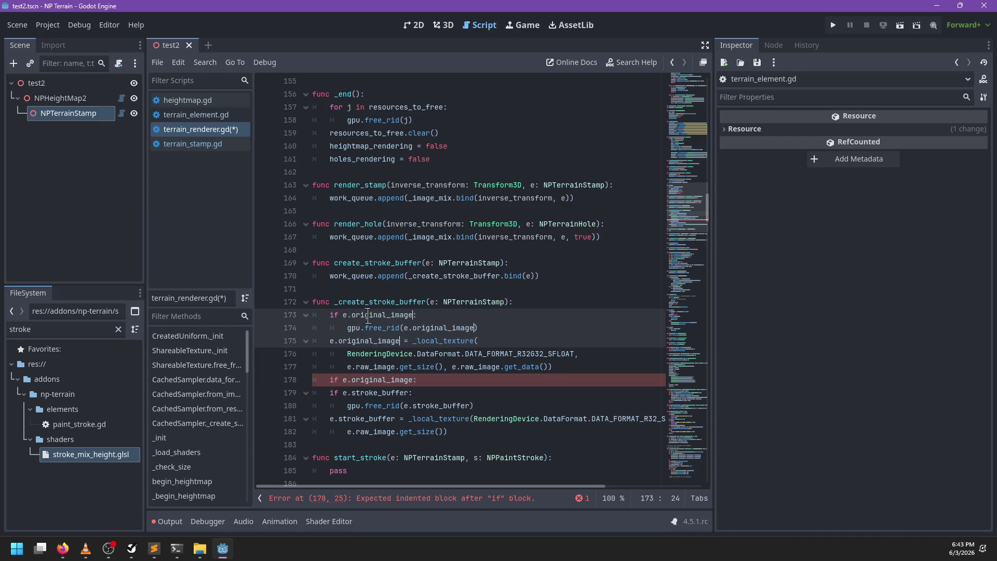
{"action": "key", "text": "Escape"}
Delete the stray 'if e.original_image' line and copy the stroke_buffer free-and-create block
{"action": "left_click_drag", "start_coordinate": [438, 379], "coordinate": [289, 386]}
{"action": "key", "text": "BackSpace"}
{"action": "key", "text": "BackSpace"}
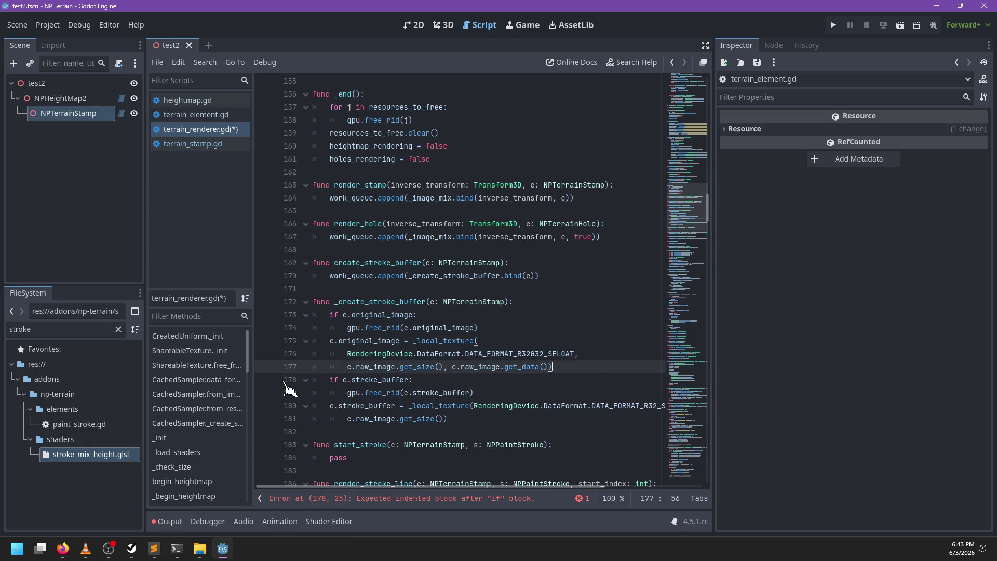
{"action": "mouse_move", "coordinate": [478, 418]}
{"action": "left_mouse_down"}
{"action": "mouse_move", "coordinate": [322, 397]}
{"action": "mouse_move", "coordinate": [319, 378]}
{"action": "left_mouse_up"}
{"action": "key", "text": "ctrl+c"}
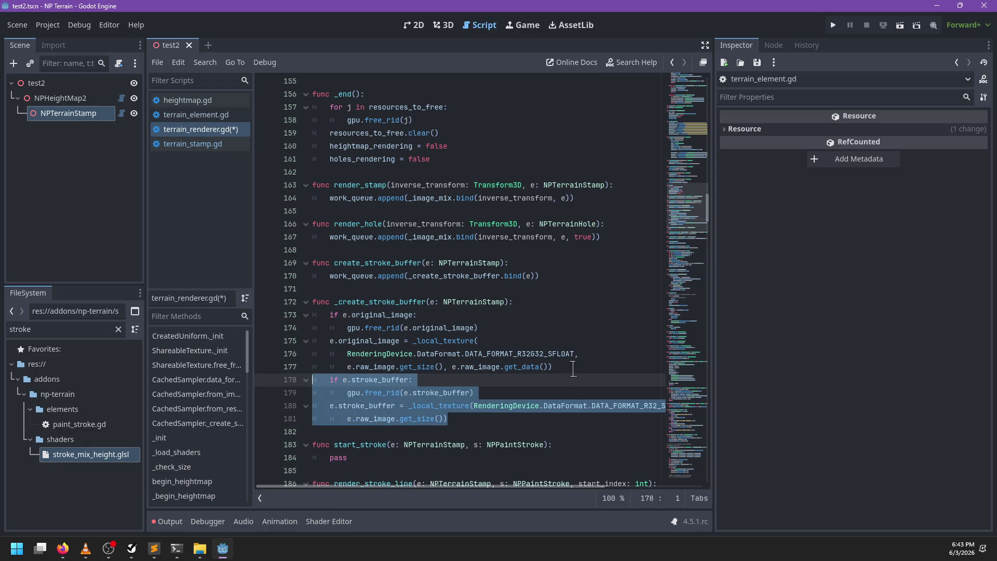
Paste a copy of the stroke_buffer block, dedent it, and rename it to result_image
{"action": "left_click", "coordinate": [571, 366]}
{"action": "key", "text": "Return"}
{"action": "key", "text": "ctrl+v"}
{"action": "left_click", "coordinate": [379, 378]}
{"action": "key", "text": "shift+Tab"}
{"action": "double_click", "coordinate": [385, 381]}
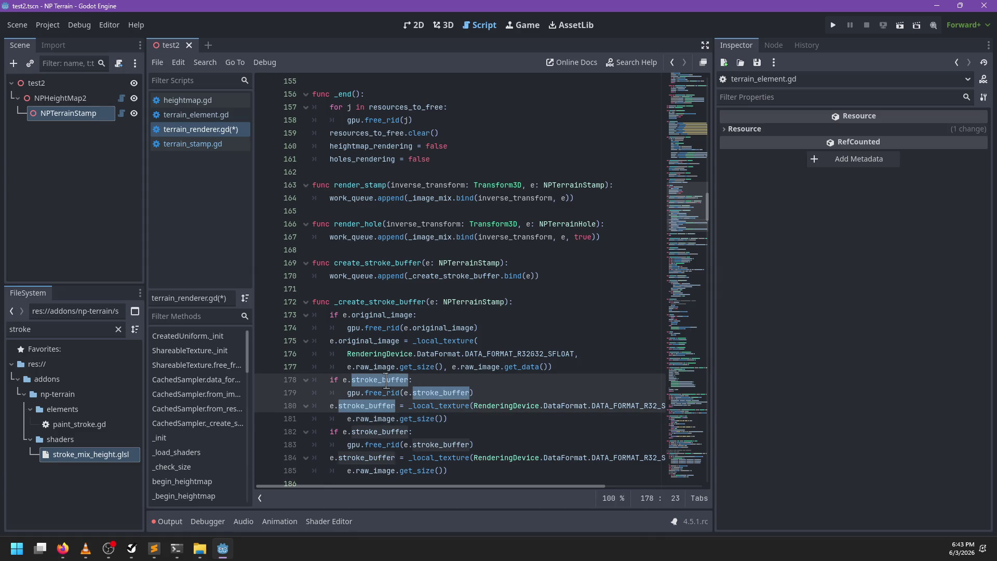
{"action": "type", "text": "result_image:"}
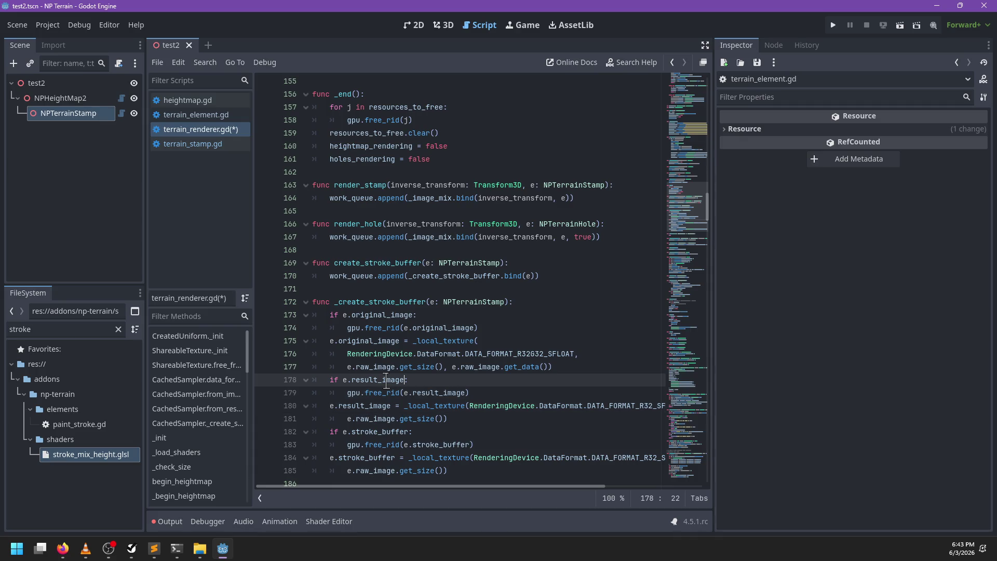
Add 'e.result_image = e.original_image' inside the if e.original_image block
{"action": "scroll", "coordinate": [386, 381], "scroll_direction": "down", "scroll_amount": 1}
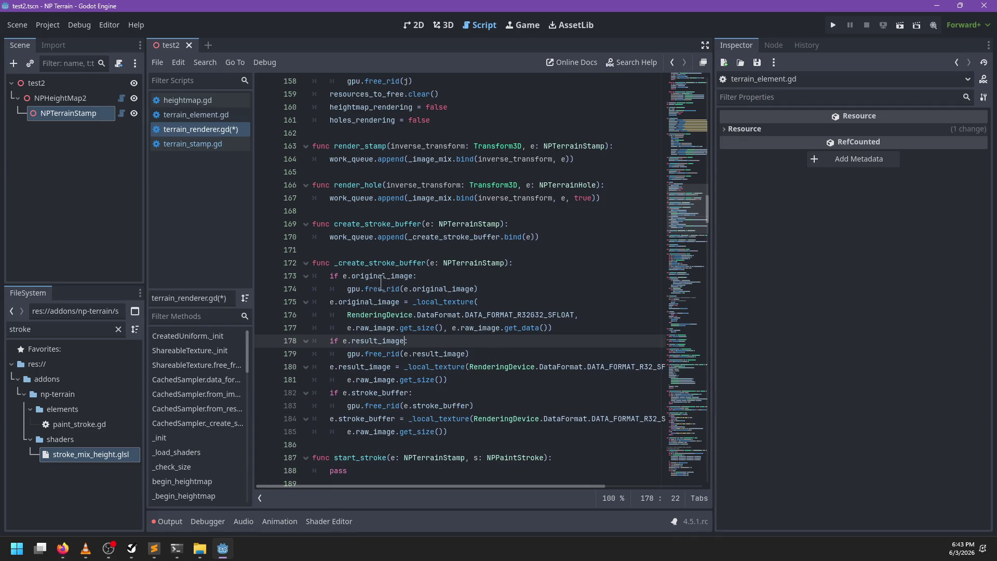
{"action": "left_click", "coordinate": [347, 289]}
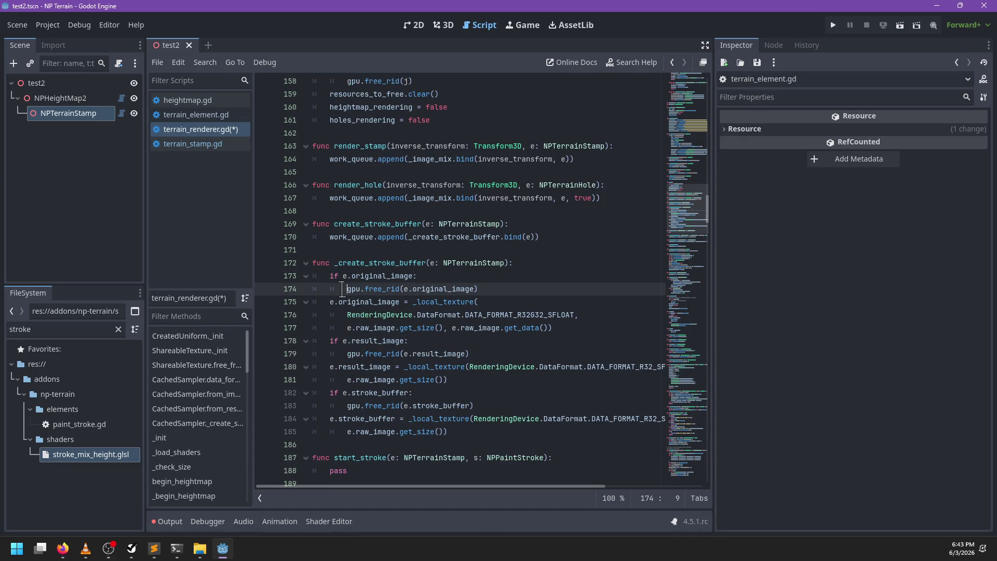
{"action": "left_click", "coordinate": [477, 276]}
{"action": "key", "text": "Return"}
{"action": "type", "text": "e.result_image = e"}
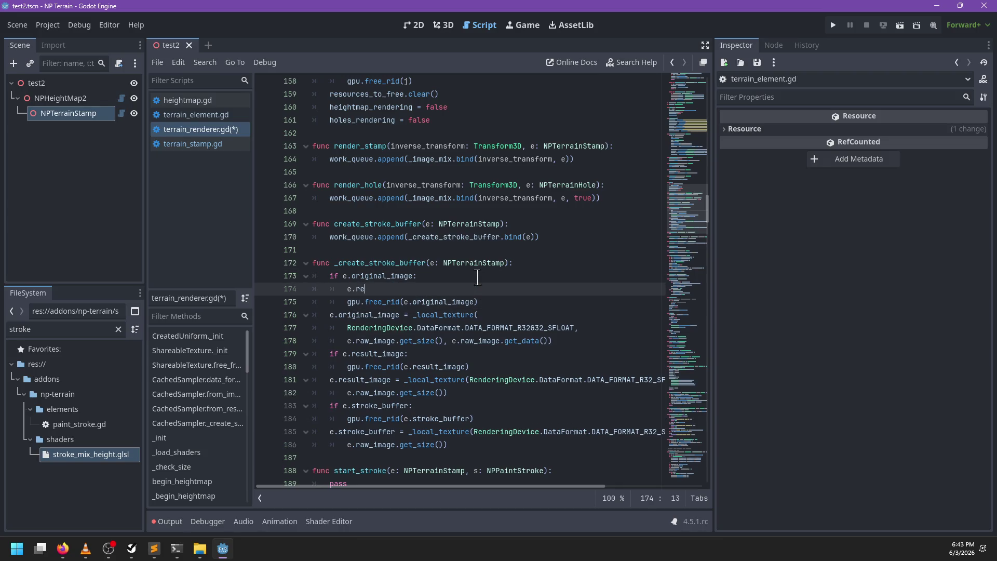
{"action": "type", "text": ".original"}
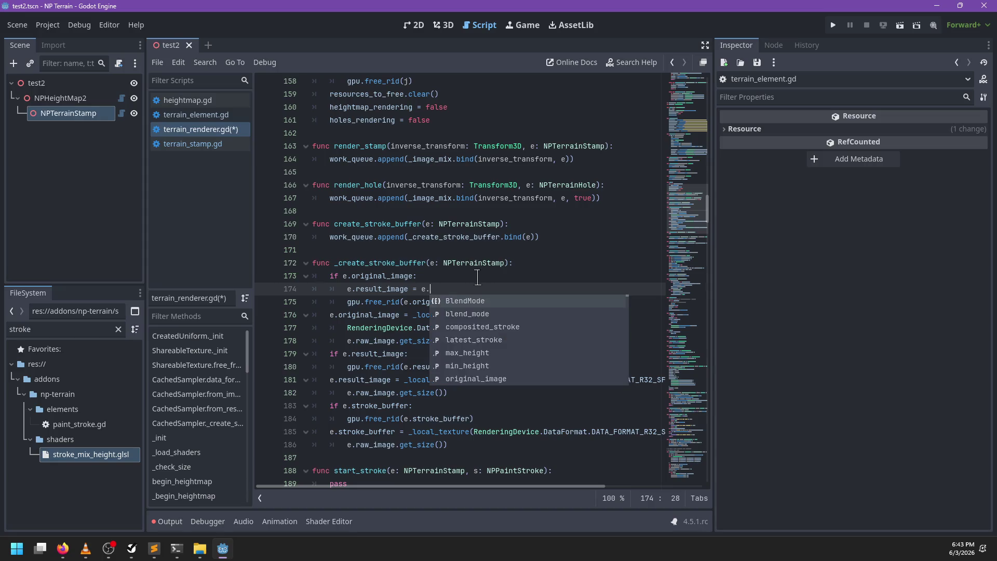
{"action": "key", "text": "Return"}
{"action": "key", "text": "Down"}
{"action": "key", "text": "shift+Up"}
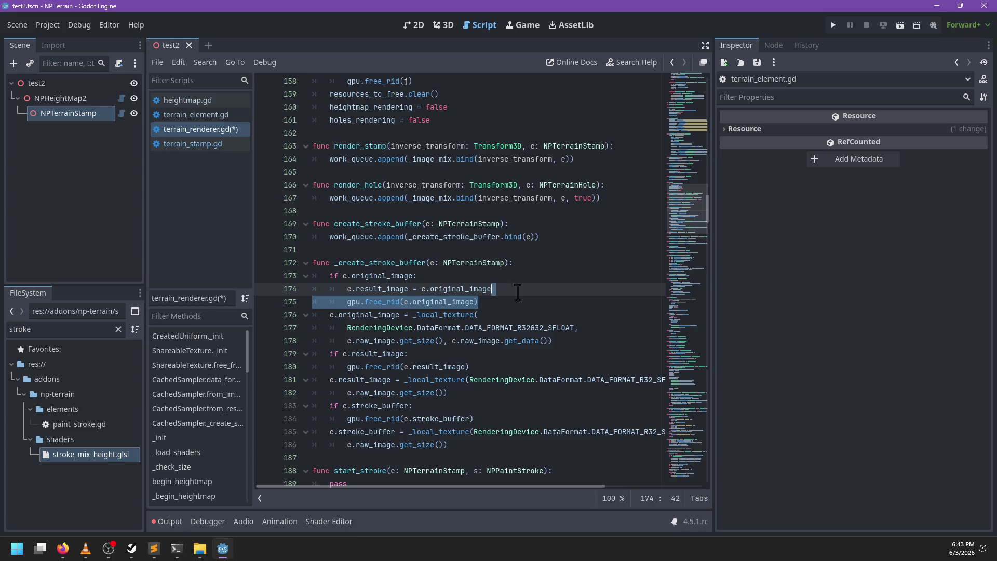
{"action": "key", "text": "Escape"}
{"action": "key", "text": "Up"}
{"action": "key", "text": "Return"}
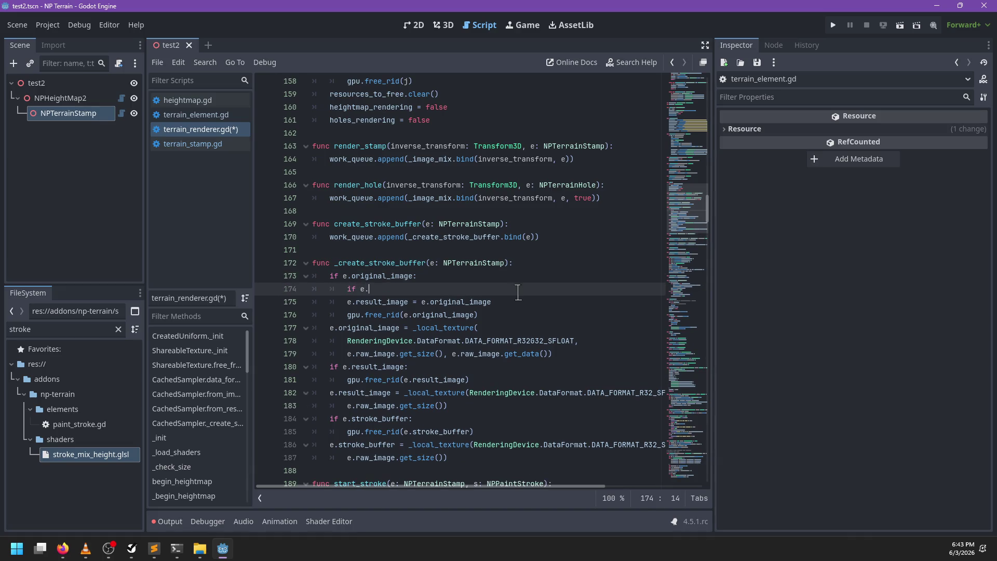
{"action": "key", "text": "Escape"}
Nest the result_image check and free under the handoff, delete the old allocation, and save
{"action": "left_click_drag", "start_coordinate": [493, 379], "coordinate": [585, 354]}
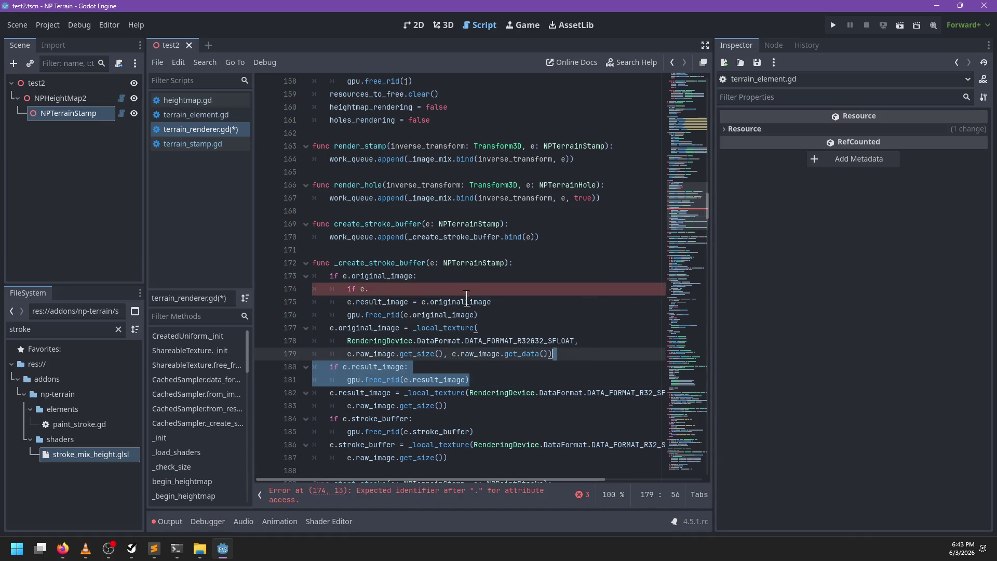
{"action": "key", "text": "ctrl+x"}
{"action": "left_click_drag", "start_coordinate": [478, 289], "coordinate": [471, 276]}
{"action": "key", "text": "ctrl+v"}
{"action": "left_click_drag", "start_coordinate": [378, 302], "coordinate": [334, 291]}
{"action": "key", "text": "Tab"}
{"action": "left_click", "coordinate": [517, 314]}
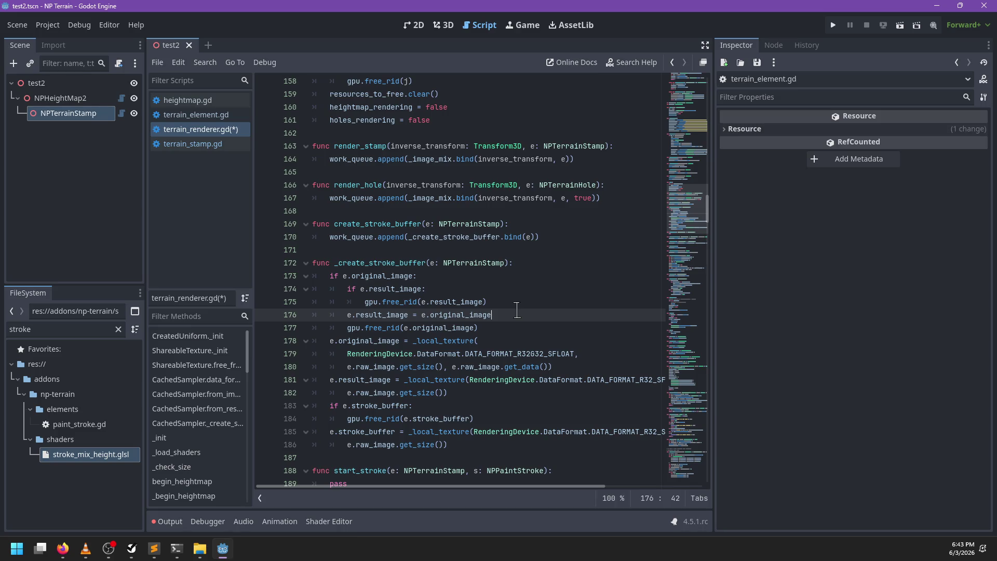
{"action": "mouse_move", "coordinate": [457, 393]}
{"action": "left_mouse_down"}
{"action": "mouse_move", "coordinate": [466, 379]}
{"action": "mouse_move", "coordinate": [566, 363]}
{"action": "left_mouse_up"}
{"action": "key", "text": "Return"}
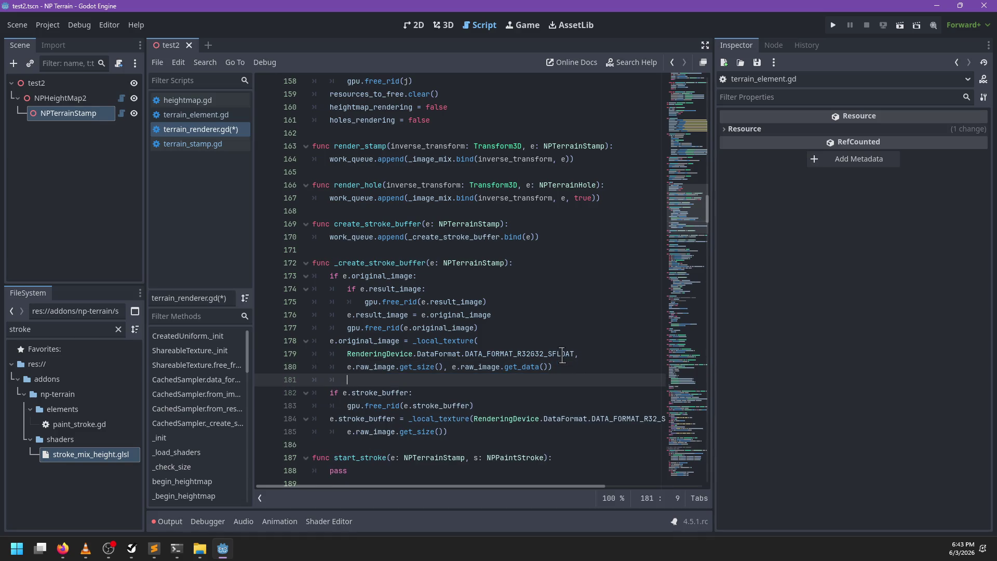
{"action": "key", "text": "BackSpace"}
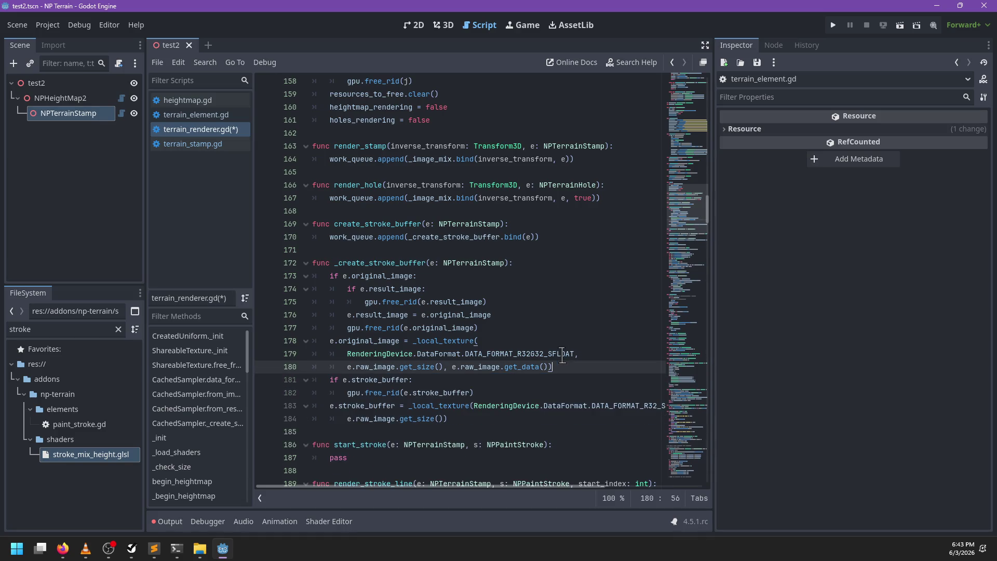
{"action": "key", "text": "ctrl+s"}
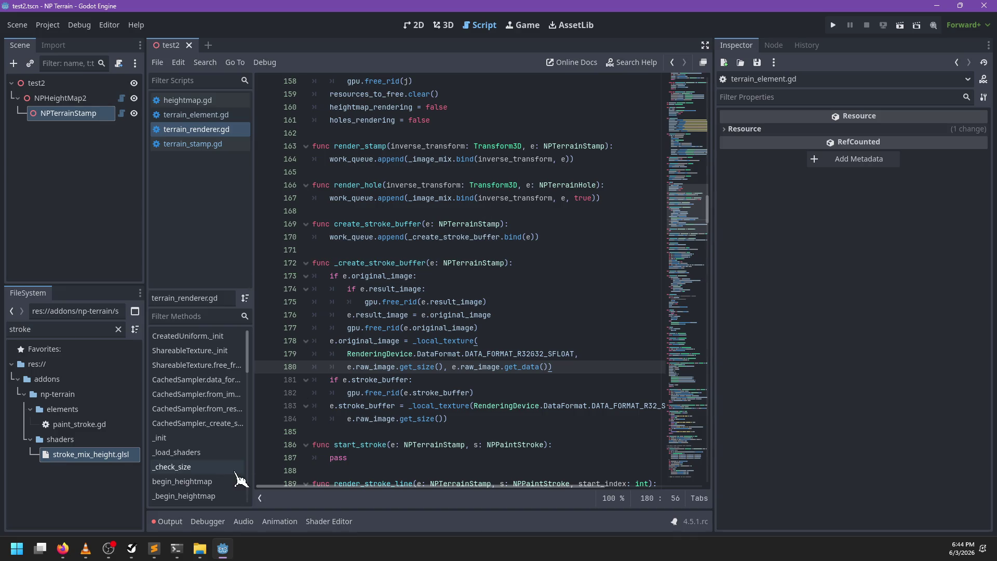
Launch Paint.NET and begin sketching a box on the canvas
{"action": "mouse_move", "coordinate": [169, 546]}
{"action": "key", "text": "super"}
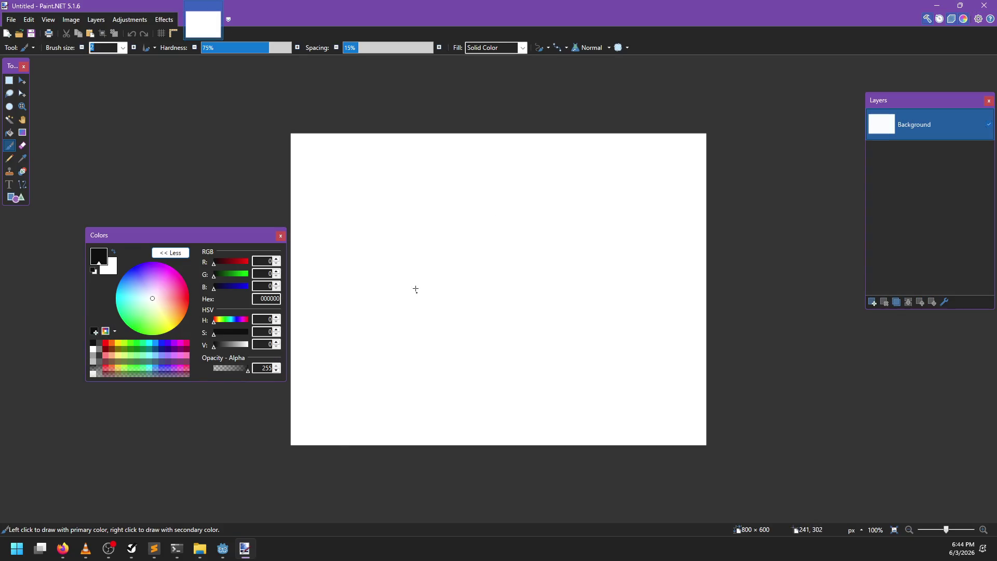
{"action": "mouse_move", "coordinate": [399, 250]}
{"action": "left_mouse_down"}
{"action": "mouse_move", "coordinate": [399, 289]}
{"action": "mouse_move", "coordinate": [431, 247]}
{"action": "mouse_move", "coordinate": [399, 248]}
{"action": "left_mouse_up"}
Finish three stacked boxes, scribble green in the top box and a blue stroke in the middle
{"action": "mouse_move", "coordinate": [397, 301]}
{"action": "left_mouse_down"}
{"action": "mouse_move", "coordinate": [398, 334]}
{"action": "mouse_move", "coordinate": [430, 301]}
{"action": "mouse_move", "coordinate": [394, 301]}
{"action": "left_mouse_up"}
{"action": "mouse_move", "coordinate": [404, 347]}
{"action": "left_mouse_down"}
{"action": "mouse_move", "coordinate": [404, 375]}
{"action": "mouse_move", "coordinate": [442, 346]}
{"action": "mouse_move", "coordinate": [399, 347]}
{"action": "left_mouse_up"}
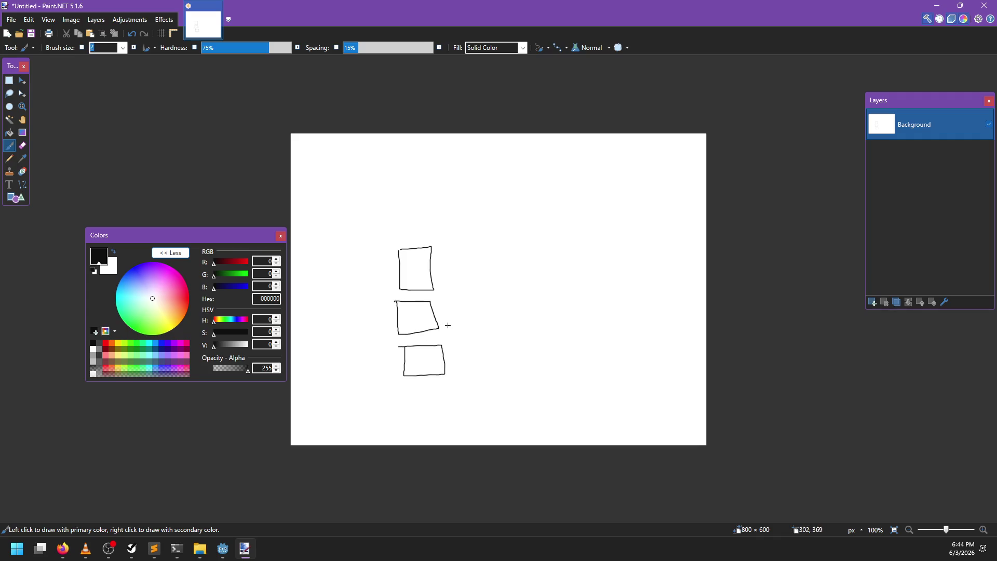
{"action": "key", "text": "x"}
{"action": "mouse_move", "coordinate": [244, 261]}
{"action": "left_mouse_down"}
{"action": "mouse_move", "coordinate": [216, 261]}
{"action": "mouse_move", "coordinate": [238, 289]}
{"action": "mouse_move", "coordinate": [221, 286]}
{"action": "left_mouse_up"}
{"action": "mouse_move", "coordinate": [413, 277]}
{"action": "left_mouse_down"}
{"action": "mouse_move", "coordinate": [415, 260]}
{"action": "mouse_move", "coordinate": [413, 287]}
{"action": "left_mouse_up"}
{"action": "key", "text": "x"}
{"action": "left_click_drag", "start_coordinate": [227, 288], "coordinate": [262, 288]}
{"action": "left_click_drag", "start_coordinate": [428, 311], "coordinate": [408, 324]}
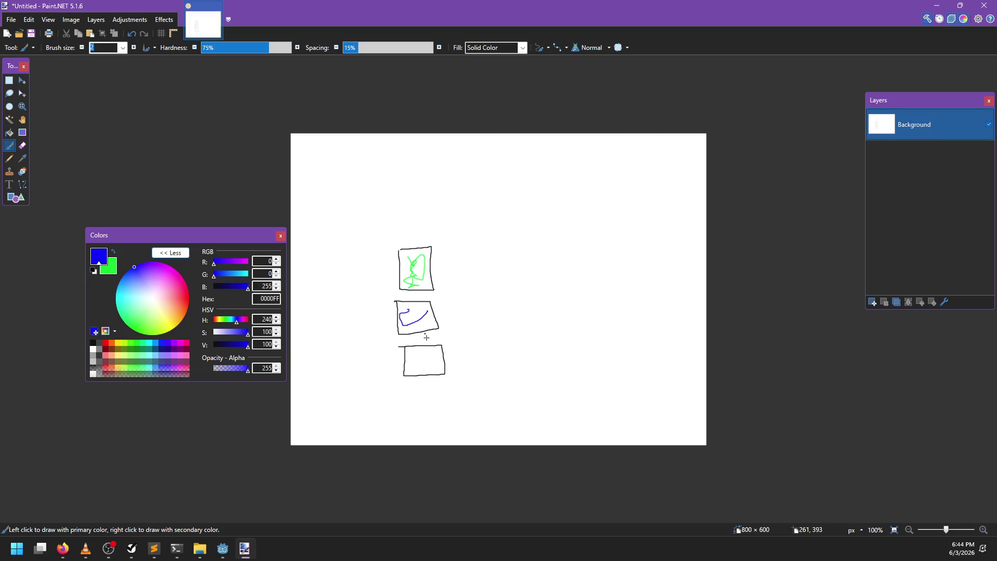
Replace a mistaken green arc with a red arrow from the top box into the bottom box
{"action": "scroll", "coordinate": [429, 347], "scroll_direction": "up", "scroll_amount": 2}
{"action": "key", "text": "x"}
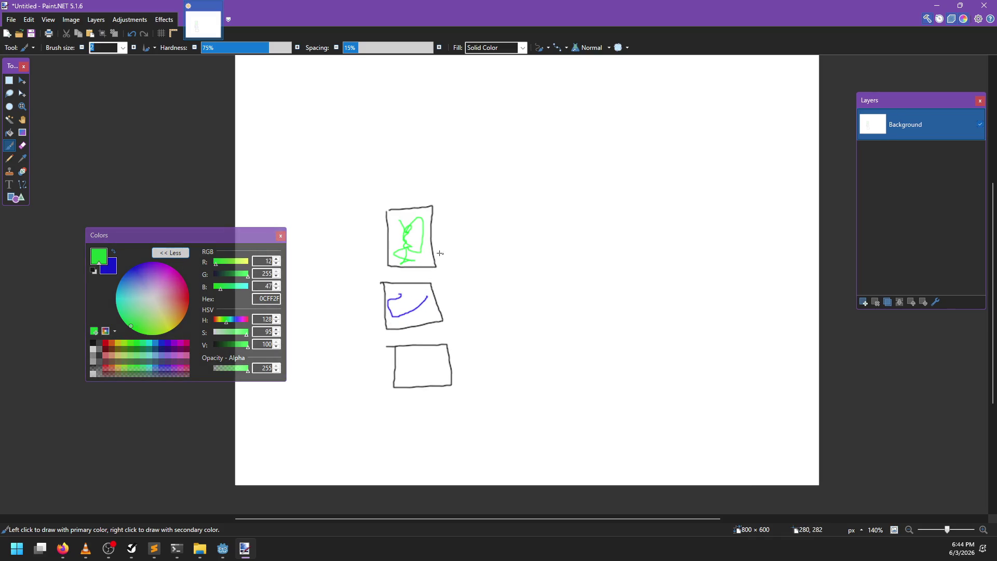
{"action": "mouse_move", "coordinate": [432, 243]}
{"action": "left_mouse_down"}
{"action": "mouse_move", "coordinate": [490, 289]}
{"action": "mouse_move", "coordinate": [462, 335]}
{"action": "left_mouse_up"}
{"action": "key", "text": "ctrl+z"}
{"action": "left_click", "coordinate": [189, 303]}
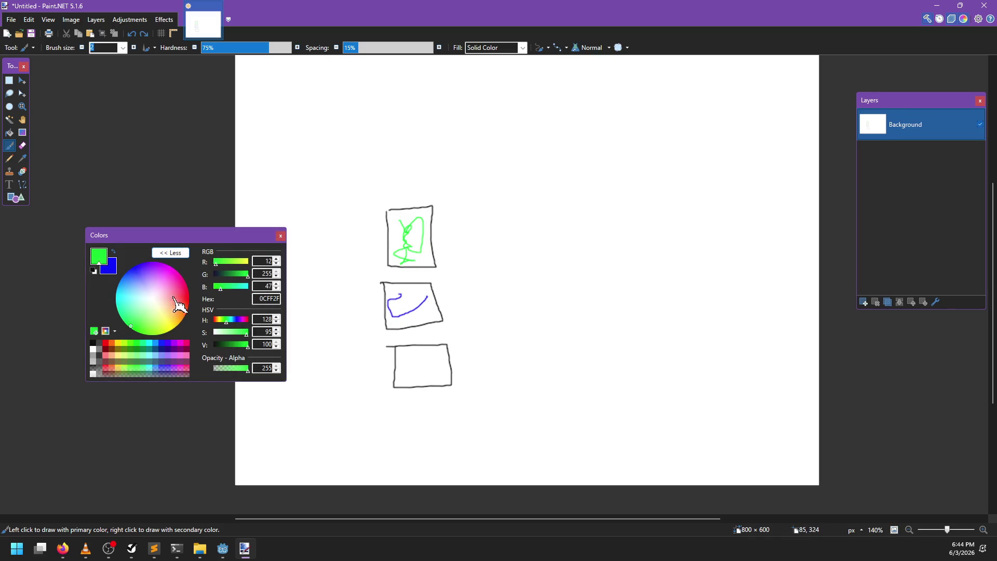
{"action": "mouse_move", "coordinate": [384, 249]}
{"action": "left_mouse_down"}
{"action": "mouse_move", "coordinate": [354, 299]}
{"action": "mouse_move", "coordinate": [390, 342]}
{"action": "mouse_move", "coordinate": [380, 342]}
{"action": "mouse_move", "coordinate": [437, 344]}
{"action": "mouse_move", "coordinate": [421, 379]}
{"action": "mouse_move", "coordinate": [439, 367]}
{"action": "left_mouse_up"}
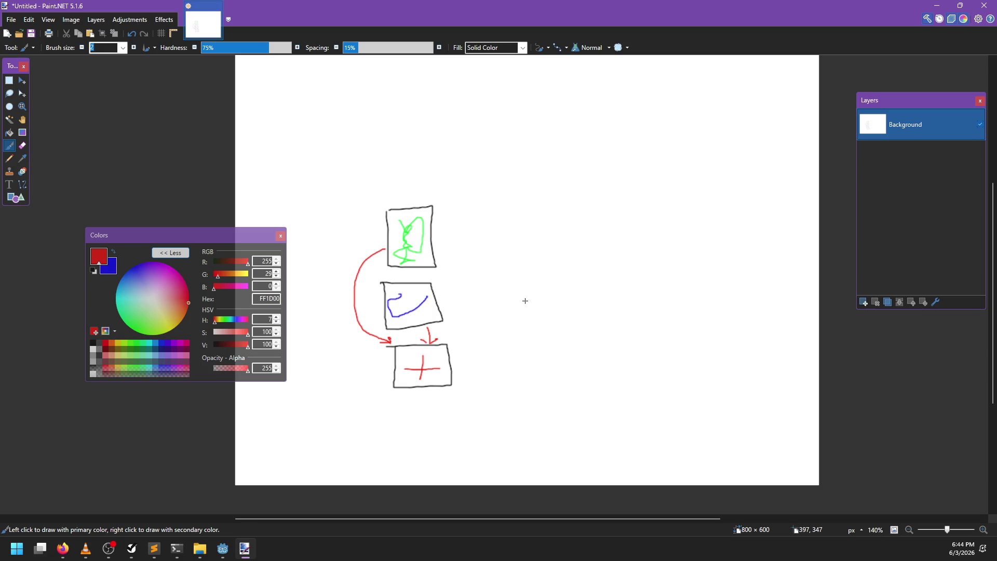
{"action": "key", "text": "alt+Tab"}
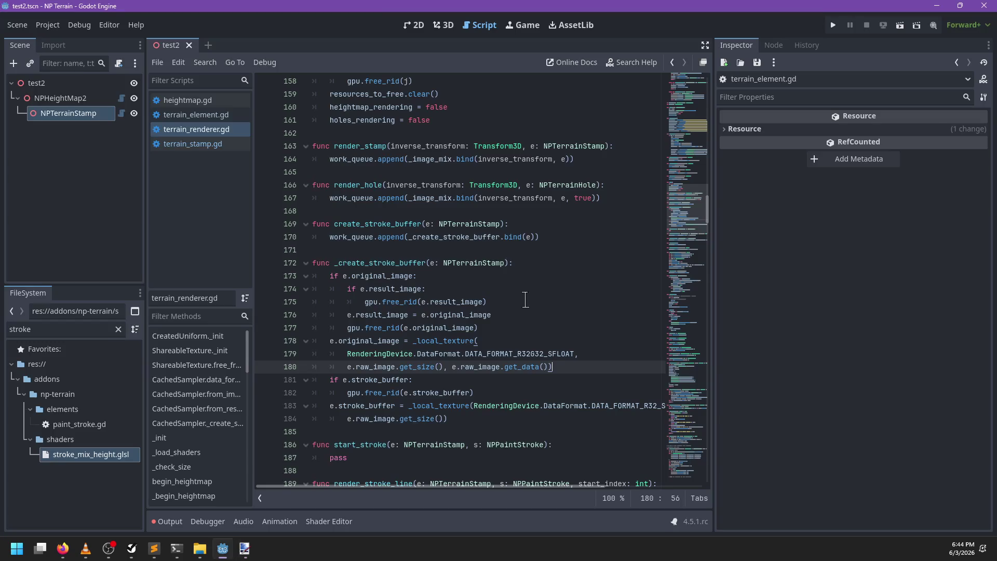
Move the original_image lines down and delete the leftover nested handoff lines in _create_stroke_buffer
{"action": "double_click", "coordinate": [367, 277]}
{"action": "key", "text": "alt+Tab"}
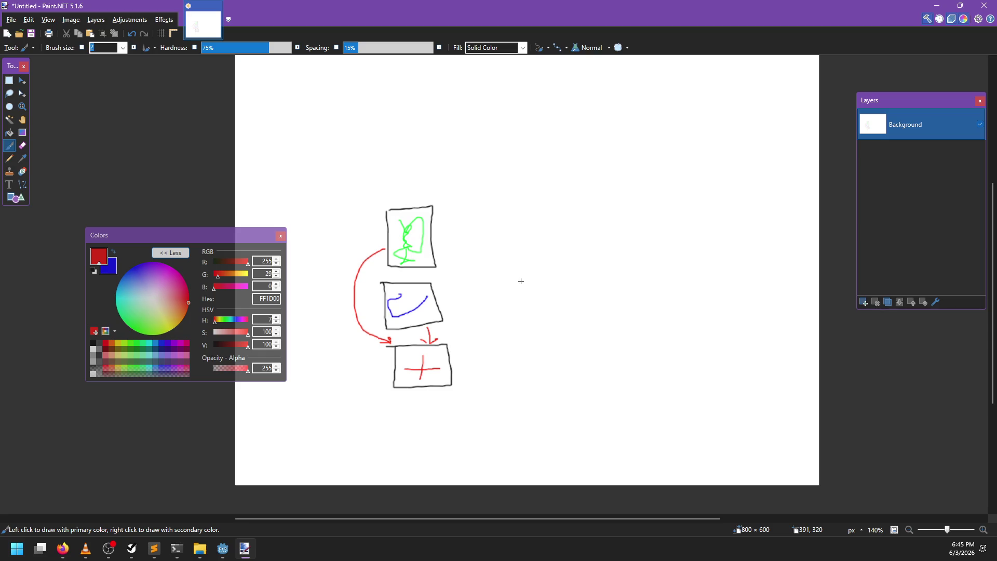
{"action": "key", "text": "alt+Tab"}
{"action": "key", "text": "alt+Down"}
{"action": "left_click", "coordinate": [457, 291]}
{"action": "key", "text": "ctrl+shift+k"}
{"action": "key", "text": "Down"}
{"action": "key", "text": "ctrl+shift+k"}
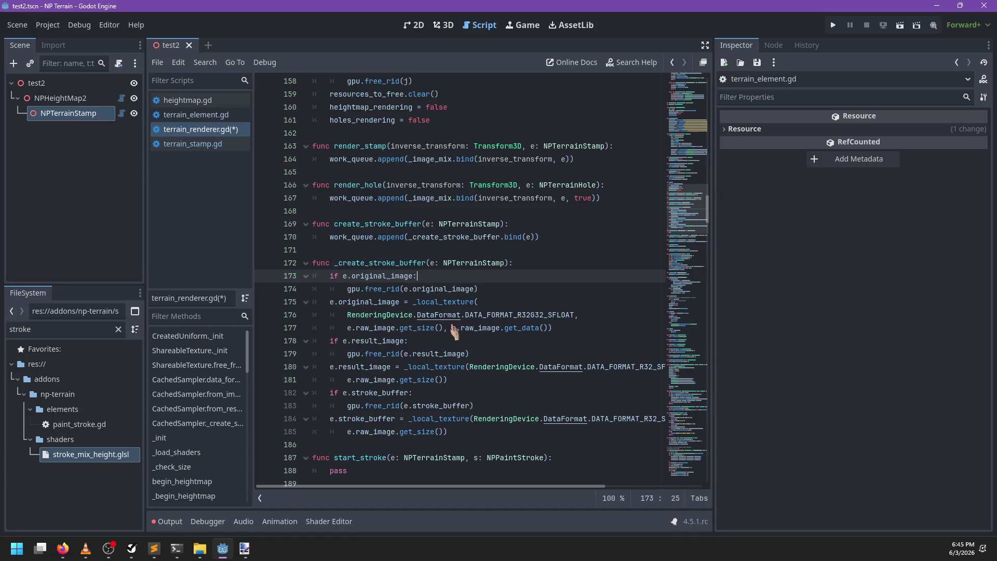
Inspect the original_image and result_image allocation arguments, then save terrain_renderer.gd
{"action": "left_click", "coordinate": [547, 327]}
{"action": "left_click_drag", "start_coordinate": [547, 328], "coordinate": [360, 327]}
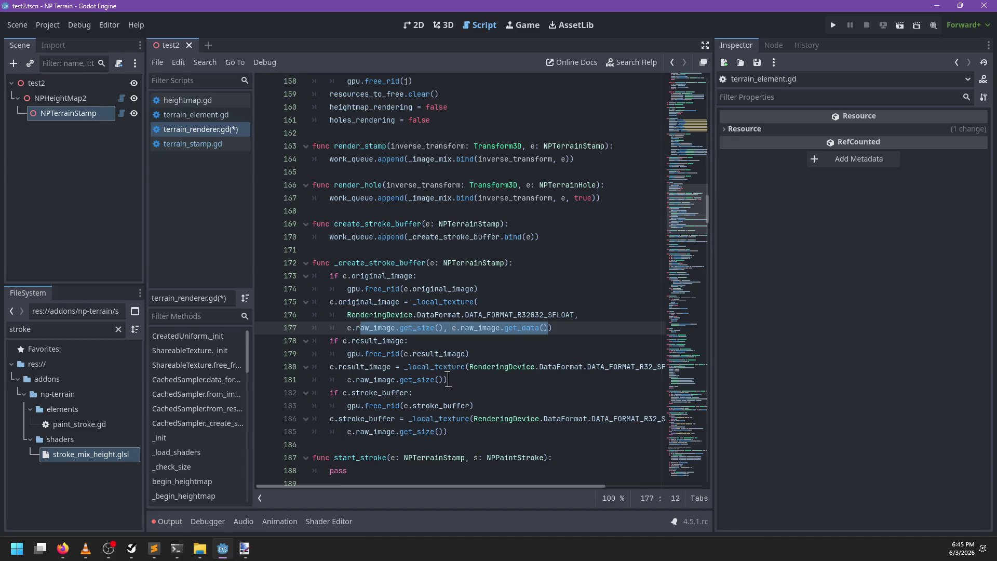
{"action": "double_click", "coordinate": [372, 366]}
{"action": "left_click", "coordinate": [445, 380]}
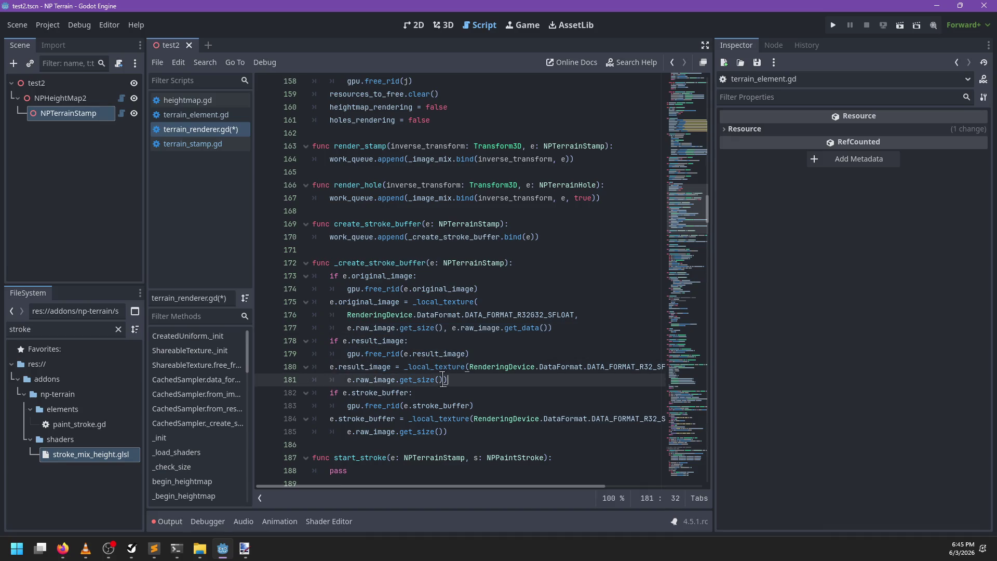
{"action": "key", "text": "ctrl+s"}
Review the original_image, result_image and stroke_buffer free-and-create blocks against the pipeline sketch
{"action": "double_click", "coordinate": [369, 264]}
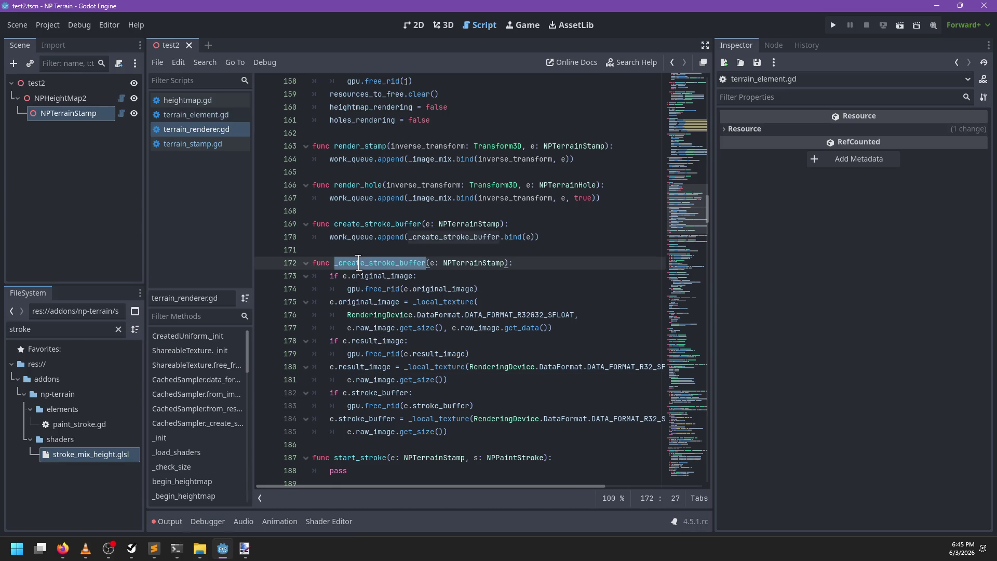
{"action": "left_click_drag", "start_coordinate": [314, 276], "coordinate": [592, 327]}
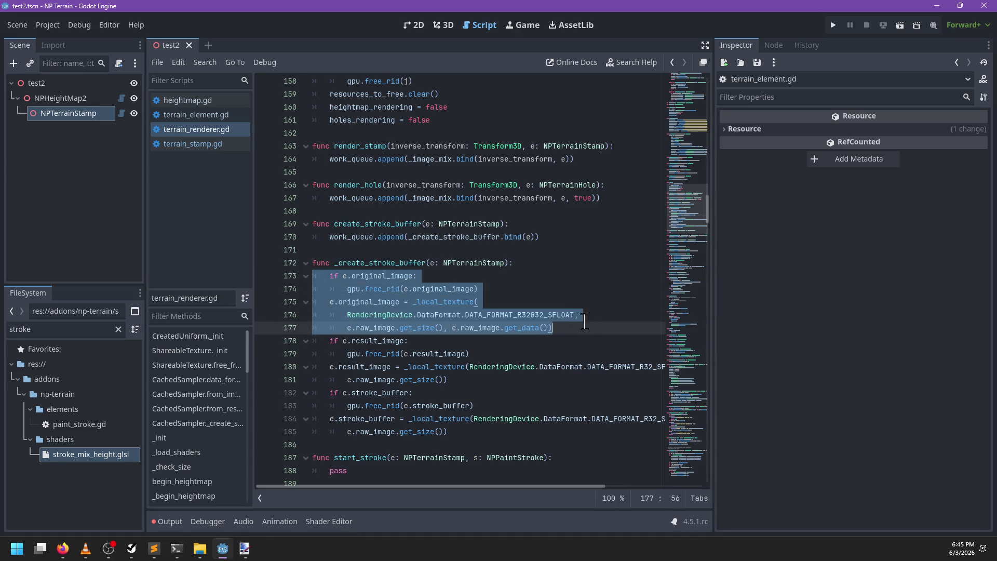
{"action": "mouse_move", "coordinate": [314, 337]}
{"action": "left_mouse_down"}
{"action": "mouse_move", "coordinate": [317, 347]}
{"action": "mouse_move", "coordinate": [493, 378]}
{"action": "left_mouse_up"}
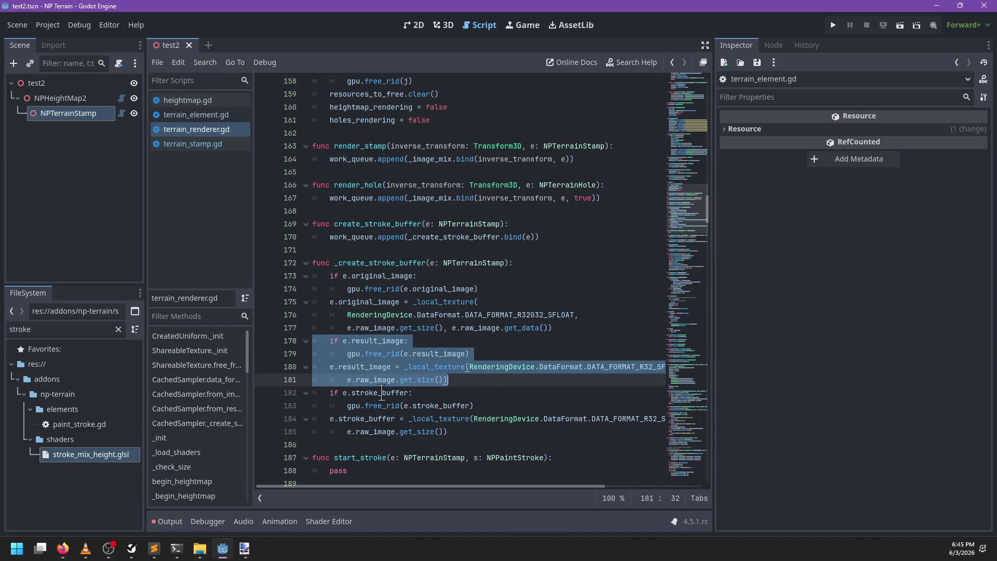
{"action": "left_click_drag", "start_coordinate": [328, 393], "coordinate": [497, 434]}
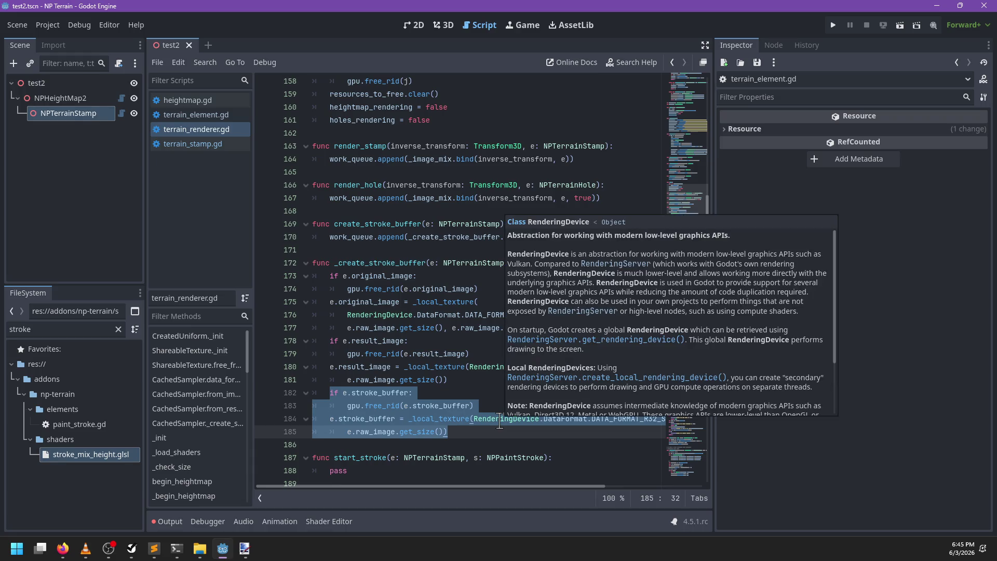
{"action": "key", "text": "alt+Tab"}
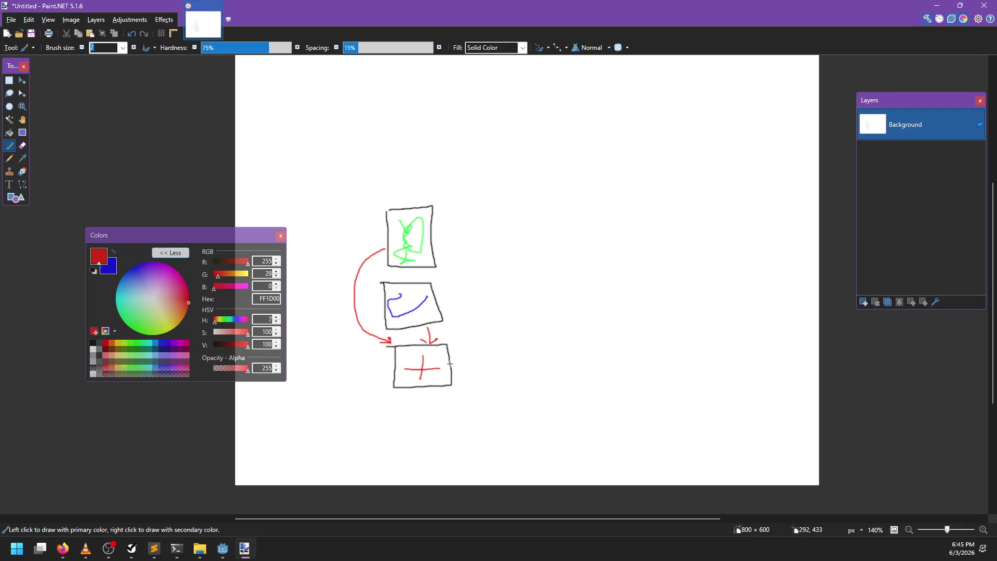
{"action": "key", "text": "alt+Tab"}
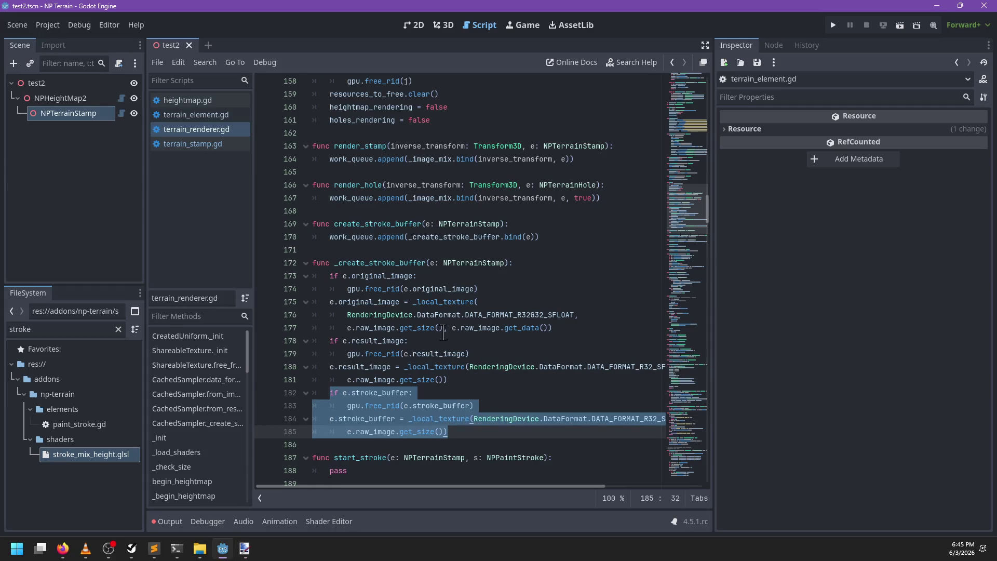
Scroll down to start_stroke, which still contains only pass
{"action": "scroll", "coordinate": [427, 400], "scroll_direction": "down", "scroll_amount": 2}
{"action": "left_click", "coordinate": [428, 351]}
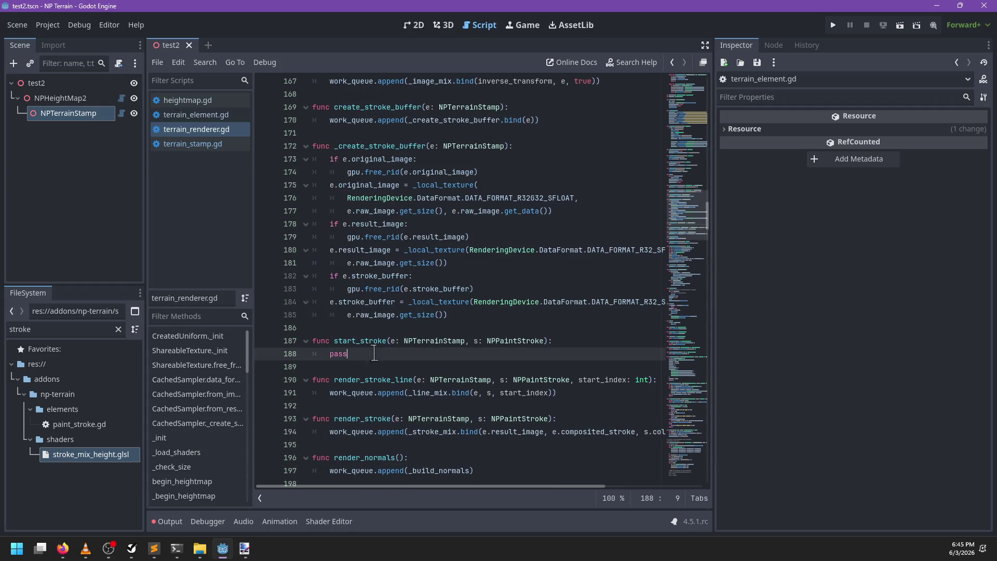
{"action": "scroll", "coordinate": [355, 370], "scroll_direction": "down", "scroll_amount": 3}
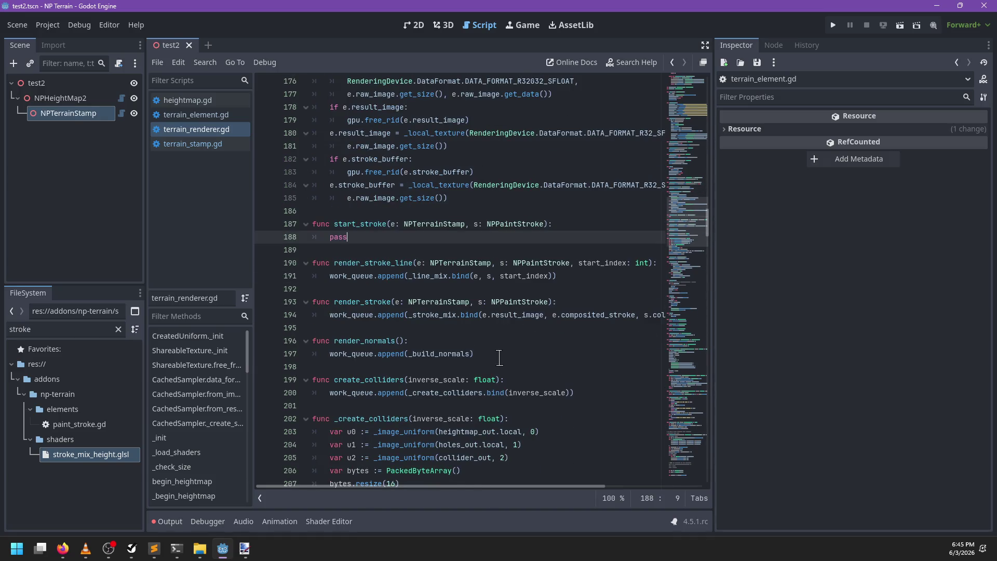
{"action": "scroll", "coordinate": [512, 357], "scroll_direction": "up", "scroll_amount": 1}
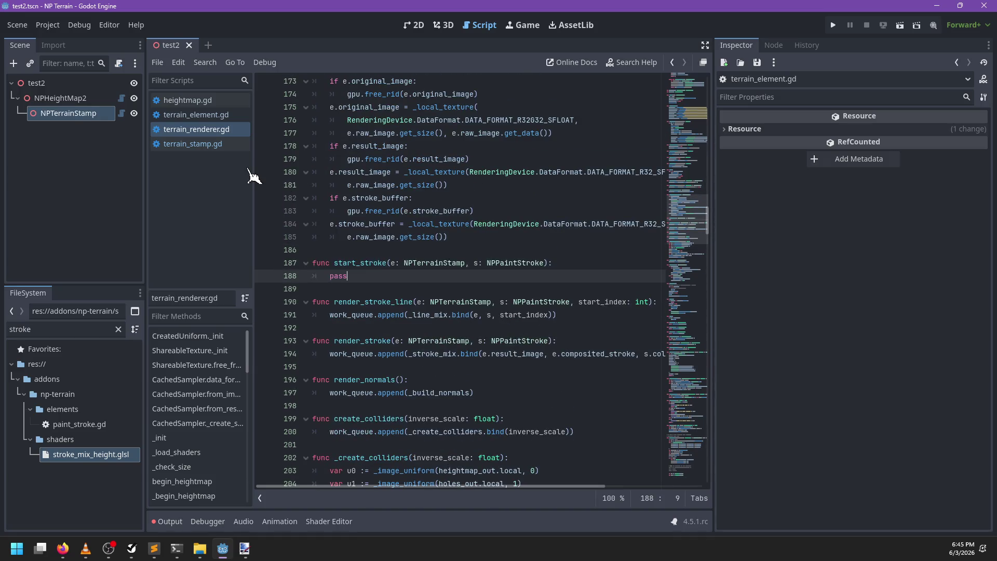
Add e.latest_stroke as render_stroke's second argument on line 157 and save heightmap.gd
{"action": "left_click", "coordinate": [219, 119]}
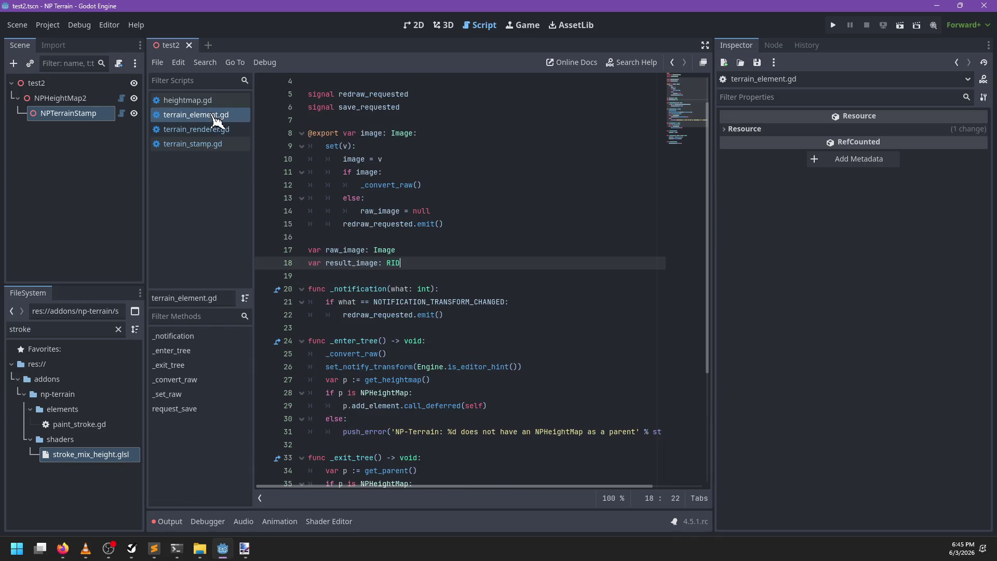
{"action": "left_click", "coordinate": [205, 102]}
{"action": "left_click", "coordinate": [468, 173]}
{"action": "left_click", "coordinate": [434, 172]}
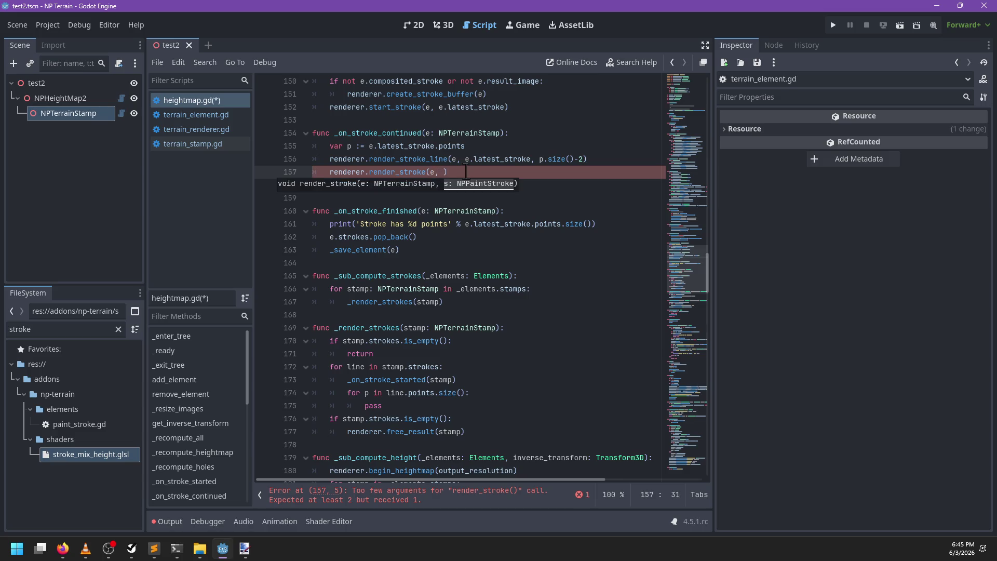
{"action": "type", "text": "e.latest_stroke"}
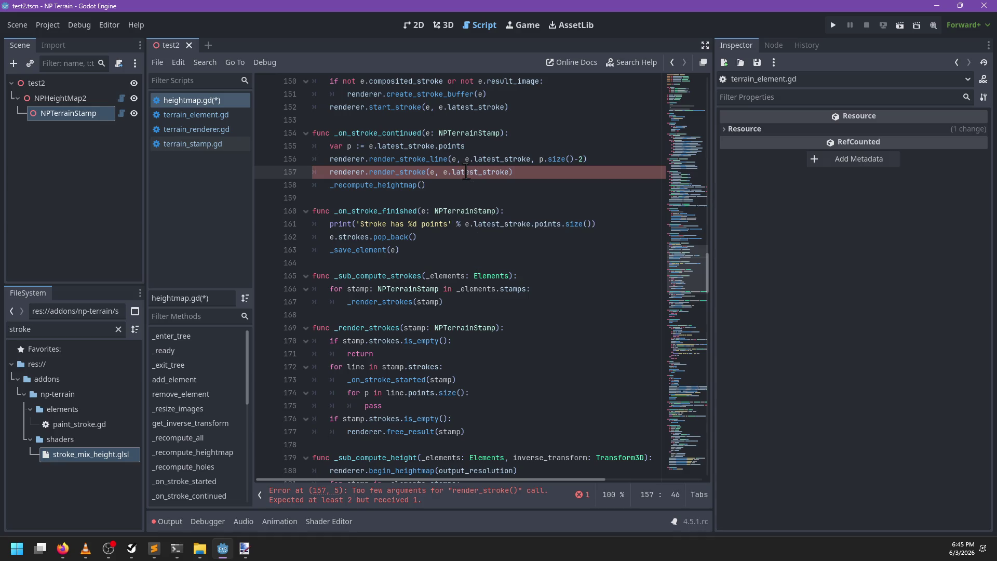
{"action": "key", "text": "Return"}
{"action": "left_click", "coordinate": [445, 187]}
{"action": "key", "text": "ctrl+s"}
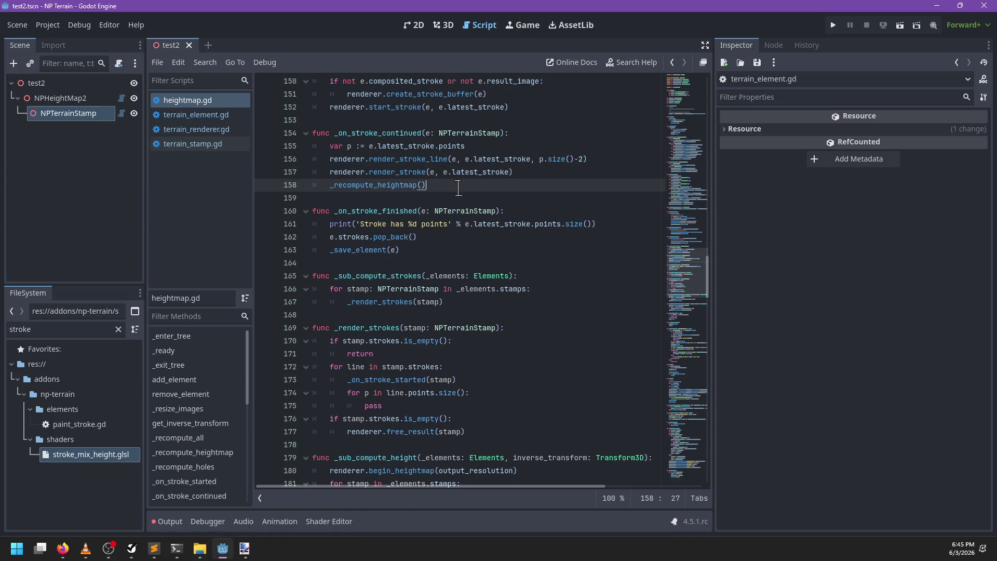
Check the Paint.NET pipeline sketch, drawing and undoing a red arrow between boxes
{"action": "double_click", "coordinate": [356, 250]}
{"action": "key", "text": "End"}
{"action": "key", "text": "alt+Tab"}
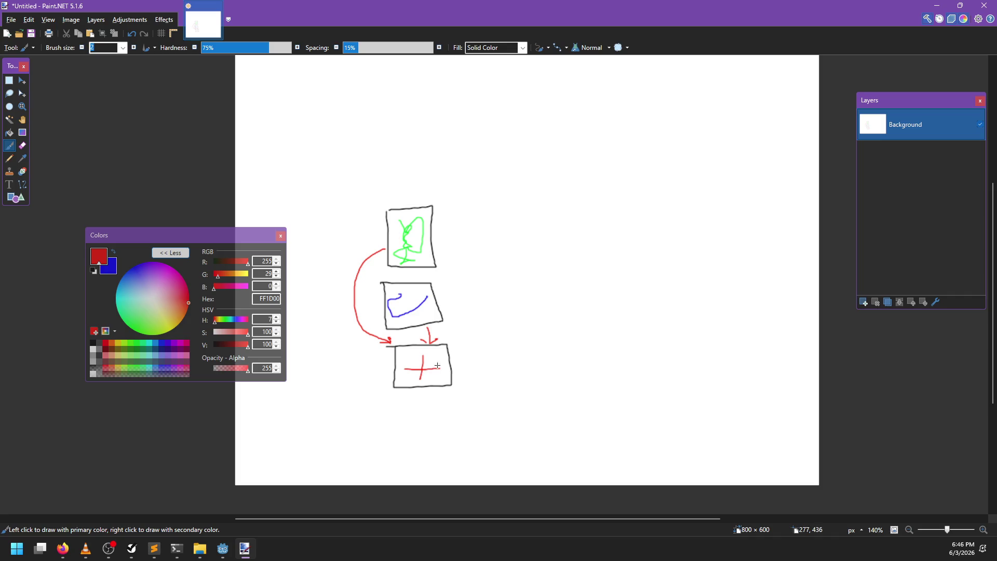
{"action": "mouse_move", "coordinate": [445, 345]}
{"action": "left_mouse_down"}
{"action": "mouse_move", "coordinate": [461, 283]}
{"action": "mouse_move", "coordinate": [456, 243]}
{"action": "left_mouse_up"}
{"action": "key", "text": "ctrl+z"}
{"action": "key", "text": "alt+Tab"}
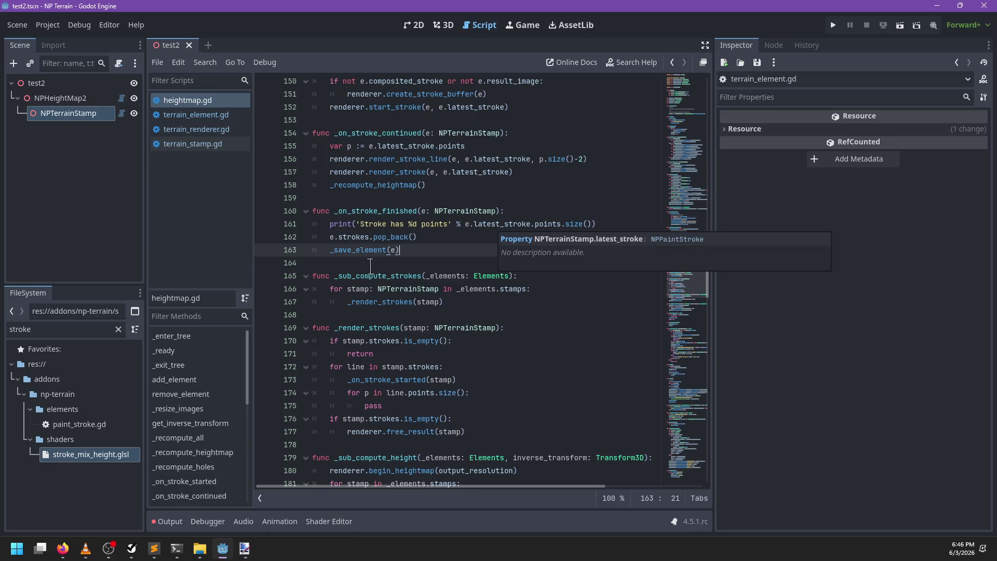
{"action": "left_click", "coordinate": [205, 119]}
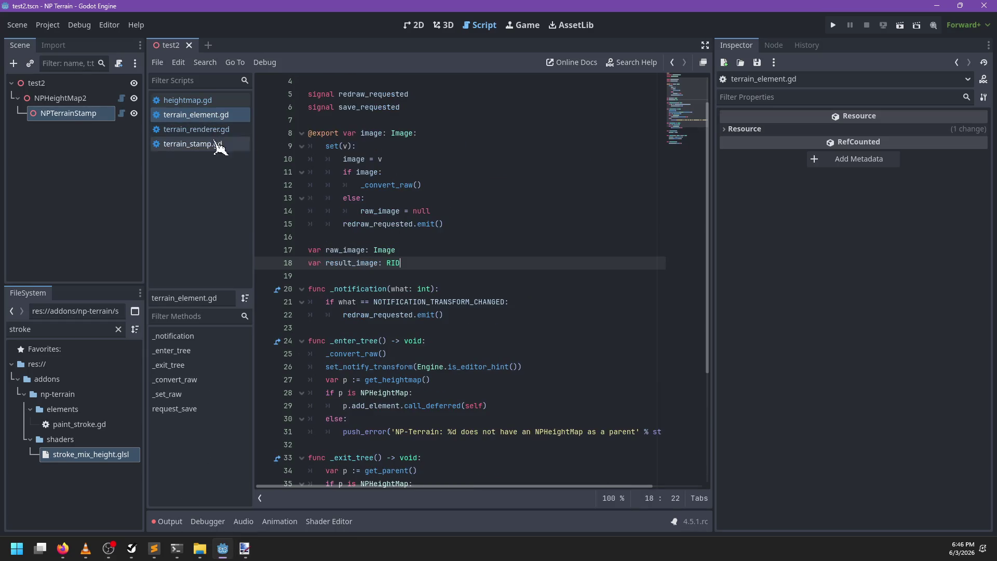
{"action": "left_click", "coordinate": [203, 146]}
{"action": "key", "text": "Up"}
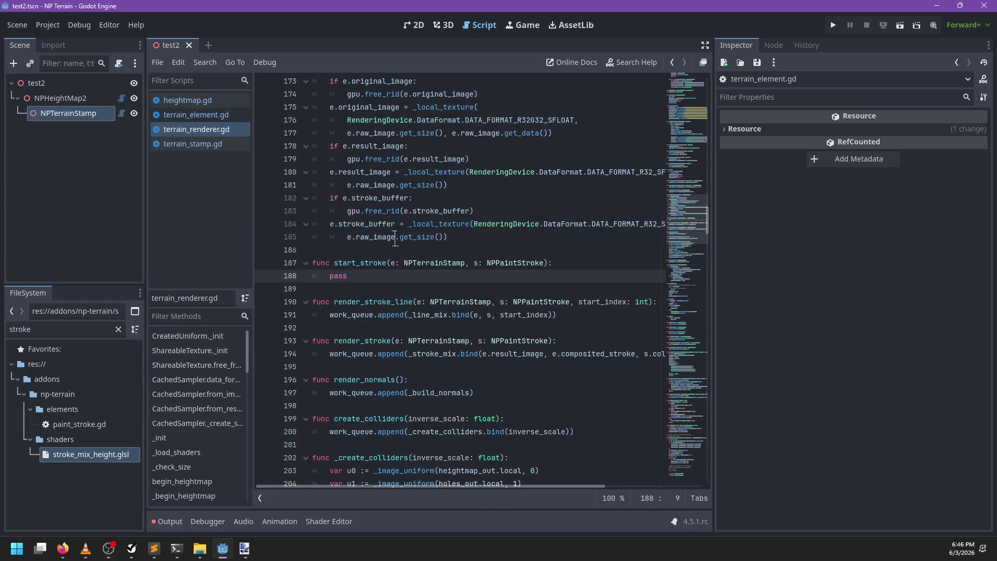
{"action": "scroll", "coordinate": [450, 266], "scroll_direction": "up", "scroll_amount": 2}
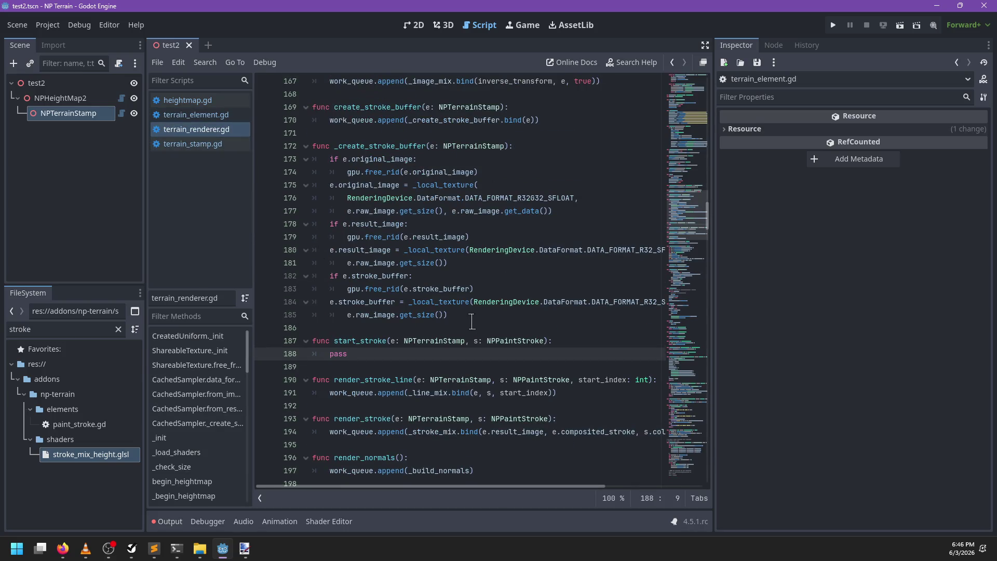
{"action": "scroll", "coordinate": [472, 322], "scroll_direction": "down", "scroll_amount": 2}
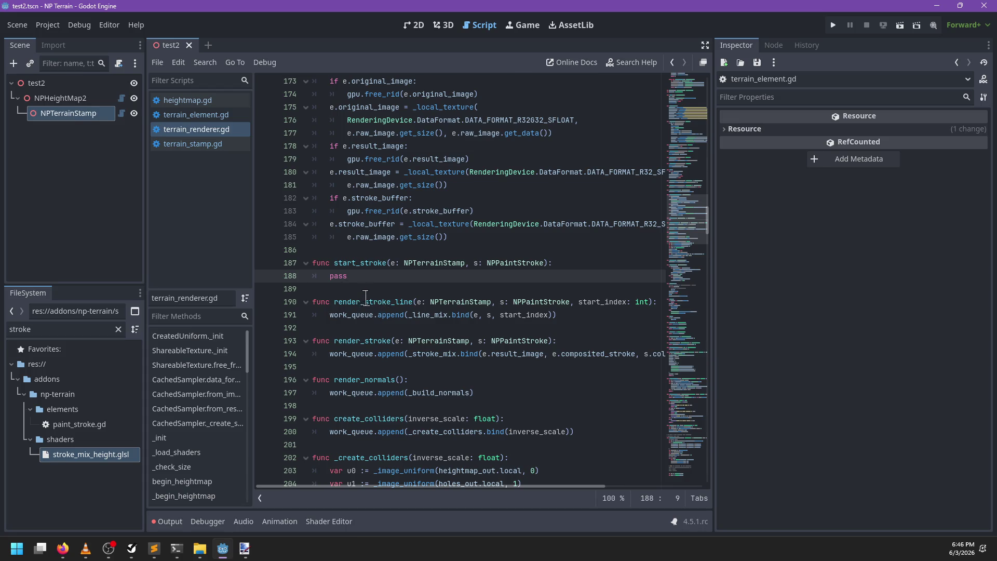
{"action": "scroll", "coordinate": [366, 297], "scroll_direction": "up", "scroll_amount": 2}
{"action": "left_click", "coordinate": [365, 146]}
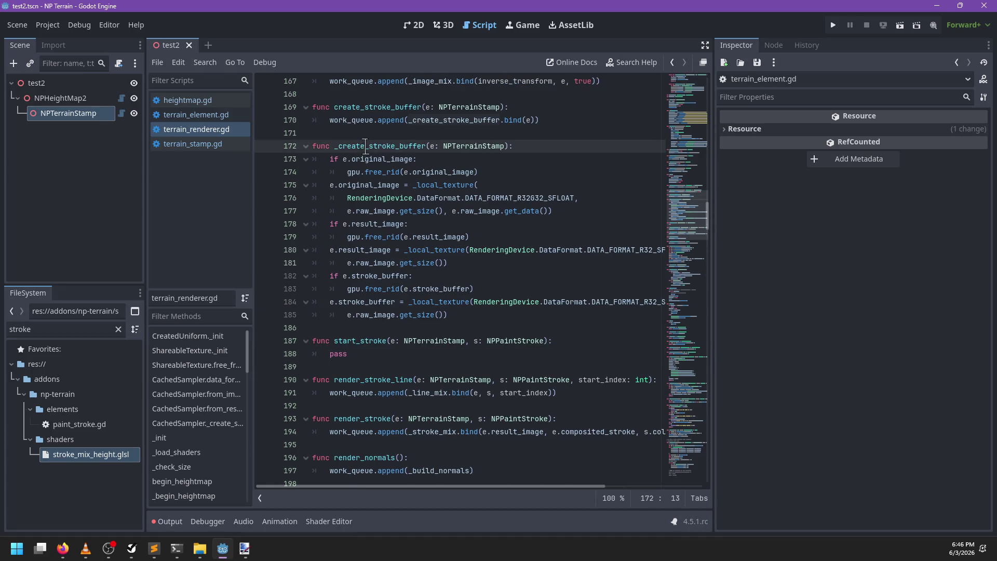
{"action": "double_click", "coordinate": [365, 146]}
{"action": "left_click", "coordinate": [491, 310]}
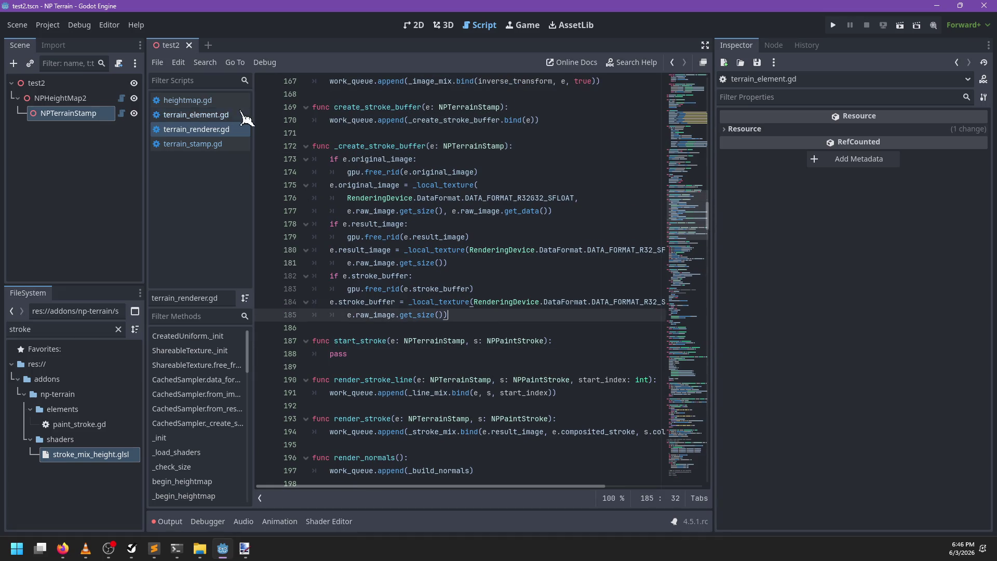
{"action": "left_click", "coordinate": [221, 117]}
{"action": "left_click", "coordinate": [211, 101]}
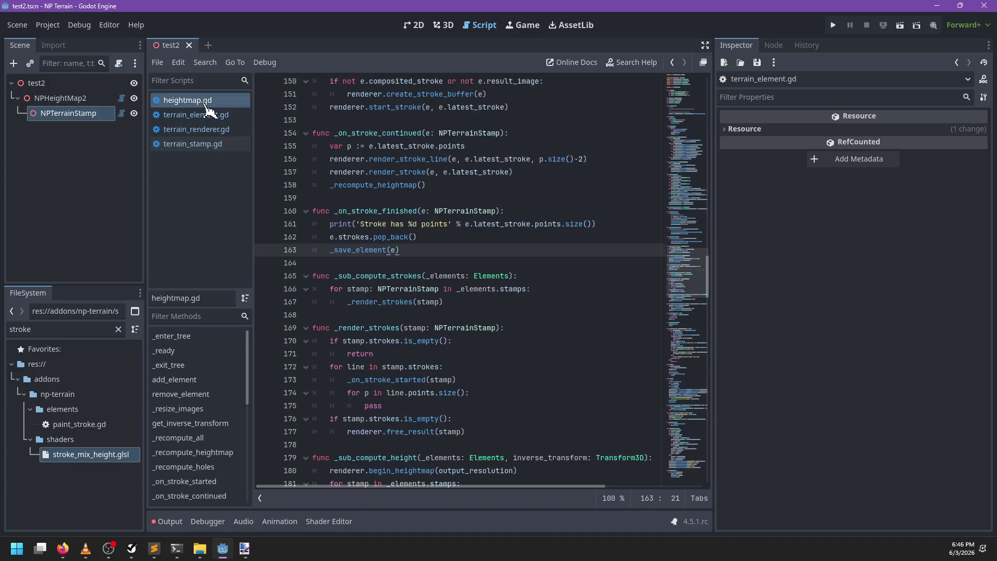
{"action": "scroll", "coordinate": [483, 273], "scroll_direction": "down", "scroll_amount": 1}
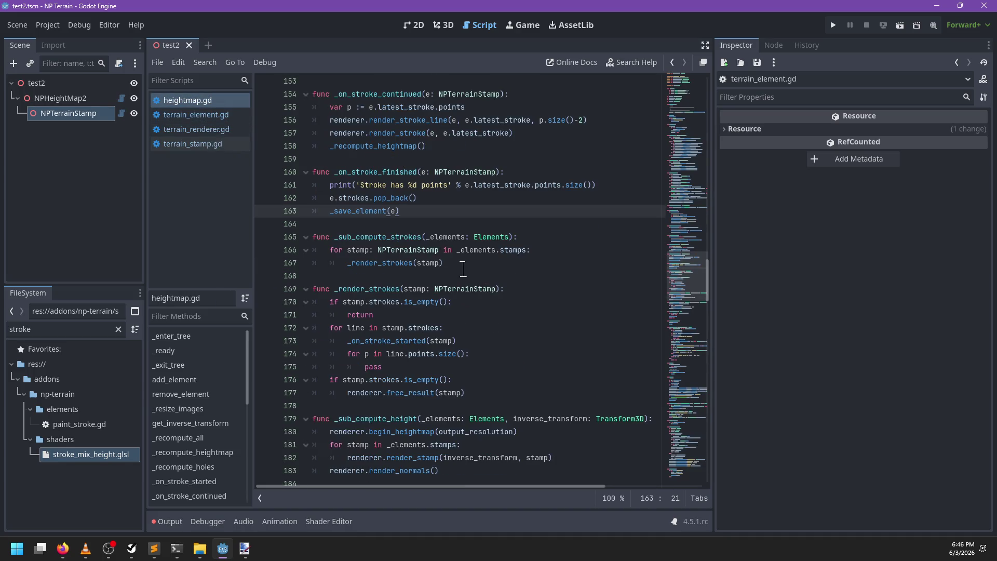
Search heightmap.gd for result_image to find the _render_strokes(e) call in _save_element
{"action": "key", "text": "ctrl+f"}
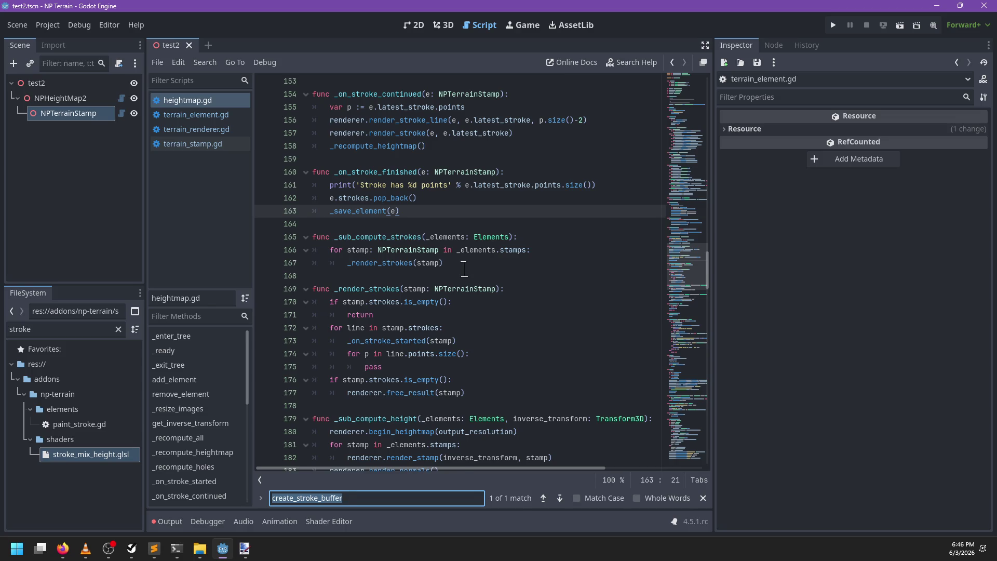
{"action": "type", "text": "result_image"}
{"action": "key", "text": "Escape"}
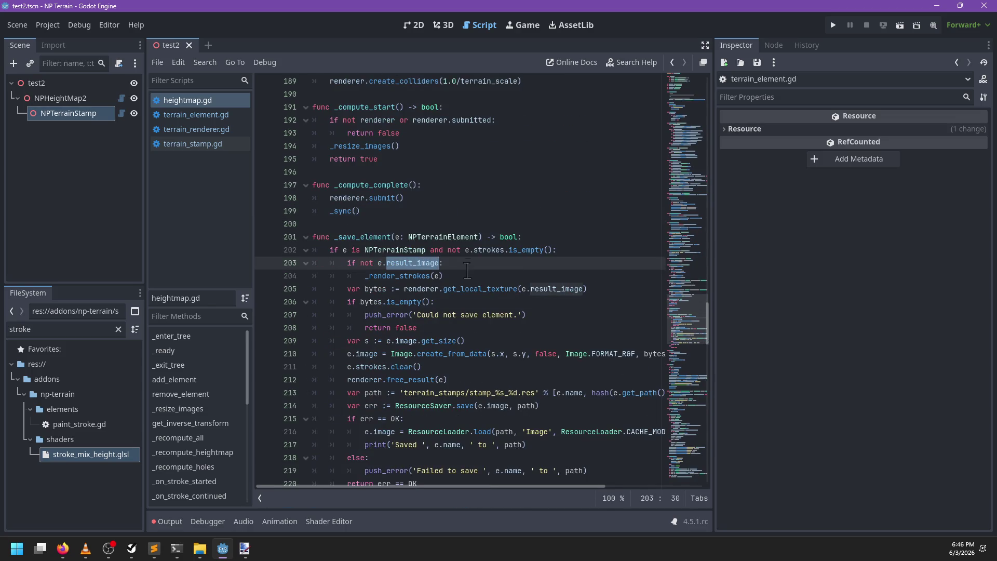
{"action": "key", "text": "ctrl+f"}
{"action": "key", "text": "Return"}
{"action": "key", "text": "Return"}
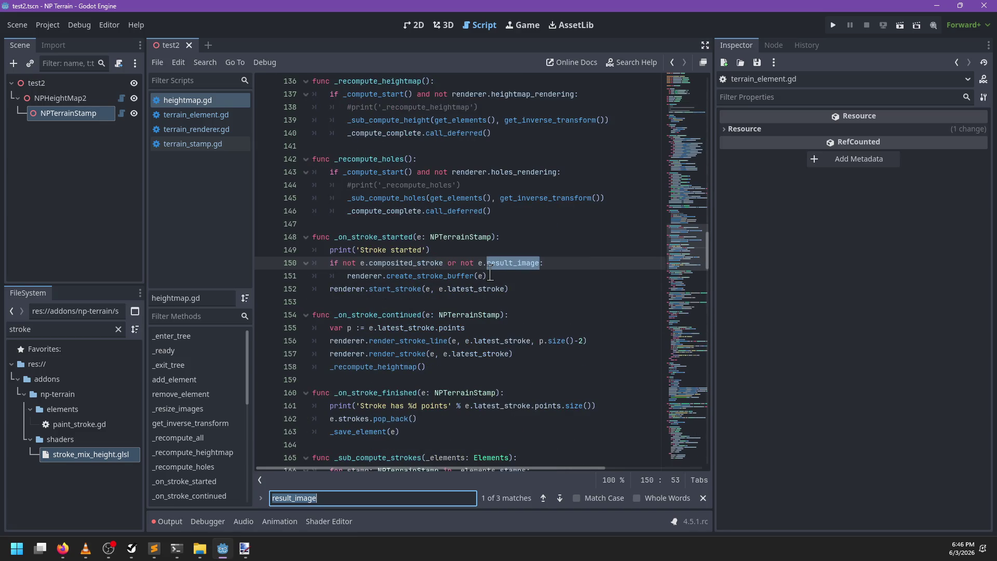
{"action": "key", "text": "Return"}
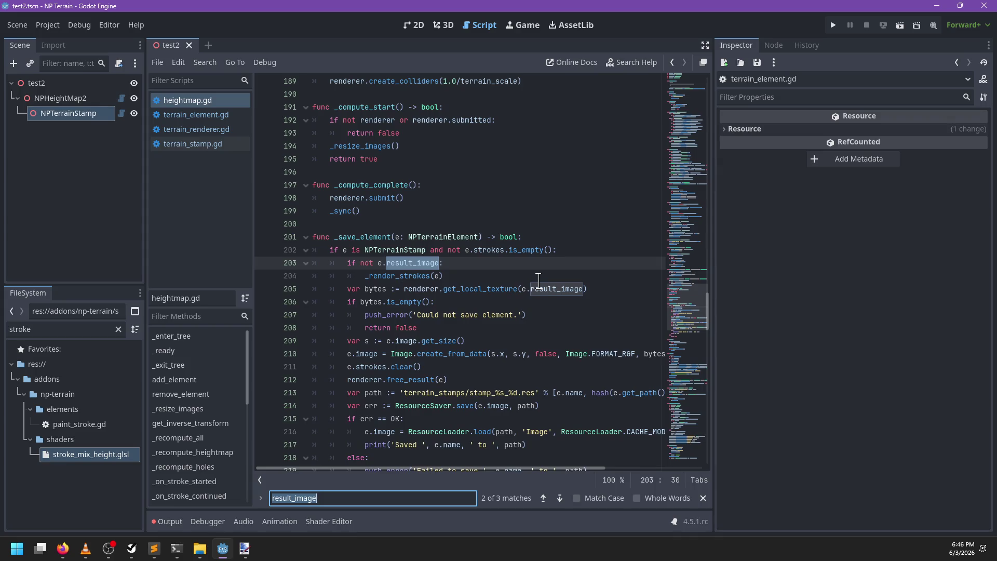
{"action": "key", "text": "Escape"}
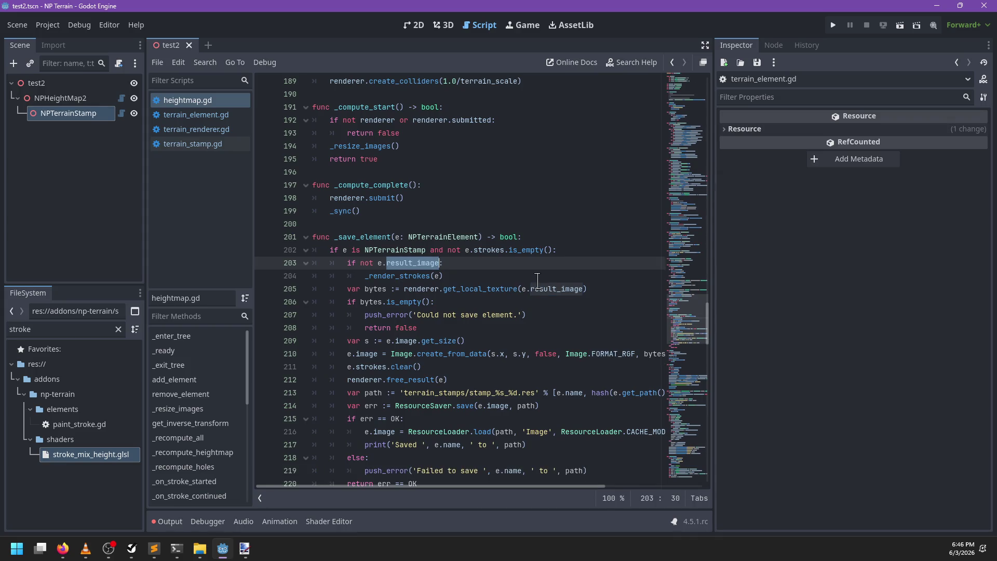
Review the if not e.result_image check on lines 203–204, then find _render_strokes' placeholder pass
{"action": "double_click", "coordinate": [417, 275]}
{"action": "left_click", "coordinate": [457, 274]}
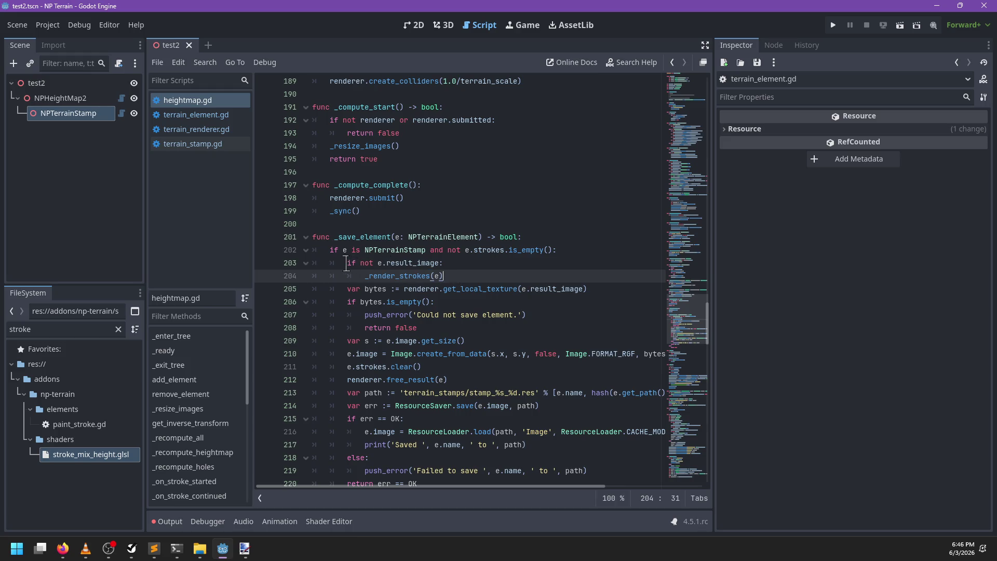
{"action": "left_click_drag", "start_coordinate": [346, 263], "coordinate": [498, 277]}
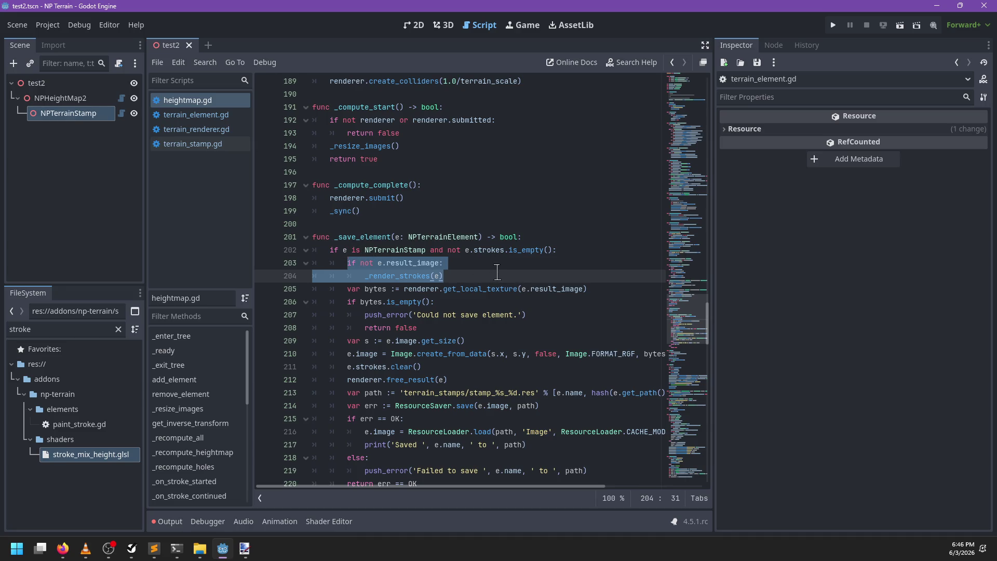
{"action": "scroll", "coordinate": [497, 272], "scroll_direction": "down", "scroll_amount": 2}
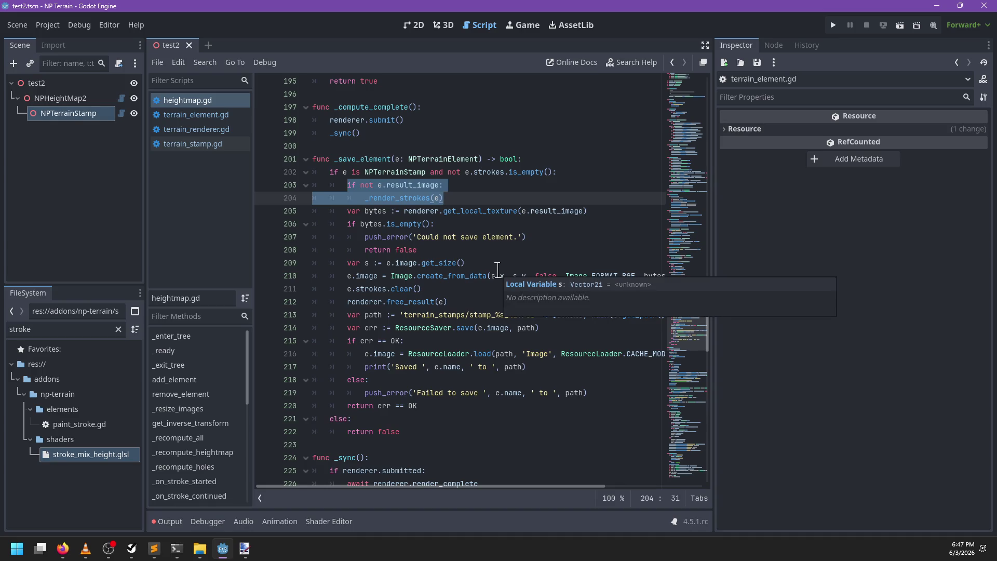
{"action": "left_click", "coordinate": [474, 197]}
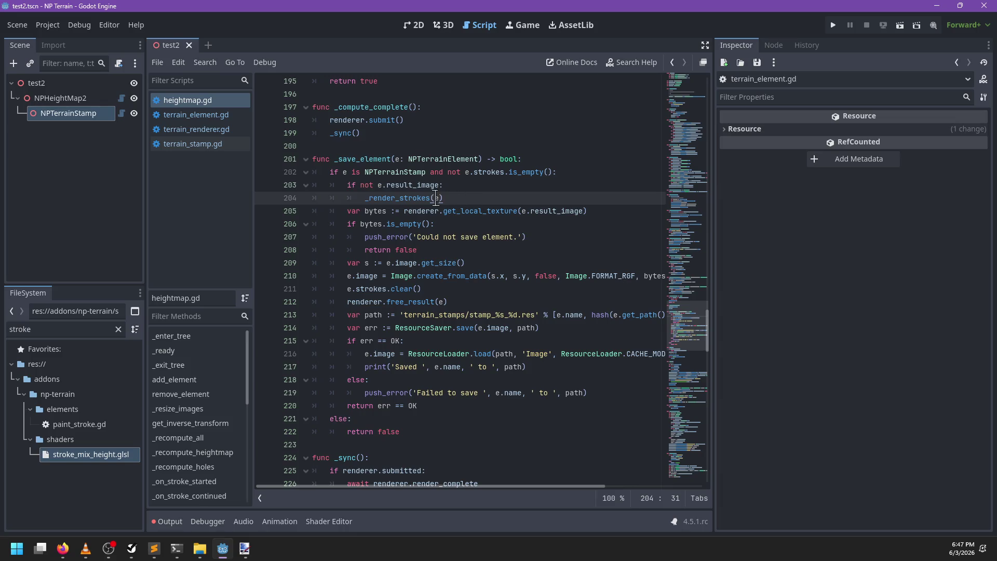
{"action": "left_click", "coordinate": [408, 198], "text": "ctrl"}
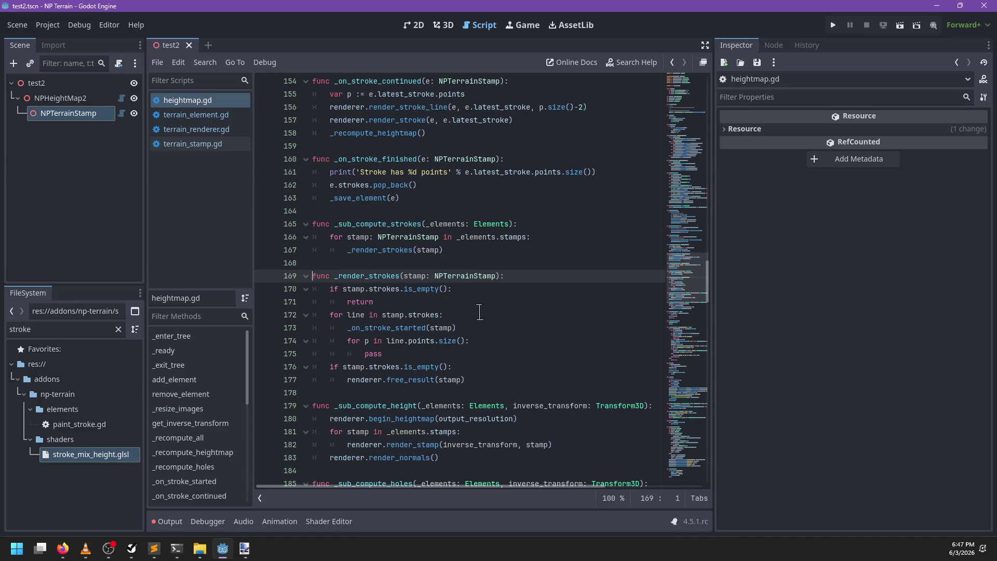
{"action": "left_click_drag", "start_coordinate": [395, 354], "coordinate": [361, 353]}
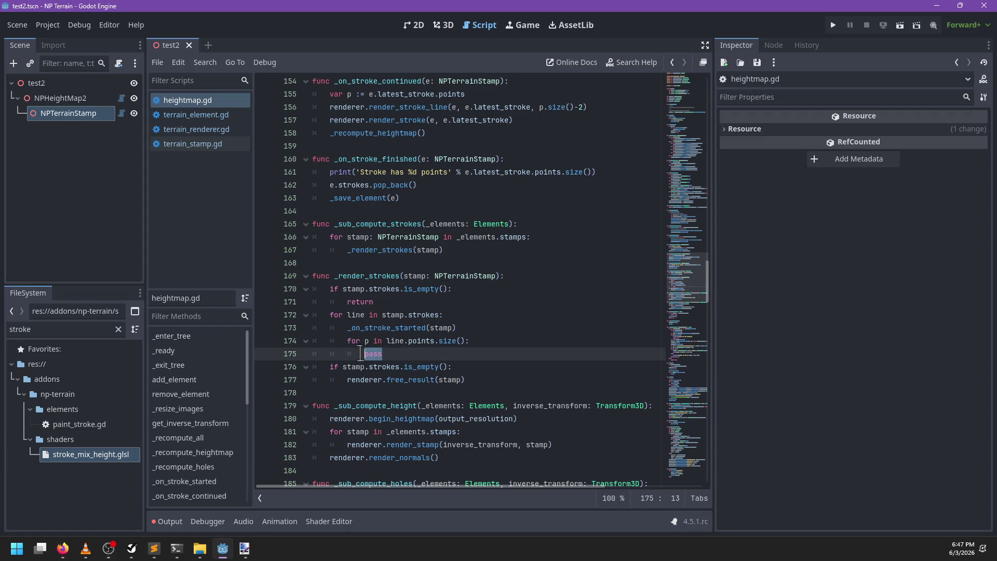
Replace the inner loop's pass with a renderer.render_stroke_line(..., p) call
{"action": "left_click", "coordinate": [460, 340]}
{"action": "key", "text": "Down"}
{"action": "key", "text": "BackSpace"}
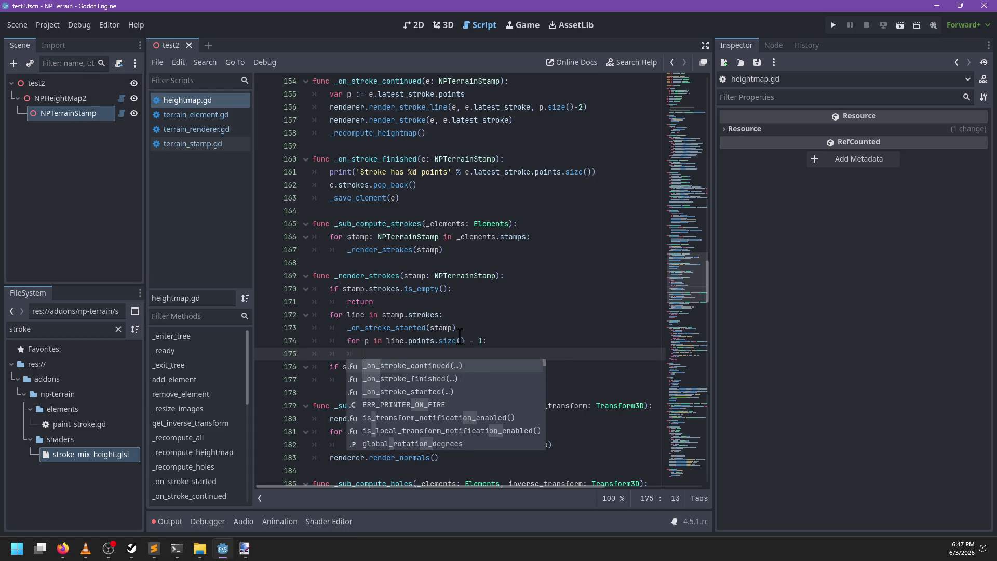
{"action": "type", "text": "renderer.render"}
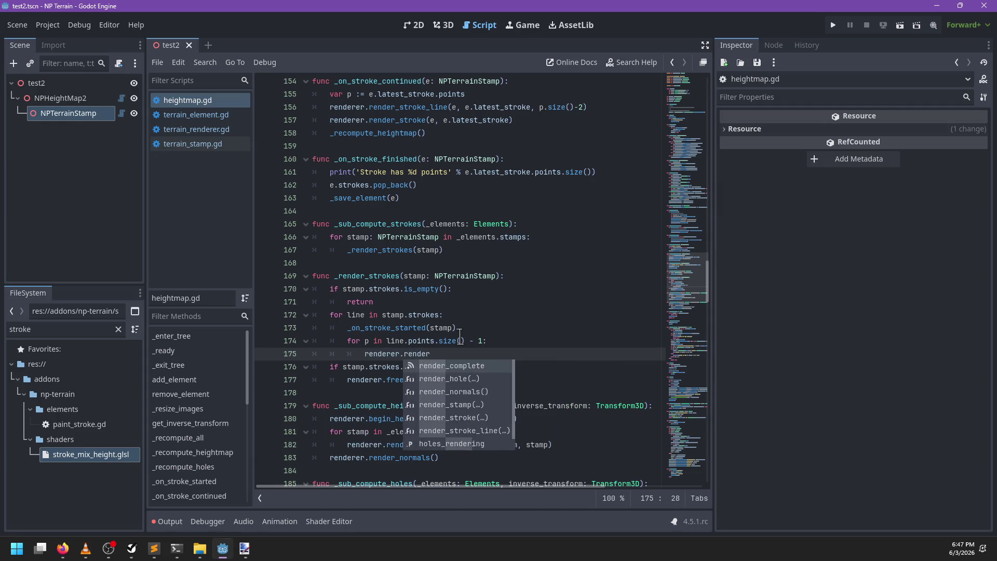
{"action": "key", "text": "Down"}
{"action": "key", "text": "Down"}
{"action": "key", "text": "Down"}
{"action": "key", "text": "Return"}
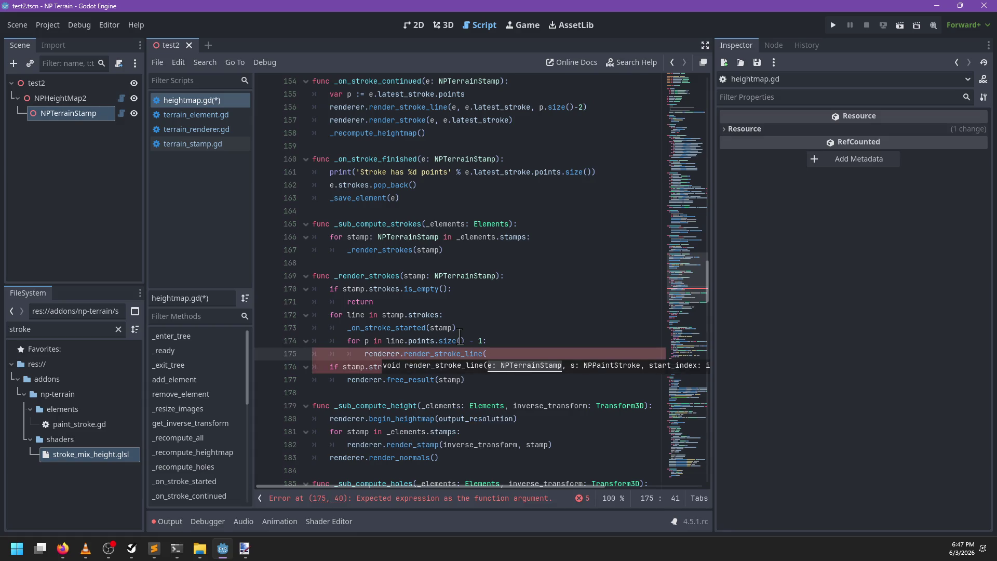
{"action": "type", "text": "stamp, line, p"}
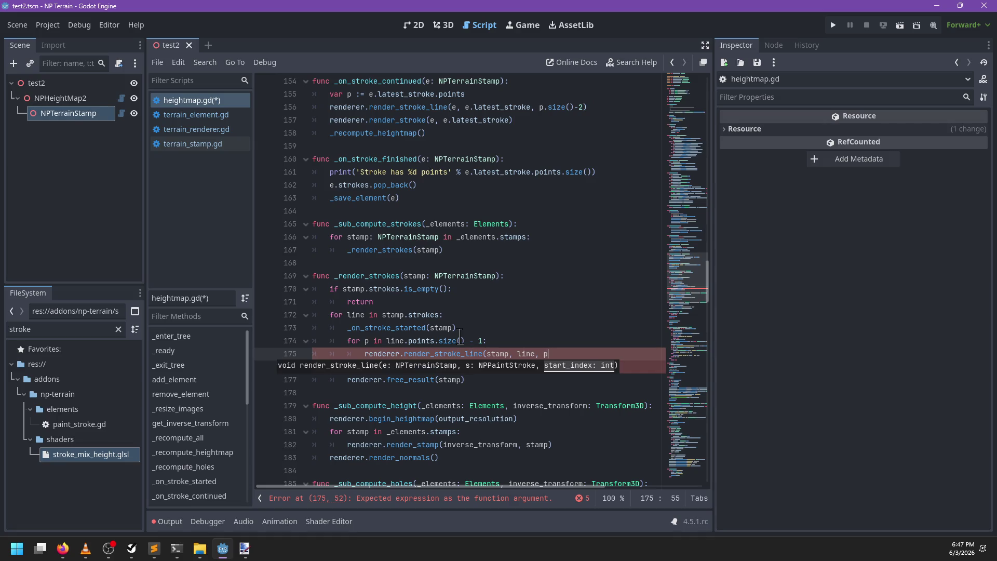
{"action": "type", "text": ")"}
Rename the loop variable line to stroke, restore the render_stroke_line name, and save heightmap.gd
{"action": "double_click", "coordinate": [350, 316]}
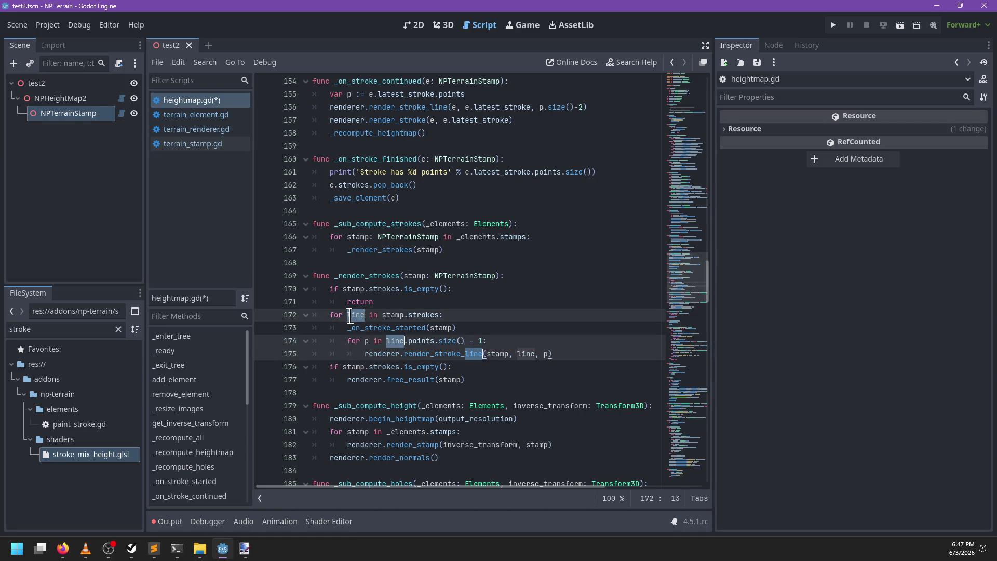
{"action": "key", "text": "ctrl+d"}
{"action": "key", "text": "ctrl+d"}
{"action": "key", "text": "ctrl+d"}
{"action": "type", "text": "stroke"}
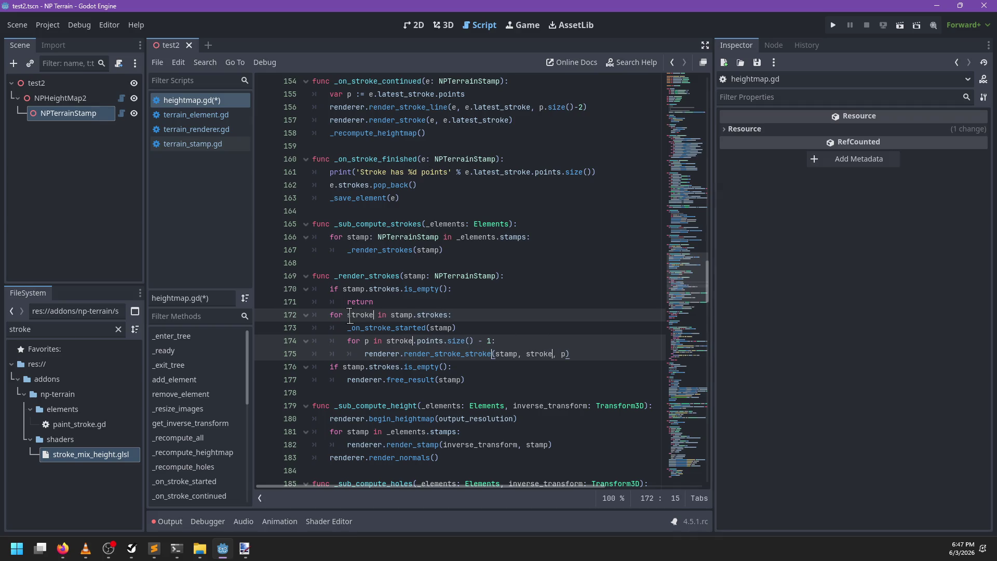
{"action": "key", "text": "Escape"}
{"action": "left_click_drag", "start_coordinate": [465, 354], "coordinate": [490, 353]}
{"action": "type", "text": "line"}
{"action": "left_click", "coordinate": [597, 352]}
{"action": "key", "text": "ctrl+s"}
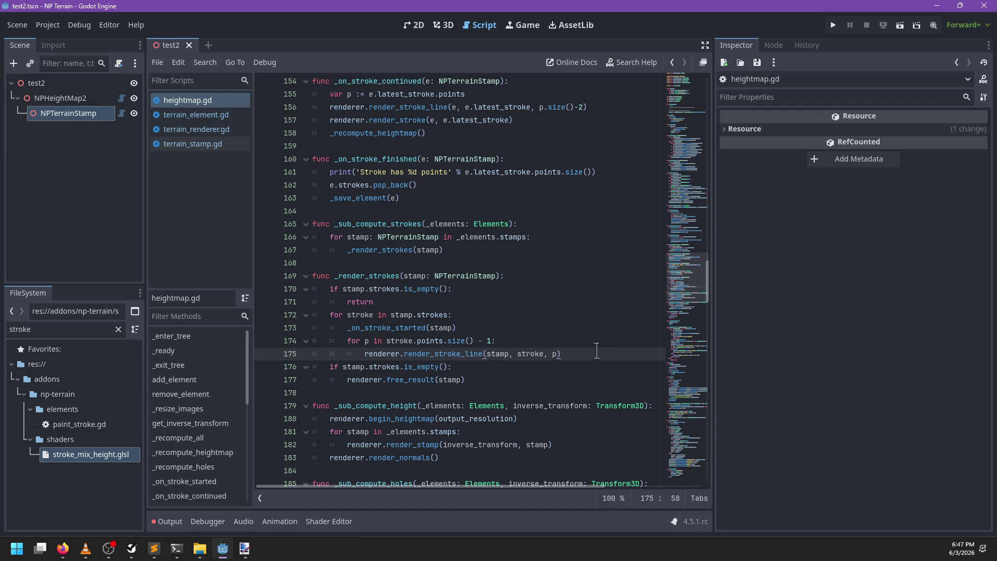
Add stamp.strokes.clear() on a new line after the render loop
{"action": "key", "text": "Down"}
{"action": "key", "text": "Down"}
{"action": "key", "text": "shift+Up"}
{"action": "key", "text": "ctrl+shift+Left"}
{"action": "key", "text": "ctrl+shift+Left"}
{"action": "key", "text": "ctrl+shift+Left"}
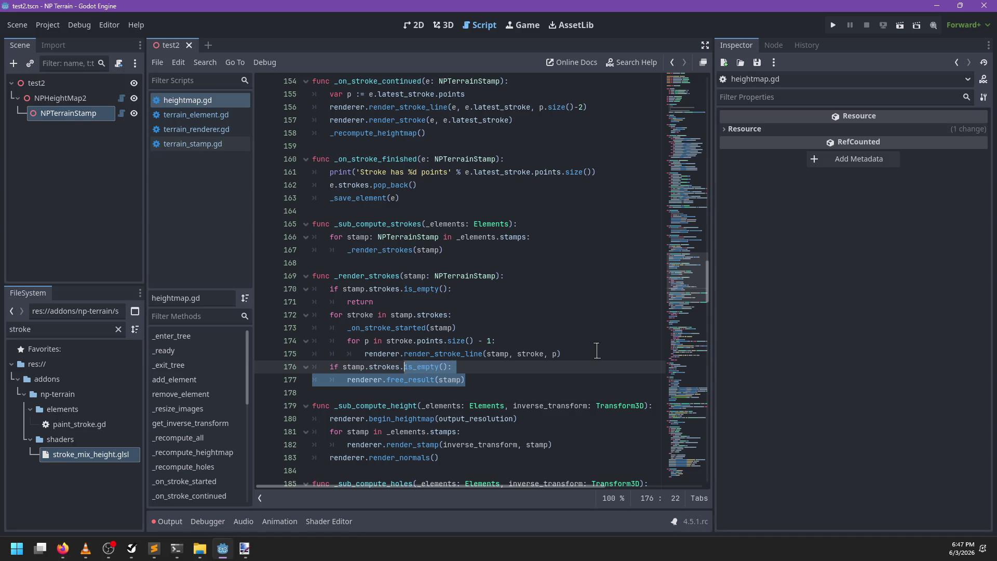
{"action": "key", "text": "Up"}
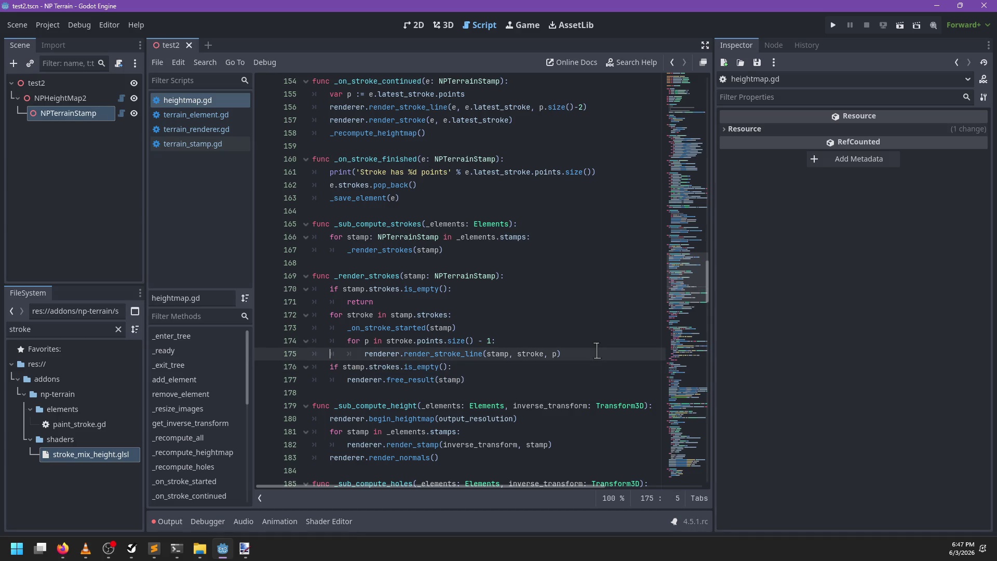
{"action": "key", "text": "End"}
{"action": "key", "text": "Return"}
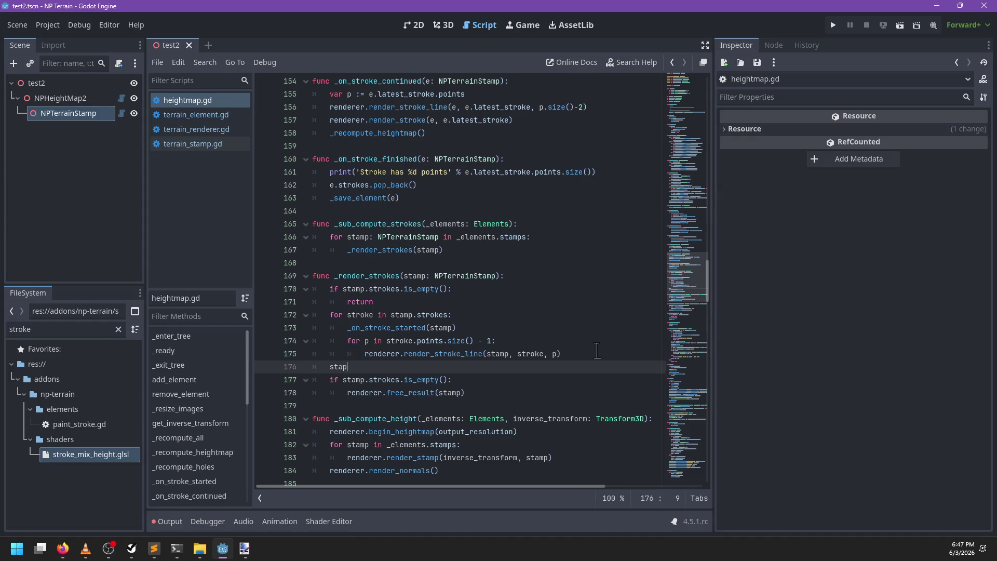
{"action": "key", "text": "Return"}
{"action": "type", "text": ".strokes.cl"}
{"action": "key", "text": "Return"}
Delete the empty-strokes if check and go to the free_result definition in terrain_renderer.gd
{"action": "left_click_drag", "start_coordinate": [347, 393], "coordinate": [331, 384]}
{"action": "key", "text": "BackSpace"}
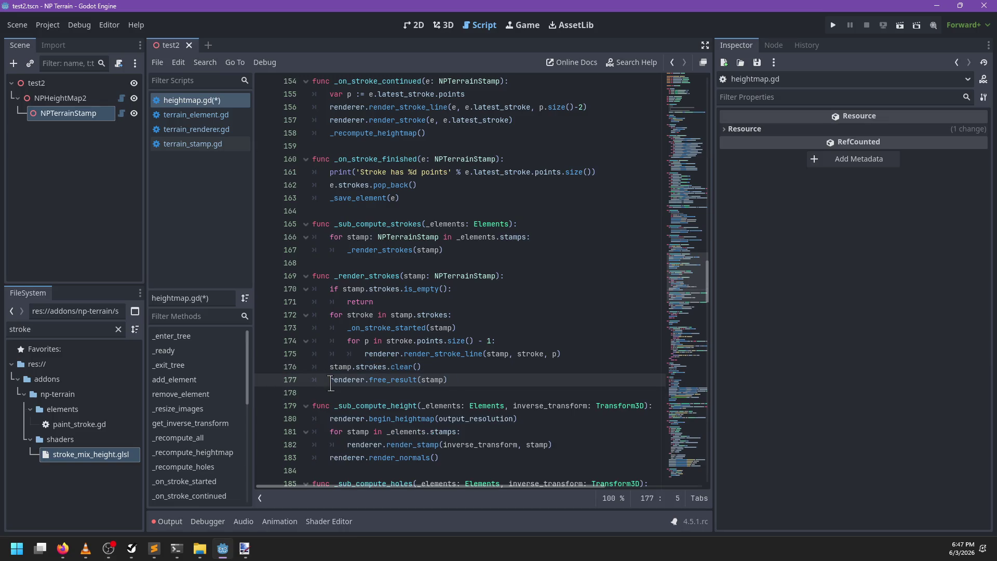
{"action": "left_click", "coordinate": [395, 379], "text": "ctrl"}
{"action": "left_click", "coordinate": [523, 289]}
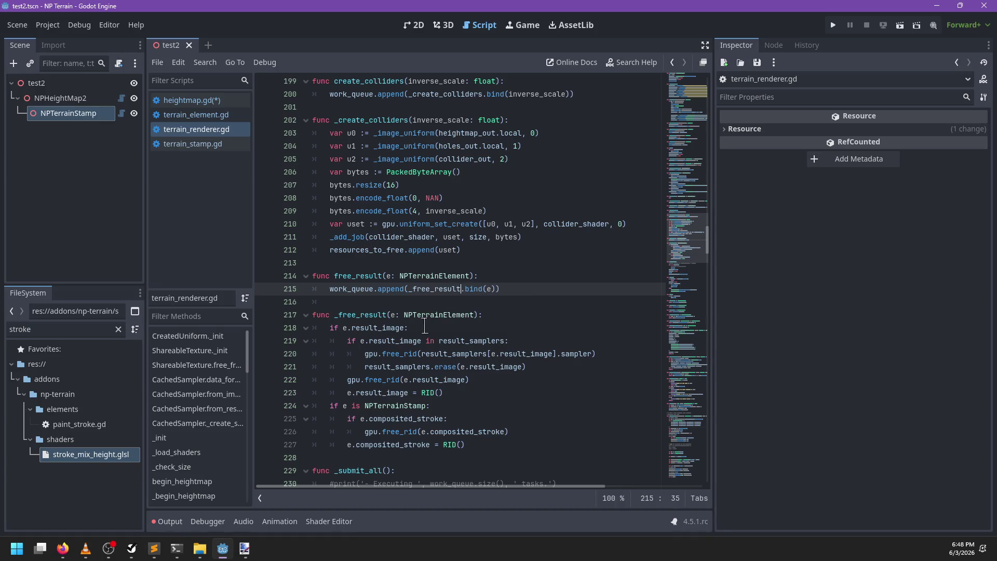
Add 'if e.original_image: gpu.free_rid(e.original_image)' to _free_result
{"action": "left_click", "coordinate": [493, 394]}
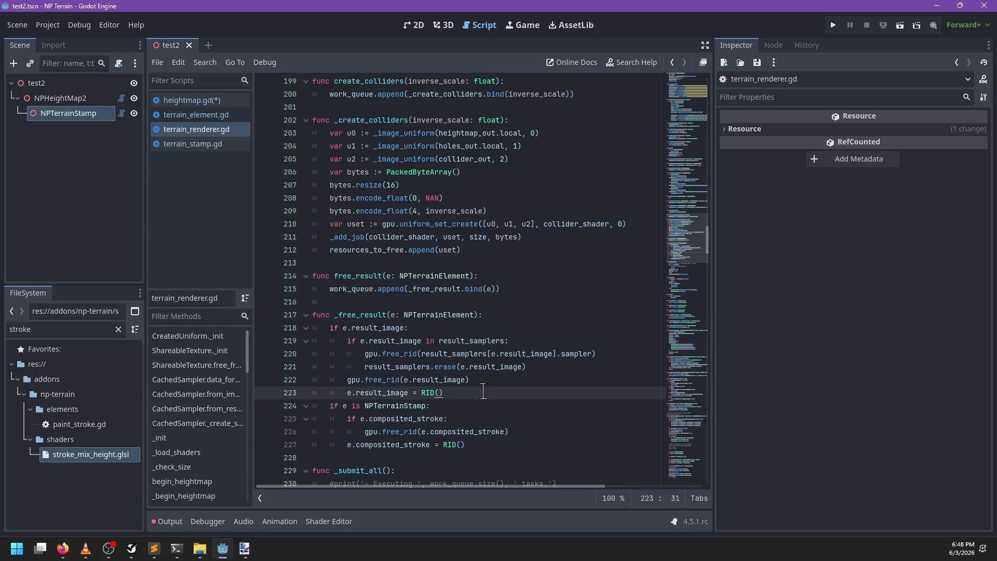
{"action": "key", "text": "Down"}
{"action": "key", "text": "Down"}
{"action": "key", "text": "Down"}
{"action": "key", "text": "End"}
{"action": "key", "text": "Return"}
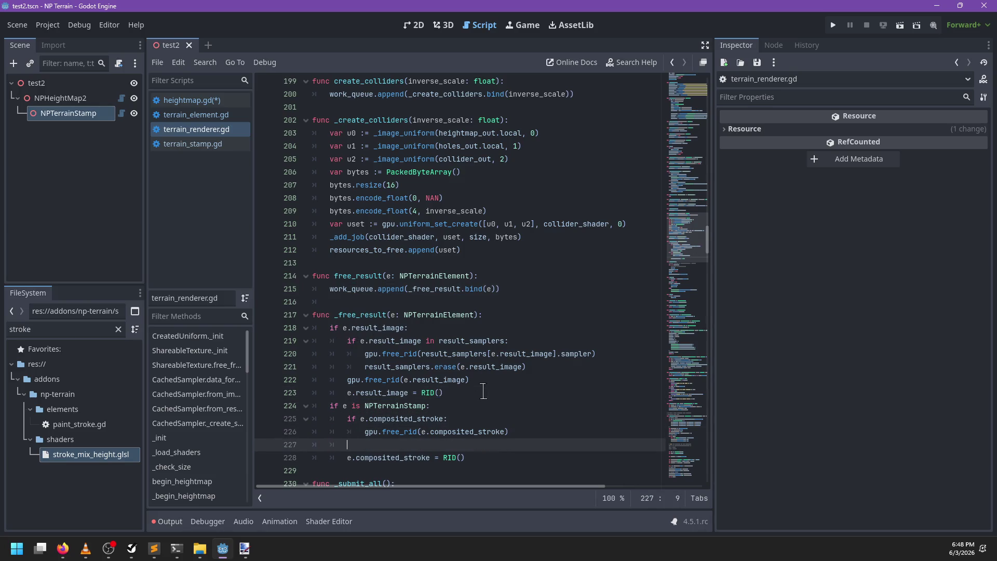
{"action": "type", "text": ".original_image:"}
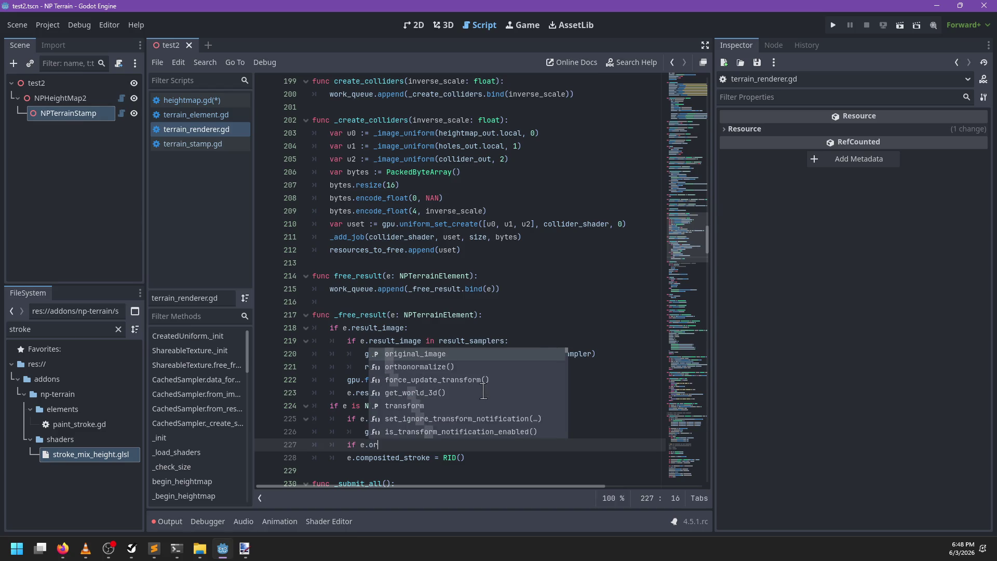
{"action": "key", "text": "Return"}
{"action": "type", "text": "gpu.free_"}
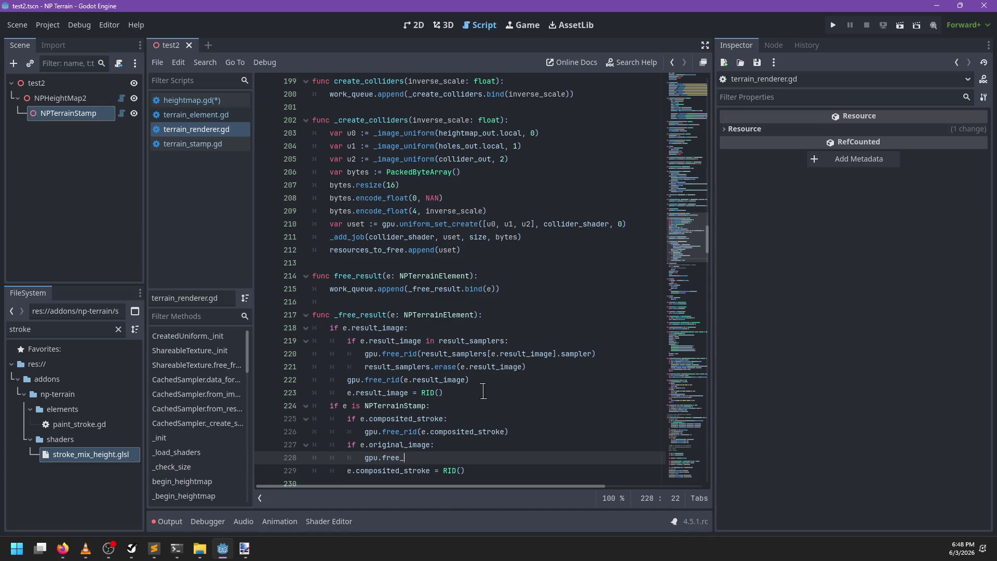
{"action": "type", "text": "rid(e."}
{"action": "type", "text": "or"}
{"action": "key", "text": "Return"}
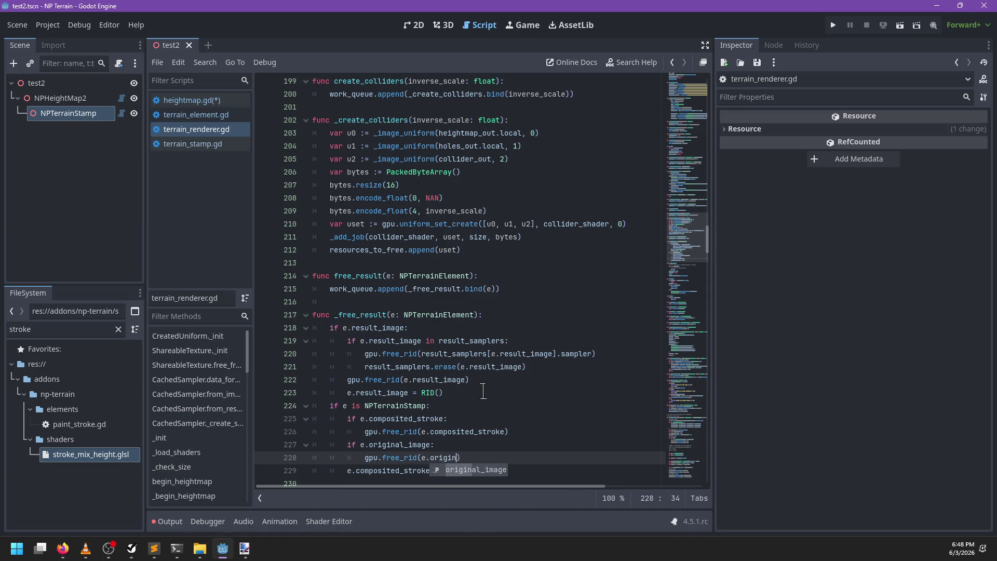
Reset e.original_image to RID() and save the scripts
{"action": "key", "text": "Down"}
{"action": "key", "text": "Down"}
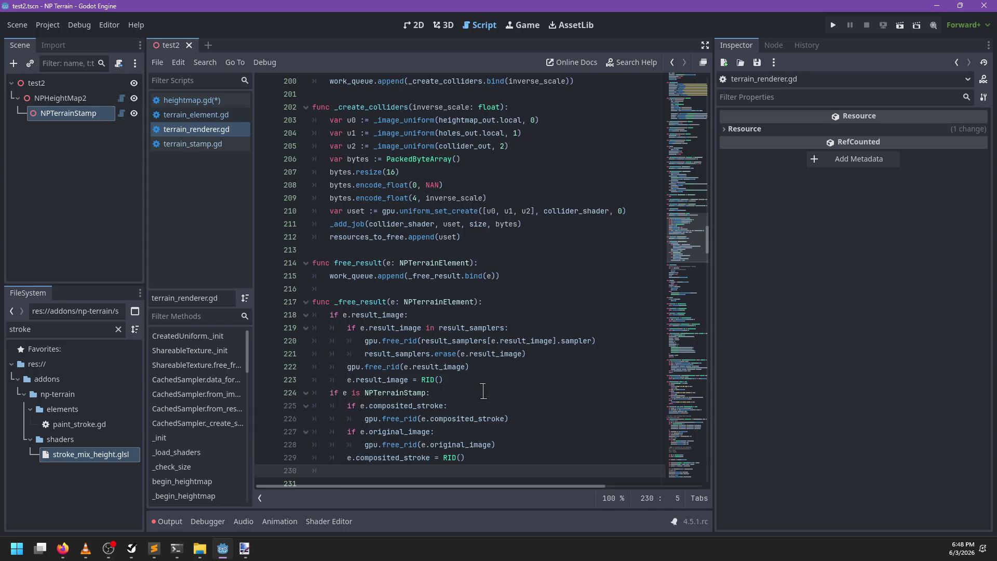
{"action": "type", "text": "e.ori"}
{"action": "key", "text": "Return"}
{"action": "type", "text": "RID()"}
{"action": "key", "text": "ctrl+s"}
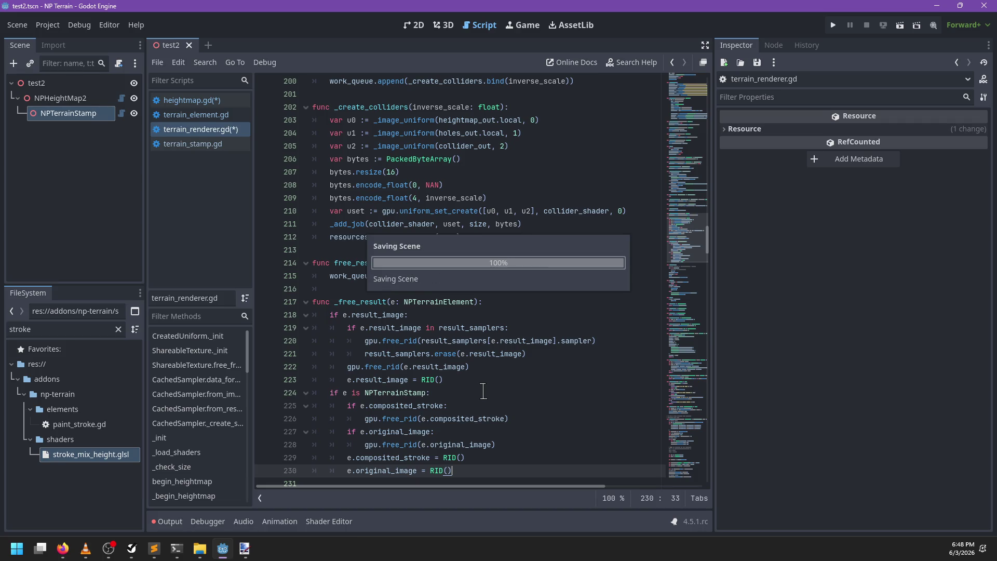
Check the other terrain scripts and the Output log, then view the painted terrain in 3D
{"action": "left_click", "coordinate": [237, 115]}
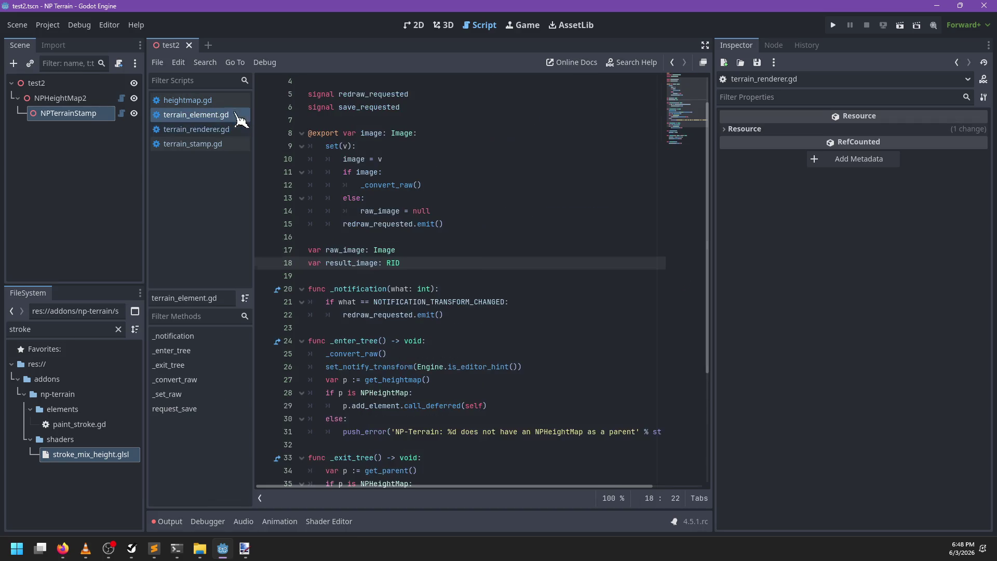
{"action": "left_click", "coordinate": [196, 102]}
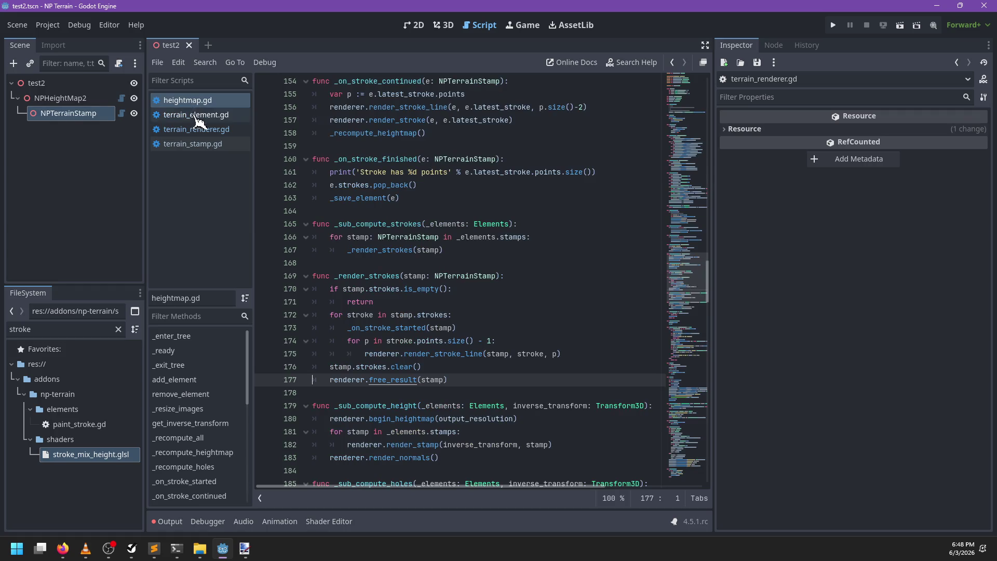
{"action": "left_click", "coordinate": [207, 145]}
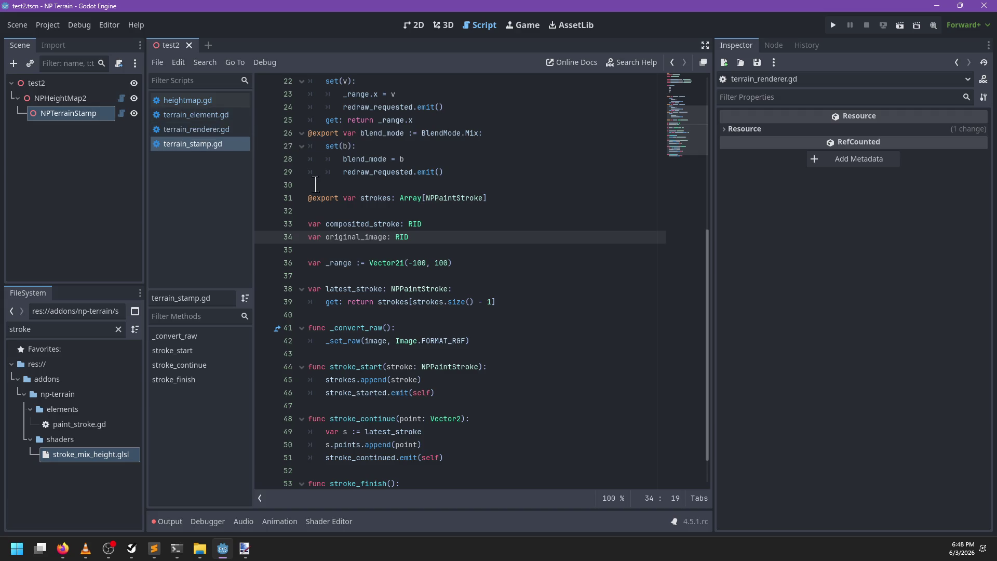
{"action": "scroll", "coordinate": [350, 201], "scroll_direction": "up", "scroll_amount": 6}
{"action": "scroll", "coordinate": [350, 201], "scroll_direction": "down", "scroll_amount": 5}
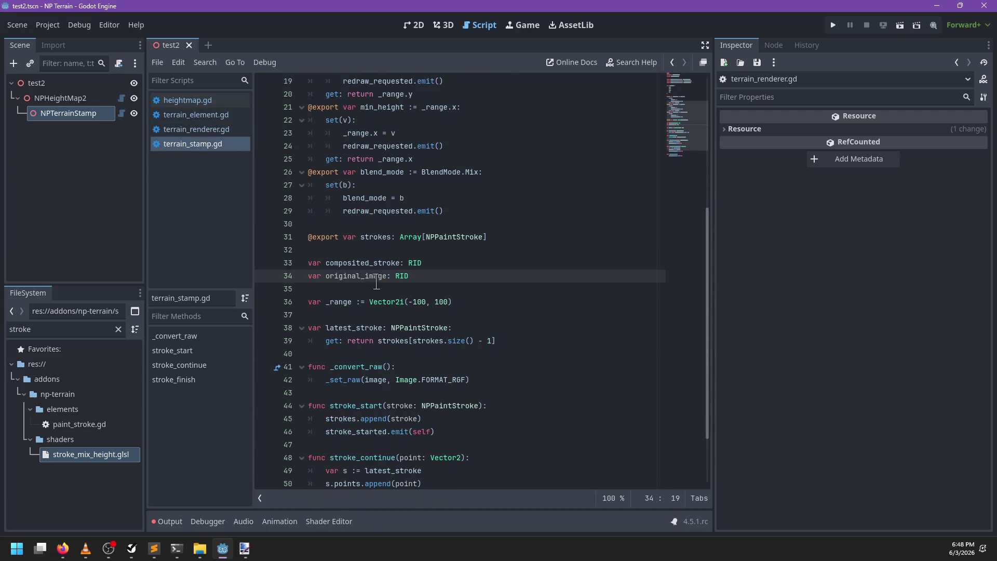
{"action": "left_click", "coordinate": [176, 523]}
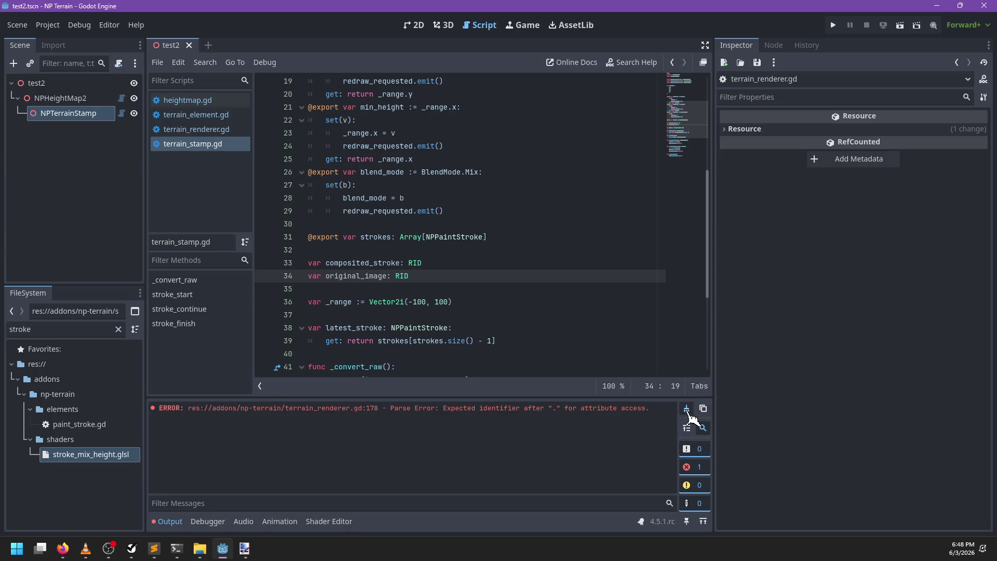
{"action": "left_click", "coordinate": [204, 131]}
{"action": "left_click", "coordinate": [213, 119]}
{"action": "left_click", "coordinate": [192, 100]}
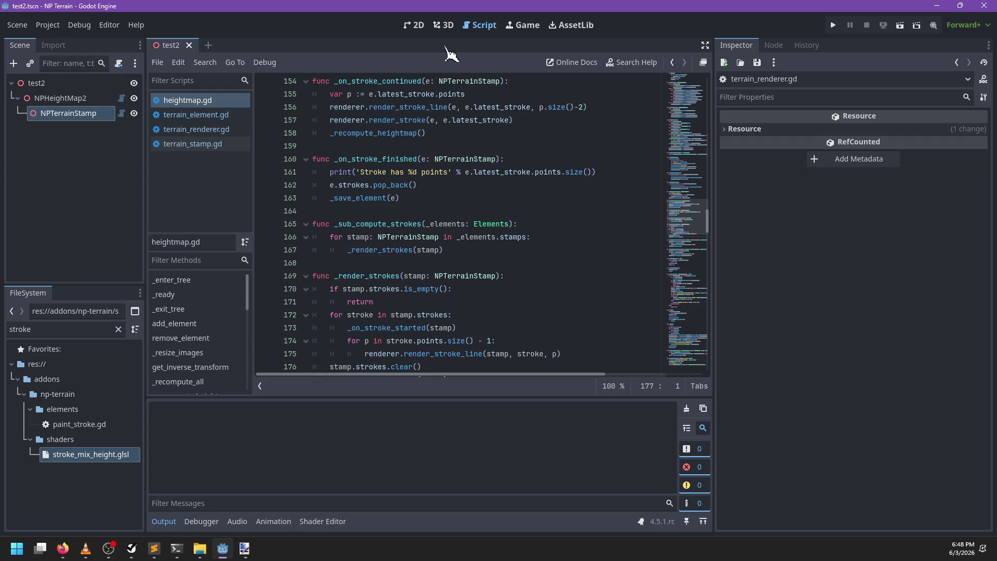
{"action": "left_click", "coordinate": [443, 25]}
{"action": "scroll", "coordinate": [494, 303], "scroll_direction": "down", "scroll_amount": 3}
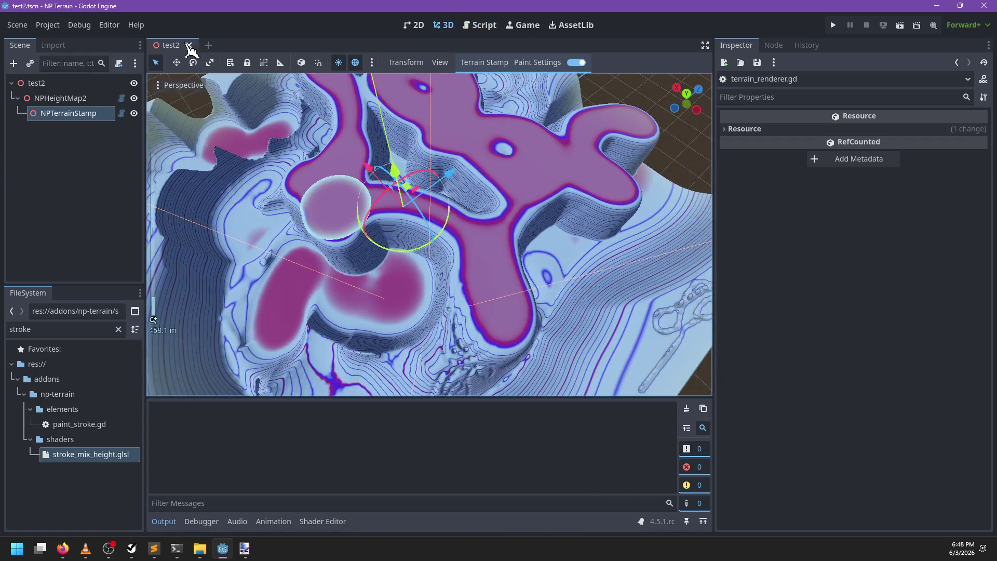
Close test2 and reopen it from the FileSystem dock filtered by 'test'
{"action": "left_click", "coordinate": [189, 45]}
{"action": "double_click", "coordinate": [83, 328]}
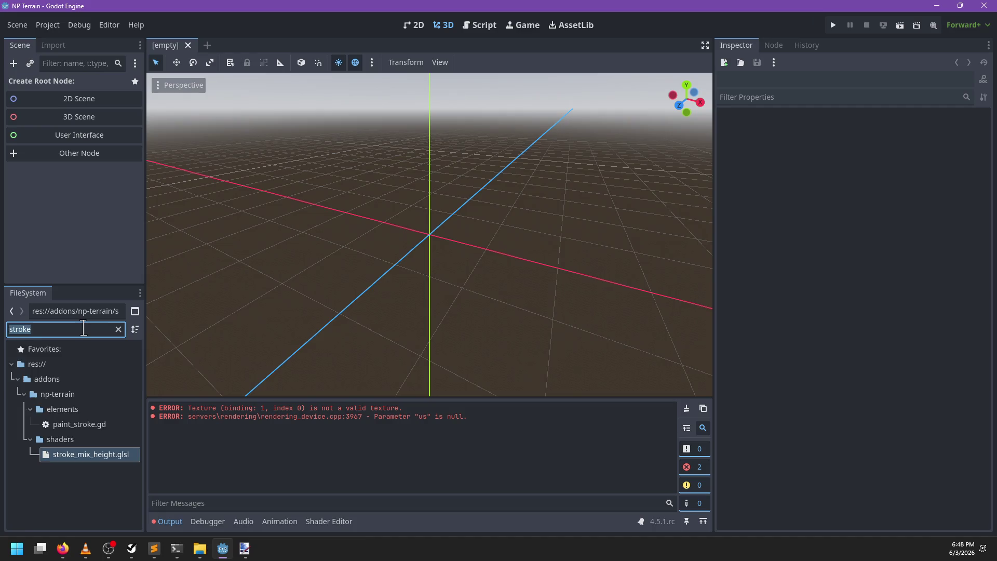
{"action": "type", "text": "test"}
{"action": "double_click", "coordinate": [51, 502]}
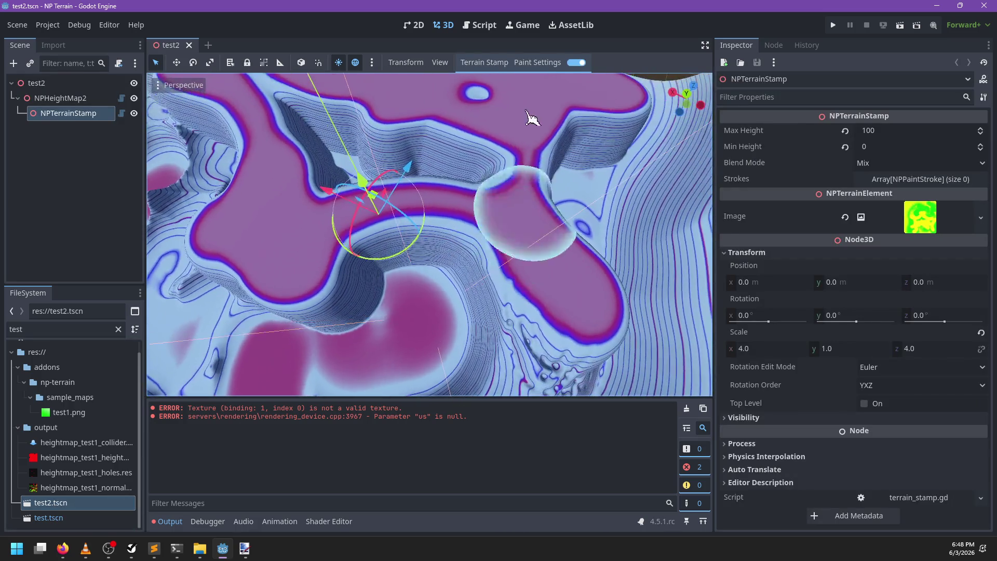
Change the paint colour to green and return to the script editor
{"action": "left_click", "coordinate": [538, 63]}
{"action": "left_click", "coordinate": [600, 83]}
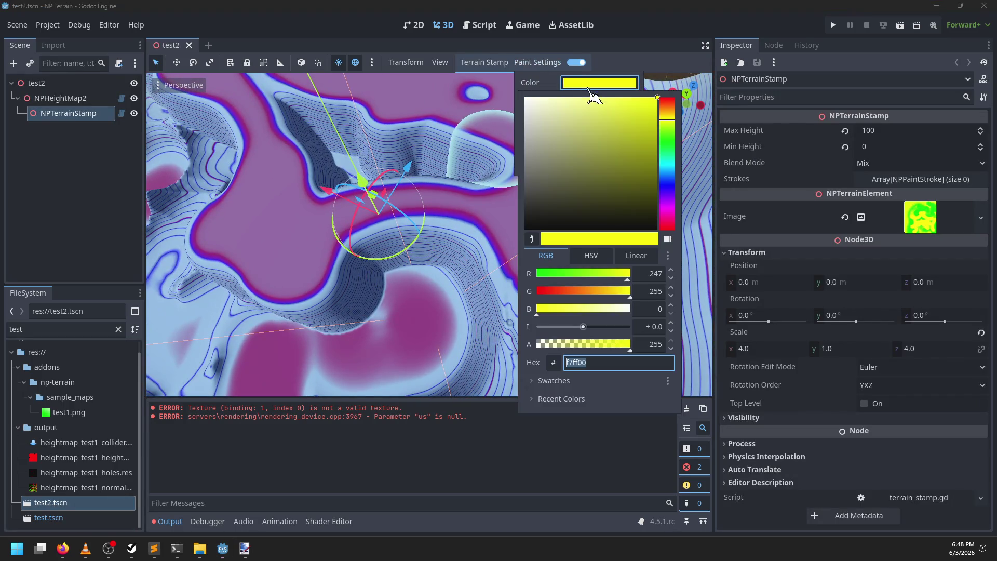
{"action": "left_click", "coordinate": [675, 140]}
{"action": "left_click", "coordinate": [391, 222]}
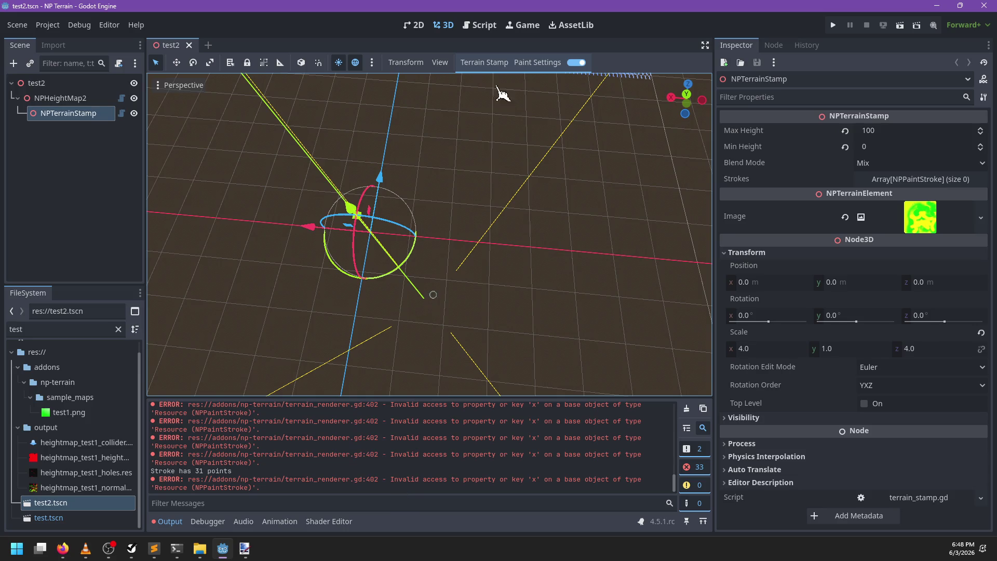
{"action": "left_click", "coordinate": [481, 25]}
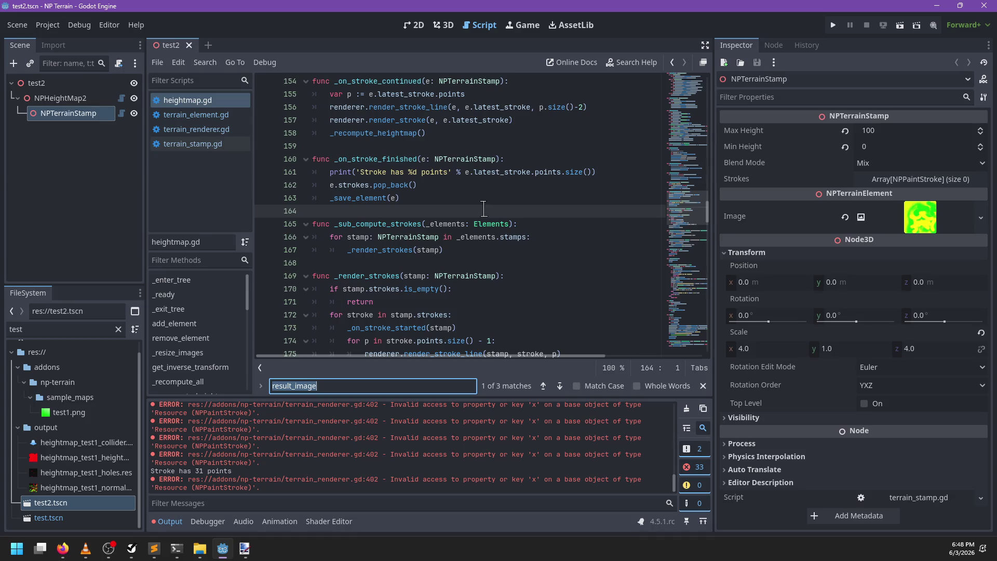
Replace stroke with isize on terrain_renderer.gd lines 402–403, then close the test2 scene
{"action": "left_click", "coordinate": [233, 131]}
{"action": "scroll", "coordinate": [675, 224], "scroll_direction": "down", "scroll_amount": 6}
{"action": "mouse_move", "coordinate": [675, 225]}
{"action": "left_mouse_down"}
{"action": "mouse_move", "coordinate": [677, 214]}
{"action": "mouse_move", "coordinate": [692, 297]}
{"action": "left_mouse_up"}
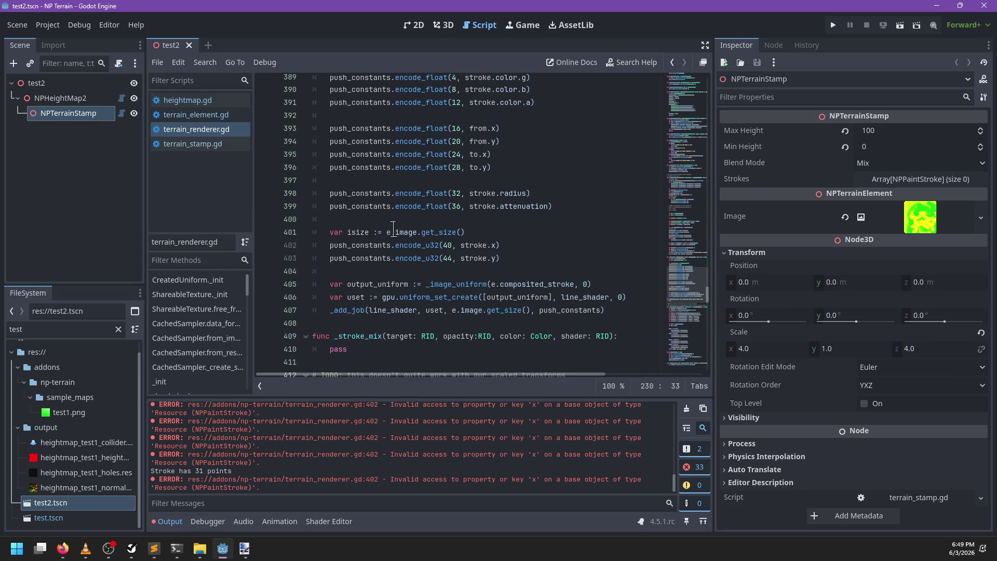
{"action": "double_click", "coordinate": [474, 245]}
{"action": "key", "text": "ctrl+d"}
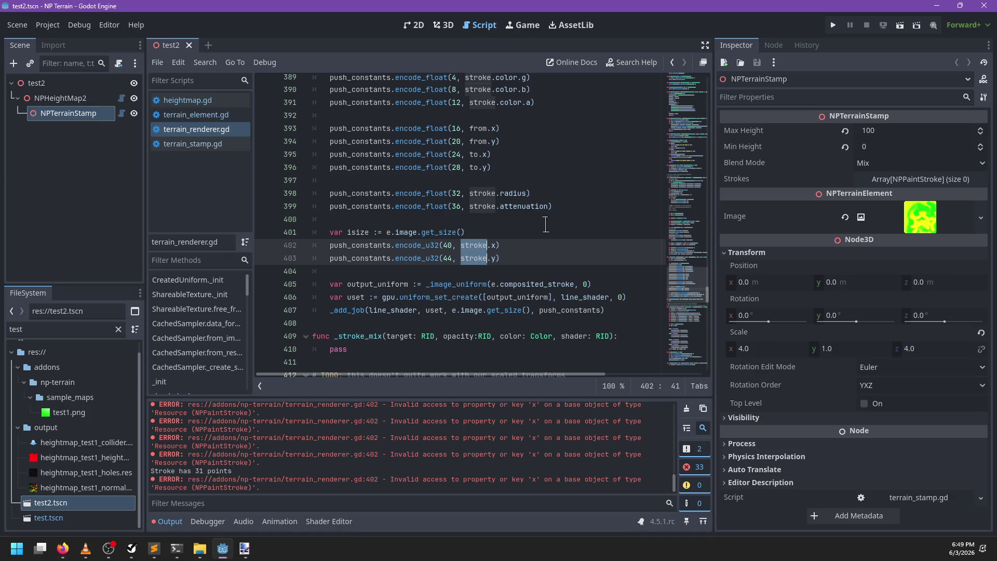
{"action": "scroll", "coordinate": [541, 233], "scroll_direction": "up", "scroll_amount": 1}
{"action": "scroll", "coordinate": [541, 233], "scroll_direction": "up", "scroll_amount": 1}
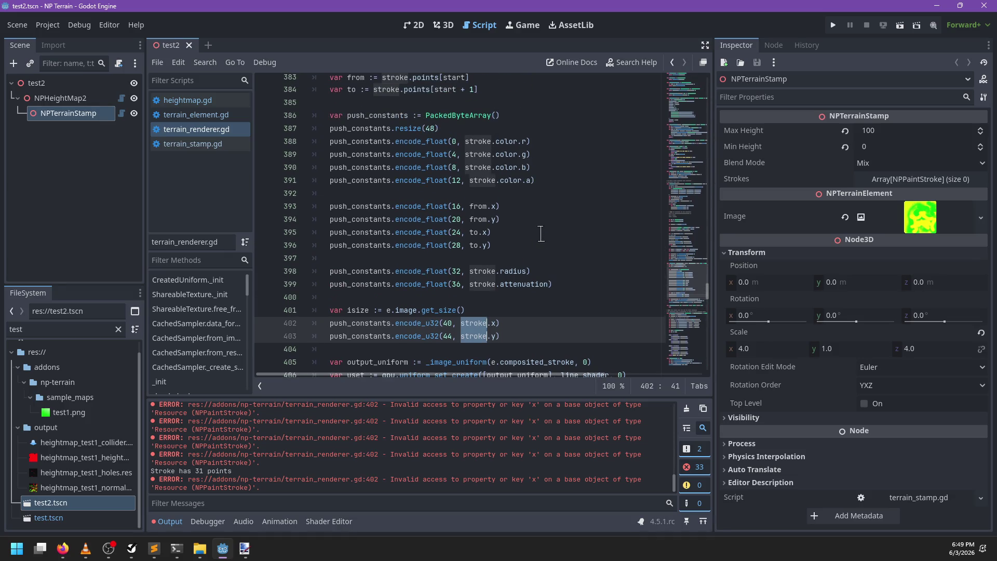
{"action": "type", "text": "isize"}
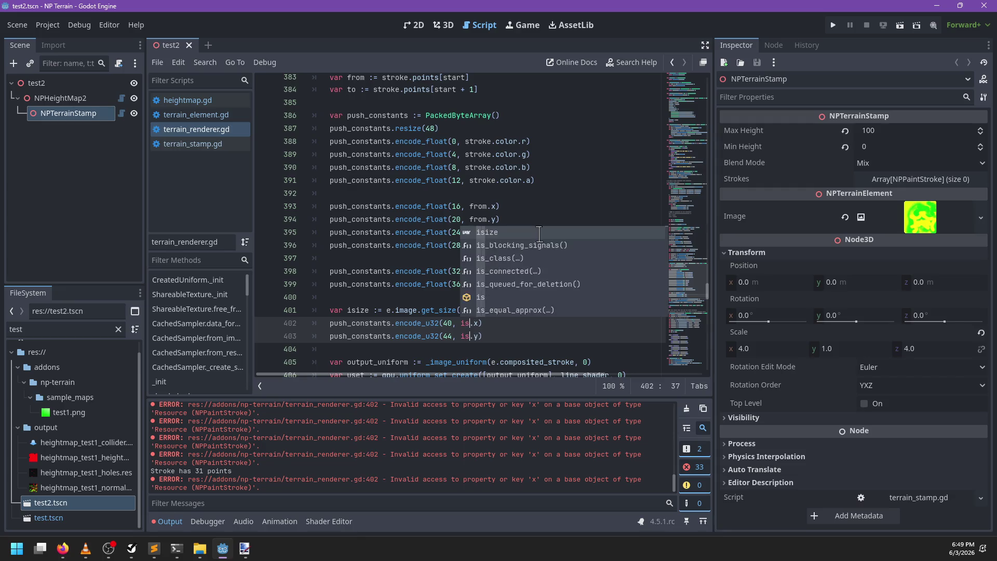
{"action": "left_click", "coordinate": [518, 318]}
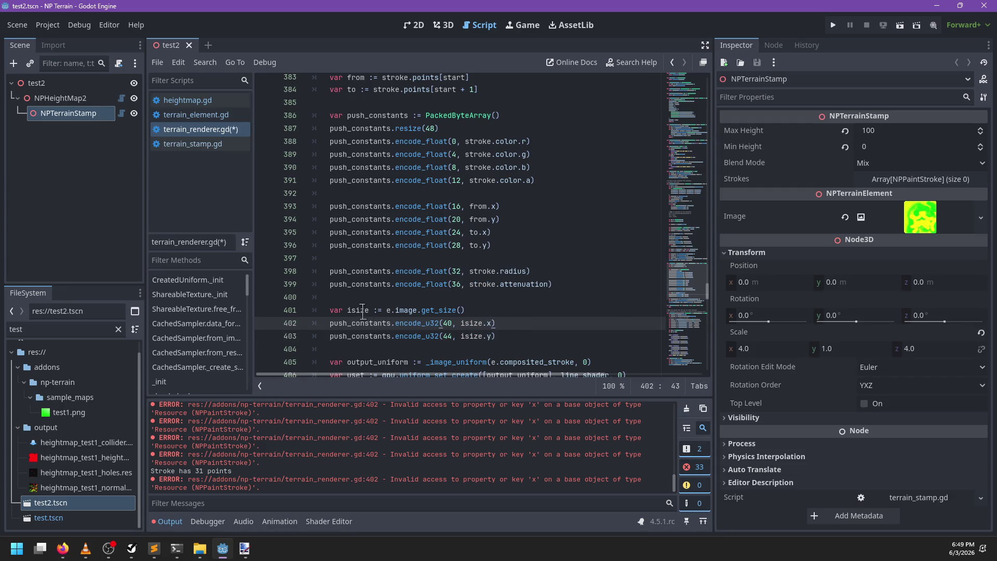
{"action": "left_click", "coordinate": [189, 46]}
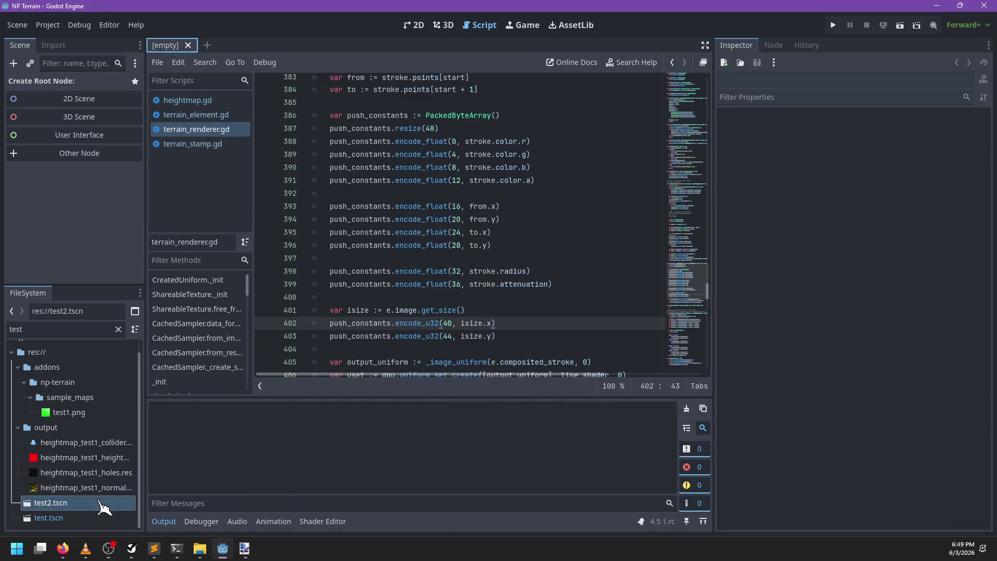
Reopen test2.tscn and paint a test stroke across the terrain in the 3D viewport
{"action": "double_click", "coordinate": [101, 503]}
{"action": "left_click", "coordinate": [445, 30]}
{"action": "left_click_drag", "start_coordinate": [519, 203], "coordinate": [478, 274]}
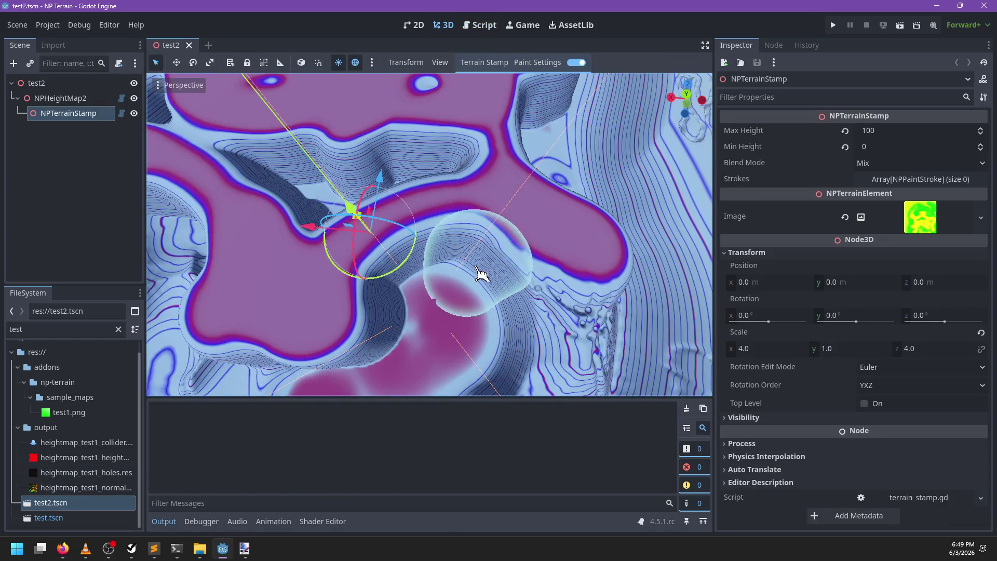
{"action": "scroll", "coordinate": [464, 462], "scroll_direction": "up", "scroll_amount": 10}
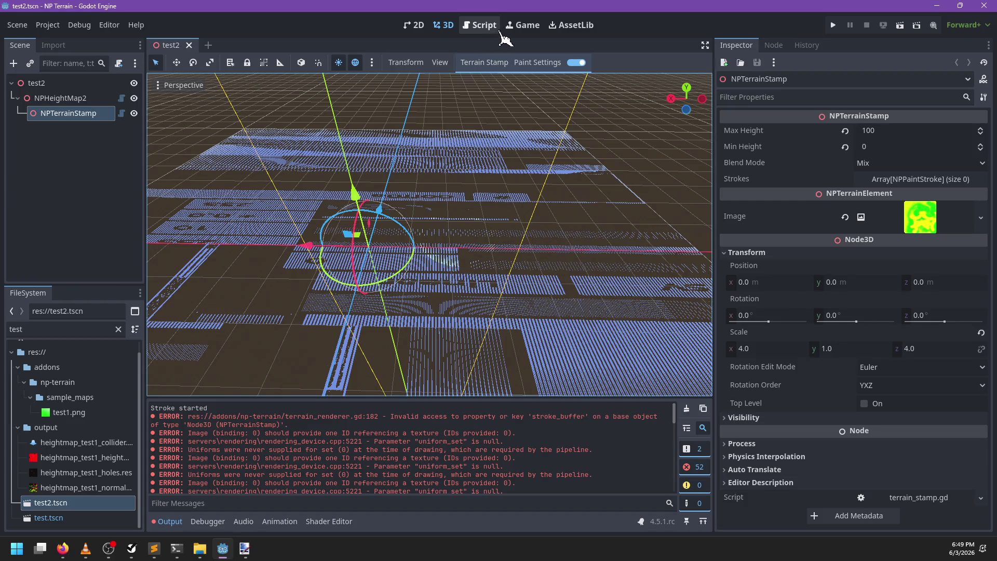
{"action": "left_click", "coordinate": [482, 25]}
Replace stroke_buffer with composited_stroke on lines 182–184 of _create_stroke_buffer and save the script
{"action": "key", "text": "ctrl+f"}
{"action": "type", "text": "s"}
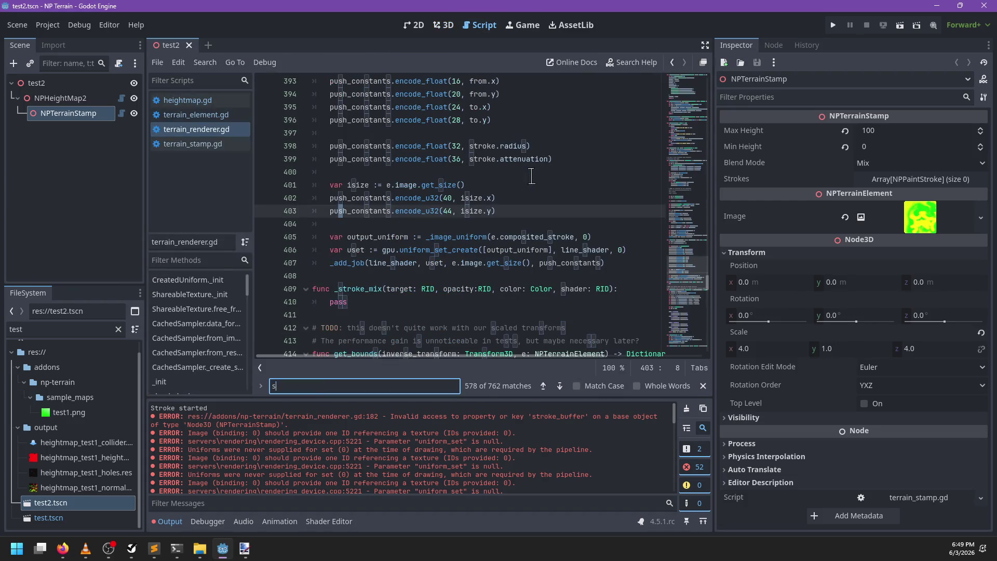
{"action": "type", "text": "troke_bu"}
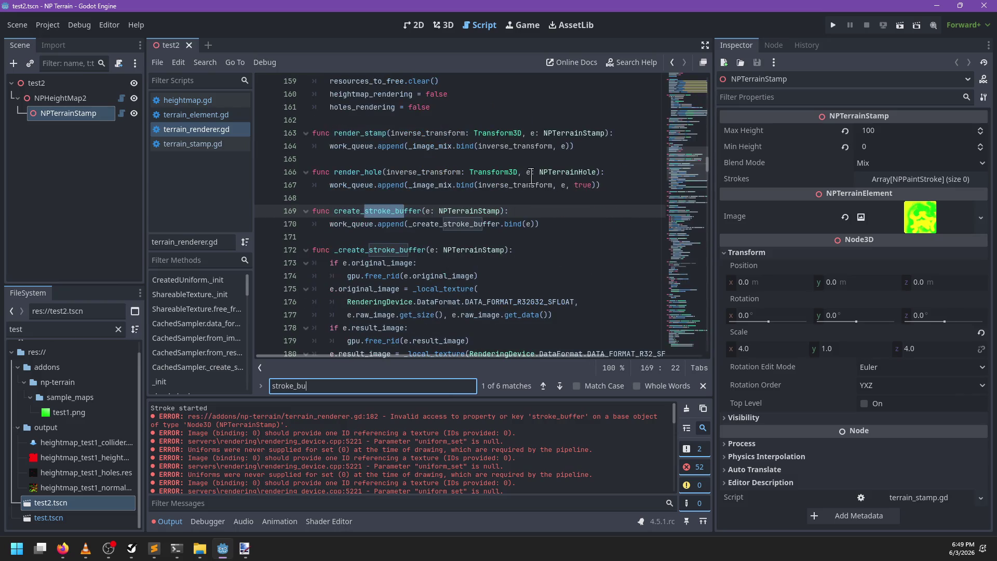
{"action": "type", "text": "ffer"}
{"action": "key", "text": "Return"}
{"action": "key", "text": "Return"}
{"action": "key", "text": "Return"}
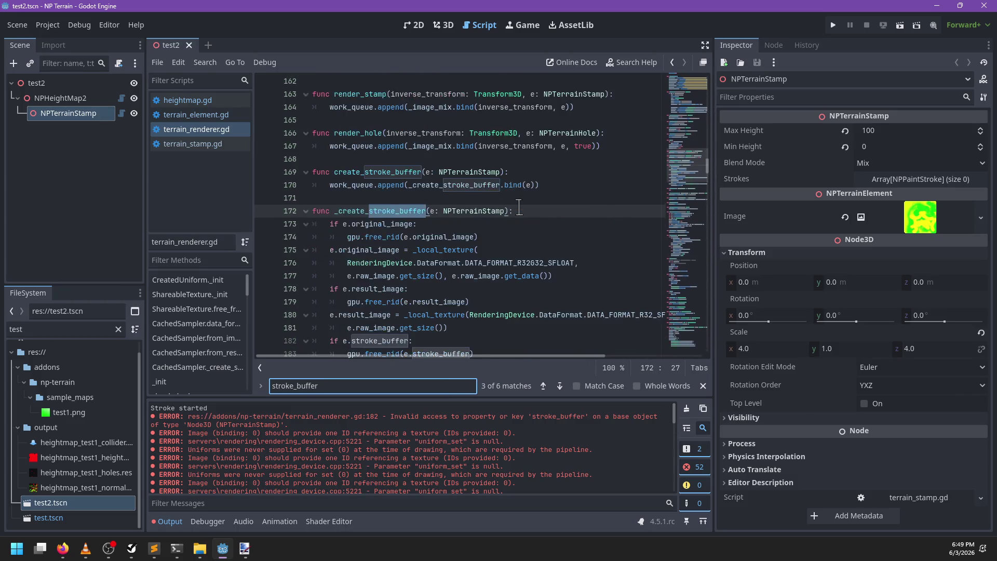
{"action": "key", "text": "Escape"}
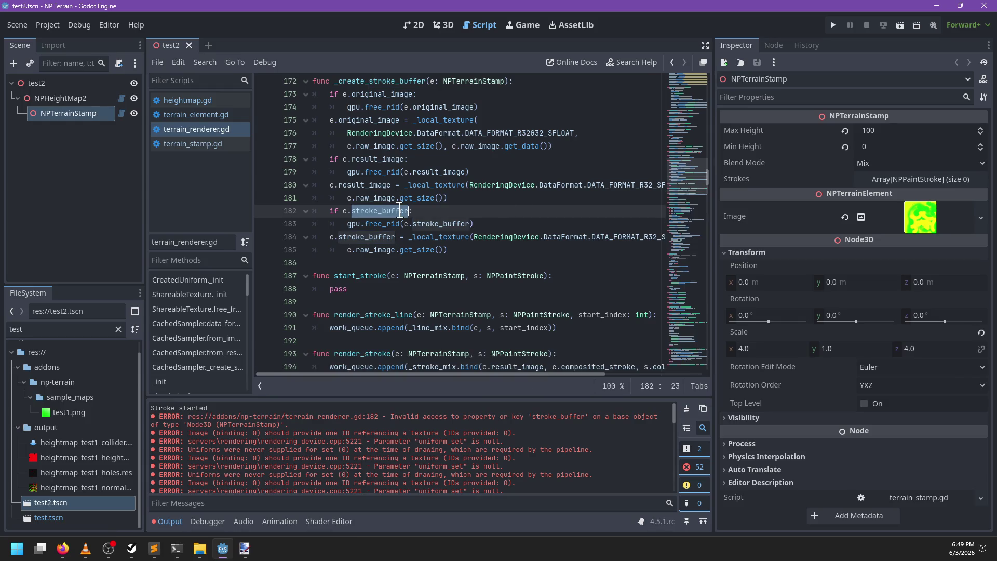
{"action": "double_click", "coordinate": [401, 210]}
{"action": "key", "text": "ctrl+d"}
{"action": "type", "text": "composited"}
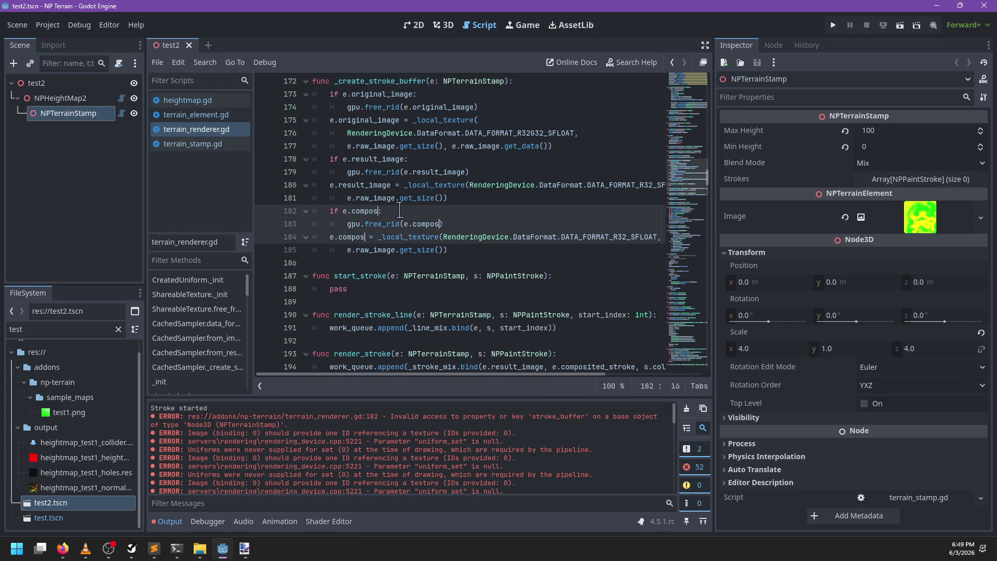
{"action": "type", "text": "_stroke"}
{"action": "key", "text": "ctrl+s"}
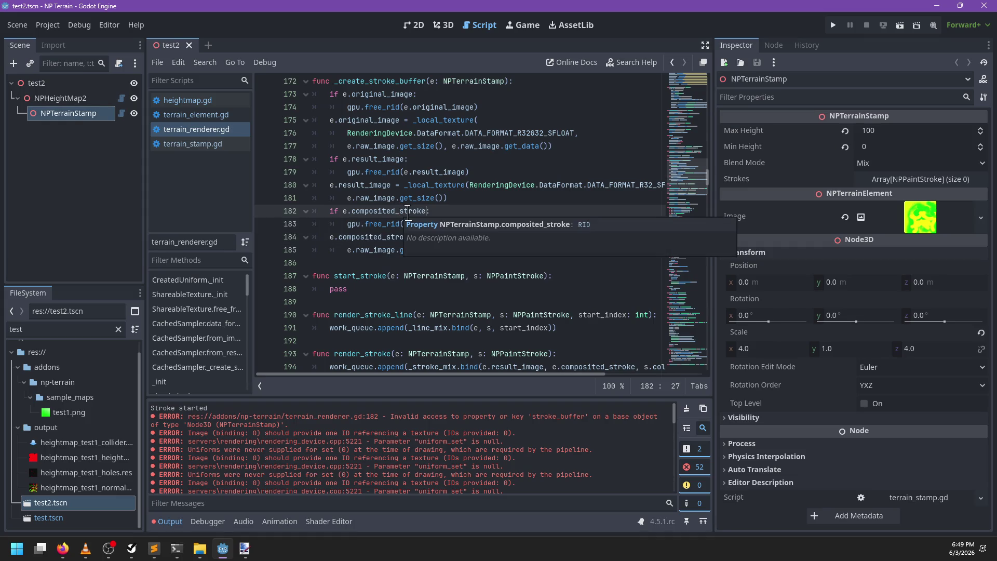
Clear the Output log and reload the test2.tscn scene
{"action": "left_click", "coordinate": [687, 409]}
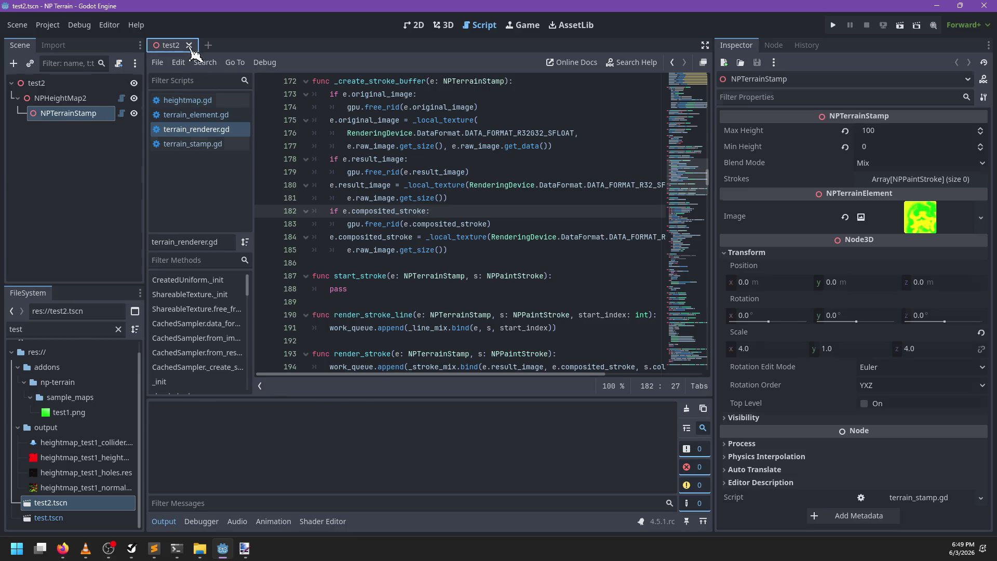
{"action": "left_click", "coordinate": [189, 45]}
{"action": "left_click", "coordinate": [90, 501]}
{"action": "double_click", "coordinate": [89, 501]}
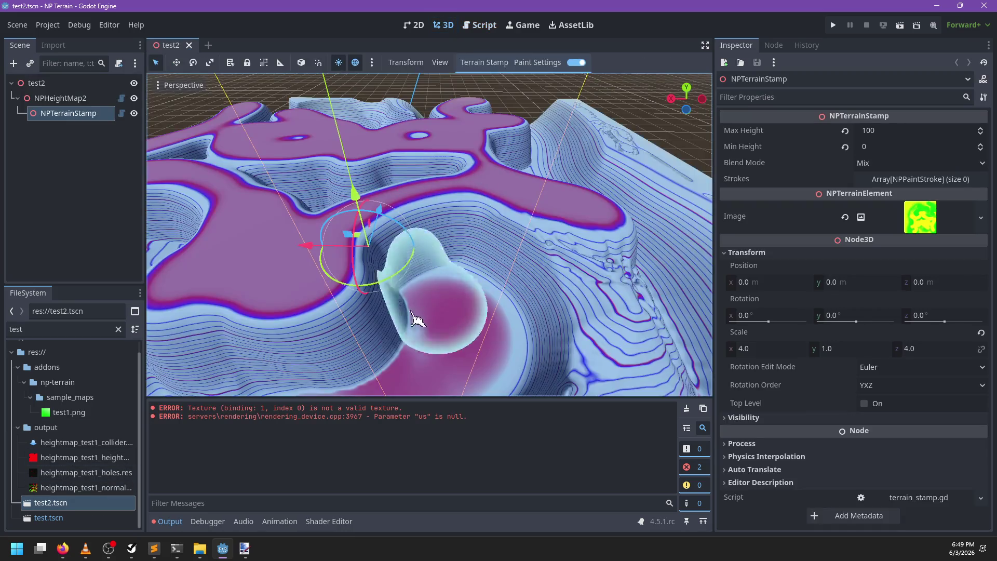
Paint a test brush stroke on the terrain, view it from above, then close test2 for terrain_renderer.gd
{"action": "left_click_drag", "start_coordinate": [423, 318], "coordinate": [519, 187]}
{"action": "left_click_drag", "start_coordinate": [524, 282], "coordinate": [445, 315]}
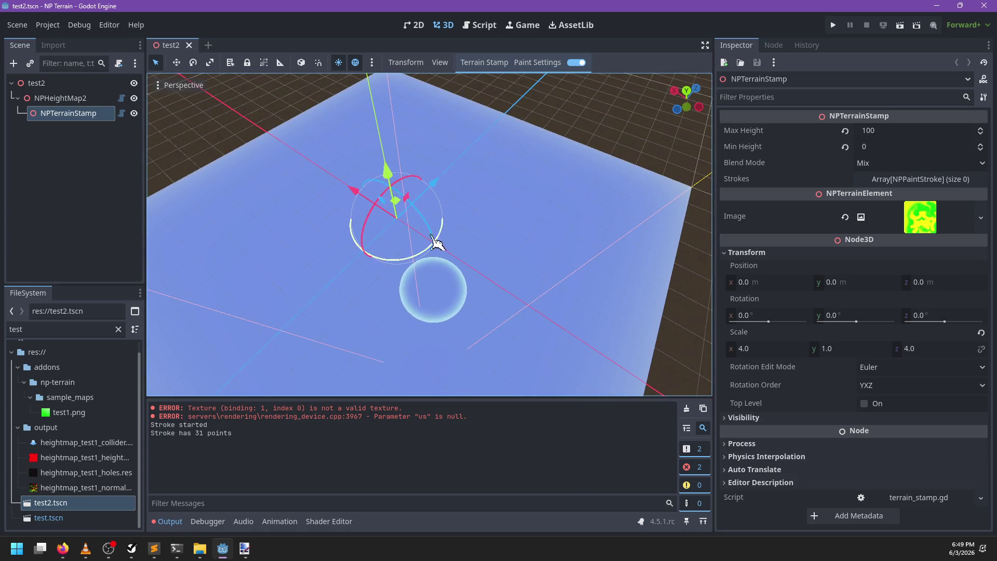
{"action": "left_click", "coordinate": [189, 45]}
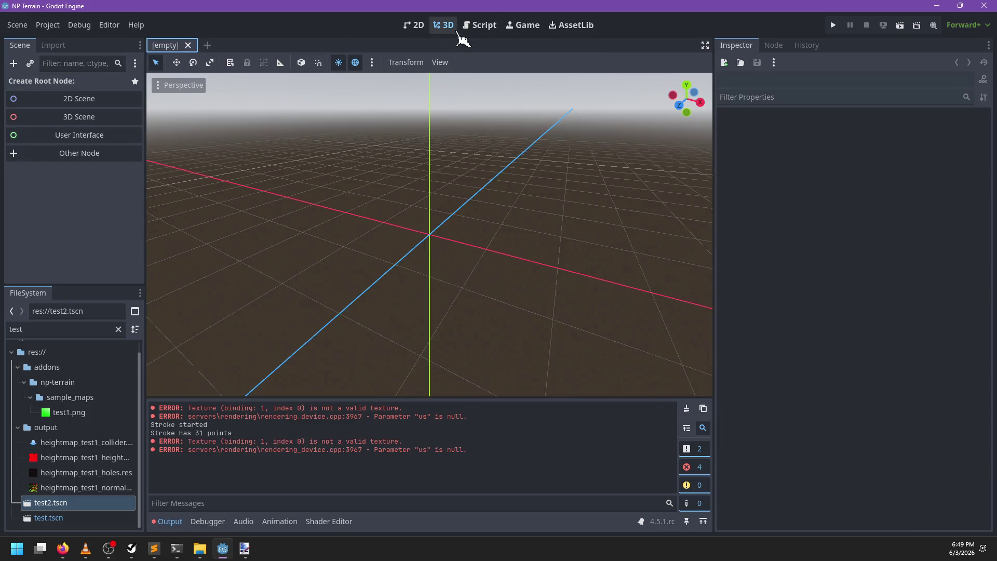
{"action": "left_click", "coordinate": [477, 25]}
{"action": "mouse_move", "coordinate": [432, 241]}
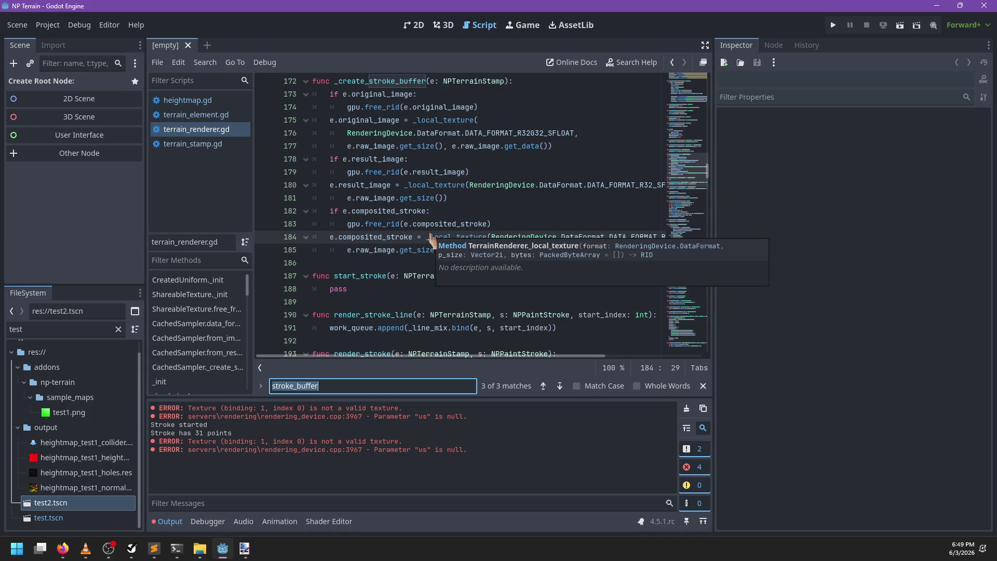
Locate the _stroke_mix definition and compare it with the stroke mix shader in Sublime Text
{"action": "key", "text": "Escape"}
{"action": "key", "text": "alt+Tab"}
{"action": "key", "text": "alt+Tab"}
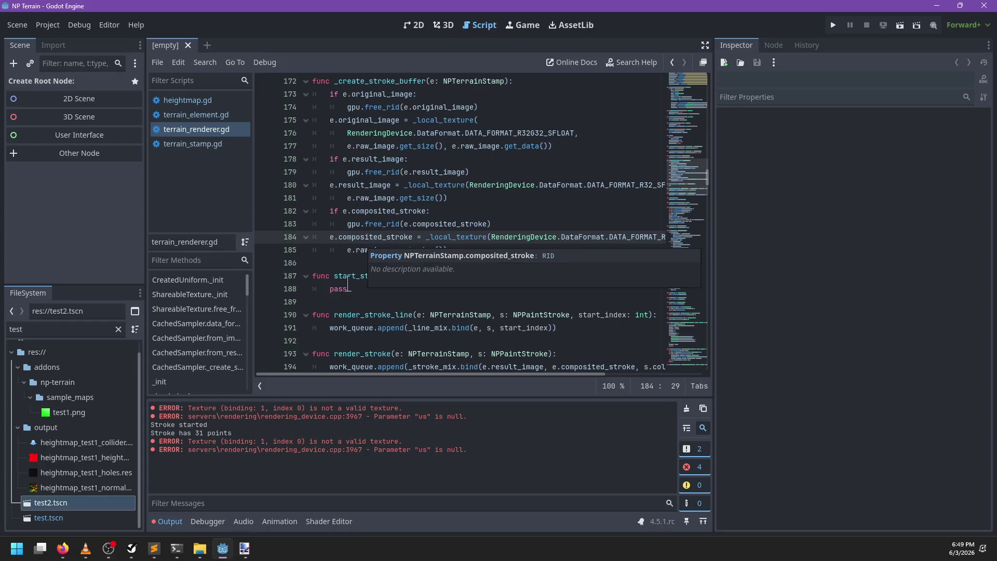
{"action": "left_click", "coordinate": [358, 289]}
{"action": "scroll", "coordinate": [447, 268], "scroll_direction": "down", "scroll_amount": 2}
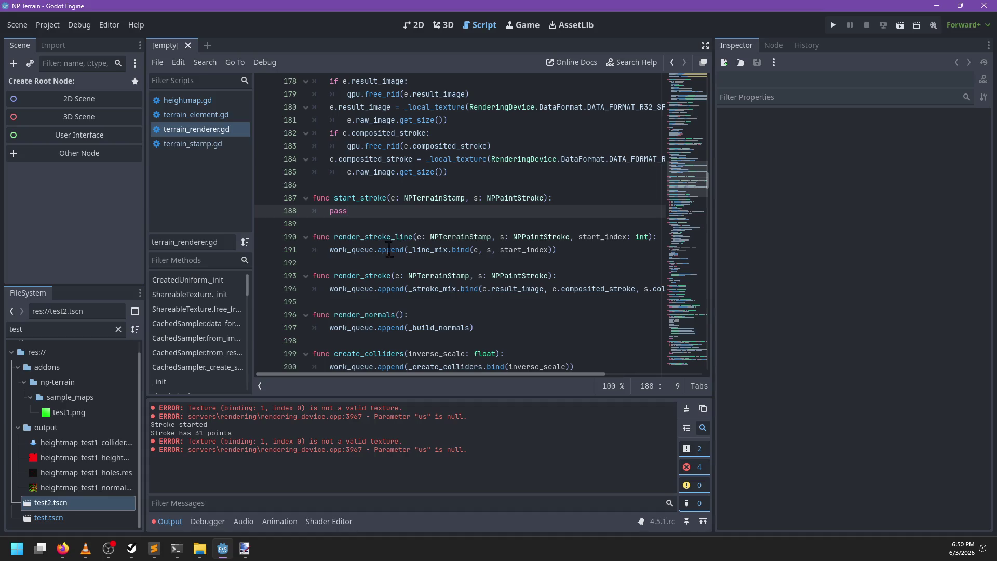
{"action": "left_click", "coordinate": [439, 293], "text": "ctrl"}
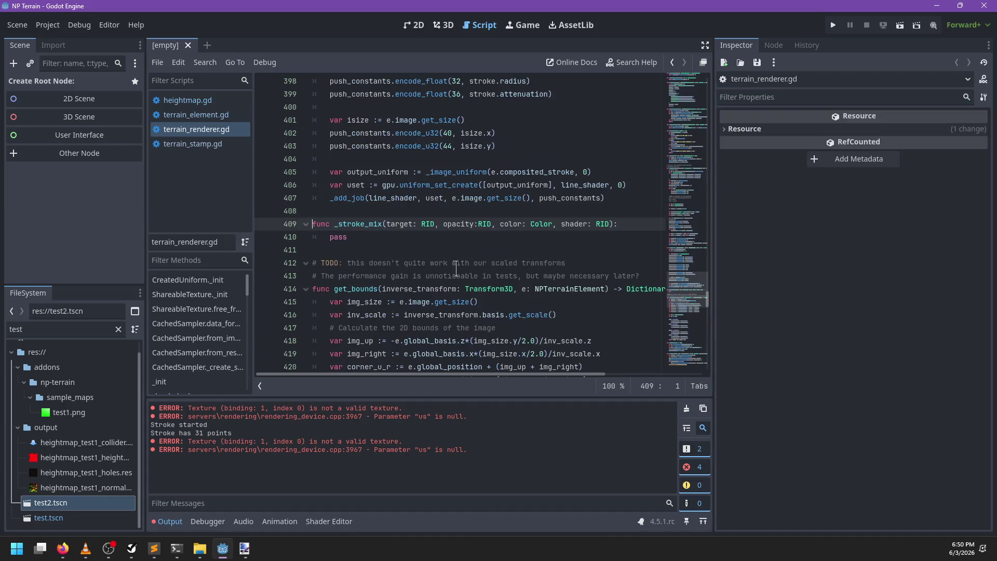
{"action": "left_click", "coordinate": [415, 236]}
{"action": "scroll", "coordinate": [415, 236], "scroll_direction": "up", "scroll_amount": 6}
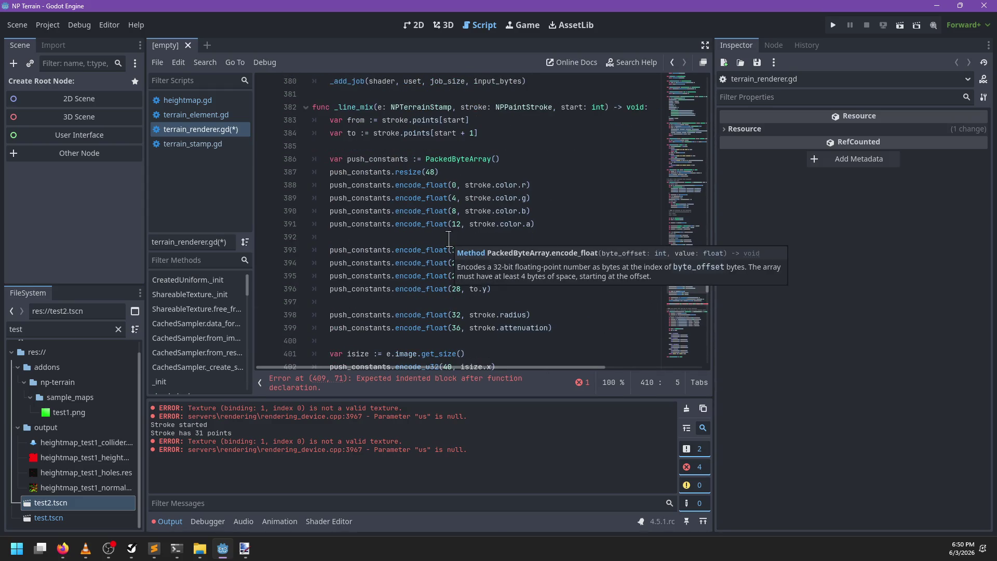
{"action": "scroll", "coordinate": [449, 238], "scroll_direction": "down", "scroll_amount": 5}
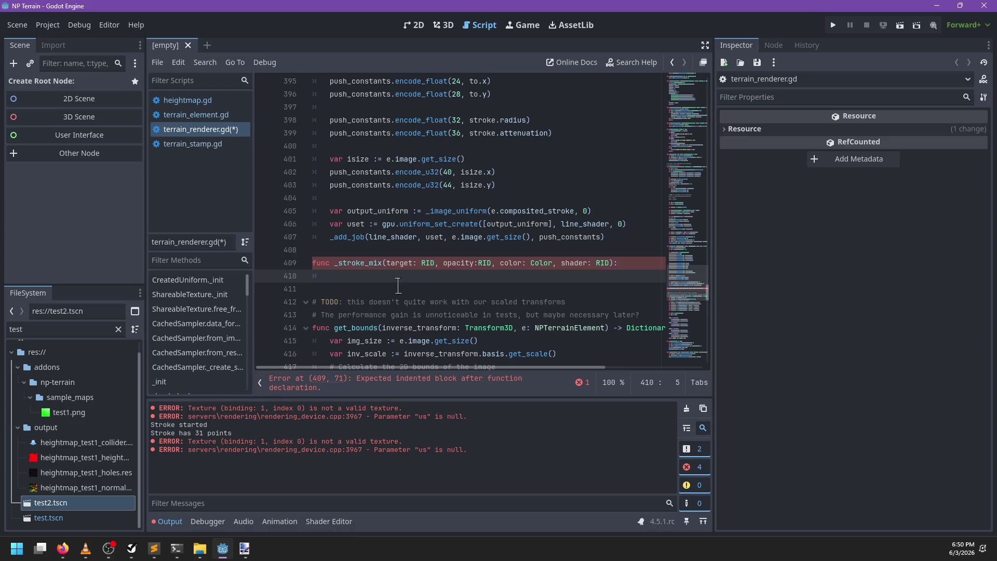
{"action": "scroll", "coordinate": [453, 257], "scroll_direction": "up", "scroll_amount": 1}
{"action": "type", "text": "var"}
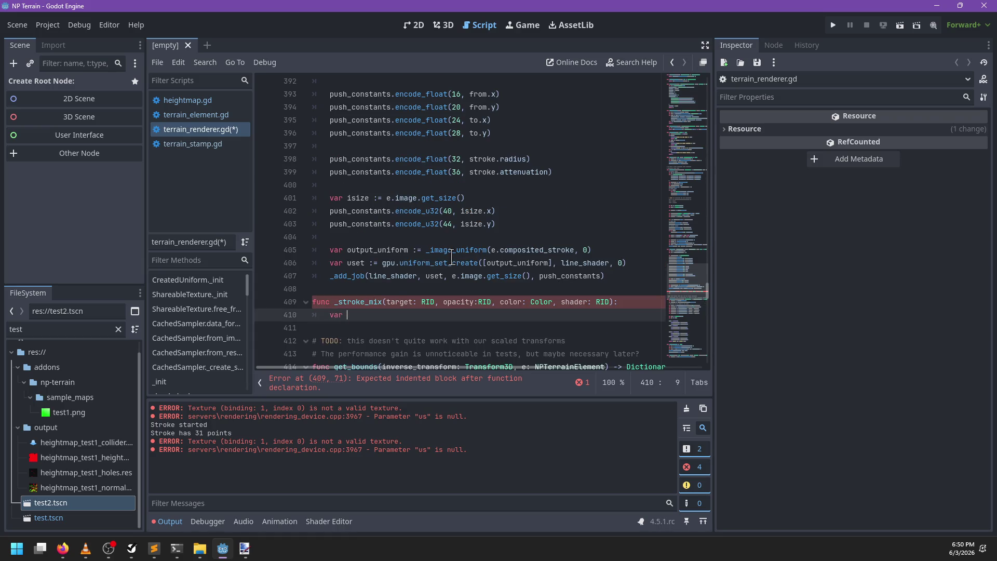
{"action": "type", "text": "input"}
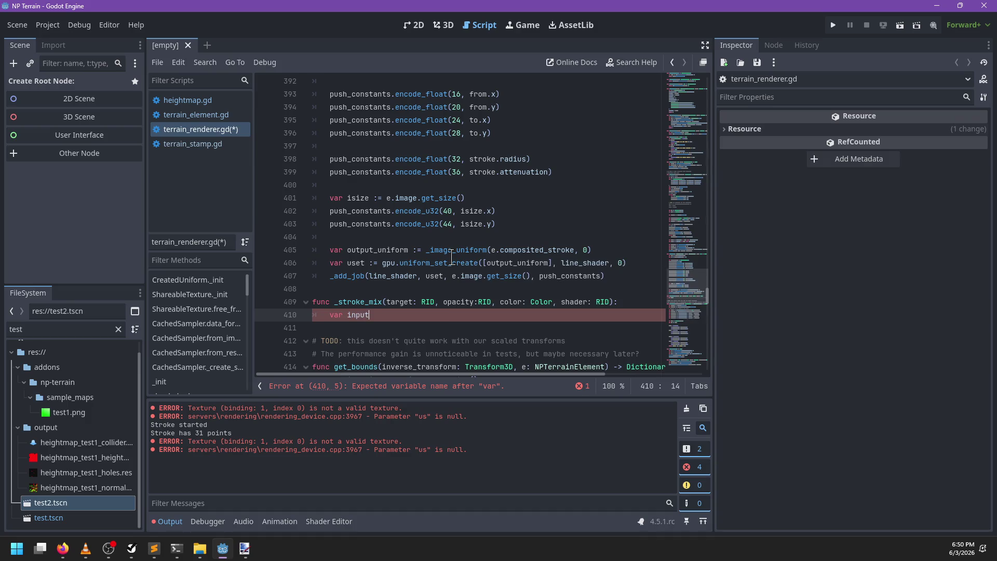
{"action": "key", "text": "alt+Tab"}
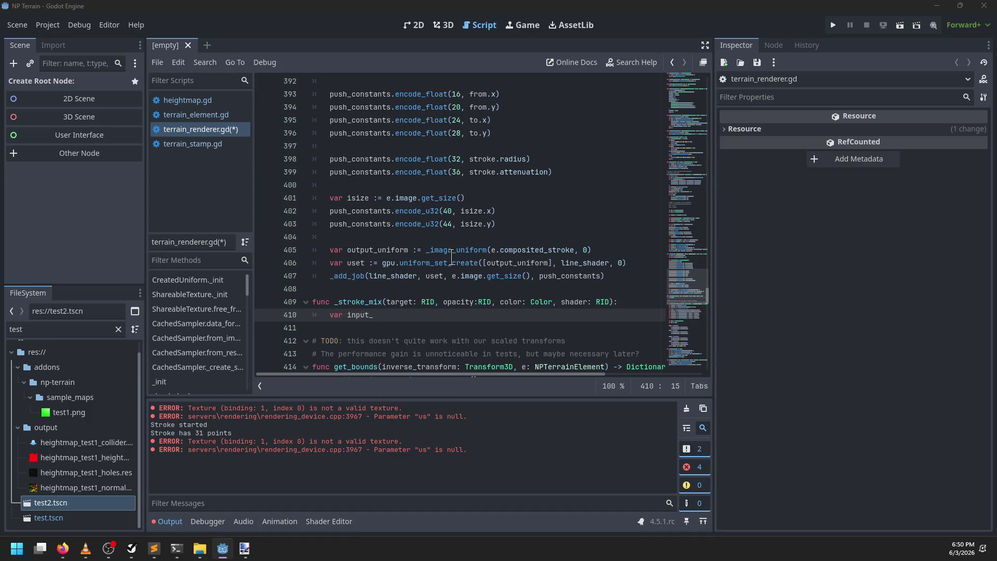
{"action": "key", "text": "alt+Tab"}
{"action": "key", "text": "alt+Tab"}
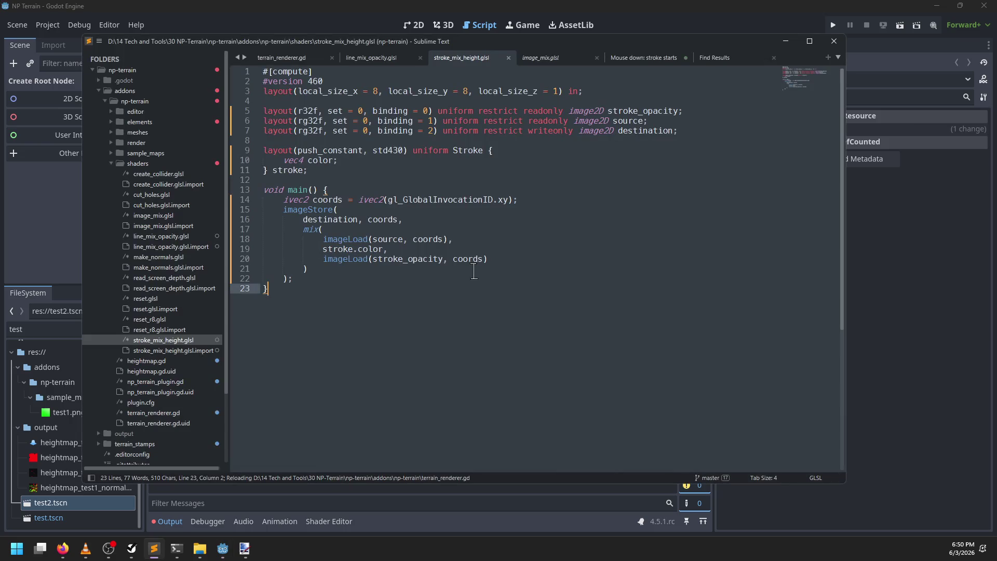
{"action": "key", "text": "alt+Tab"}
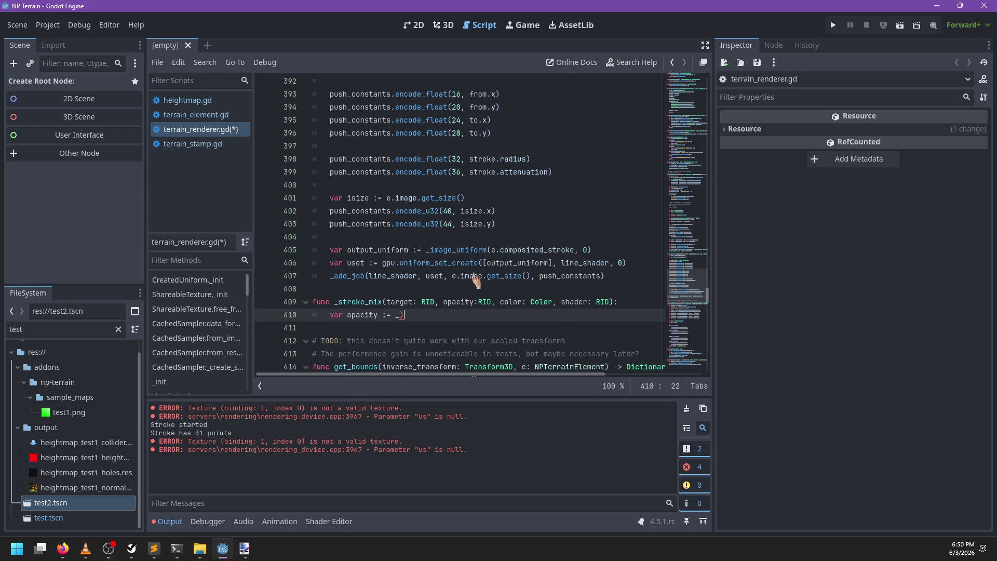
Add the uniform(opacity, 0) line and begin a source _image_uniform line in _stroke_mix
{"action": "type", "text": "uniform(opa"}
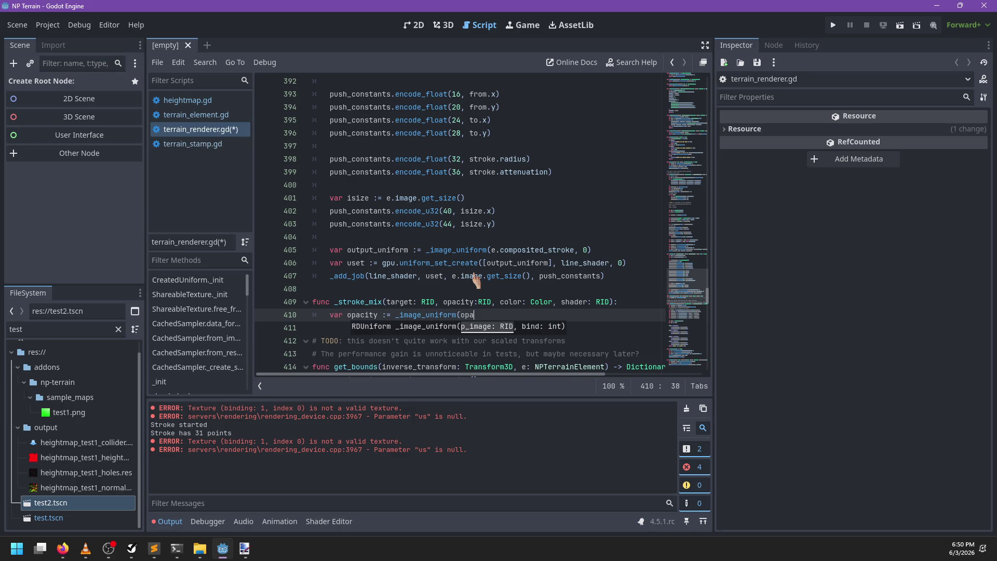
{"action": "type", "text": "city, 0)"}
{"action": "key", "text": "Return"}
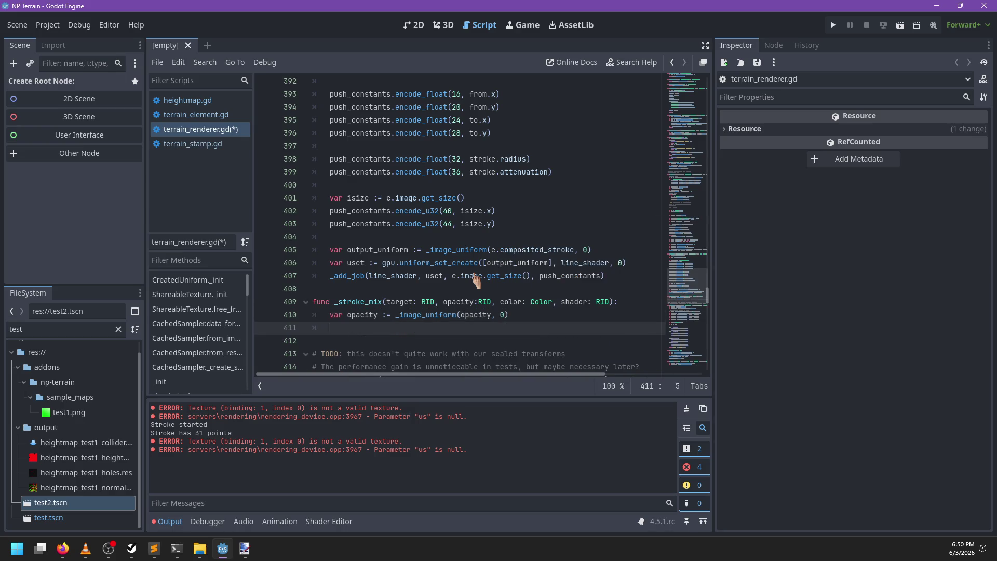
{"action": "type", "text": "var"}
{"action": "key", "text": "alt+Tab"}
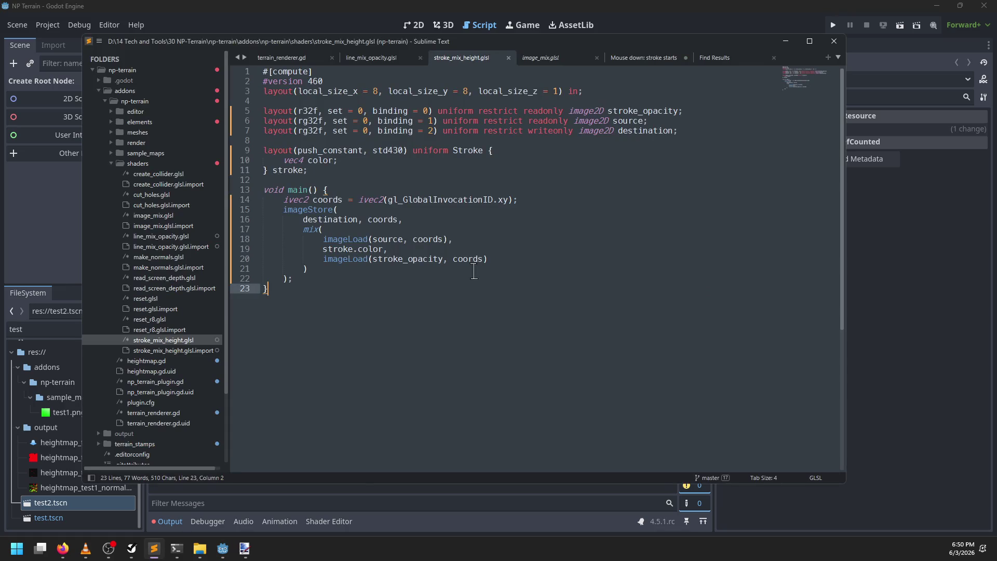
{"action": "key", "text": "alt+Tab"}
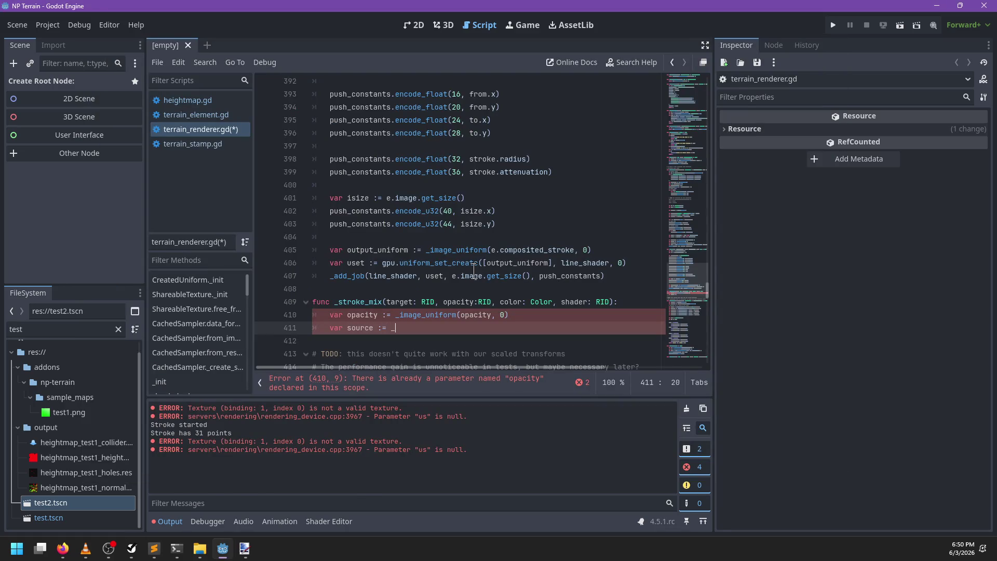
{"action": "type", "text": "image_uniform("}
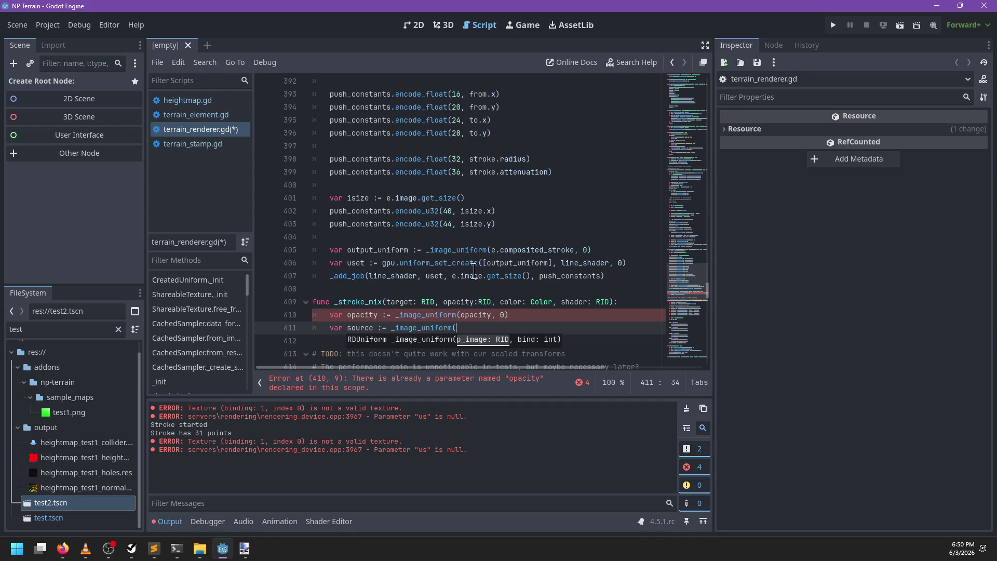
Add 'source: RID' as the first parameter of _stroke_mix
{"action": "left_click", "coordinate": [387, 303]}
{"action": "type", "text": "source: RID,"}
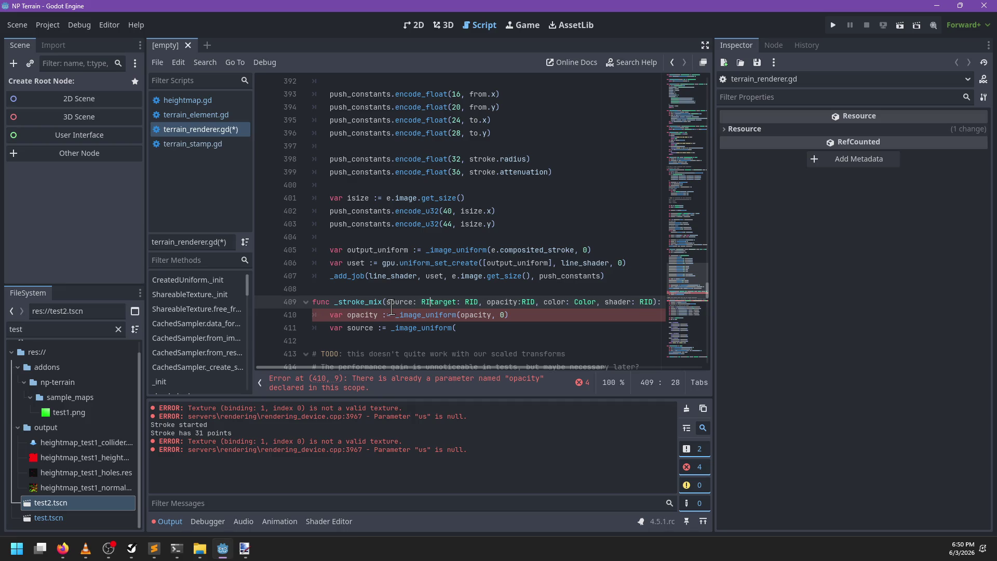
{"action": "scroll", "coordinate": [506, 244], "scroll_direction": "down", "scroll_amount": 13}
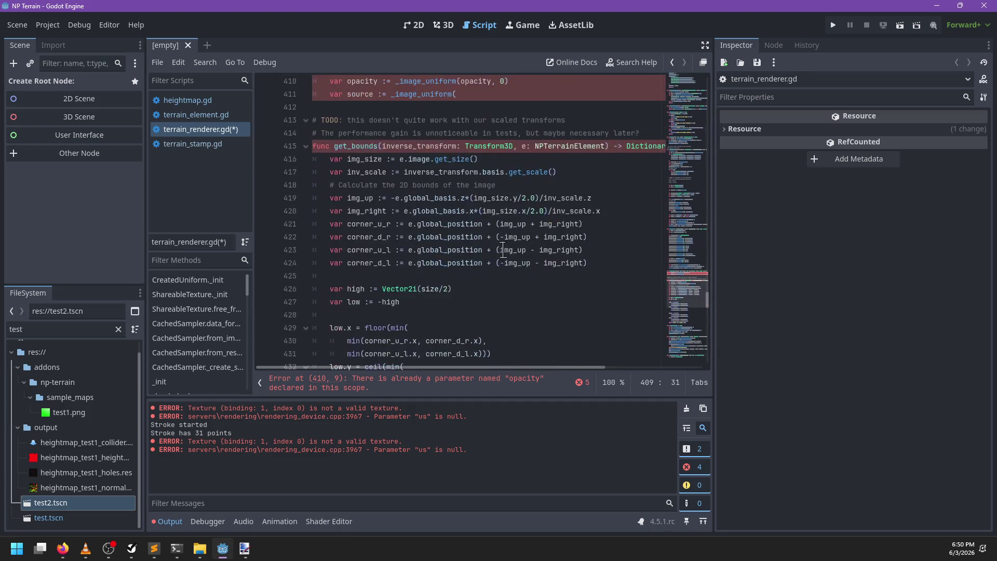
{"action": "scroll", "coordinate": [506, 244], "scroll_direction": "down", "scroll_amount": 7}
{"action": "key", "text": "ctrl+f"}
Pass e.original_image as the first argument of render_stroke's _stroke_mix.bind call on line 194
{"action": "type", "text": "_st"}
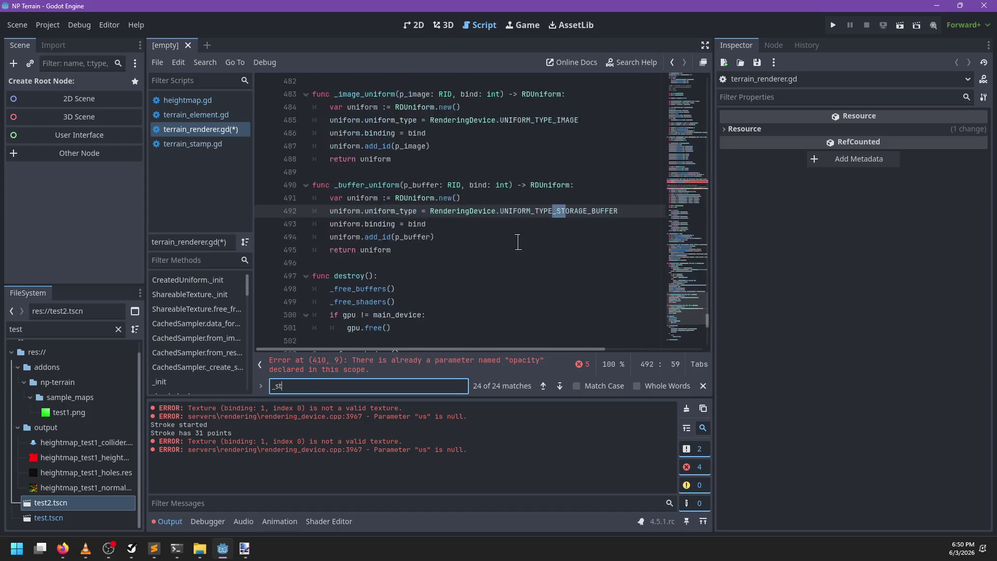
{"action": "type", "text": "roke_mix"}
{"action": "key", "text": "Escape"}
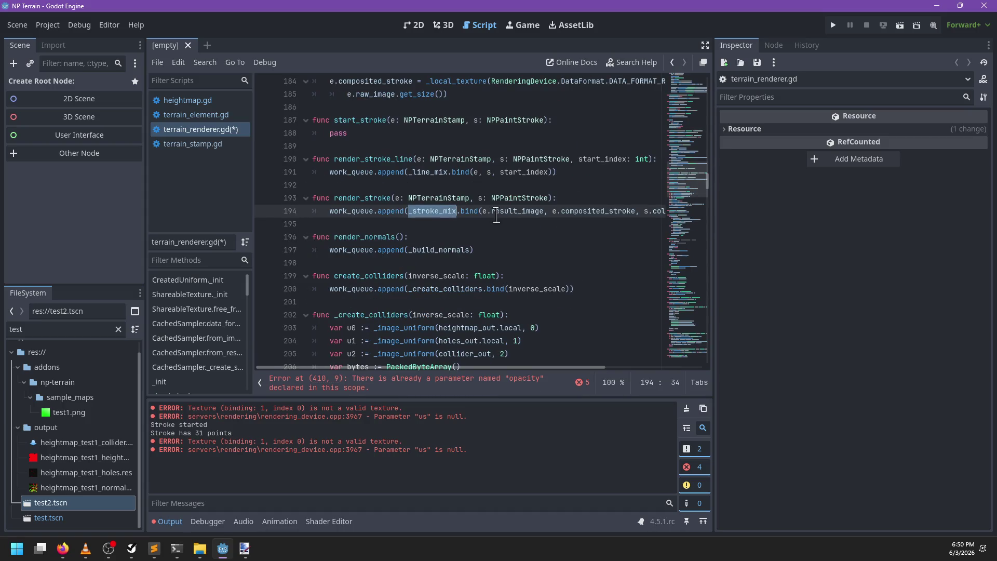
{"action": "left_click", "coordinate": [482, 211]}
{"action": "type", "text": "e.o"}
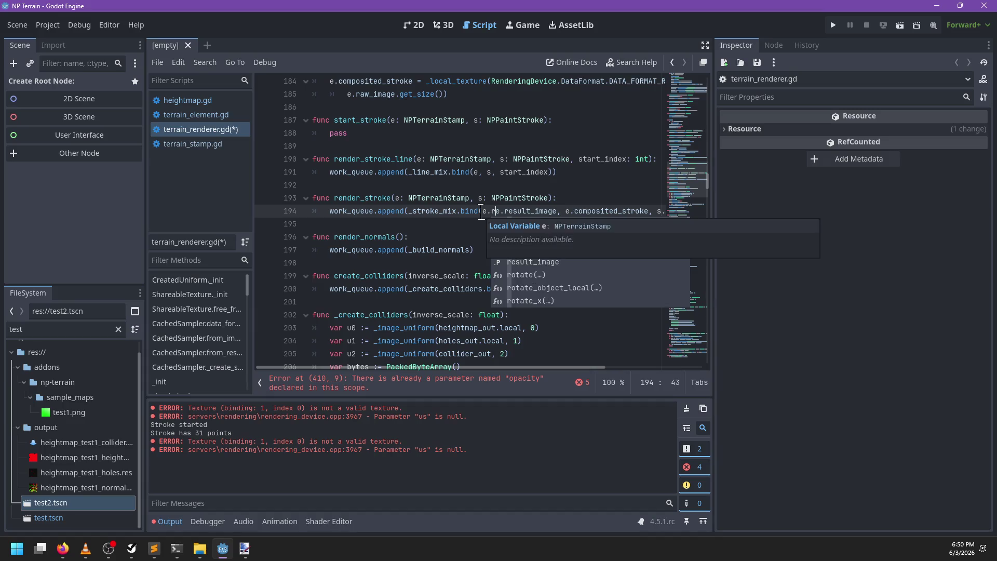
{"action": "type", "text": "riginal_image,"}
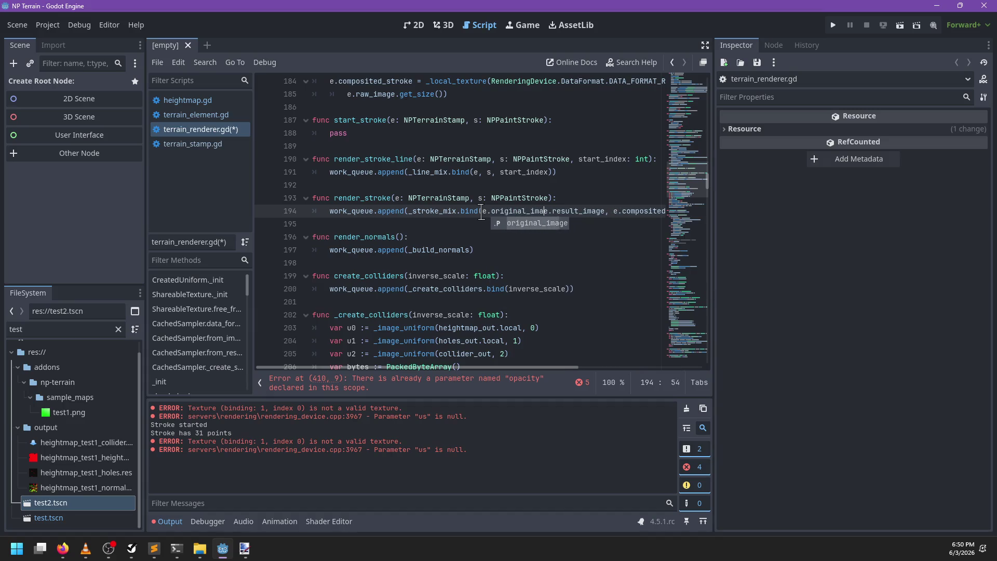
{"action": "scroll", "coordinate": [478, 213], "scroll_direction": "right", "scroll_amount": 3}
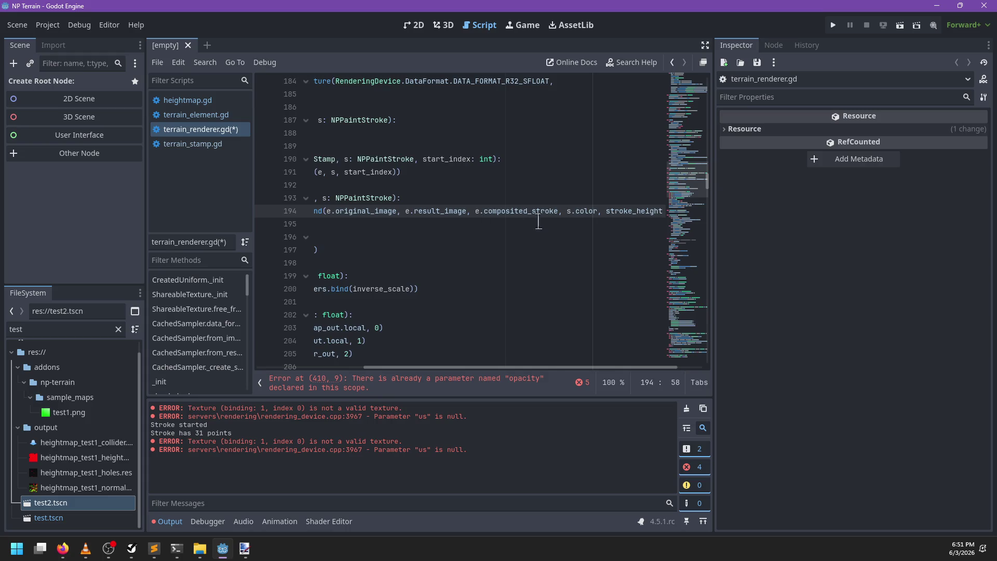
{"action": "scroll", "coordinate": [520, 222], "scroll_direction": "right", "scroll_amount": 1}
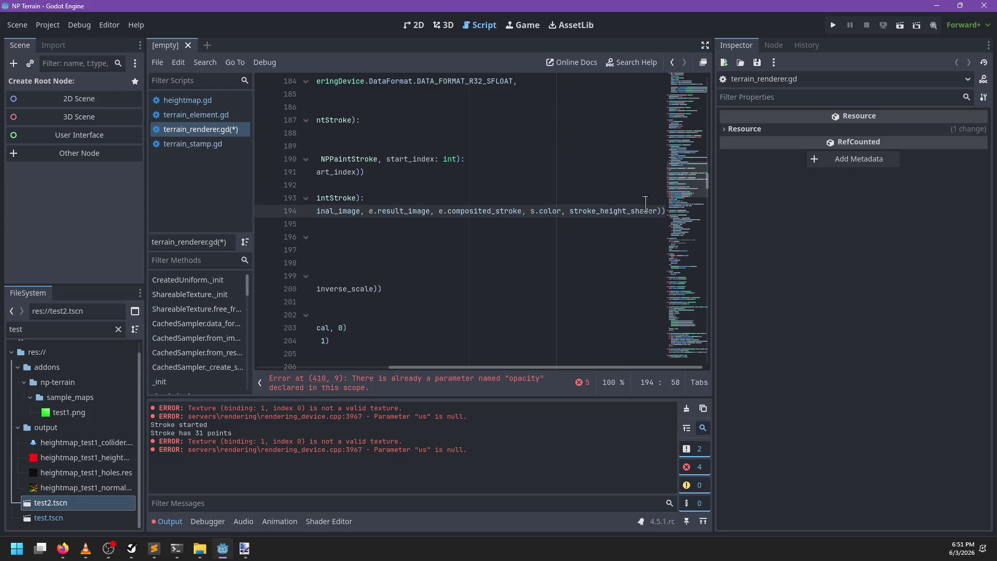
{"action": "scroll", "coordinate": [623, 213], "scroll_direction": "left", "scroll_amount": 4}
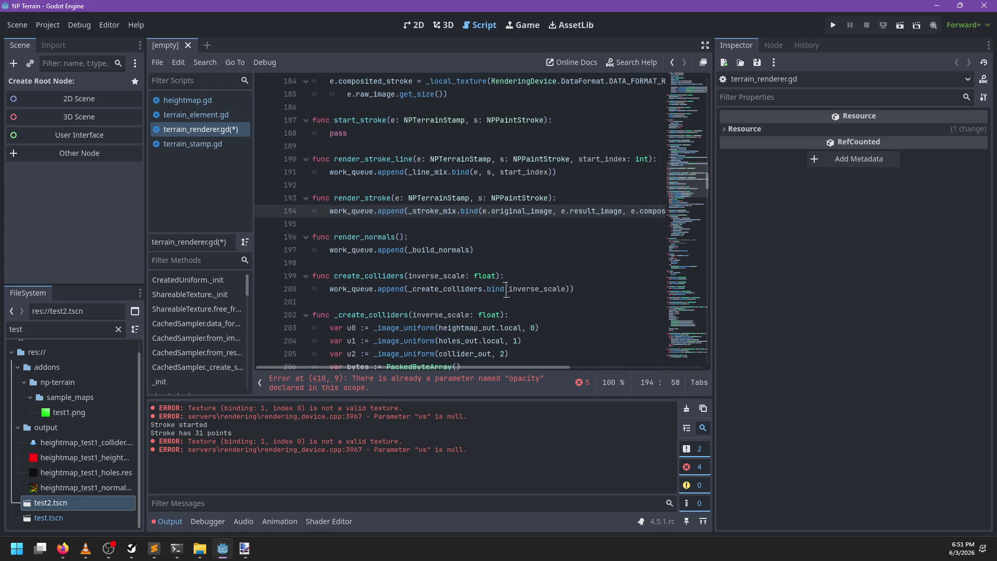
{"action": "left_click", "coordinate": [474, 387]}
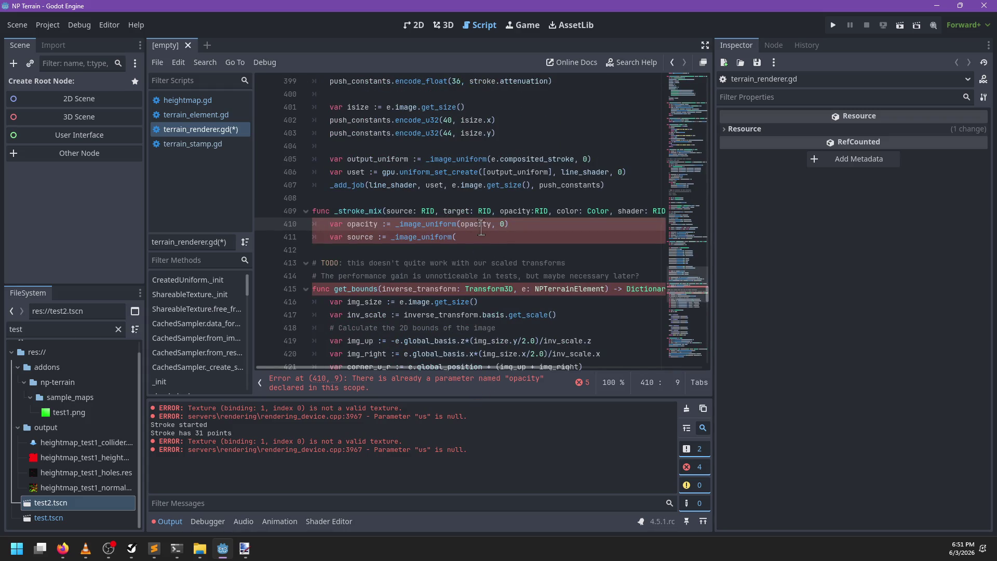
Add 'var target := _image_uniform(target, 2)' below the source uniform line
{"action": "left_click", "coordinate": [524, 236]}
{"action": "type", "text": "source, 1)"}
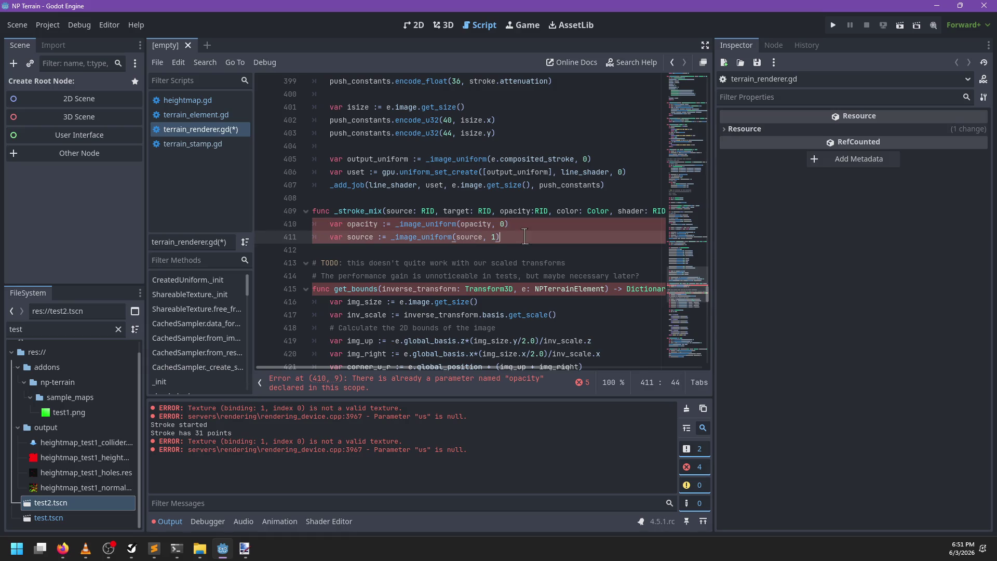
{"action": "key", "text": "Return"}
{"action": "type", "text": "var "}
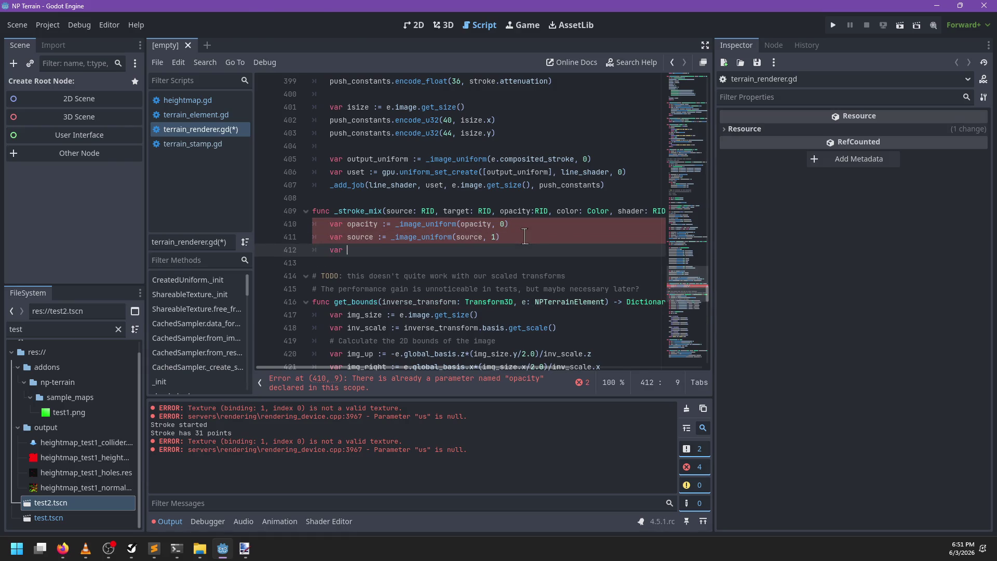
{"action": "type", "text": "destin := _"}
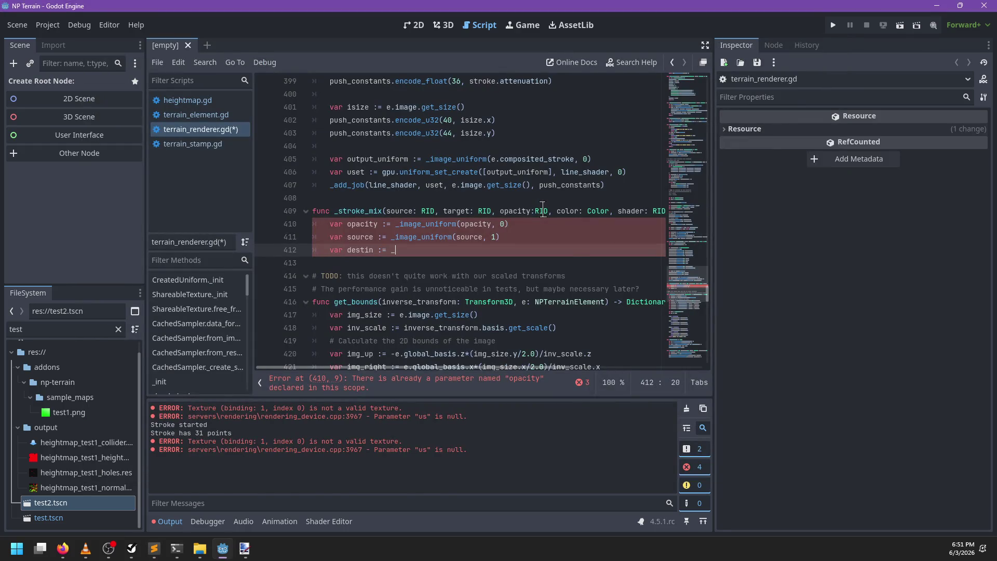
{"action": "type", "text": "image_uniform(target"}
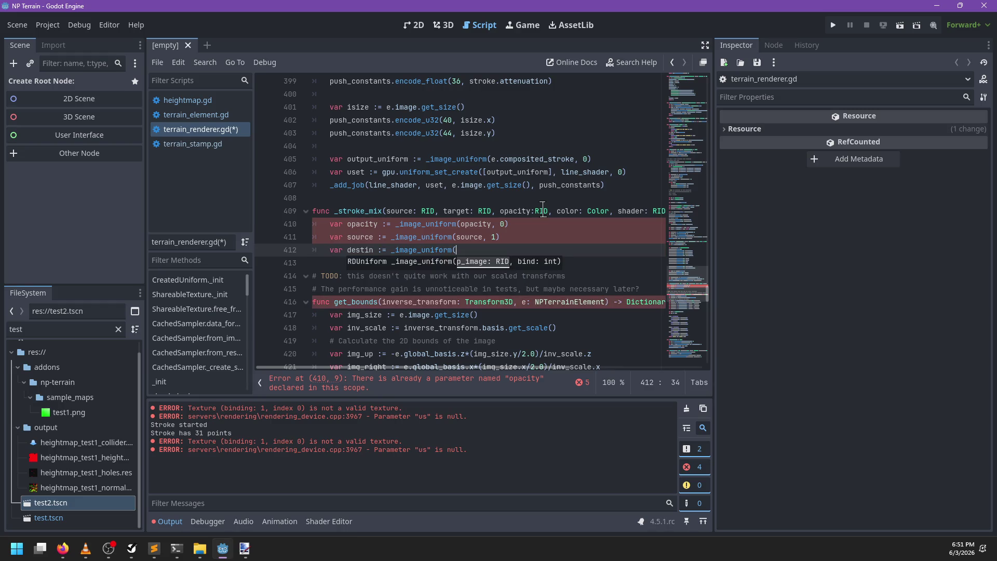
{"action": "type", "text": ", 2"}
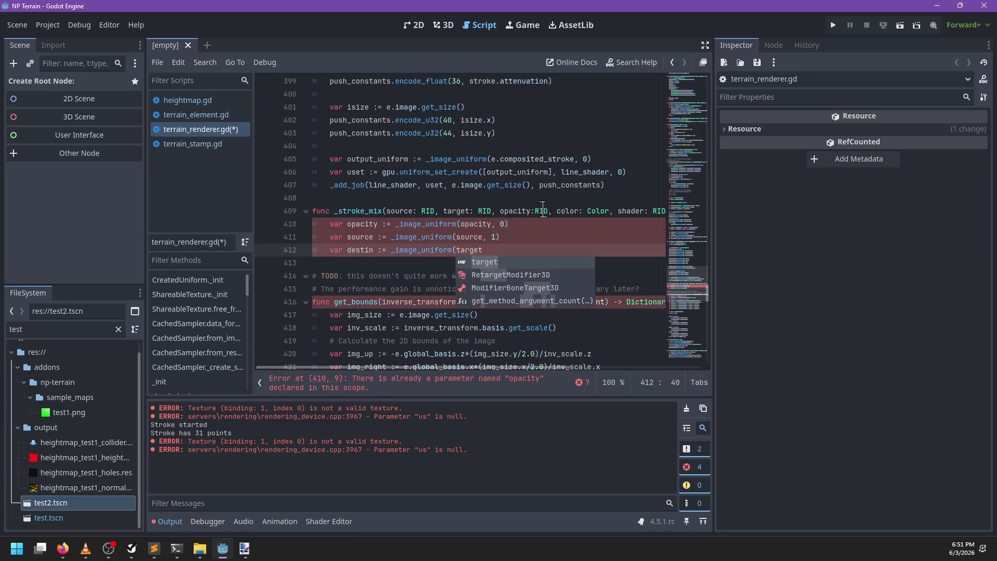
{"action": "key", "text": "ctrl+Left"}
{"action": "key", "text": "ctrl+Left"}
{"action": "key", "text": "ctrl+Left"}
{"action": "key", "text": "ctrl+BackSpace"}
{"action": "type", "text": "target"}
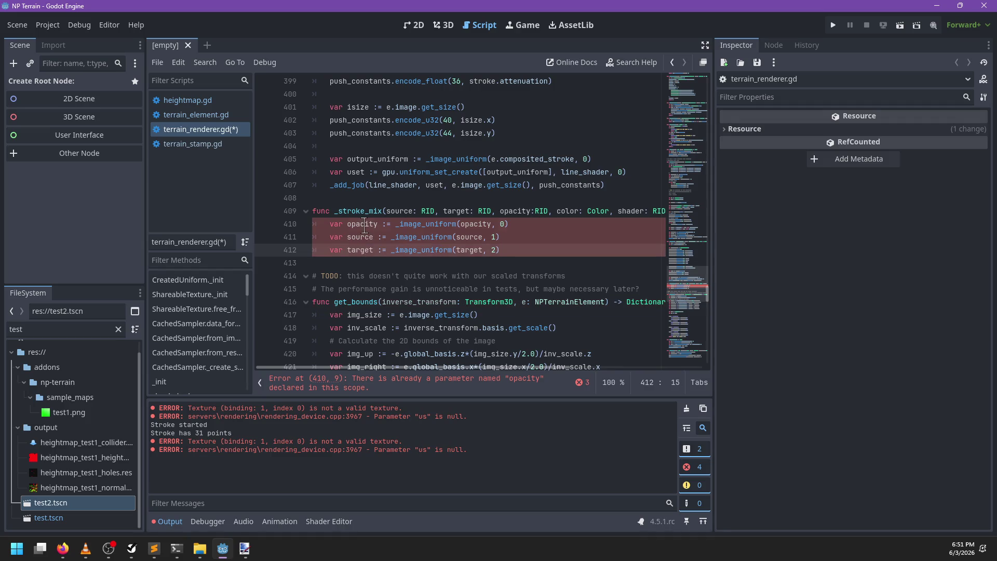
{"action": "double_click", "coordinate": [365, 225]}
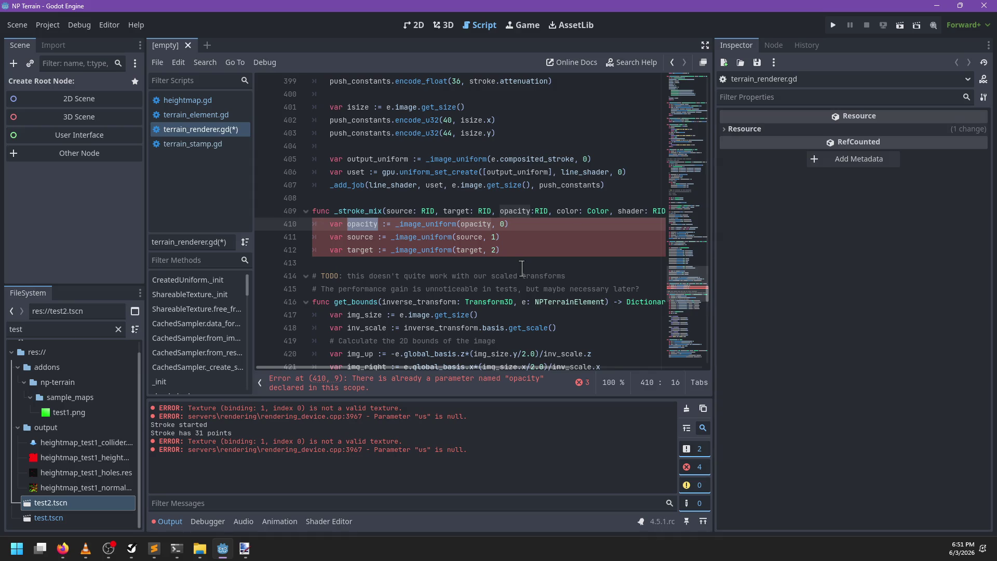
Rename the parameters to p_source, p_target, p_opacity and update the uniform arguments to match
{"action": "left_click", "coordinate": [385, 211]}
{"action": "type", "text": "p_"}
{"action": "double_click", "coordinate": [391, 211]}
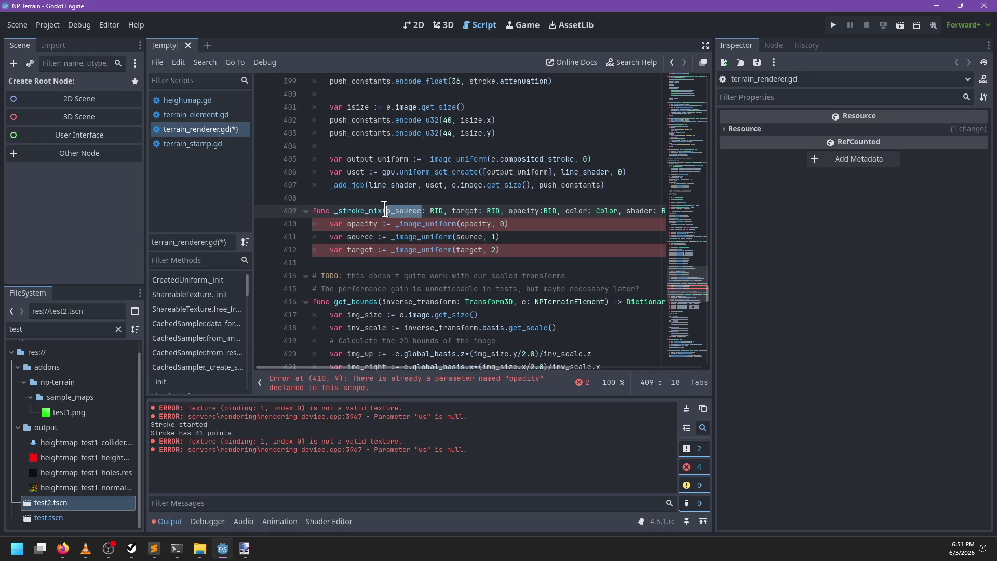
{"action": "left_click", "coordinate": [452, 210]}
{"action": "type", "text": "p_"}
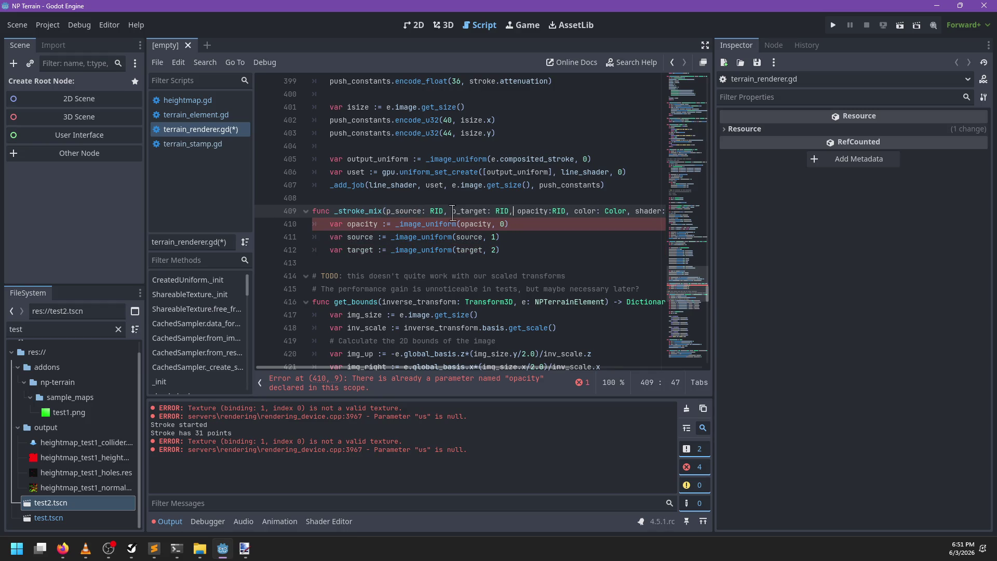
{"action": "type", "text": "p_"}
{"action": "left_click", "coordinate": [463, 223]}
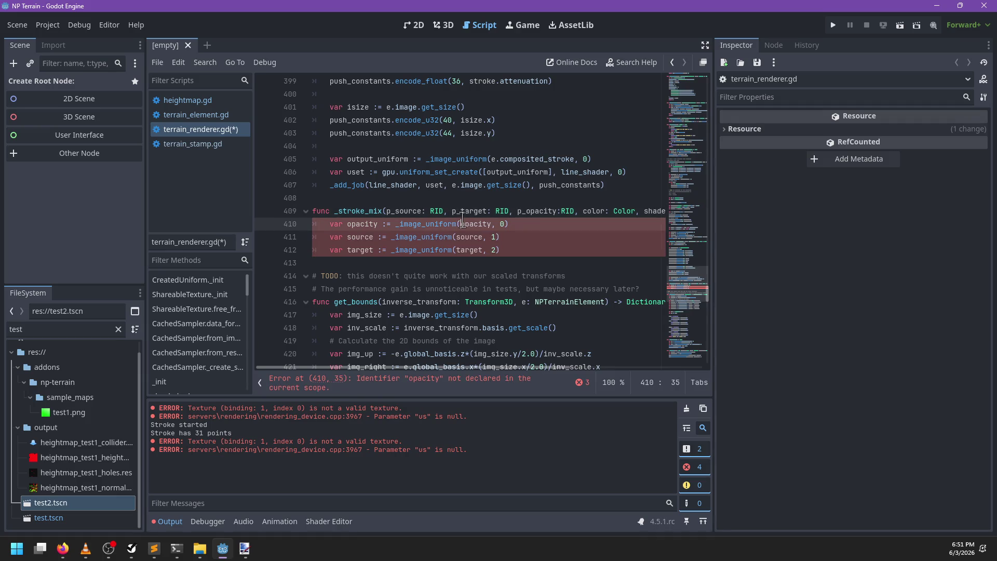
{"action": "type", "text": "p_"}
{"action": "key", "text": "Down"}
{"action": "key", "text": "Left"}
{"action": "key", "text": "Left"}
{"action": "key", "text": "Left"}
{"action": "type", "text": "p_"}
{"action": "key", "text": "Escape"}
{"action": "key", "text": "Down"}
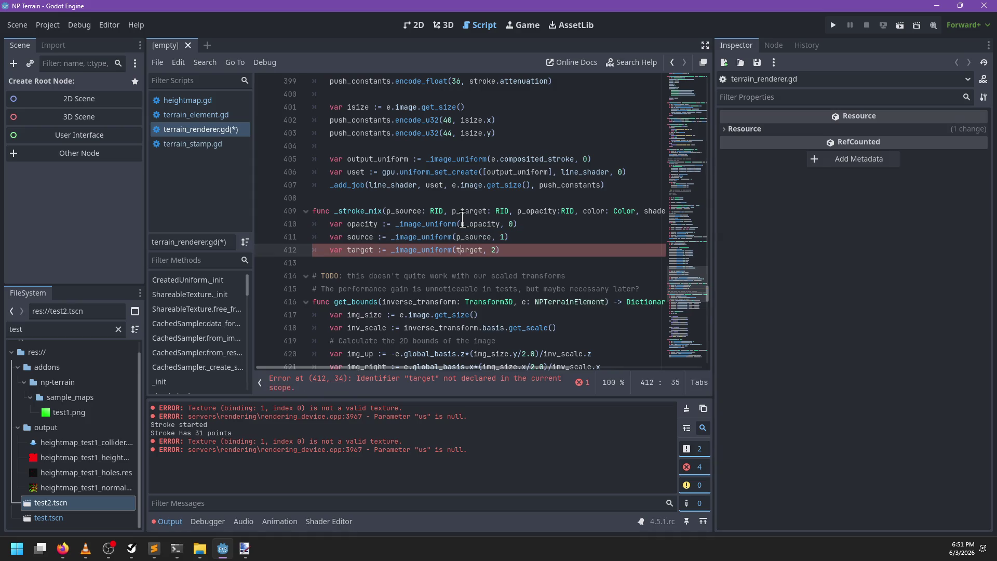
{"action": "type", "text": "p_"}
{"action": "key", "text": "End"}
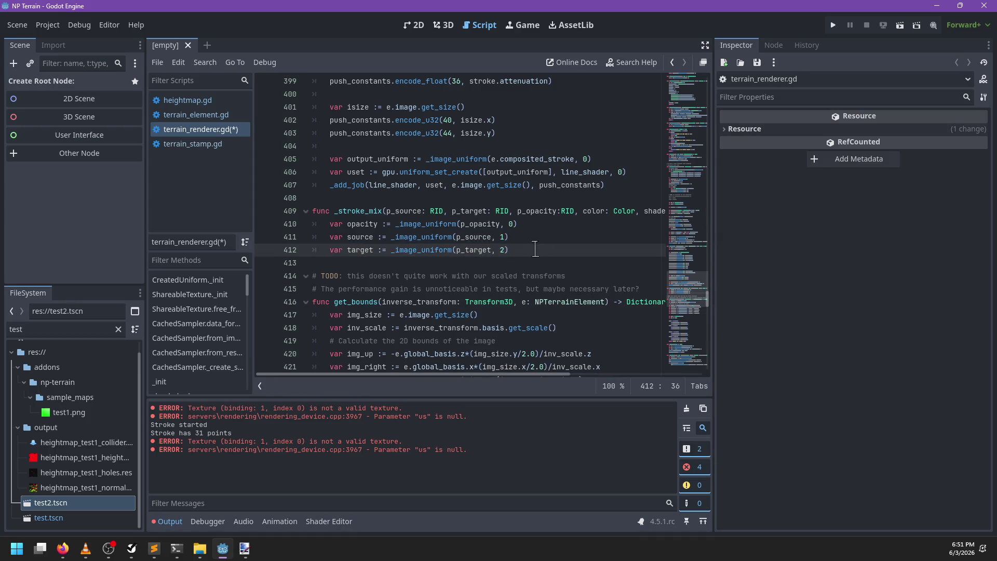
{"action": "scroll", "coordinate": [553, 248], "scroll_direction": "right", "scroll_amount": 5}
{"action": "scroll", "coordinate": [553, 249], "scroll_direction": "left", "scroll_amount": 5}
Declare a PackedByteArray push_constants and resize it to 16 bytes
{"action": "key", "text": "Return"}
{"action": "key", "text": "alt+Tab"}
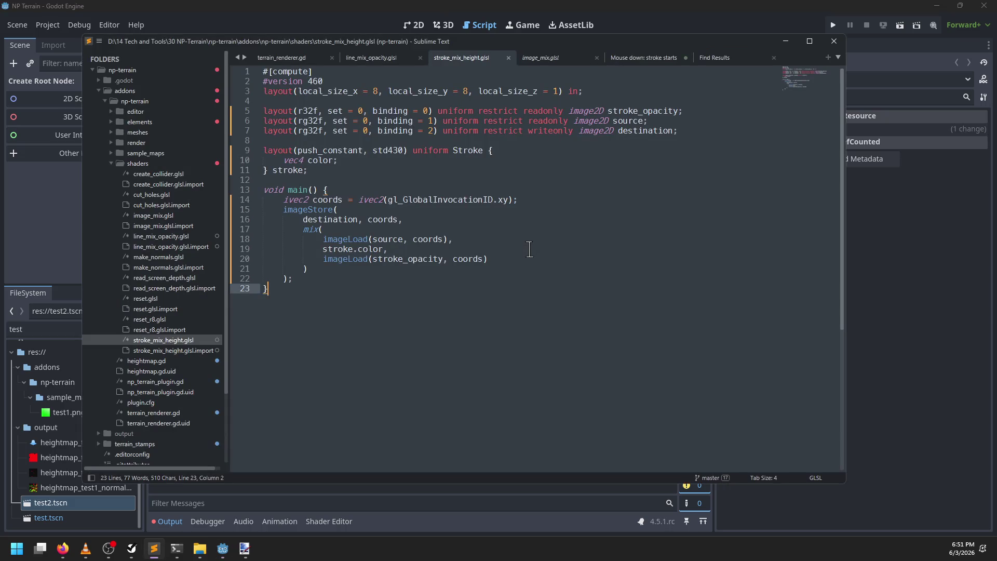
{"action": "key", "text": "alt+Tab"}
{"action": "scroll", "coordinate": [470, 237], "scroll_direction": "up", "scroll_amount": 6}
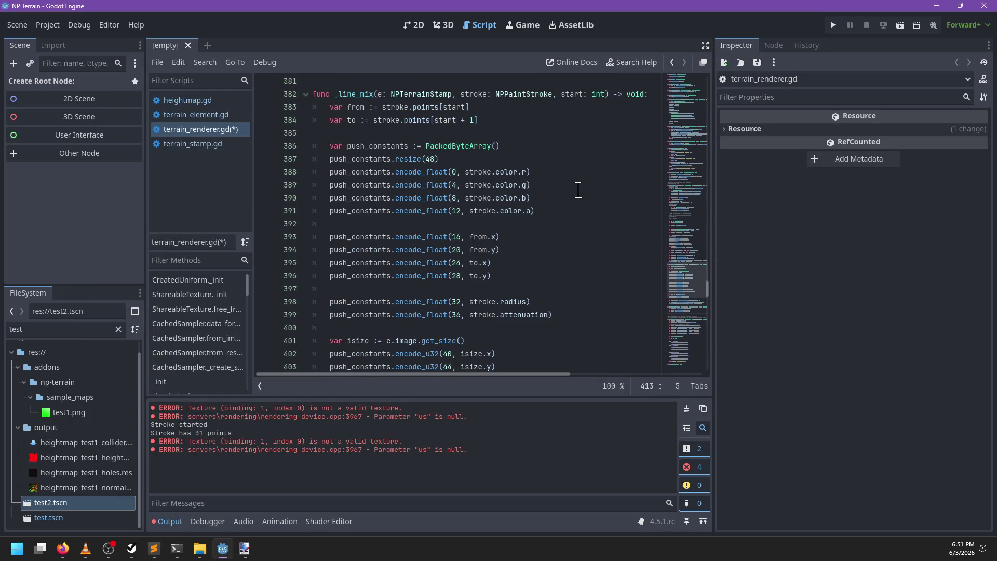
{"action": "type", "text": "var push_consta"}
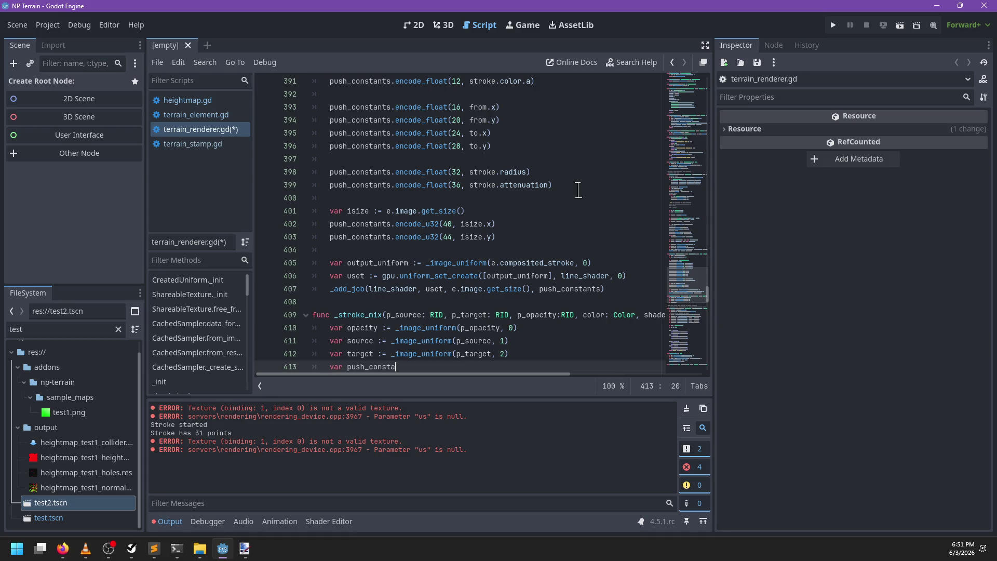
{"action": "type", "text": "nts := Packe"}
{"action": "key", "text": "Return"}
{"action": "key", "text": "Return"}
{"action": "type", "text": "pus"}
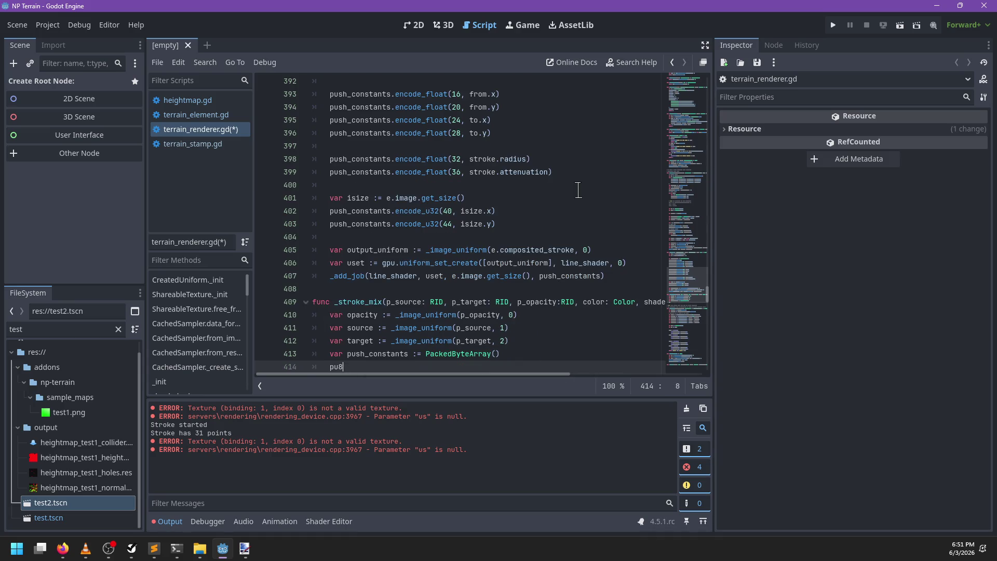
{"action": "type", "text": "h"}
{"action": "key", "text": "Return"}
{"action": "type", "text": "."}
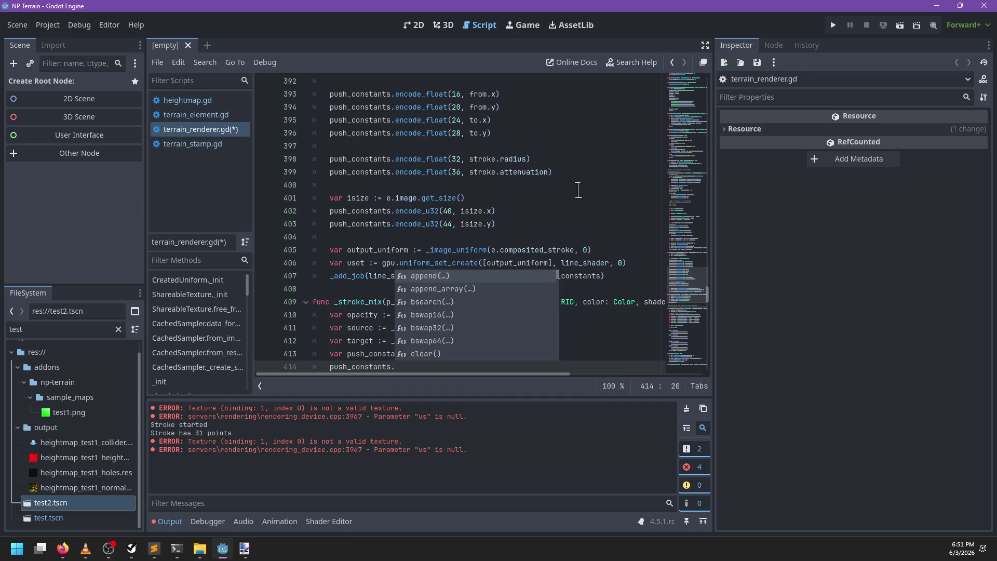
{"action": "type", "text": "res"}
{"action": "key", "text": "Return"}
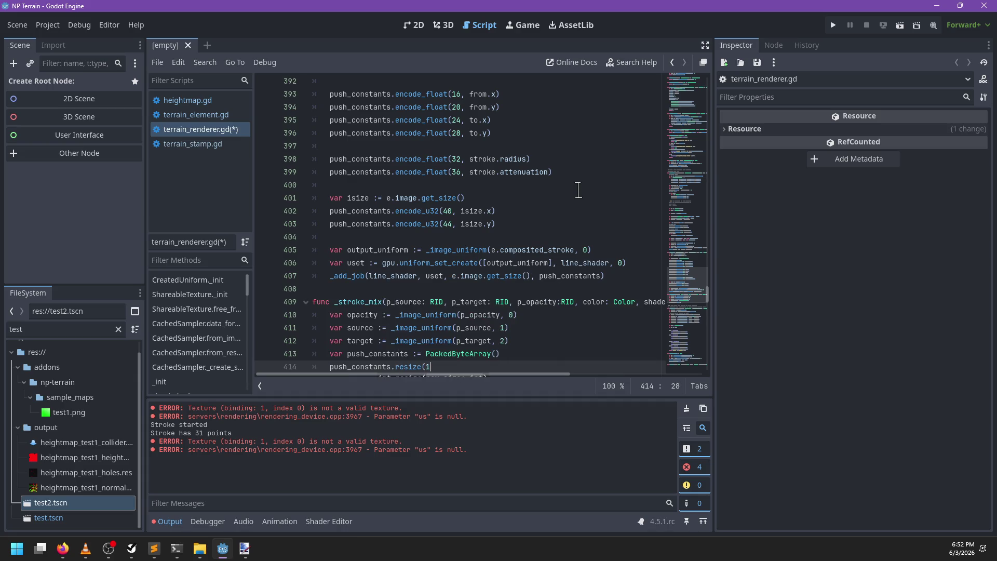
{"action": "type", "text": ")"}
{"action": "key", "text": "Return"}
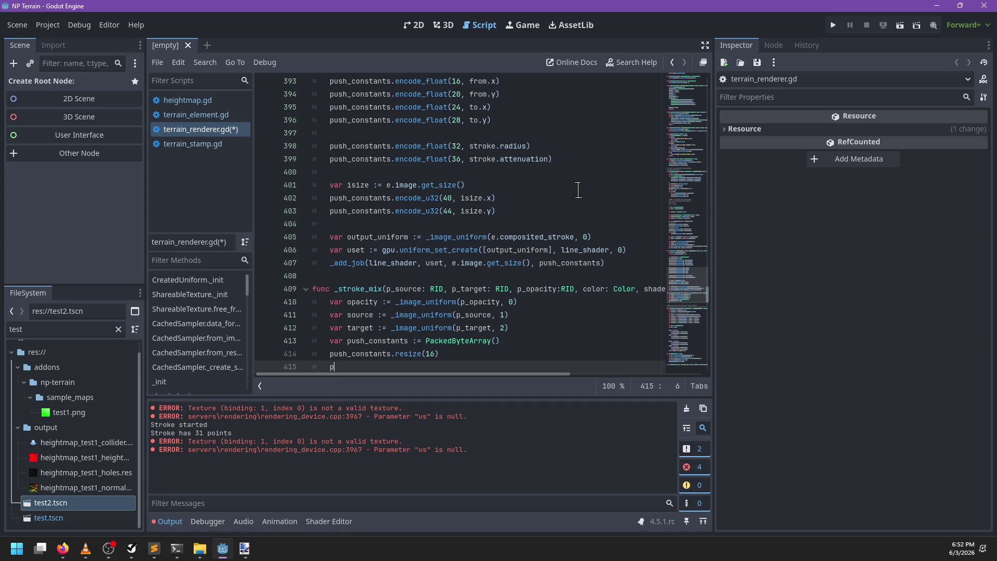
Encode color.r at offset 0 and color.g at offset 4 into push_constants
{"action": "type", "text": "us"}
{"action": "key", "text": "Return"}
{"action": "type", "text": "."}
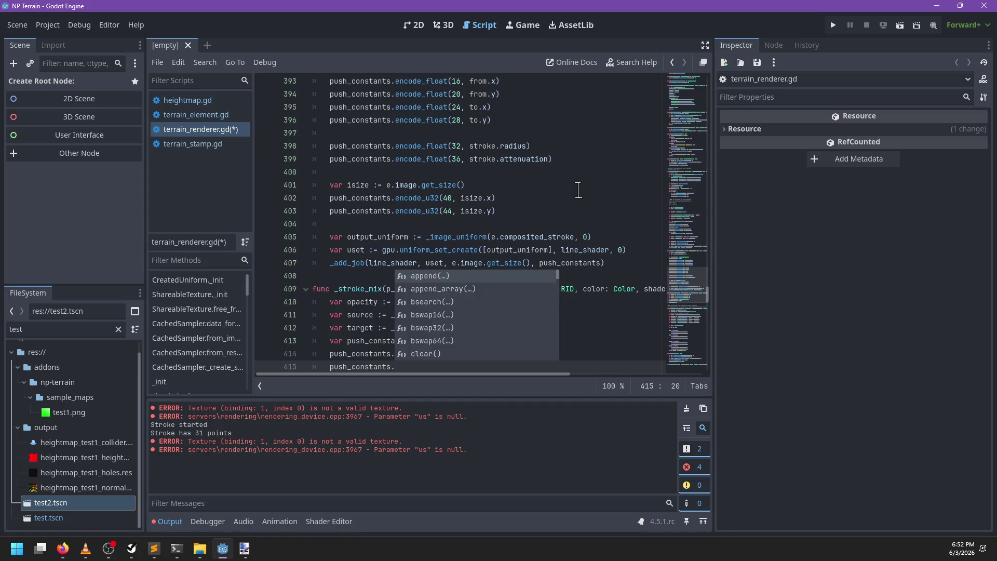
{"action": "type", "text": "enc"}
{"action": "key", "text": "Down"}
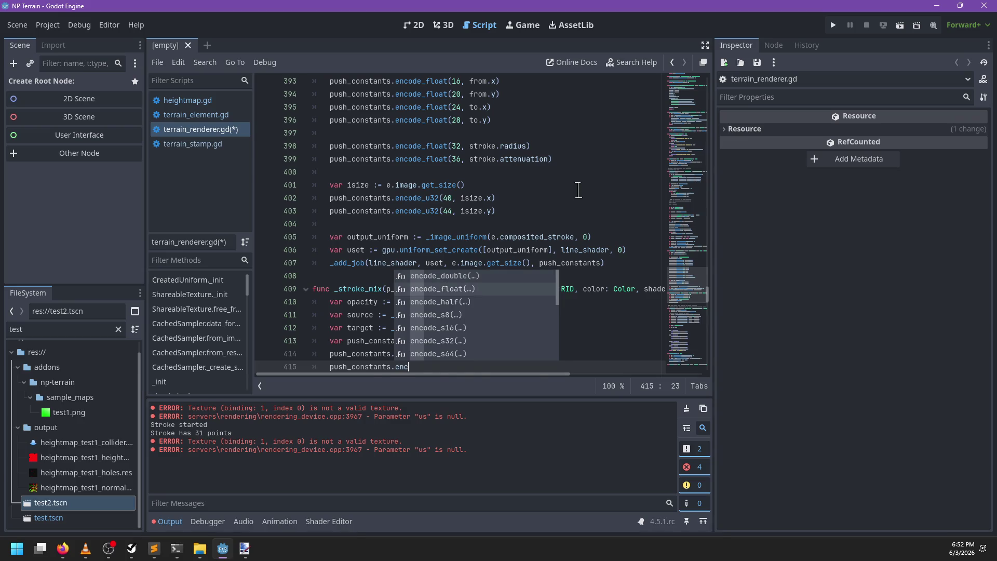
{"action": "key", "text": "Return"}
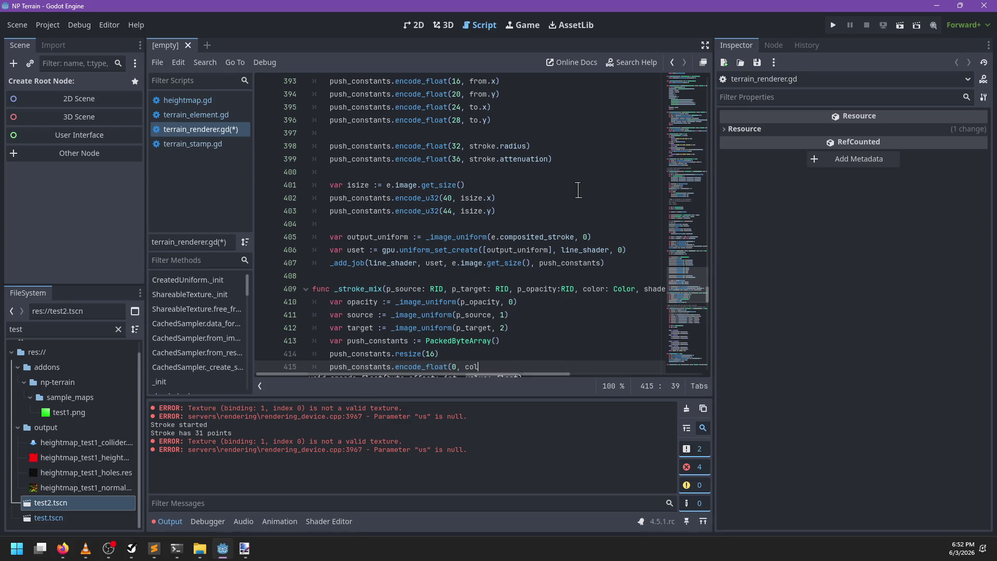
{"action": "key", "text": "BackSpace"}
{"action": "key", "text": "BackSpace"}
{"action": "type", "text": ")"}
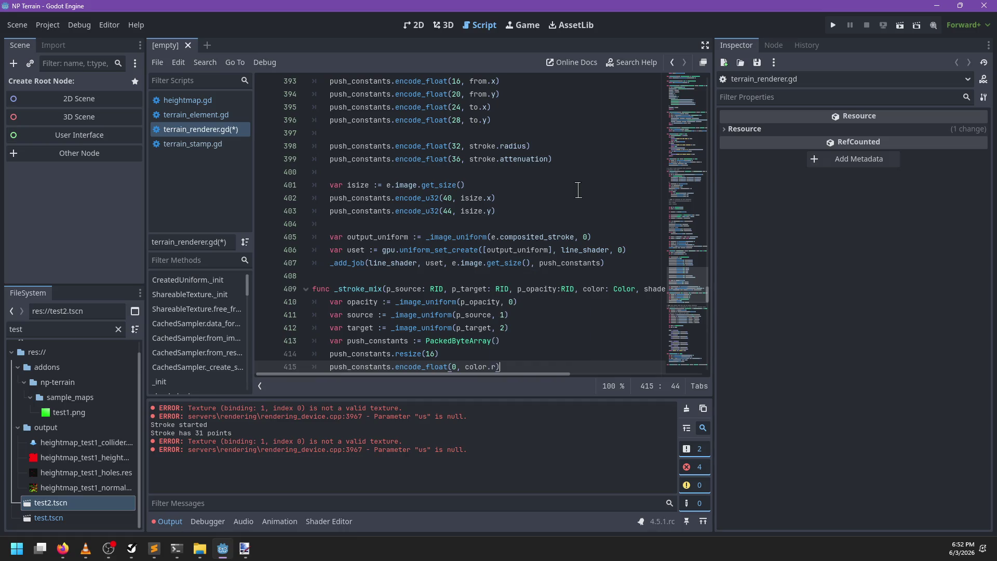
{"action": "key", "text": "Return"}
{"action": "type", "text": "u"}
{"action": "key", "text": "Return"}
{"action": "type", "text": "."}
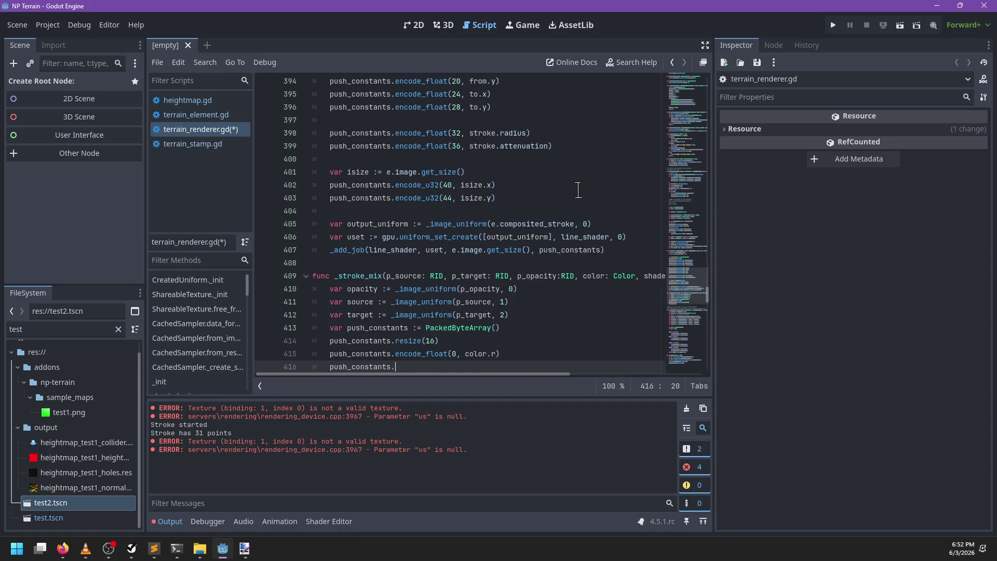
{"action": "type", "text": "enc"}
{"action": "key", "text": "Down"}
{"action": "key", "text": "Return"}
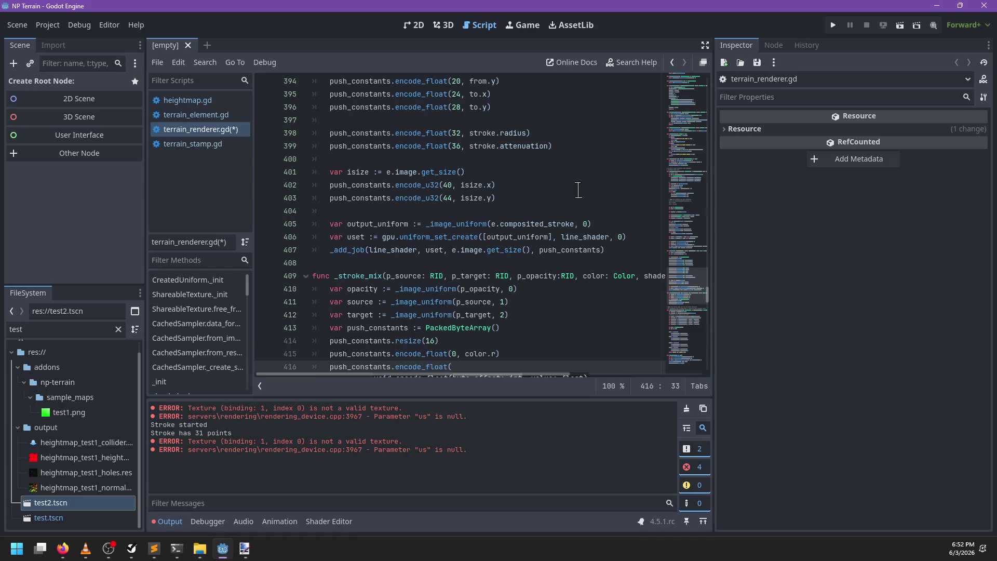
{"action": "type", "text": "g)"}
{"action": "key", "text": "Return"}
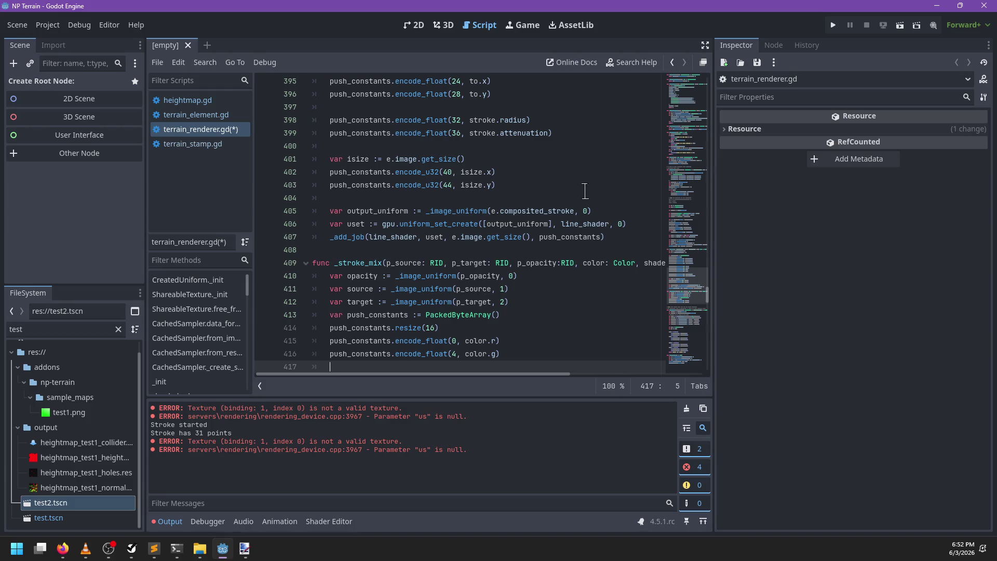
Duplicate the encode line to add color.b at offset 8 and color.a at offset 12
{"action": "key", "text": "Up"}
{"action": "key", "text": "ctrl+c"}
{"action": "key", "text": "Down"}
{"action": "key", "text": "ctrl+v"}
{"action": "key", "text": "ctrl+v"}
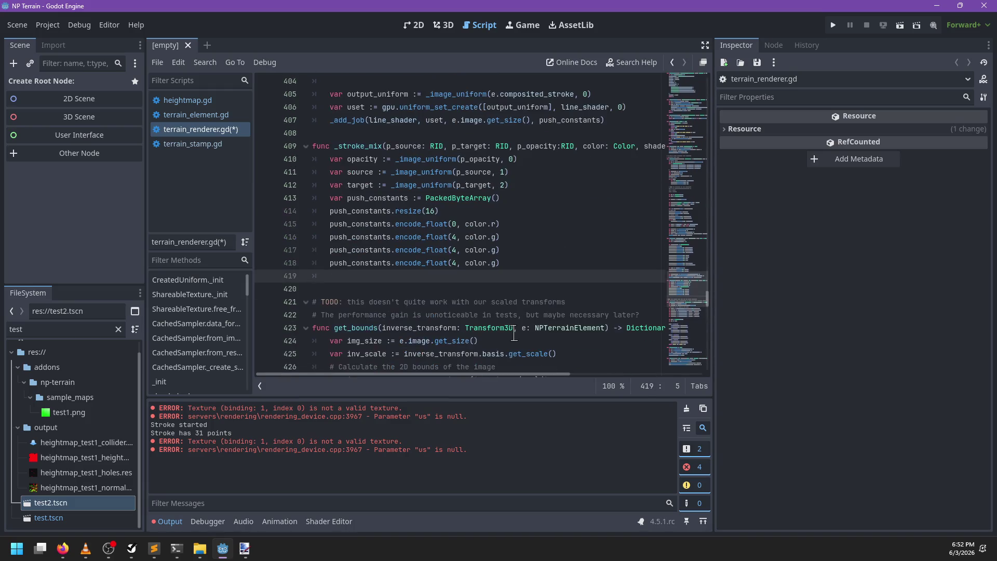
{"action": "double_click", "coordinate": [454, 249]}
{"action": "type", "text": "8"}
{"action": "left_click", "coordinate": [458, 257]}
{"action": "key", "text": "BackSpace"}
{"action": "type", "text": "12"}
{"action": "key", "text": "Up"}
{"action": "key", "text": "Up"}
{"action": "key", "text": "Down"}
{"action": "key", "text": "ctrl+Right"}
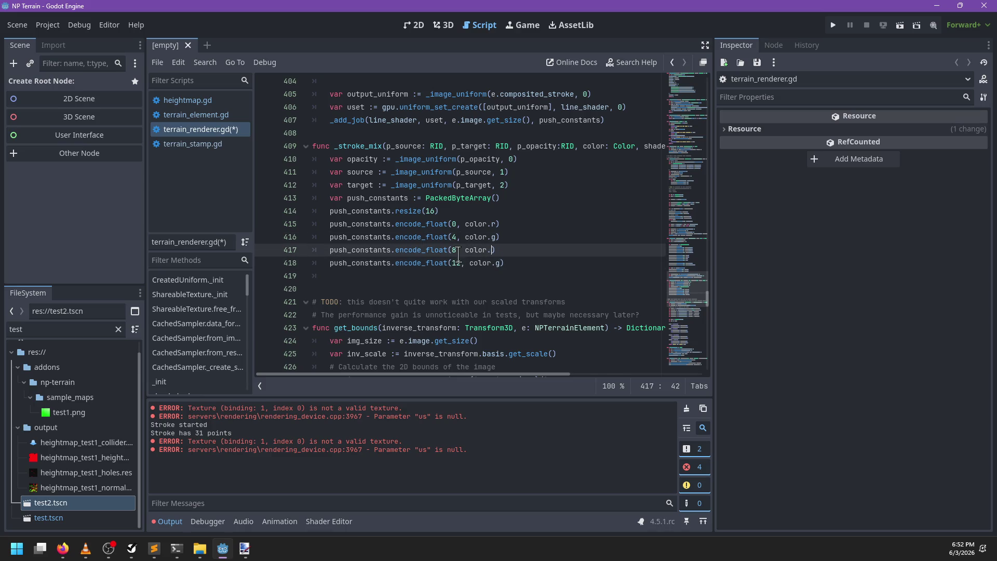
{"action": "key", "text": "BackSpace"}
{"action": "type", "text": "b"}
{"action": "key", "text": "Down"}
{"action": "key", "text": "BackSpace"}
{"action": "type", "text": "a"}
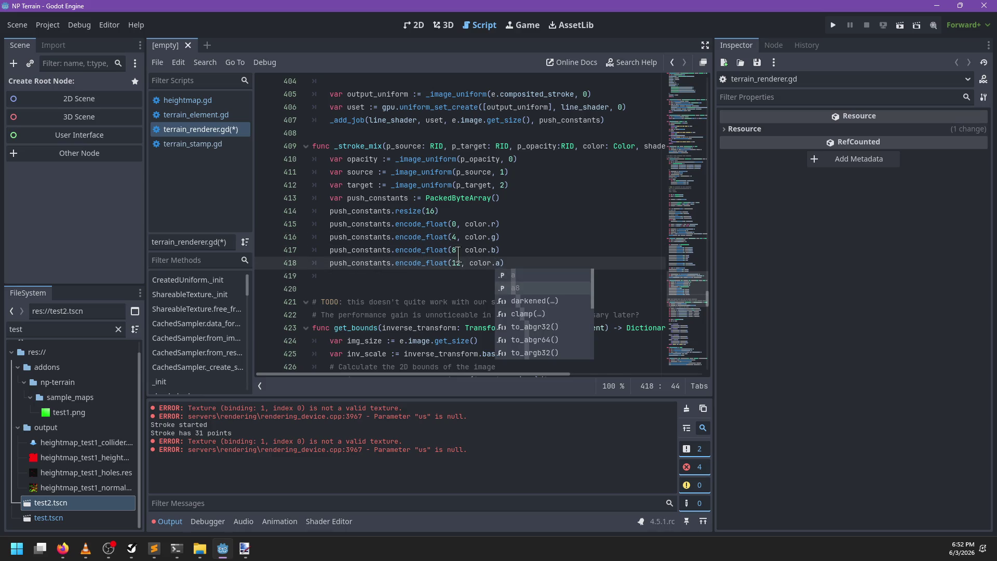
{"action": "key", "text": "Escape"}
{"action": "key", "text": "Down"}
{"action": "scroll", "coordinate": [535, 240], "scroll_direction": "up", "scroll_amount": 4}
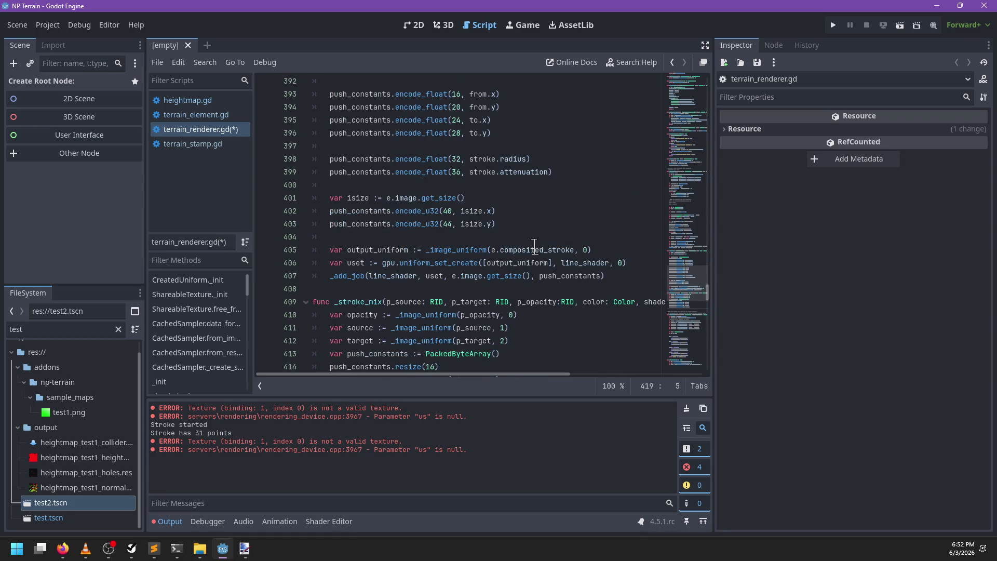
Create 'var uset := gpu.uniform_set_create([opacity, source, target], shader)' in _stroke_mix
{"action": "mouse_move", "coordinate": [532, 253]}
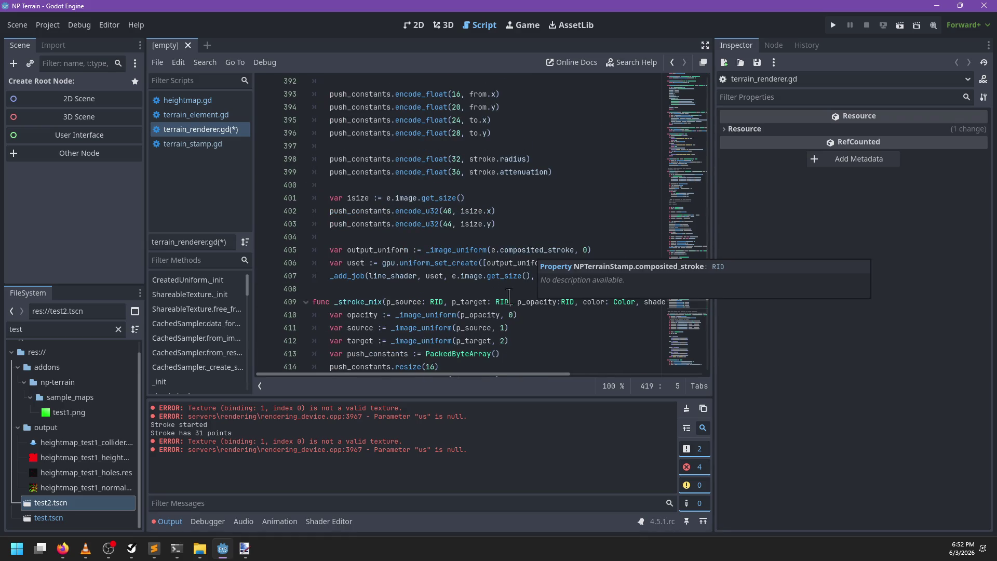
{"action": "scroll", "coordinate": [468, 305], "scroll_direction": "down", "scroll_amount": 2}
{"action": "type", "text": "var uset :="}
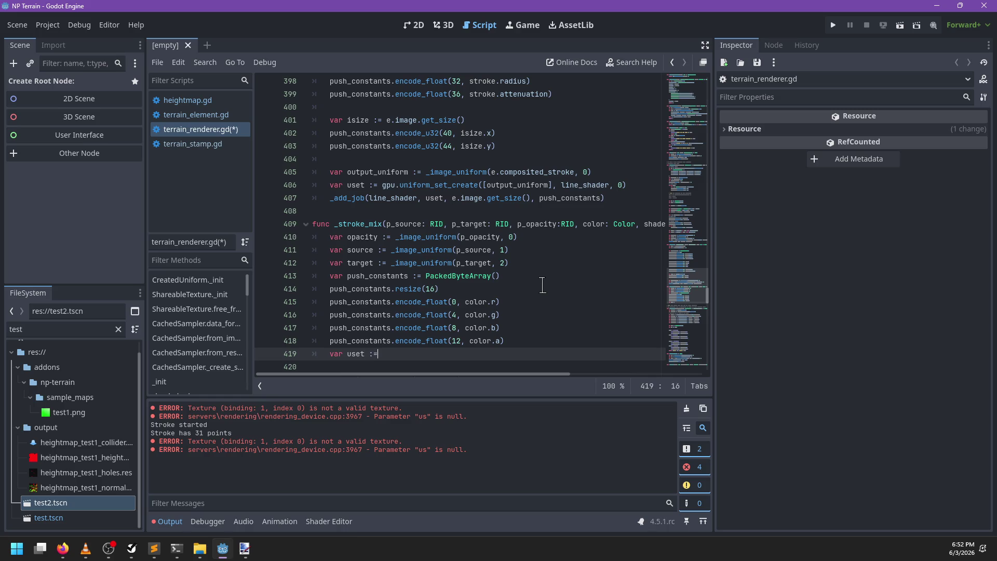
{"action": "type", "text": "gpu."}
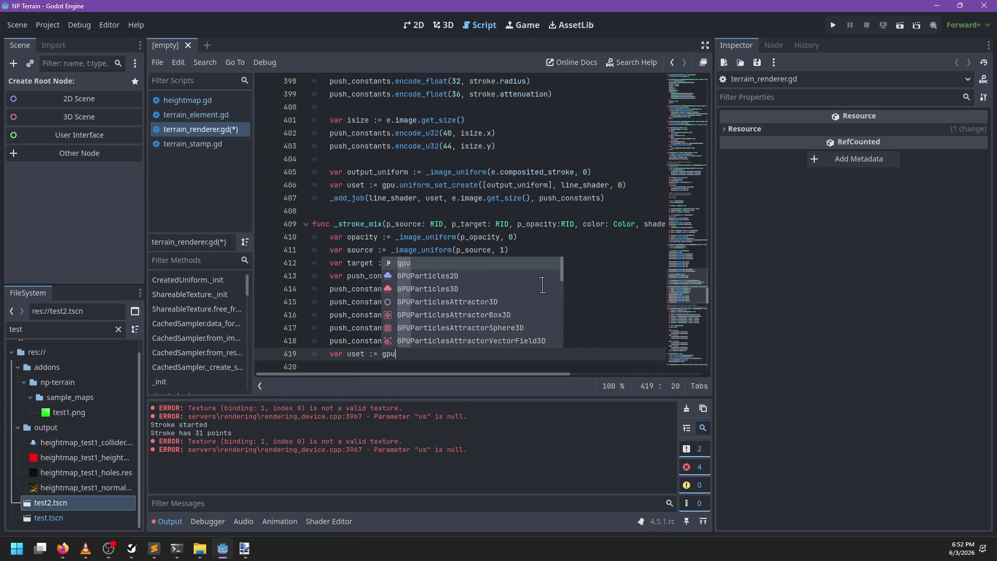
{"action": "type", "text": "uniform_set"}
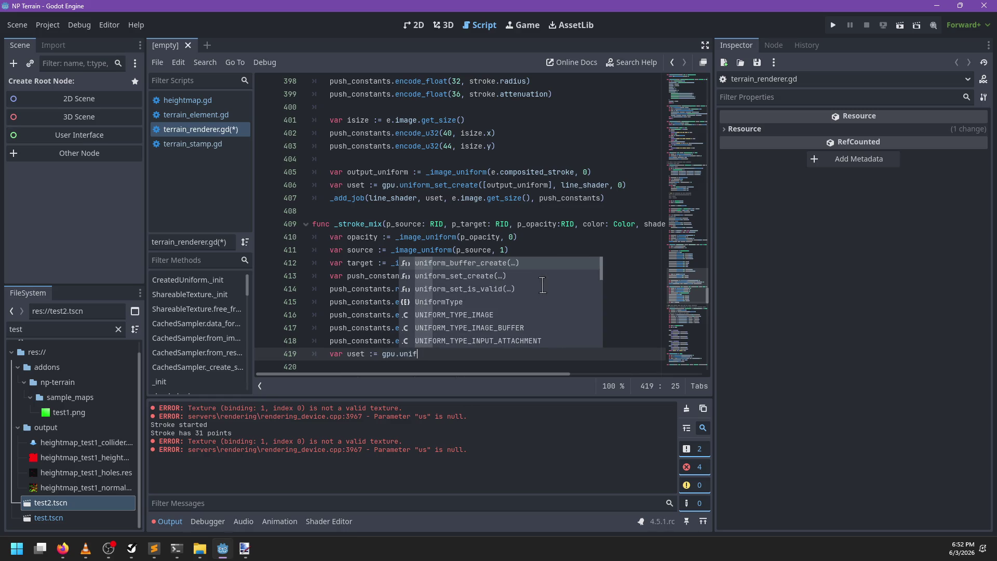
{"action": "key", "text": "Return"}
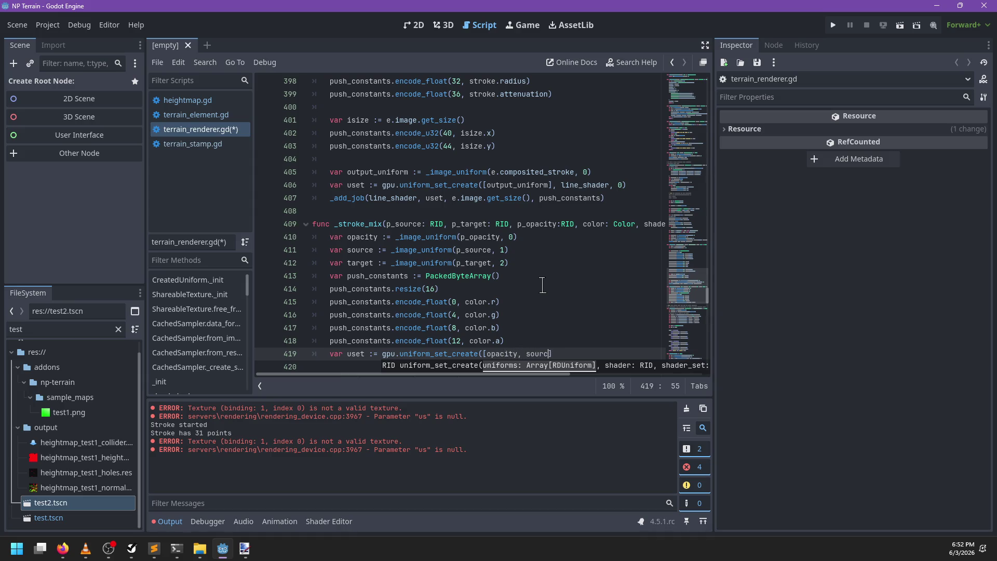
{"action": "type", "text": "e, target],"}
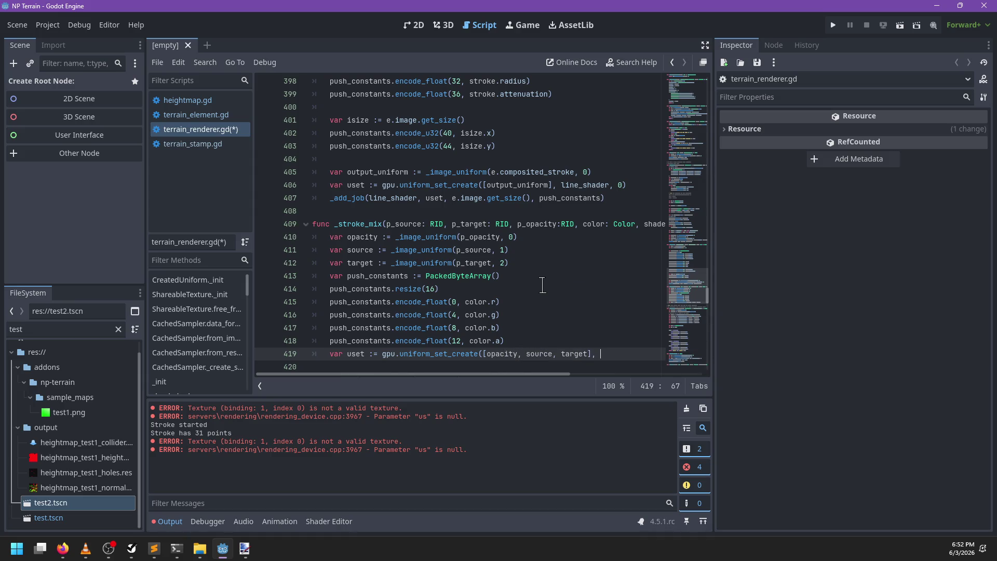
{"action": "type", "text": "er)"}
{"action": "key", "text": "Return"}
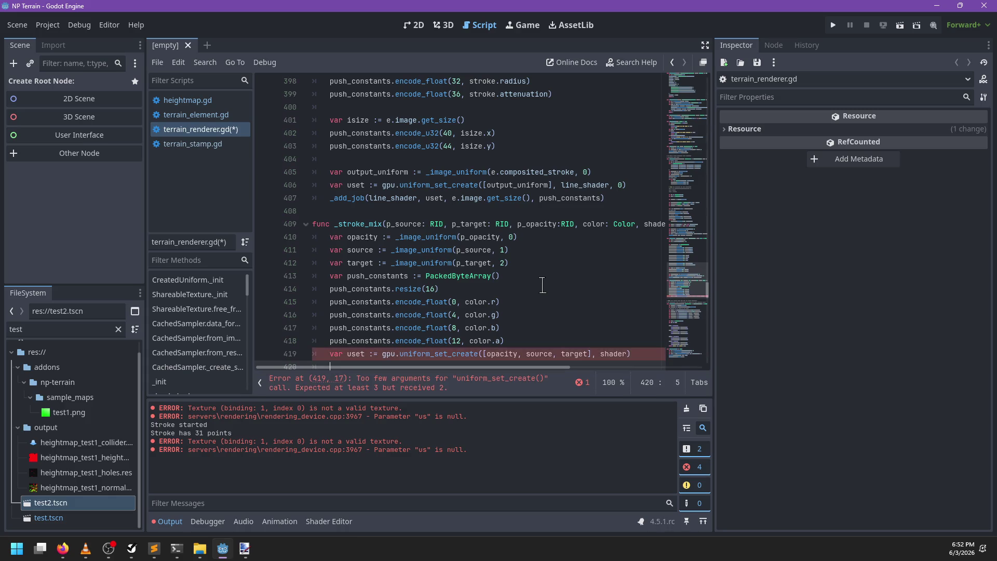
Start an _add_job(shader, uset, call on the following line
{"action": "type", "text": "_a"}
{"action": "type", "text": "("}
{"action": "key", "text": "BackSpace"}
{"action": "key", "text": "BackSpace"}
{"action": "key", "text": "BackSpace"}
{"action": "type", "text": "(shader, used,"}
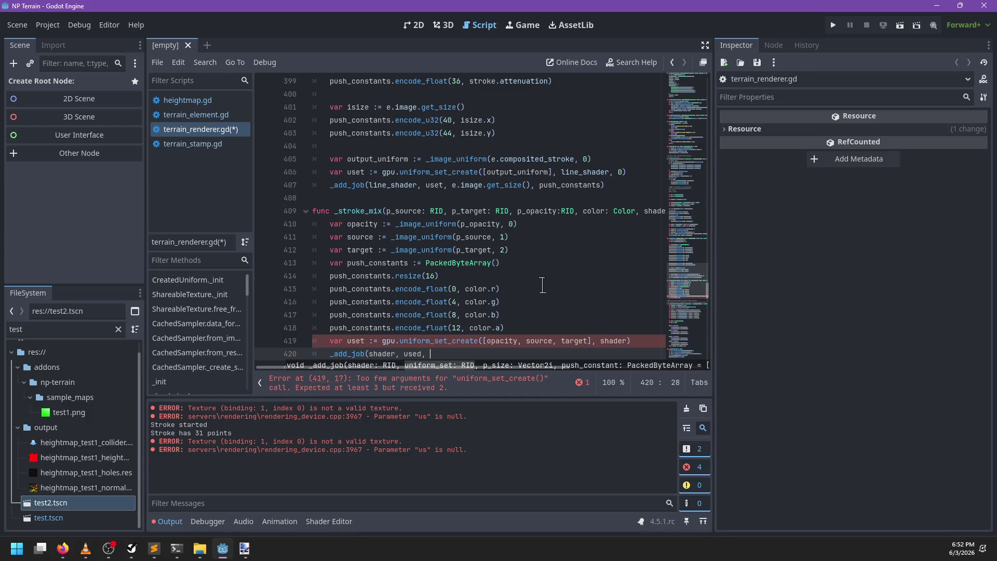
{"action": "key", "text": "BackSpace"}
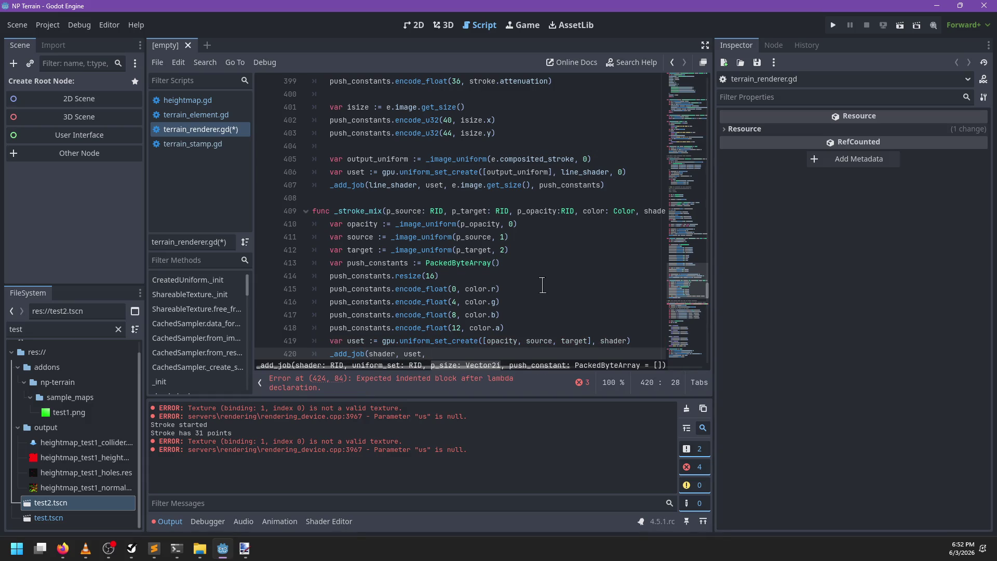
{"action": "scroll", "coordinate": [527, 280], "scroll_direction": "right", "scroll_amount": 3}
{"action": "scroll", "coordinate": [525, 281], "scroll_direction": "left", "scroll_amount": 3}
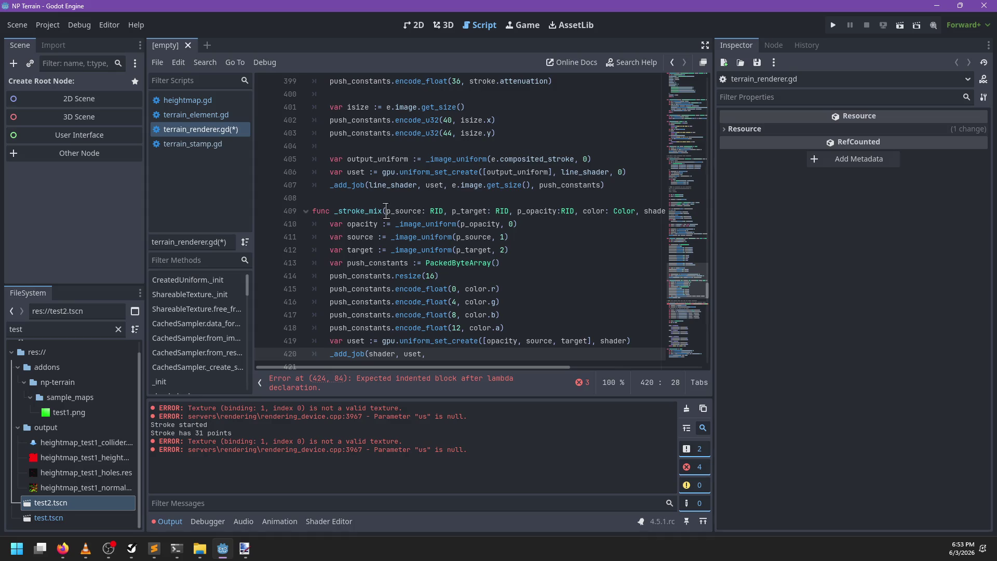
Change _stroke_mix's leading parameters to e: NPTerrainStamp and s: NPPaintStroke
{"action": "left_click", "coordinate": [386, 211]}
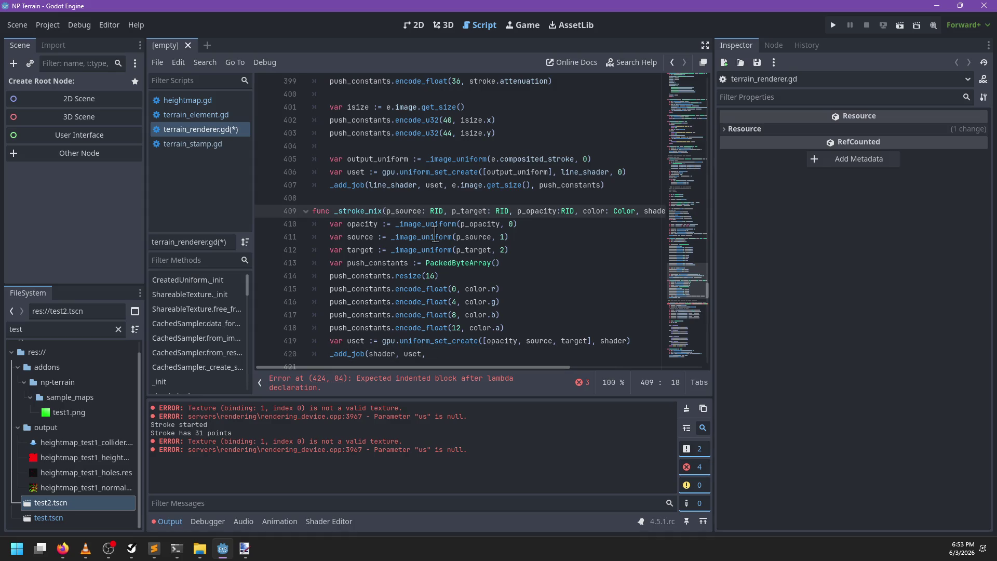
{"action": "mouse_move", "coordinate": [436, 237]}
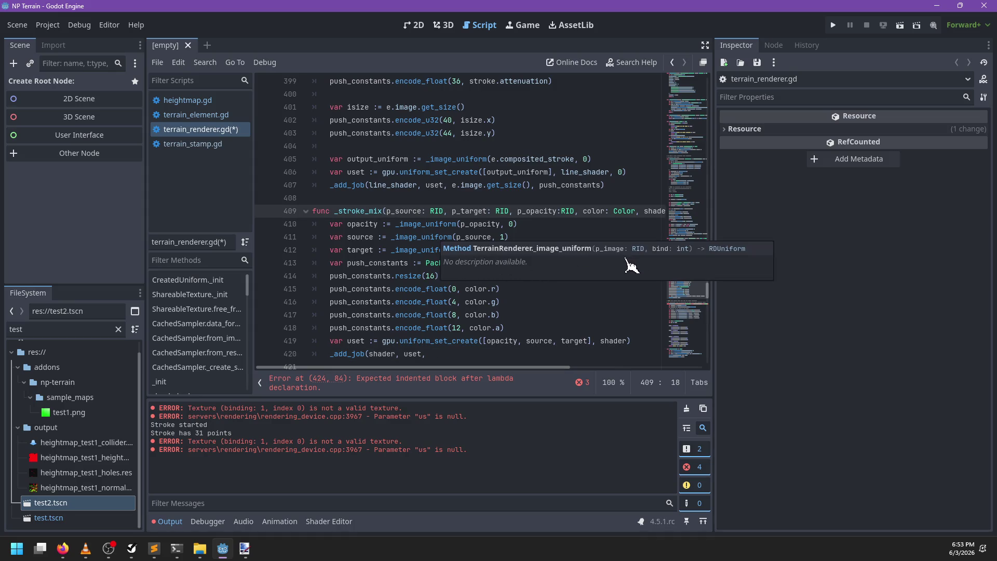
{"action": "scroll", "coordinate": [553, 211], "scroll_direction": "right", "scroll_amount": 2}
{"action": "mouse_move", "coordinate": [587, 210]}
{"action": "left_mouse_down"}
{"action": "mouse_move", "coordinate": [415, 223]}
{"action": "mouse_move", "coordinate": [334, 213]}
{"action": "left_mouse_up"}
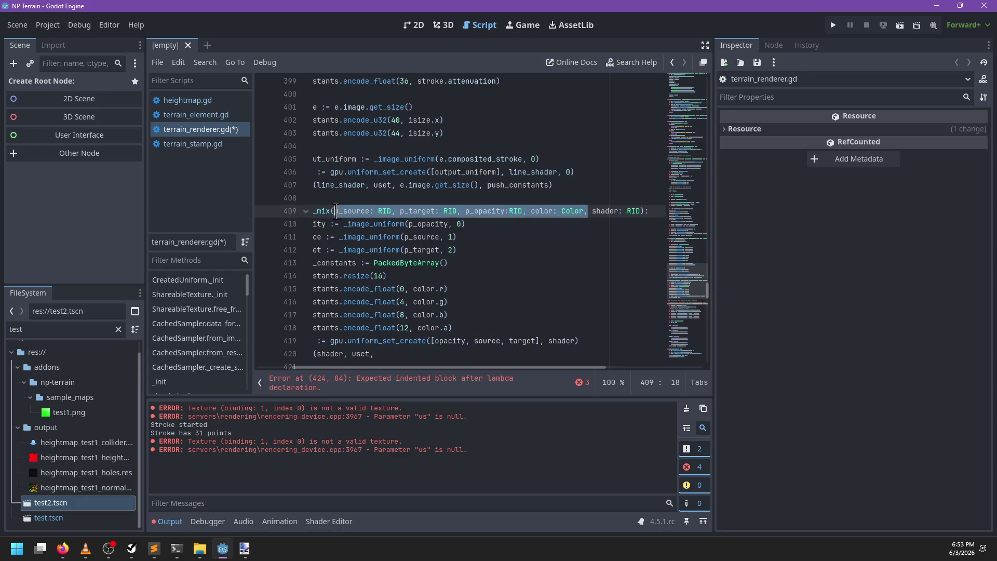
{"action": "type", "text": "e: "}
{"action": "type", "text": "NPTerrain"}
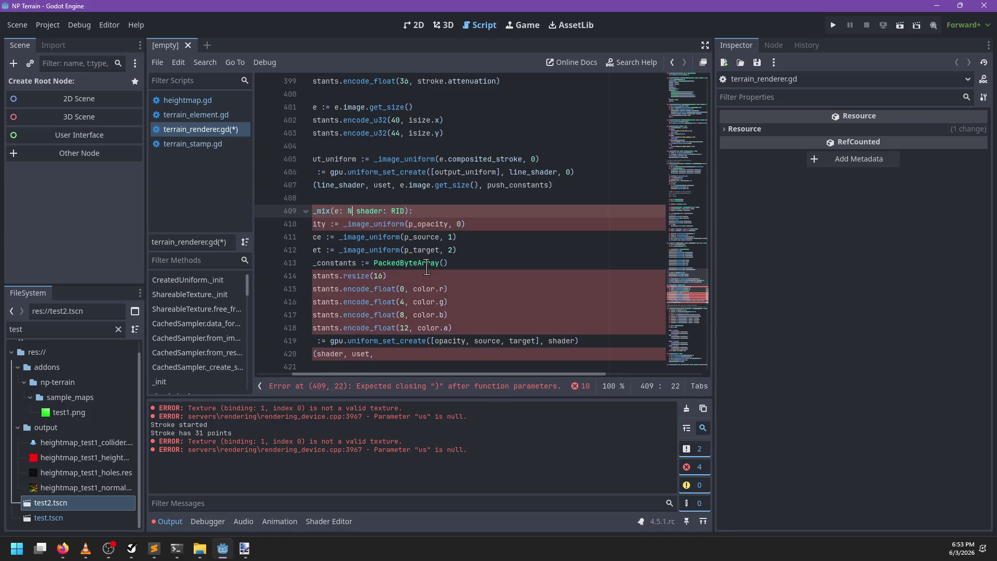
{"action": "left_click", "coordinate": [427, 263]}
{"action": "type", "text": ", s: Shda"}
{"action": "key", "text": "BackSpace"}
{"action": "key", "text": "BackSpace"}
{"action": "key", "text": "BackSpace"}
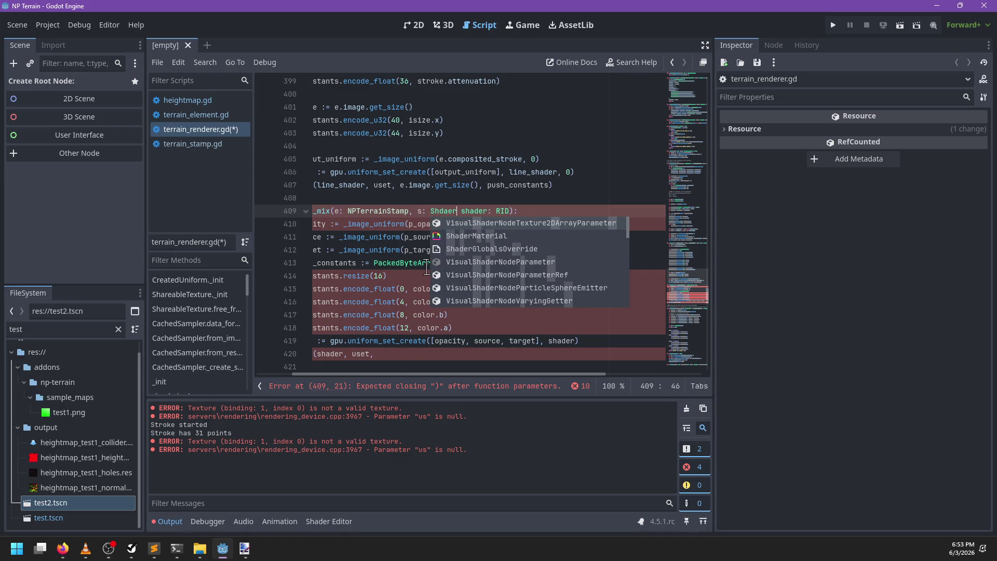
{"action": "type", "text": "NPPain"}
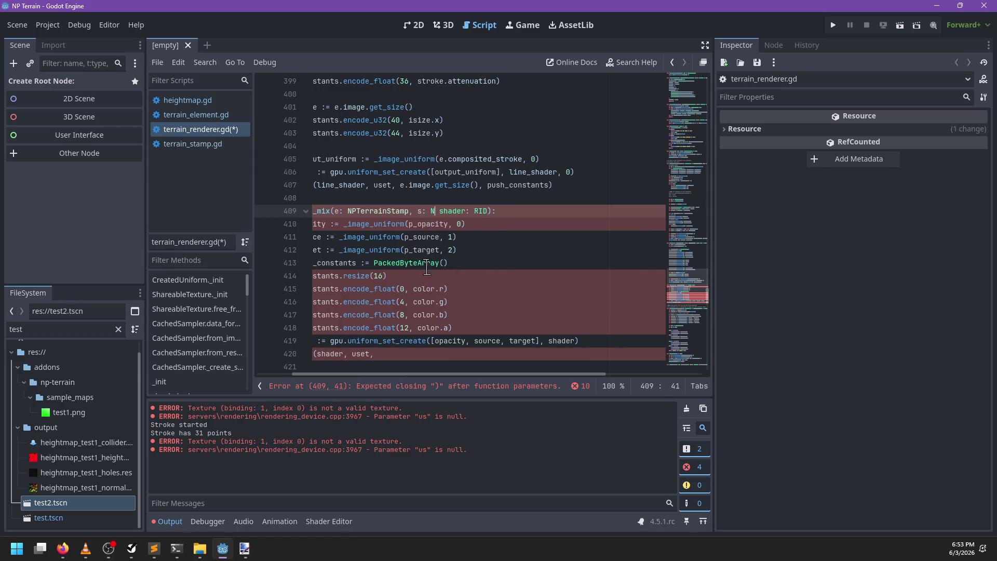
{"action": "key", "text": "Return"}
{"action": "type", "text": ","}
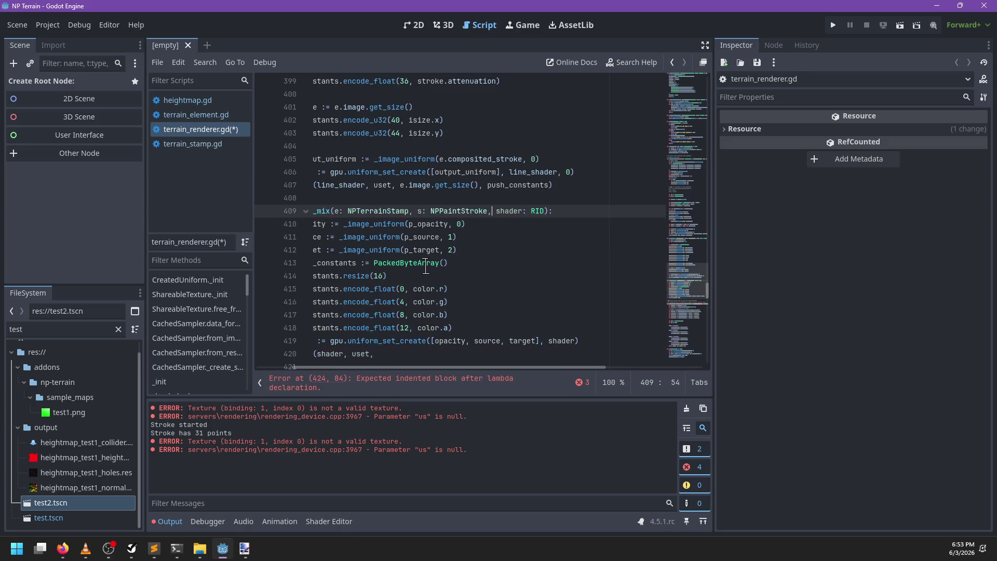
Replace p_opacity and p_source with e.composited_stroke and e.original_image on lines 410–411
{"action": "double_click", "coordinate": [475, 224]}
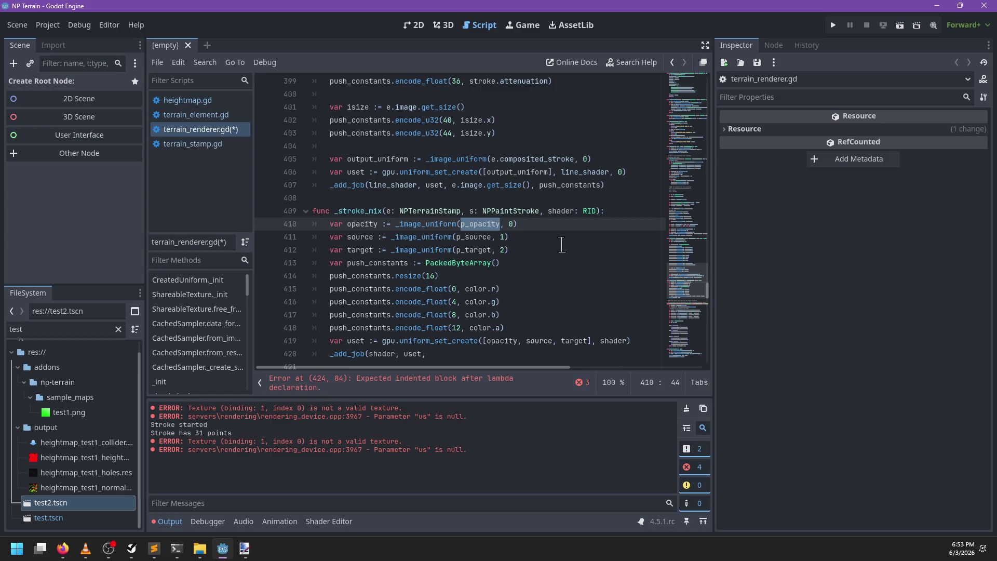
{"action": "type", "text": "e.orig"}
{"action": "key", "text": "BackSpace"}
{"action": "key", "text": "BackSpace"}
{"action": "key", "text": "BackSpace"}
{"action": "type", "text": "composi"}
{"action": "key", "text": "Return"}
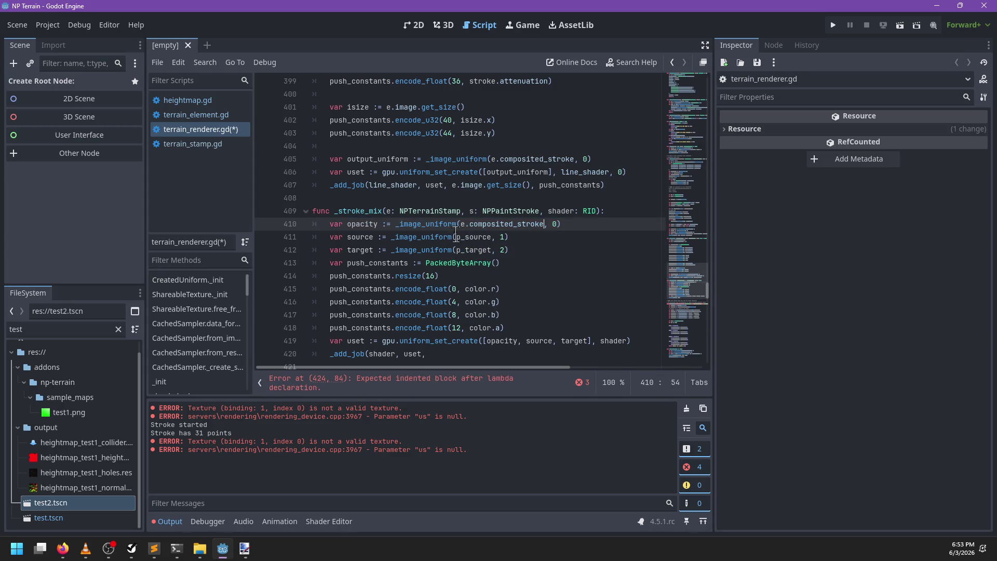
{"action": "left_click", "coordinate": [463, 250]}
{"action": "left_click", "coordinate": [470, 238]}
{"action": "type", "text": ".original"}
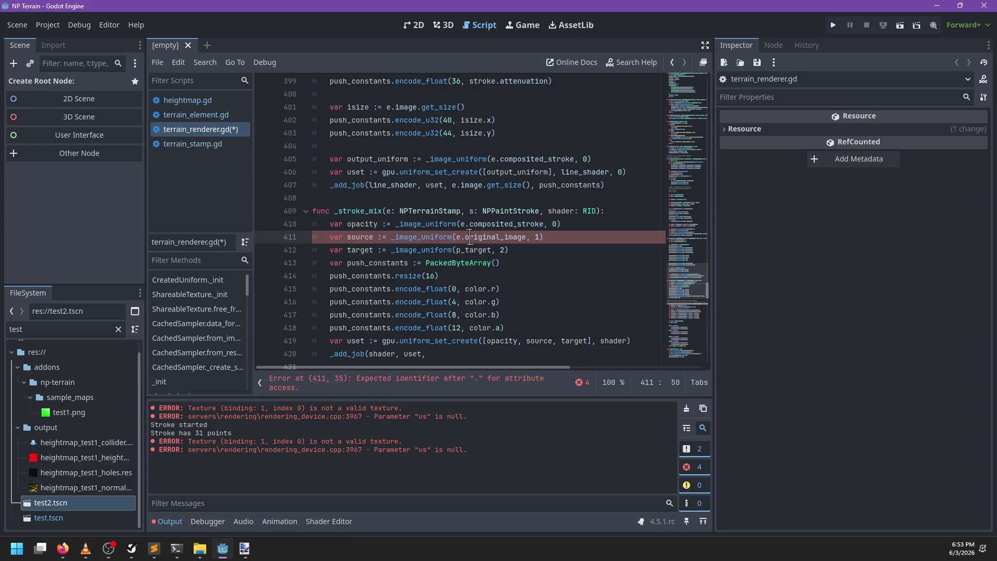
{"action": "key", "text": "Return"}
Replace p_target with e.result_image as the target texture
{"action": "double_click", "coordinate": [468, 250]}
{"action": "type", "text": "e,res, 2"}
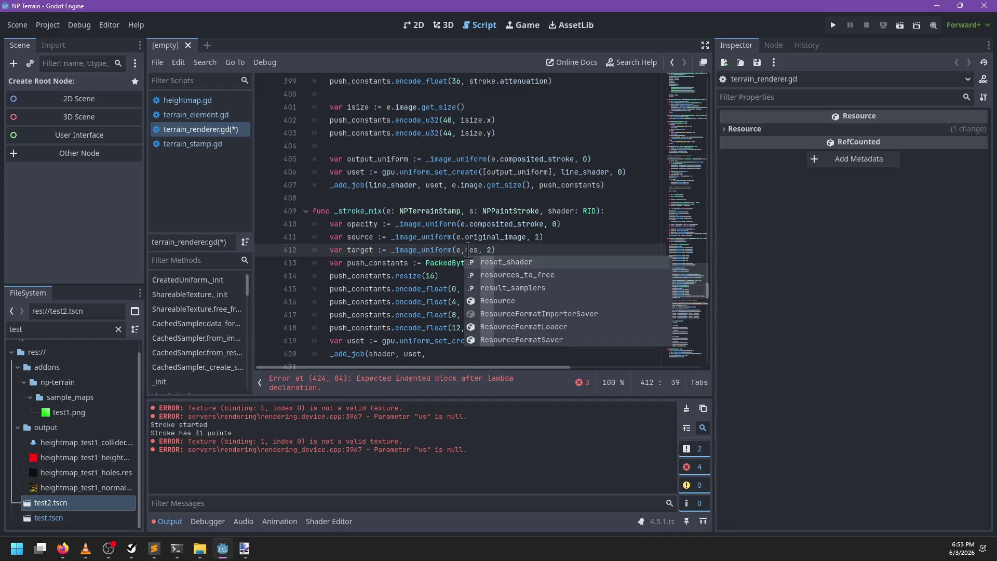
{"action": "key", "text": "BackSpace"}
{"action": "key", "text": "BackSpace"}
{"action": "key", "text": "BackSpace"}
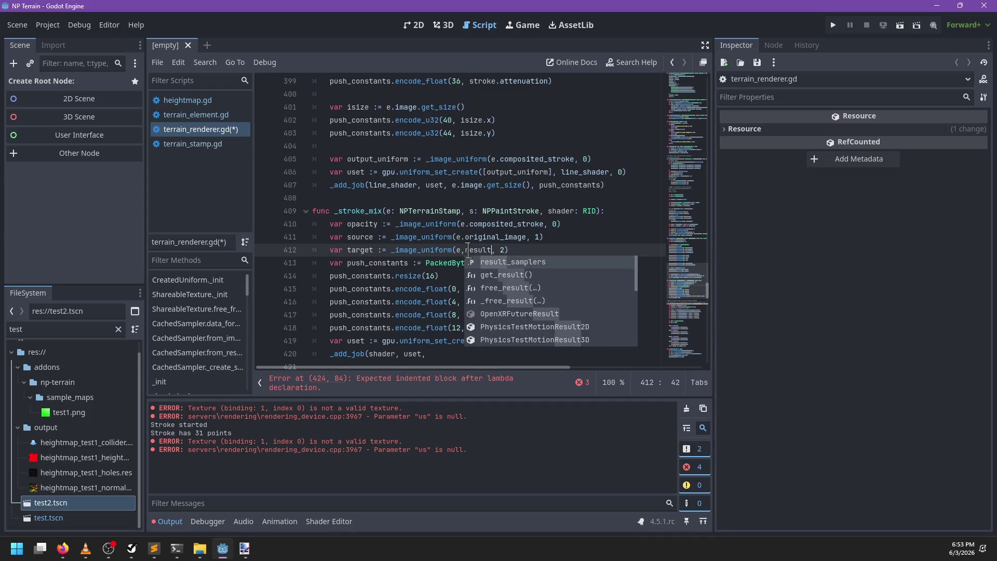
{"action": "type", "text": "ima"}
{"action": "key", "text": "BackSpace"}
{"action": "key", "text": "BackSpace"}
{"action": "key", "text": "BackSpace"}
{"action": "type", "text": ".resul"}
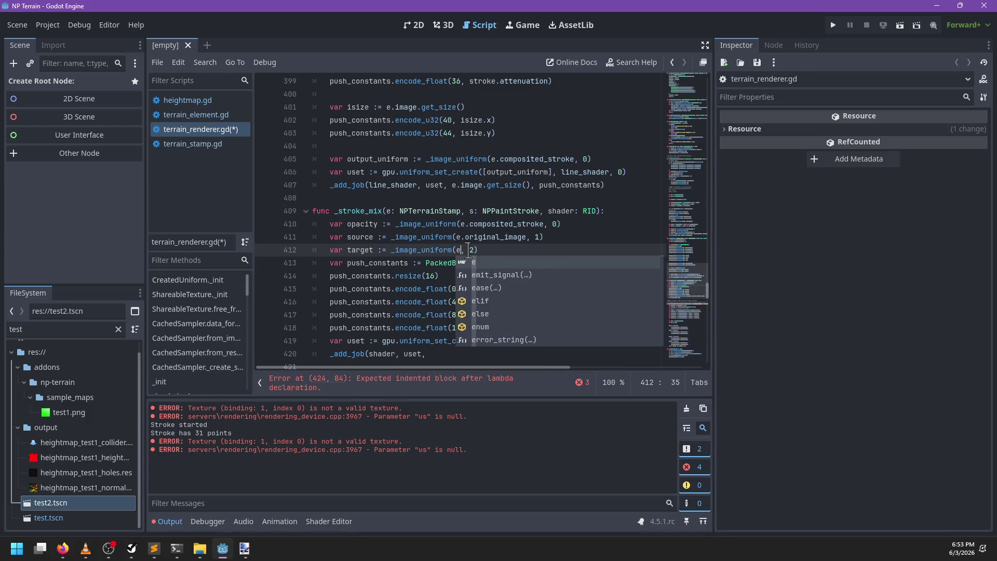
{"action": "key", "text": "Return"}
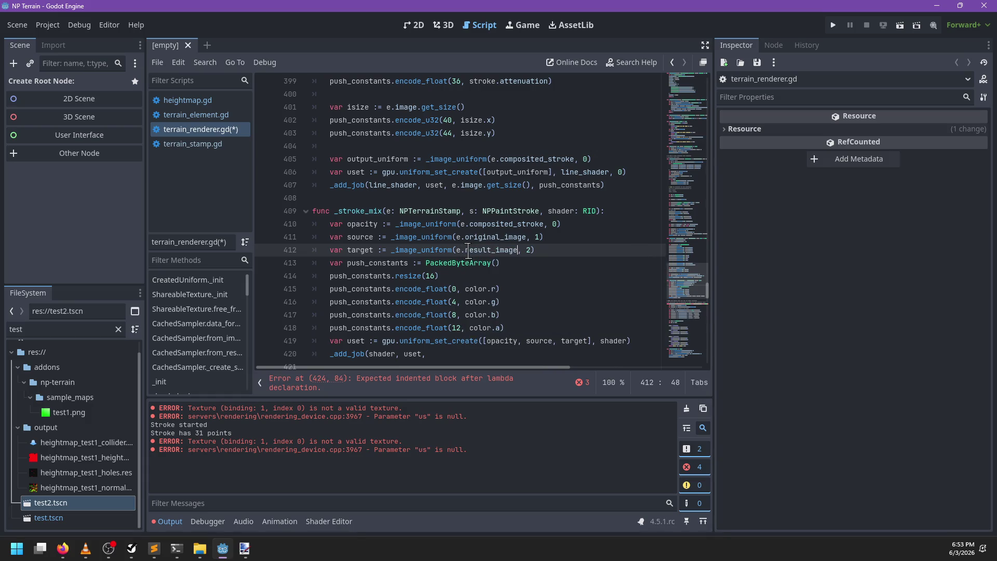
Prefix color with s. on lines 415–418 using multiple carets
{"action": "scroll", "coordinate": [470, 257], "scroll_direction": "down", "scroll_amount": 1}
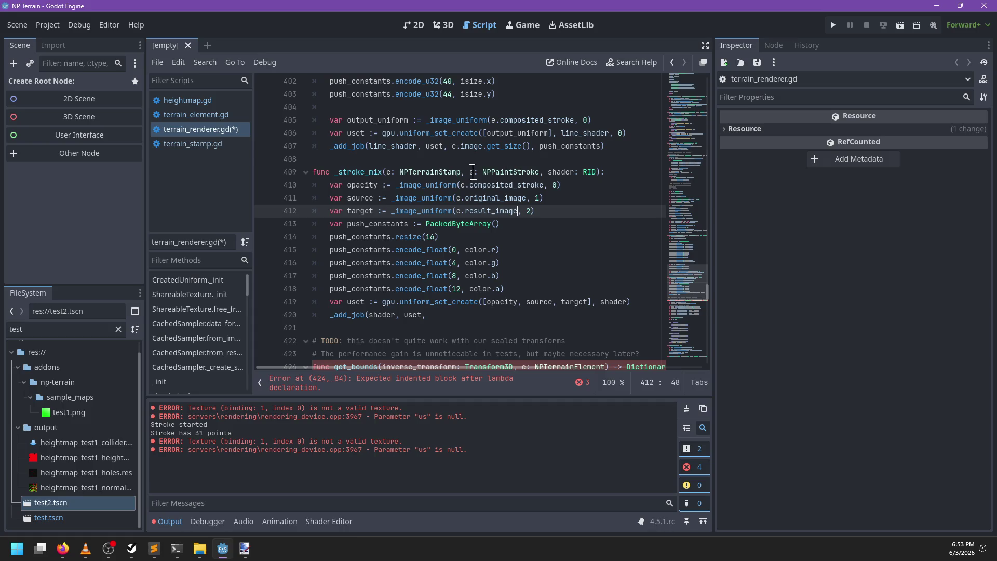
{"action": "left_click", "coordinate": [465, 250]}
{"action": "key", "text": "shift+alt+Down"}
{"action": "key", "text": "shift+alt+Down"}
{"action": "key", "text": "shift+alt+Down"}
{"action": "type", "text": "s.,"}
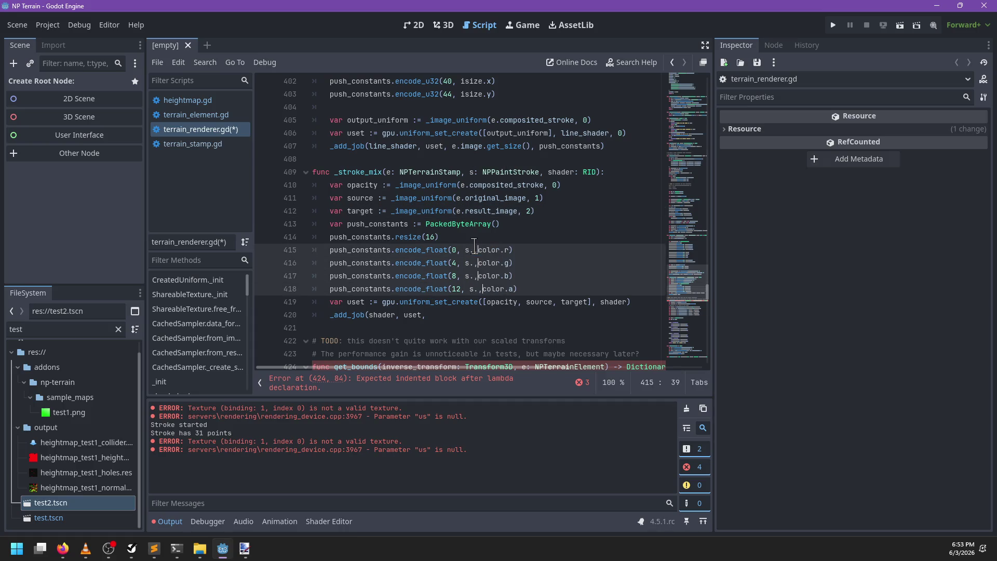
{"action": "key", "text": "BackSpace"}
{"action": "left_click", "coordinate": [524, 289]}
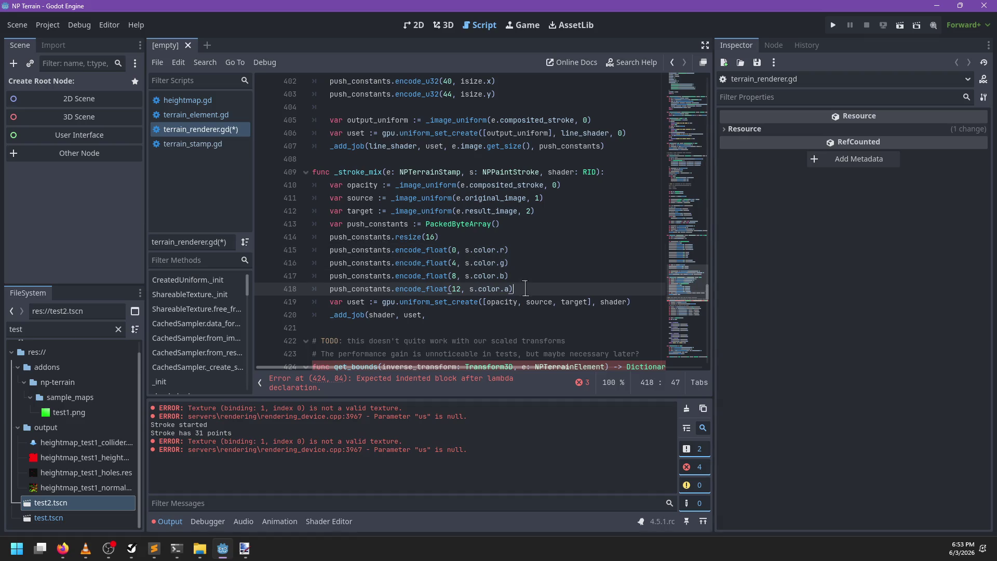
{"action": "scroll", "coordinate": [457, 354], "scroll_direction": "down", "scroll_amount": 2}
{"action": "left_click", "coordinate": [451, 236]}
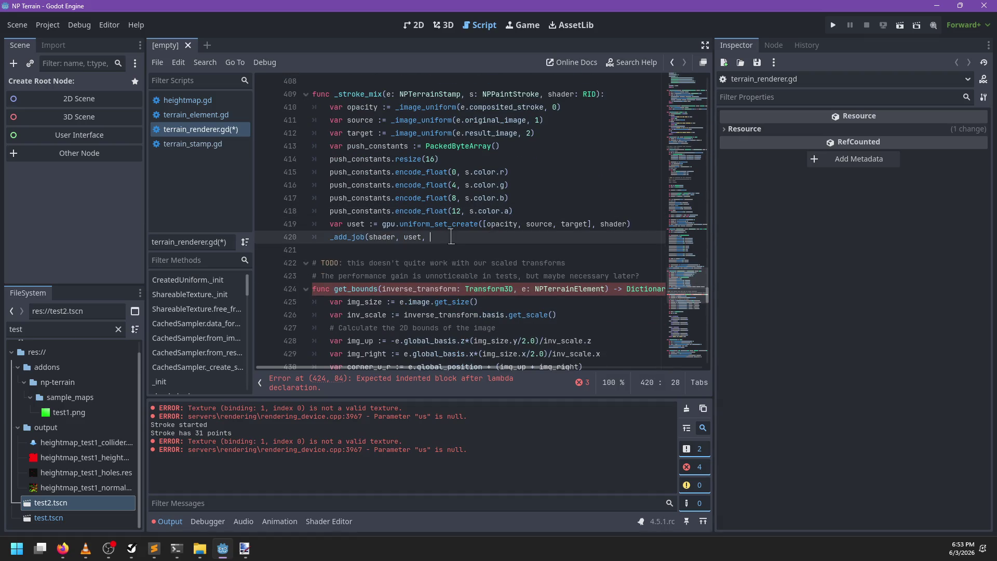
Finish the call as _add_job(shader, uset, e.image.size(), push_constants)
{"action": "type", "text": "e.size"}
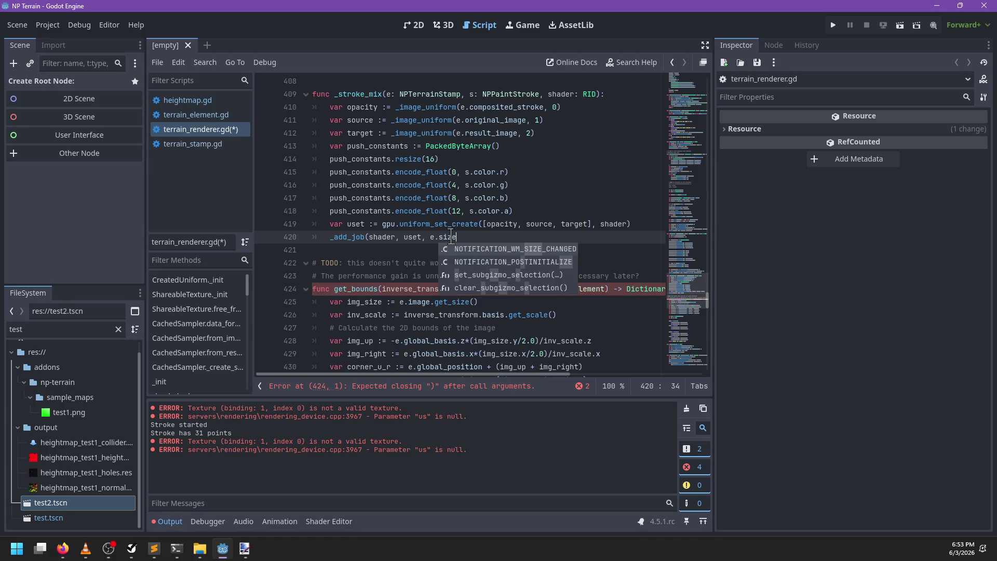
{"action": "key", "text": "Return"}
{"action": "key", "text": "BackSpace"}
{"action": "key", "text": "BackSpace"}
{"action": "key", "text": "BackSpace"}
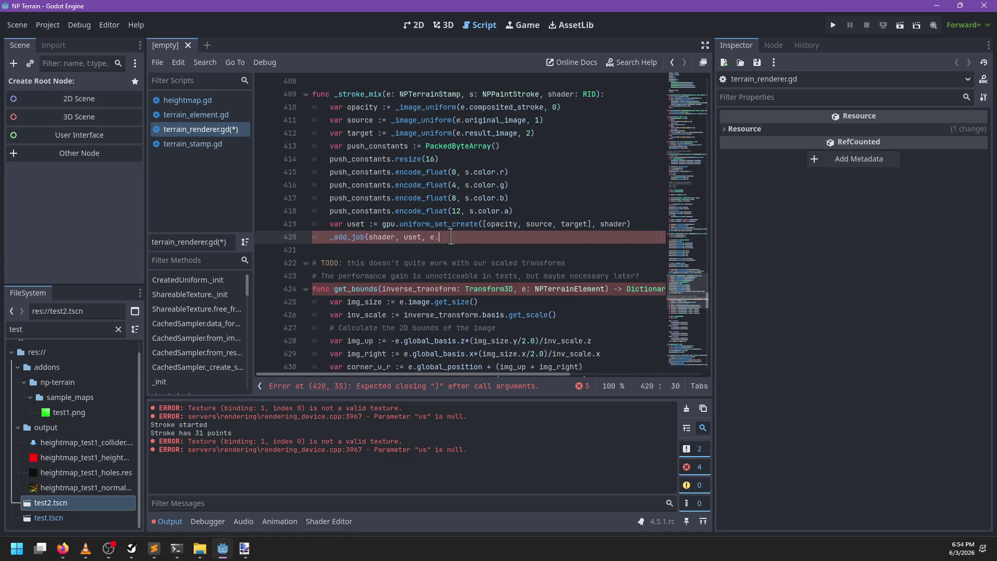
{"action": "type", "text": "im"}
{"action": "key", "text": "Return"}
{"action": "type", "text": "."}
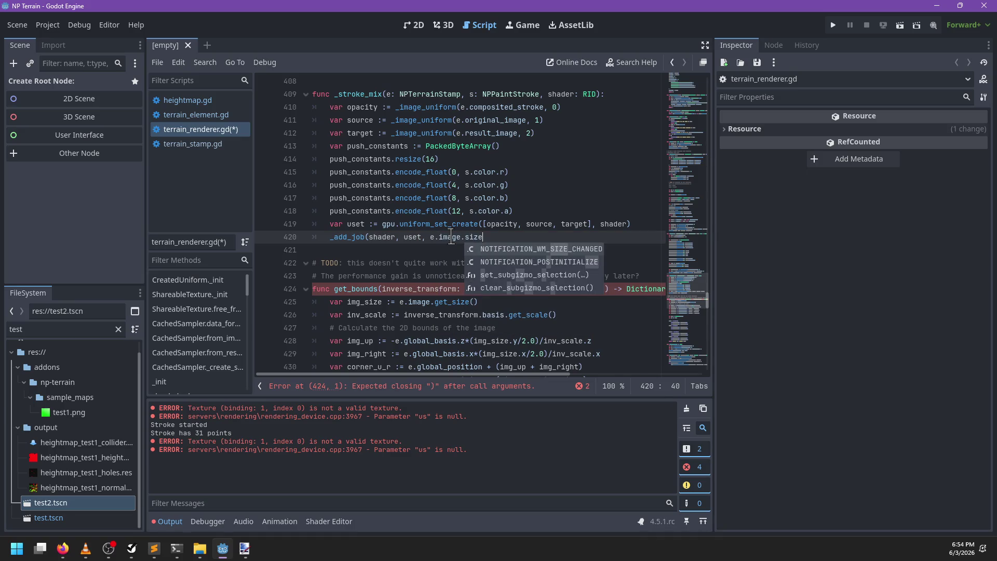
{"action": "type", "text": "si"}
{"action": "key", "text": "Return"}
{"action": "type", "text": ","}
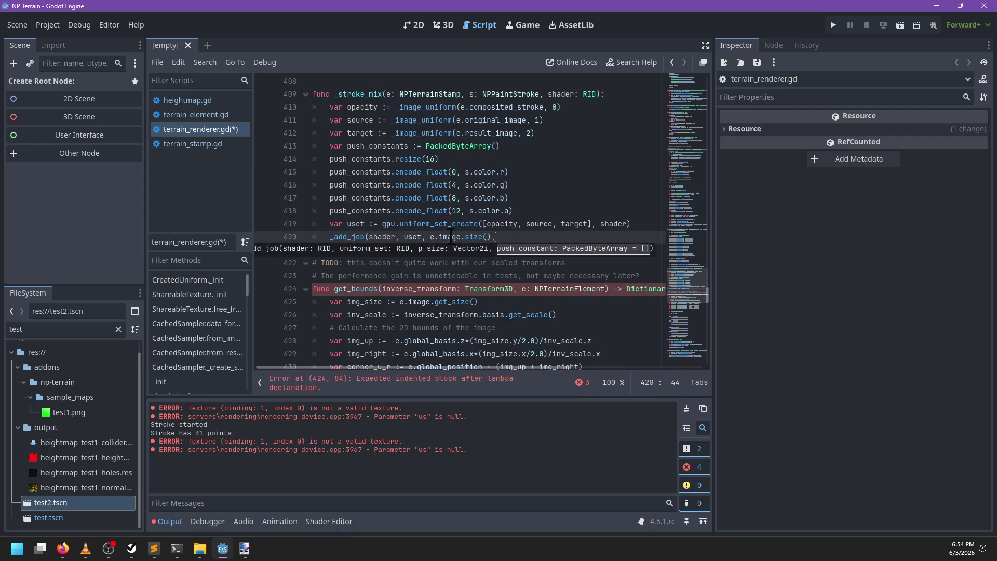
{"action": "type", "text": "_con"}
{"action": "type", "text": "statns)"}
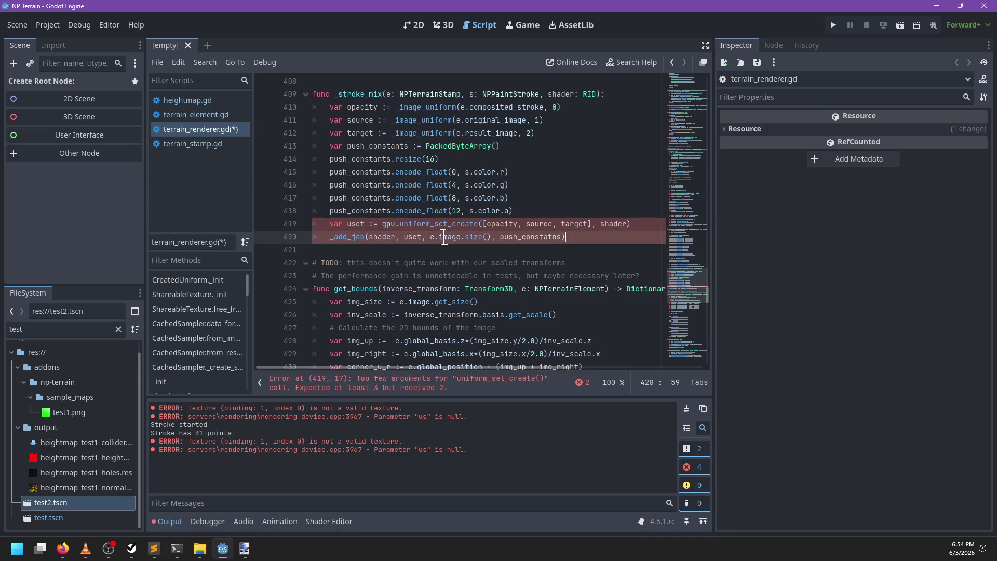
{"action": "key", "text": "BackSpace"}
{"action": "key", "text": "BackSpace"}
{"action": "key", "text": "BackSpace"}
{"action": "type", "text": "nts)"}
Add set 0 as the argument after shader in uniform_set_create
{"action": "mouse_move", "coordinate": [439, 226]}
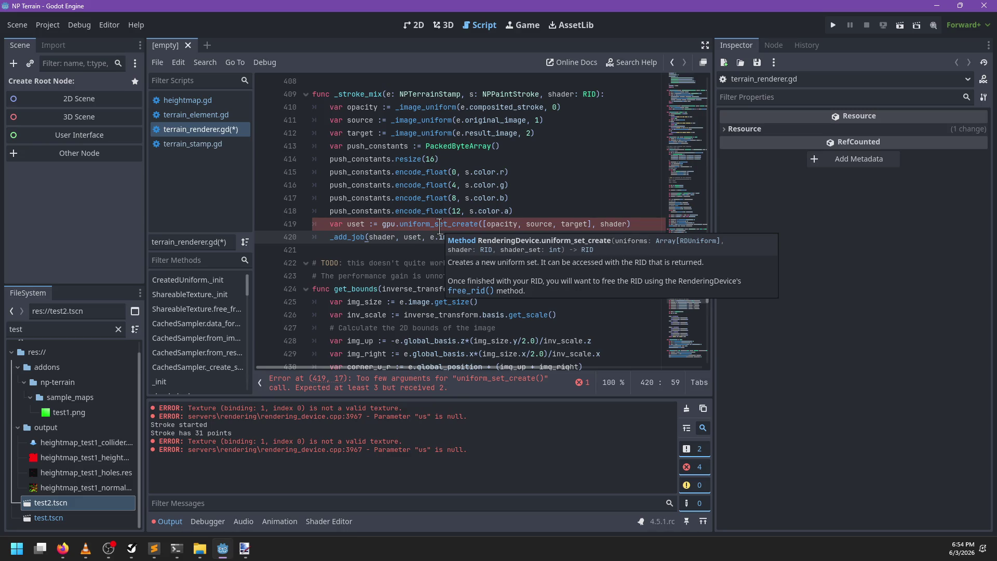
{"action": "left_click", "coordinate": [627, 223]}
{"action": "type", "text": ","}
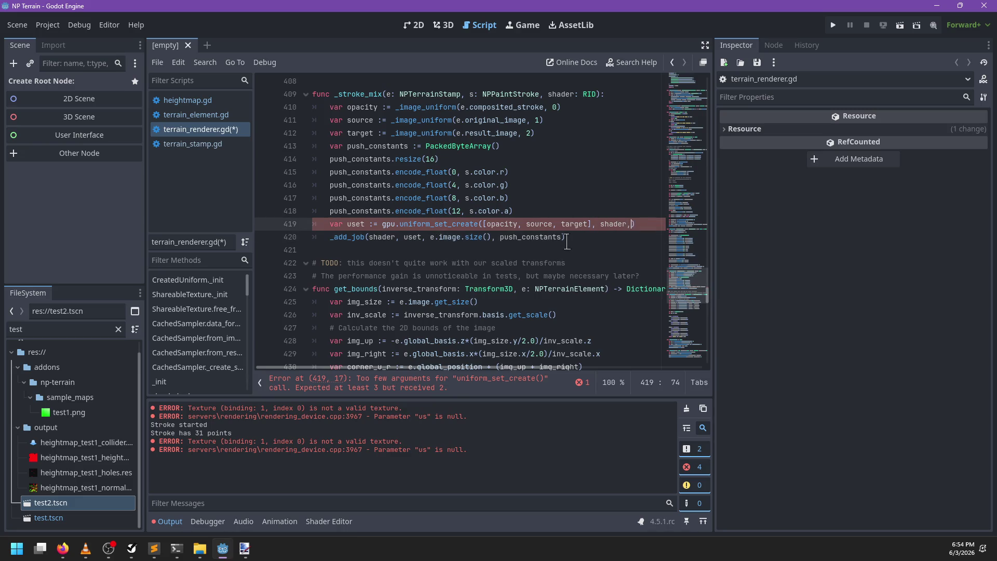
{"action": "key", "text": "alt+Tab"}
{"action": "key", "text": "alt+Tab"}
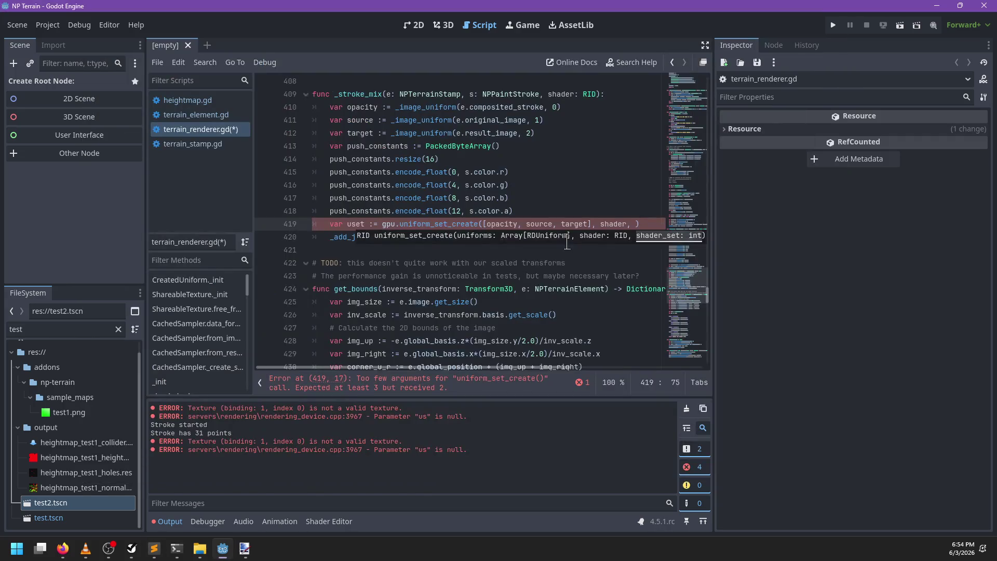
{"action": "type", "text": "0"}
{"action": "left_click", "coordinate": [563, 208]}
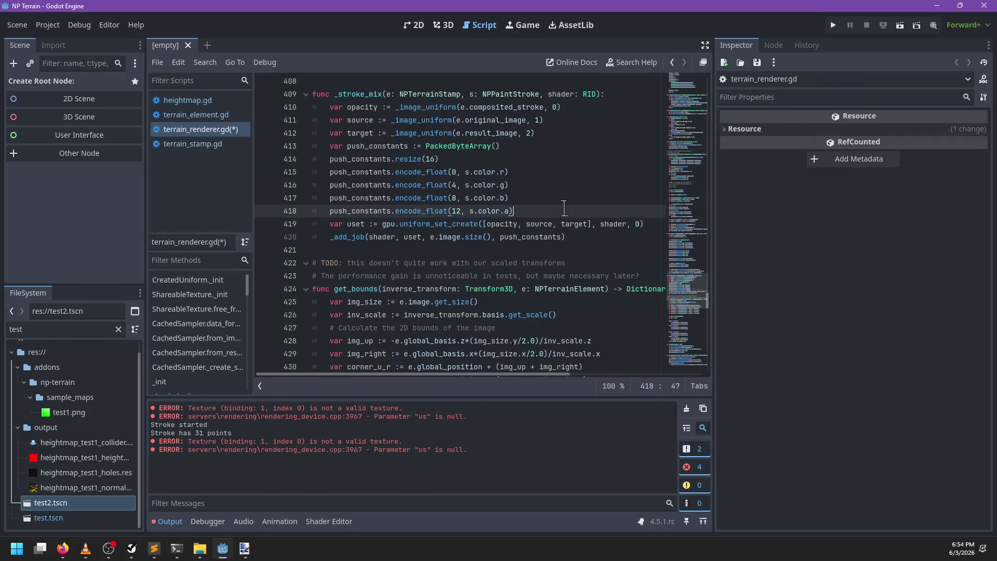
Save terrain_renderer.gd and find the _stroke_mix call in render_stroke
{"action": "left_click", "coordinate": [561, 235]}
{"action": "scroll", "coordinate": [592, 232], "scroll_direction": "down", "scroll_amount": 2}
{"action": "scroll", "coordinate": [590, 229], "scroll_direction": "up", "scroll_amount": 2}
{"action": "key", "text": "ctrl+s"}
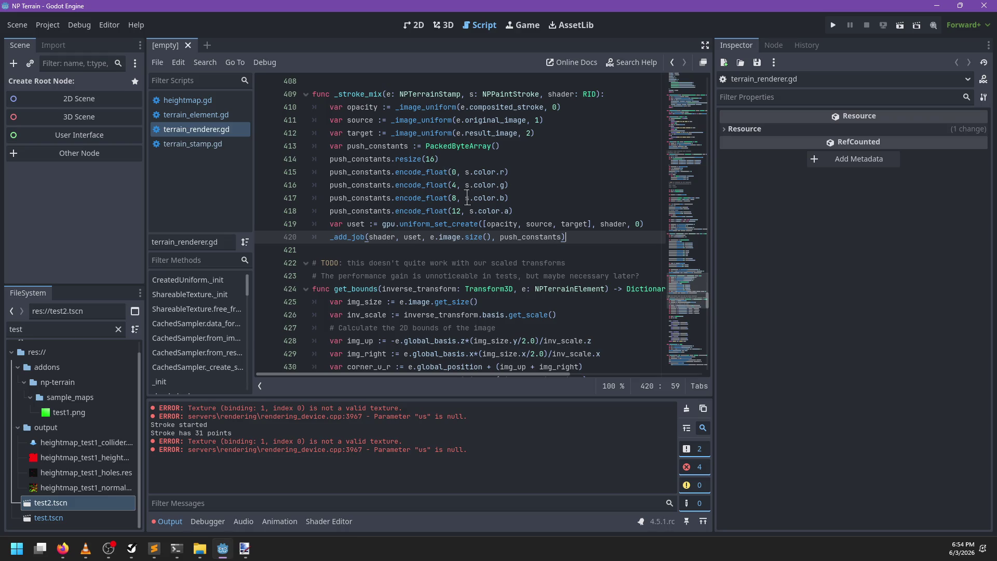
{"action": "key", "text": "ctrl+f"}
{"action": "key", "text": "Return"}
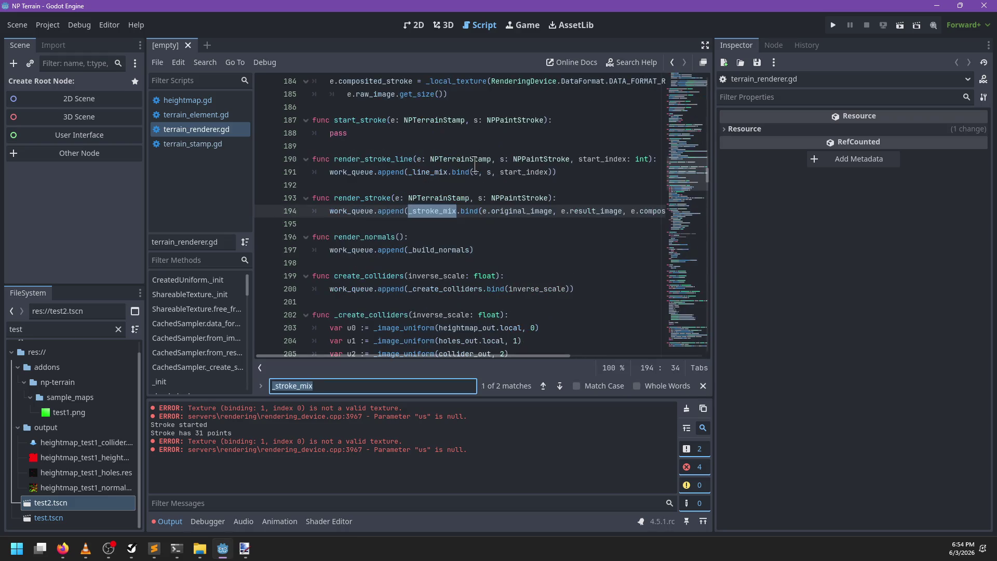
Change the line 194 bind arguments to e, e.result_image, s, stroke_height_shader and save
{"action": "key", "text": "Escape"}
{"action": "double_click", "coordinate": [512, 209]}
{"action": "key", "text": "BackSpace"}
{"action": "key", "text": "BackSpace"}
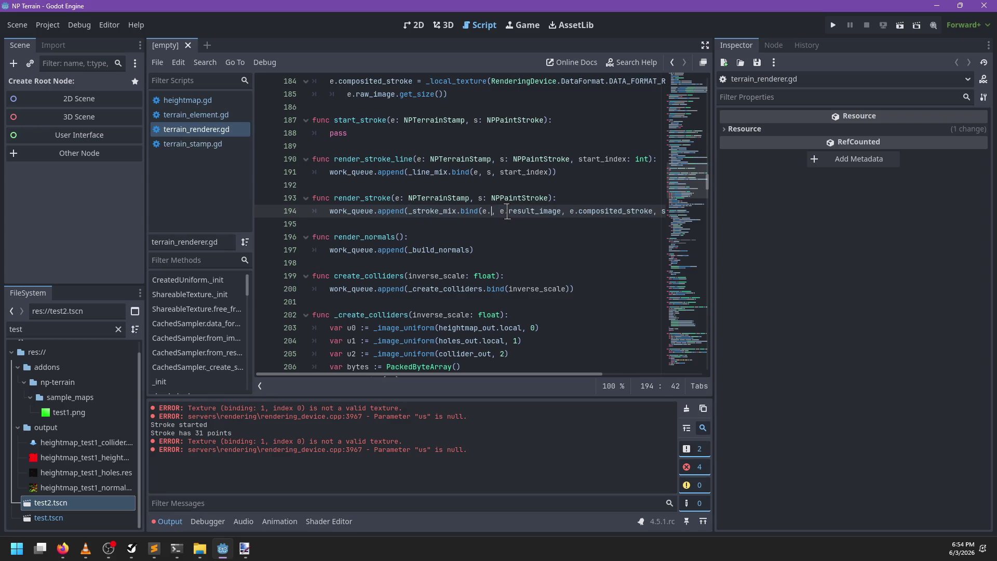
{"action": "scroll", "coordinate": [502, 210], "scroll_direction": "right", "scroll_amount": 2}
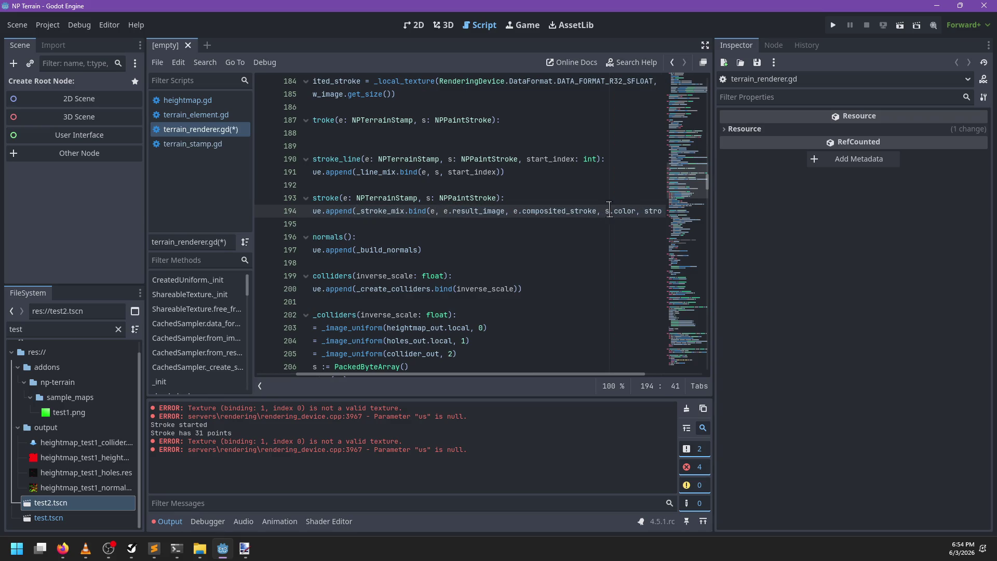
{"action": "left_click_drag", "start_coordinate": [635, 210], "coordinate": [522, 210]}
{"action": "key", "text": "BackSpace"}
{"action": "key", "text": "BackSpace"}
{"action": "key", "text": "BackSpace"}
{"action": "type", "text": "s"}
{"action": "key", "text": "Escape"}
{"action": "key", "text": "ctrl+s"}
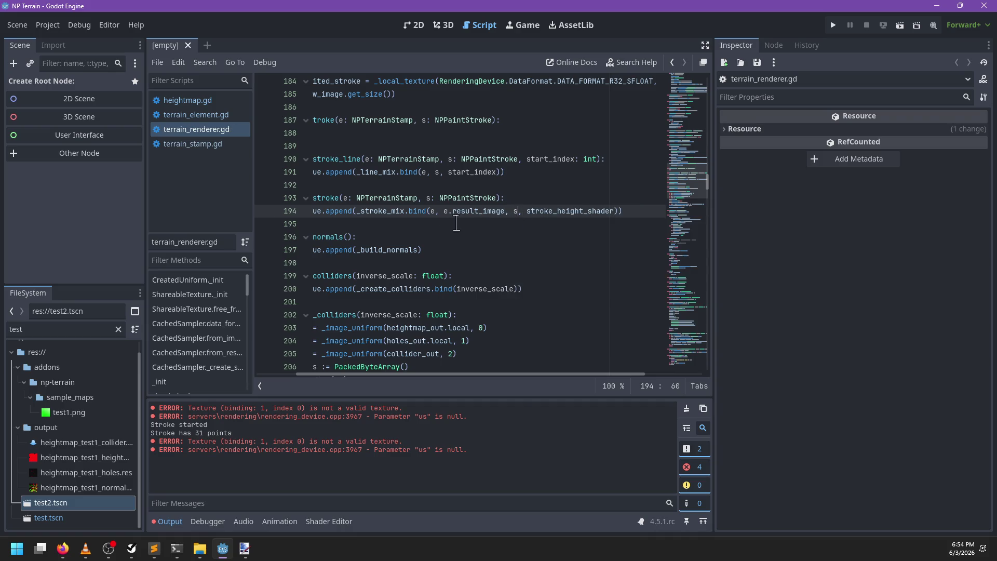
Scroll through the saved script to review the changes
{"action": "left_click", "coordinate": [632, 212]}
{"action": "scroll", "coordinate": [477, 242], "scroll_direction": "left", "scroll_amount": 2}
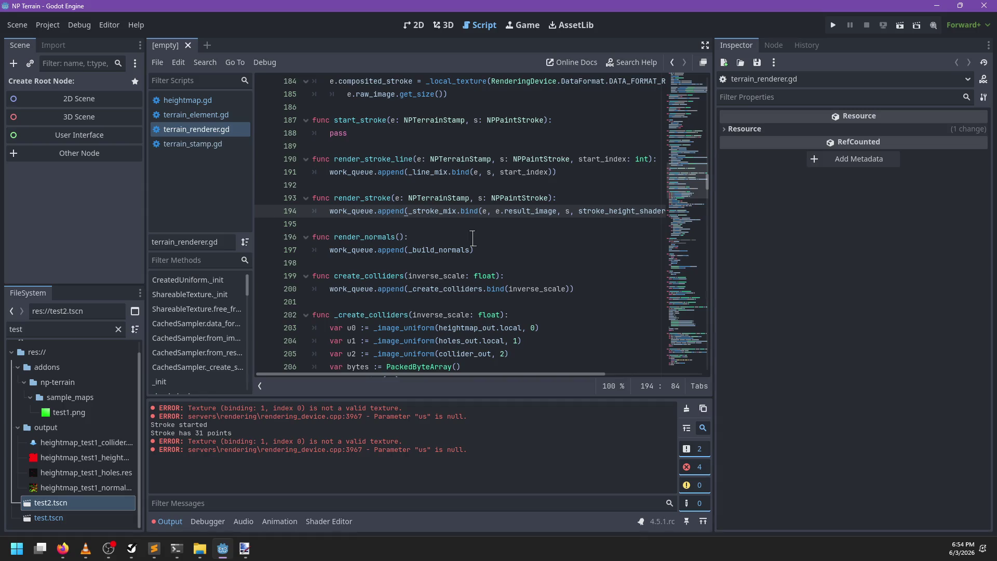
{"action": "scroll", "coordinate": [469, 237], "scroll_direction": "up", "scroll_amount": 20}
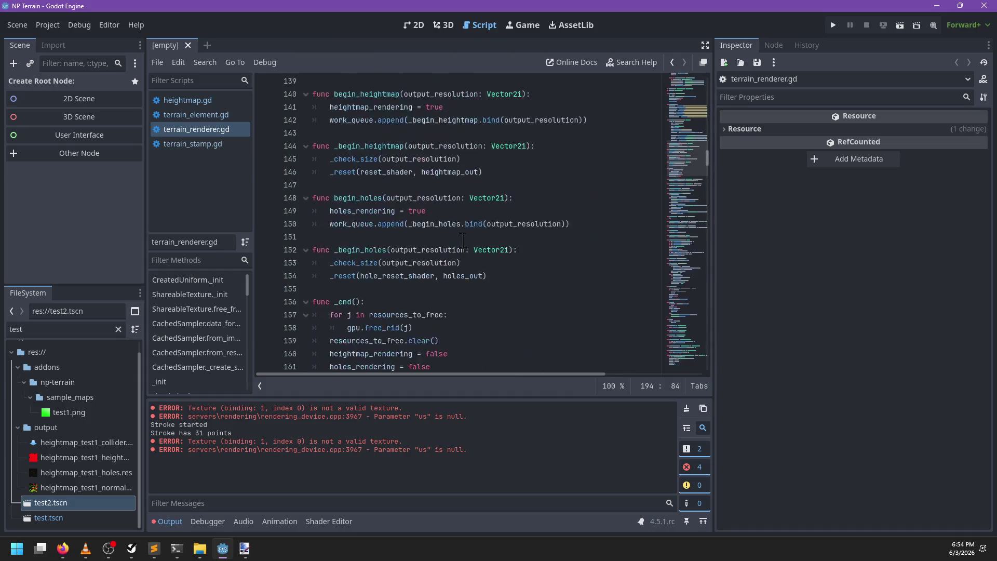
{"action": "scroll", "coordinate": [461, 240], "scroll_direction": "up", "scroll_amount": 20}
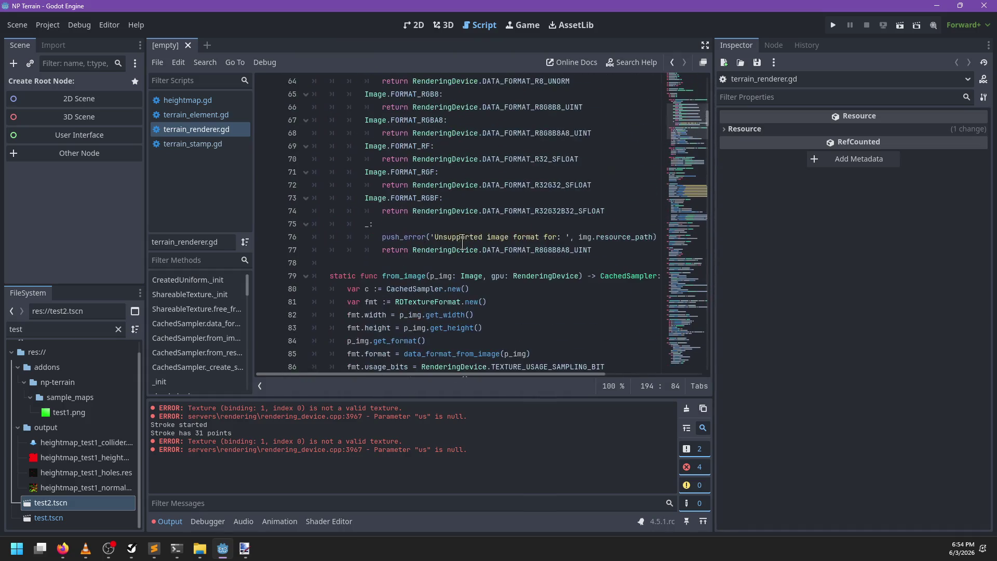
{"action": "scroll", "coordinate": [462, 241], "scroll_direction": "down", "scroll_amount": 20}
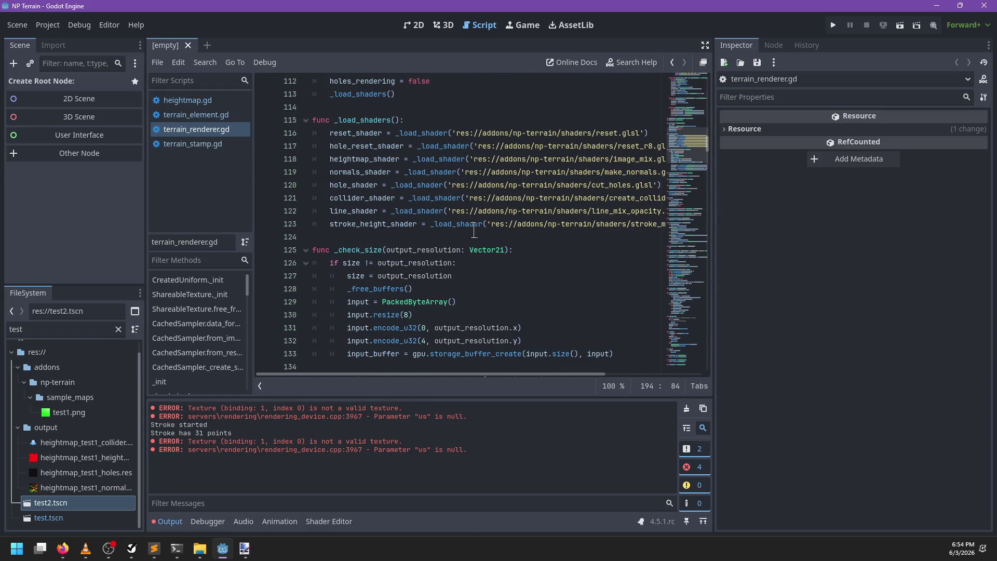
{"action": "scroll", "coordinate": [474, 234], "scroll_direction": "down", "scroll_amount": 11}
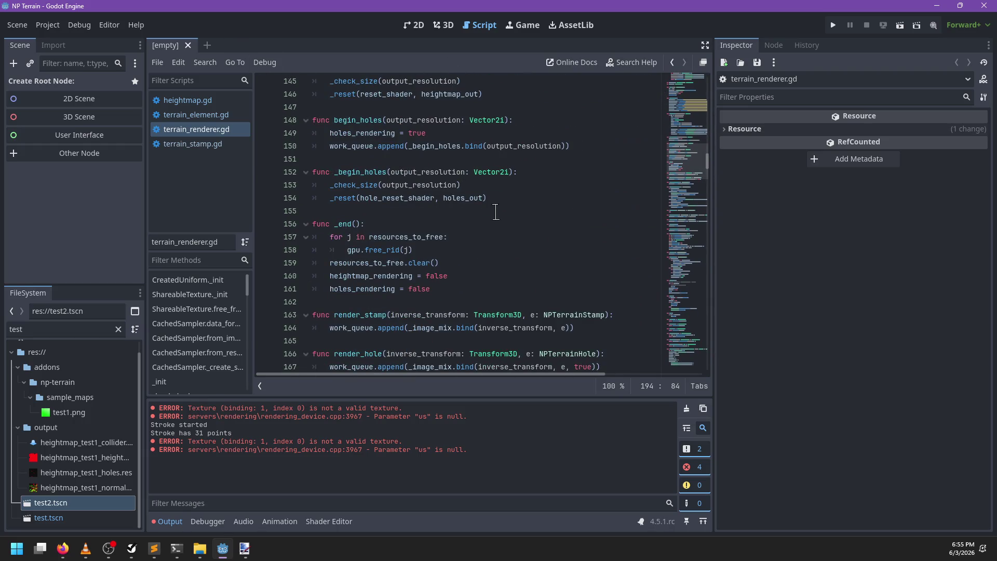
Locate the _stroke_mix definition, then open test2.tscn in the 3D view
{"action": "key", "text": "ctrl+f"}
{"action": "type", "text": "render"}
{"action": "key", "text": "ctrl+BackSpace"}
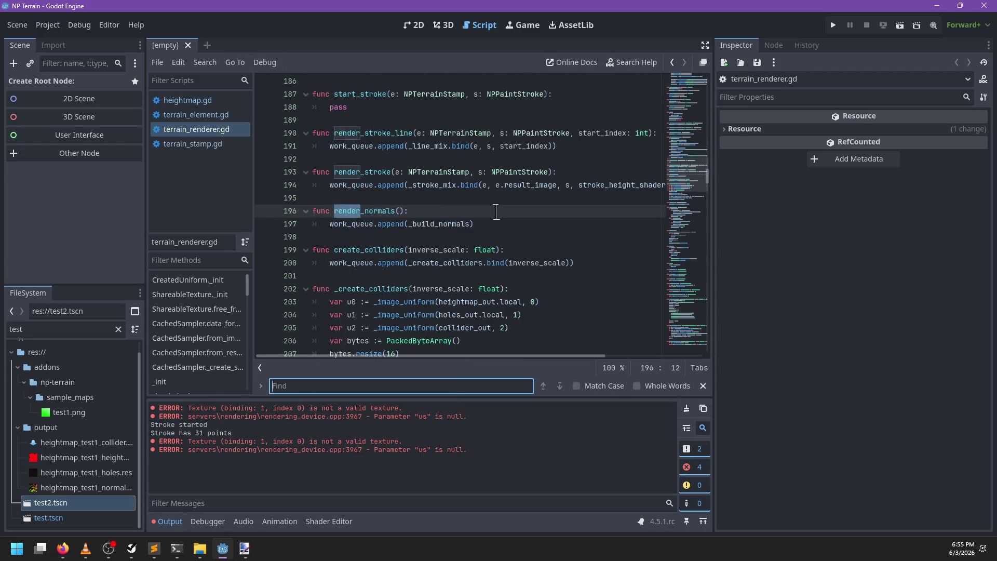
{"action": "type", "text": "_"}
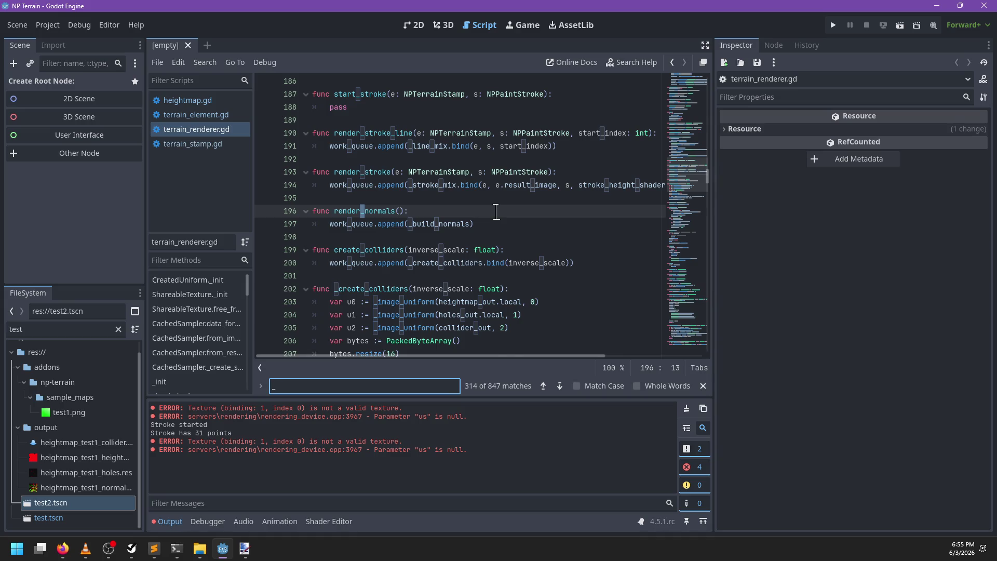
{"action": "type", "text": "stroke_mix"}
{"action": "key", "text": "Escape"}
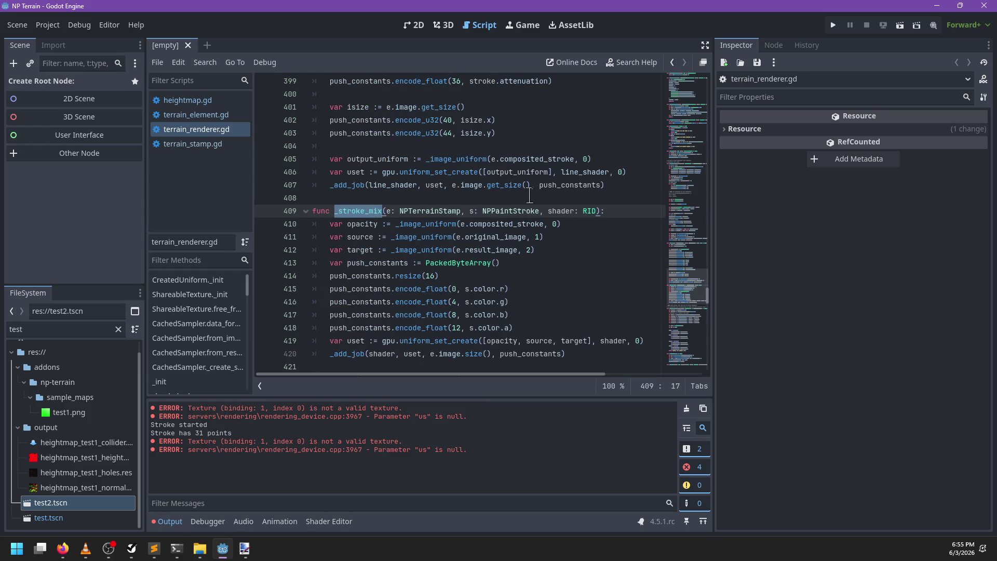
{"action": "scroll", "coordinate": [528, 196], "scroll_direction": "down", "scroll_amount": 2}
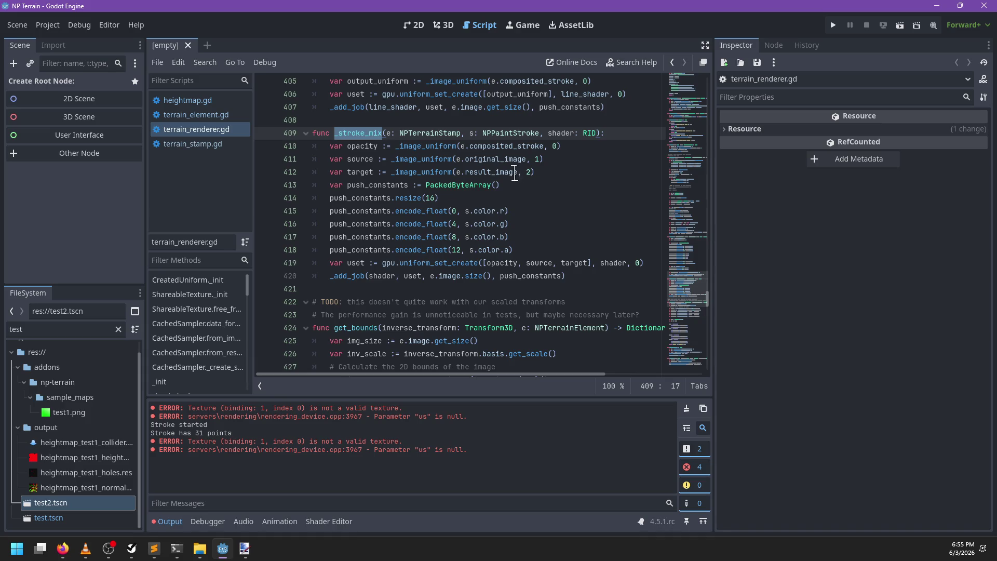
{"action": "left_click", "coordinate": [444, 25]}
{"action": "double_click", "coordinate": [83, 502]}
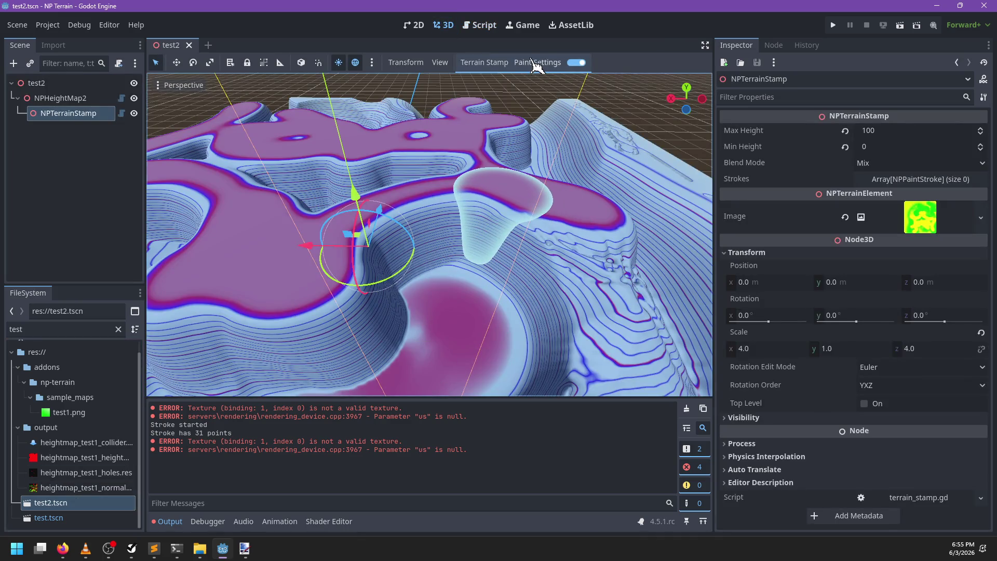
Paint a test stroke, then remove ', e.result_image' from the _stroke_mix bind and save
{"action": "left_click", "coordinate": [535, 63]}
{"action": "mouse_move", "coordinate": [392, 270]}
{"action": "left_mouse_down"}
{"action": "mouse_move", "coordinate": [501, 229]}
{"action": "mouse_move", "coordinate": [563, 289]}
{"action": "left_mouse_up"}
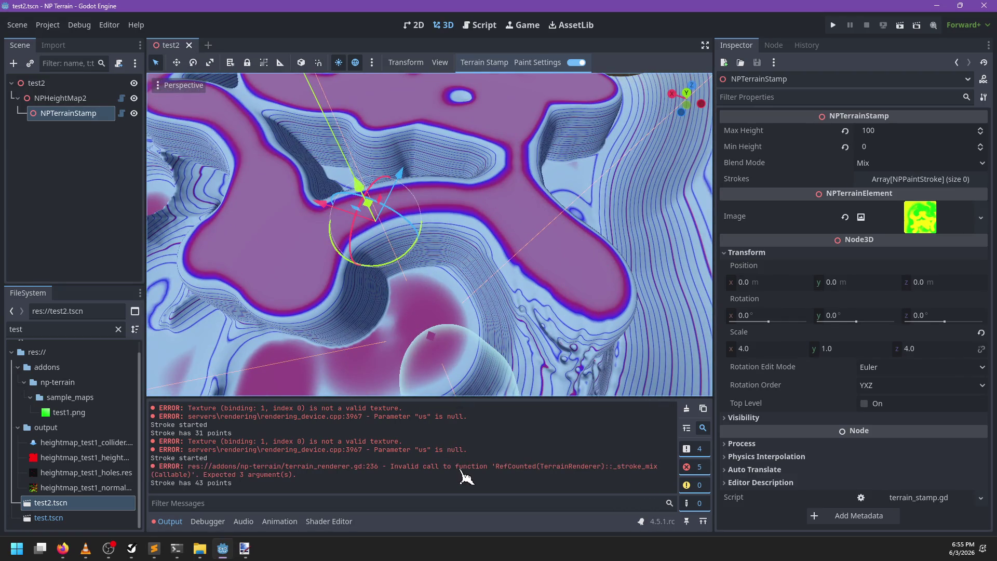
{"action": "left_click", "coordinate": [480, 25]}
{"action": "left_click", "coordinate": [456, 259]}
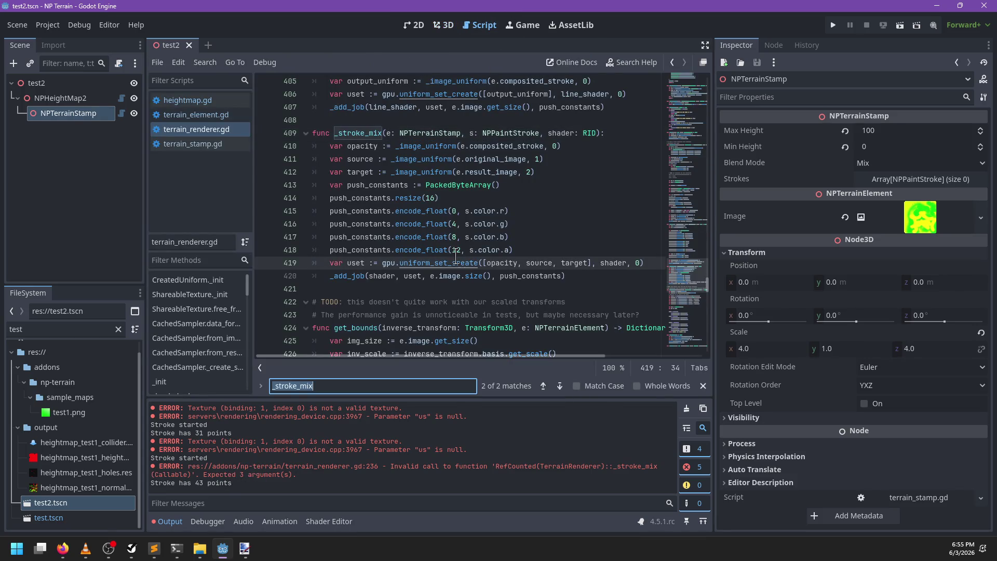
{"action": "key", "text": "F3"}
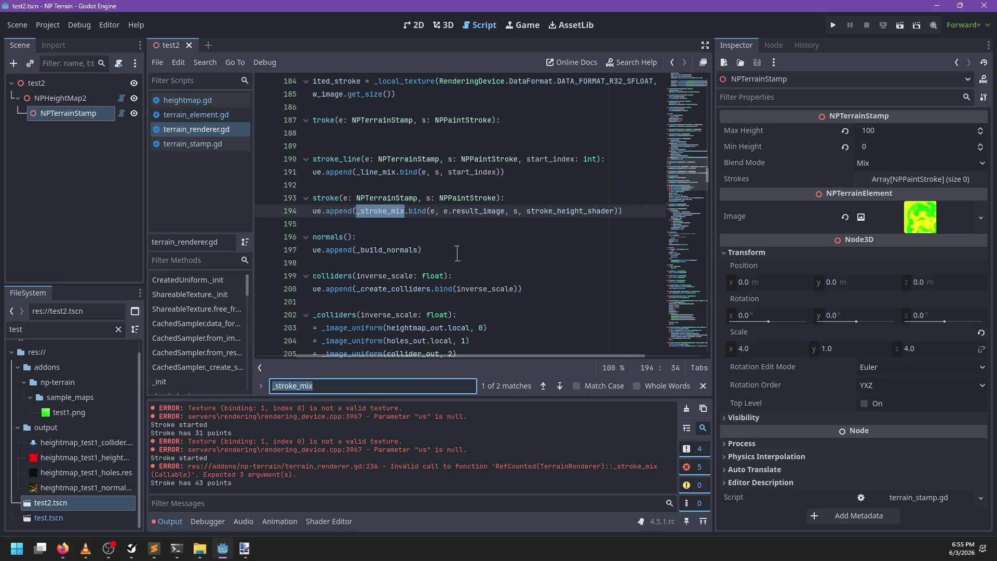
{"action": "left_click_drag", "start_coordinate": [450, 213], "coordinate": [506, 213]}
{"action": "key", "text": "BackSpace"}
{"action": "key", "text": "BackSpace"}
{"action": "key", "text": "BackSpace"}
{"action": "key", "text": "BackSpace"}
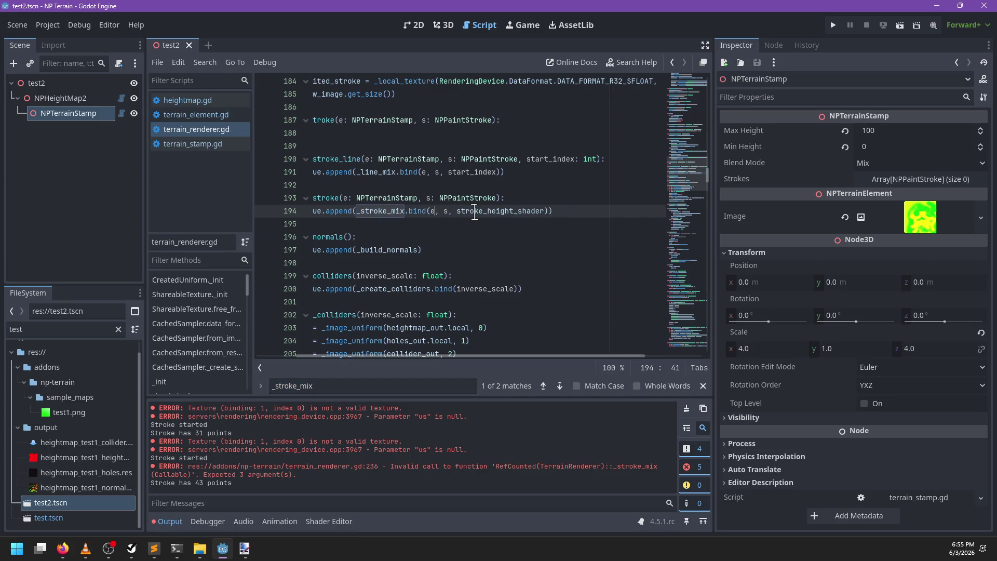
{"action": "key", "text": "ctrl+s"}
Paint several test strokes on the terrain and check the stamp's Strokes array
{"action": "left_click", "coordinate": [444, 25]}
{"action": "left_click_drag", "start_coordinate": [384, 270], "coordinate": [578, 218]}
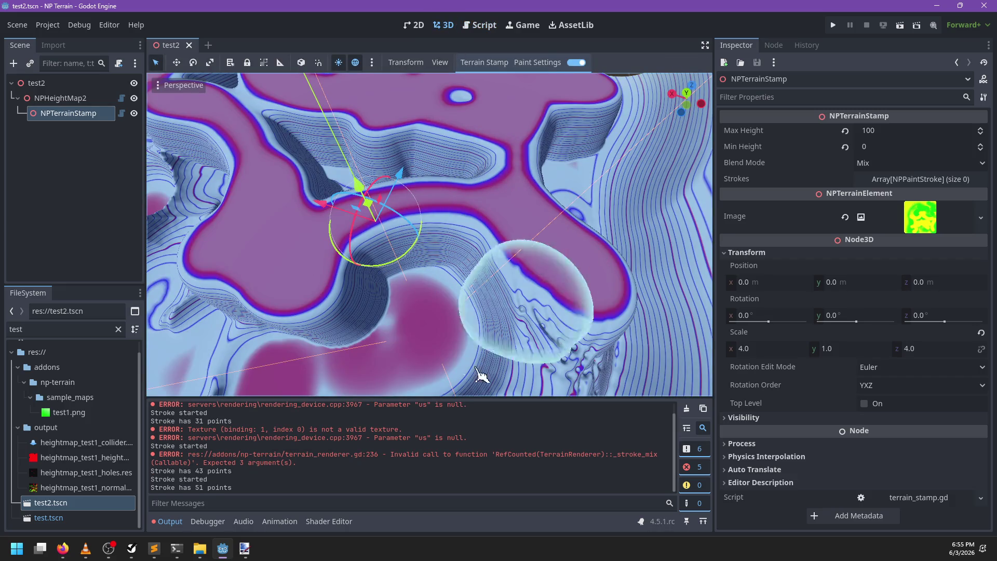
{"action": "left_click", "coordinate": [687, 408]}
{"action": "mouse_move", "coordinate": [411, 330]}
{"action": "left_mouse_down"}
{"action": "mouse_move", "coordinate": [639, 260]}
{"action": "mouse_move", "coordinate": [529, 357]}
{"action": "left_mouse_up"}
{"action": "scroll", "coordinate": [533, 364], "scroll_direction": "down", "scroll_amount": 5}
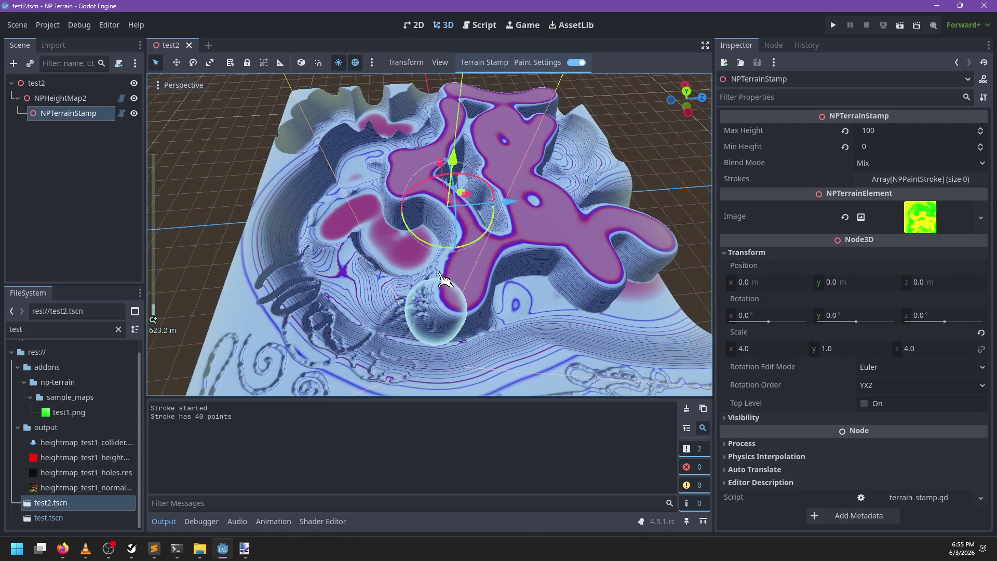
{"action": "scroll", "coordinate": [431, 285], "scroll_direction": "up", "scroll_amount": 4}
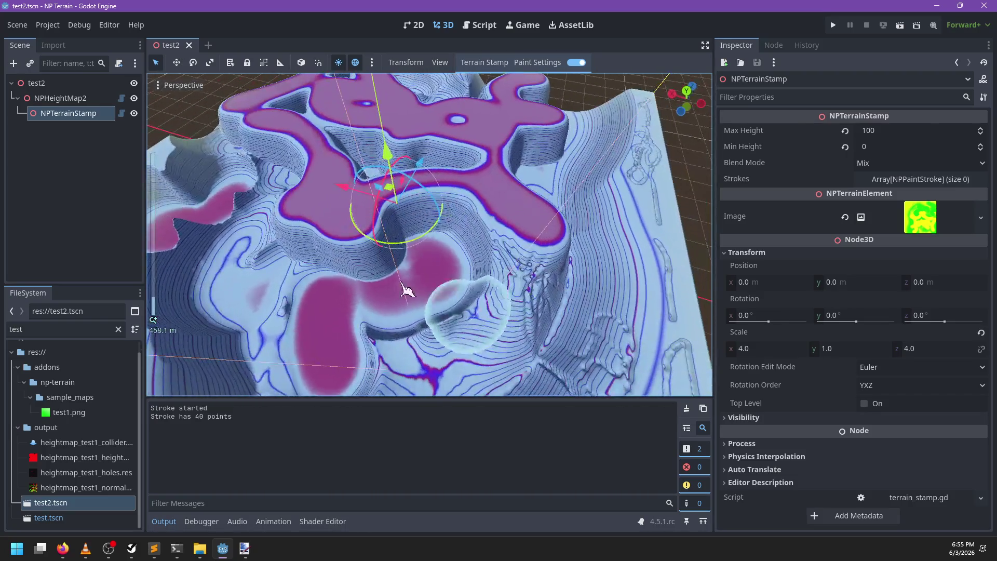
{"action": "mouse_move", "coordinate": [407, 289]}
{"action": "left_mouse_down"}
{"action": "mouse_move", "coordinate": [582, 327]}
{"action": "mouse_move", "coordinate": [472, 286]}
{"action": "left_mouse_up"}
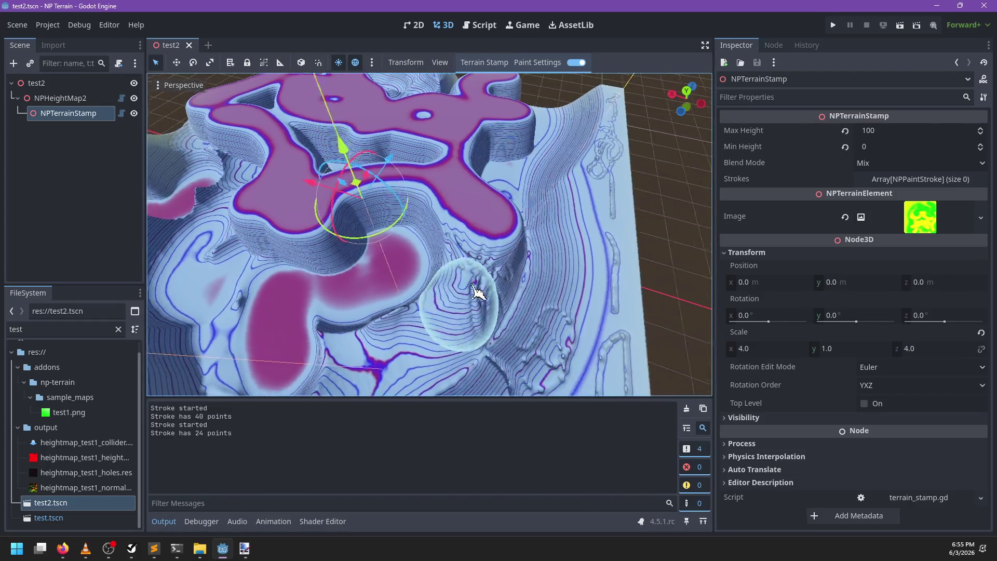
{"action": "left_click", "coordinate": [919, 178]}
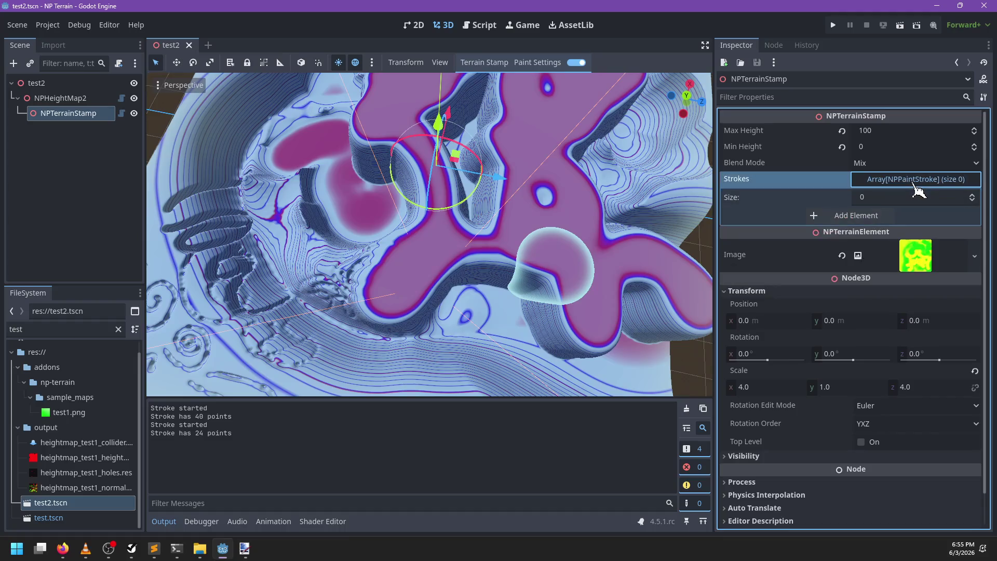
{"action": "mouse_move", "coordinate": [503, 314]}
{"action": "left_mouse_down"}
{"action": "mouse_move", "coordinate": [343, 244]}
{"action": "mouse_move", "coordinate": [470, 268]}
{"action": "mouse_move", "coordinate": [457, 249]}
{"action": "mouse_move", "coordinate": [500, 190]}
{"action": "left_mouse_up"}
{"action": "left_click", "coordinate": [480, 26]}
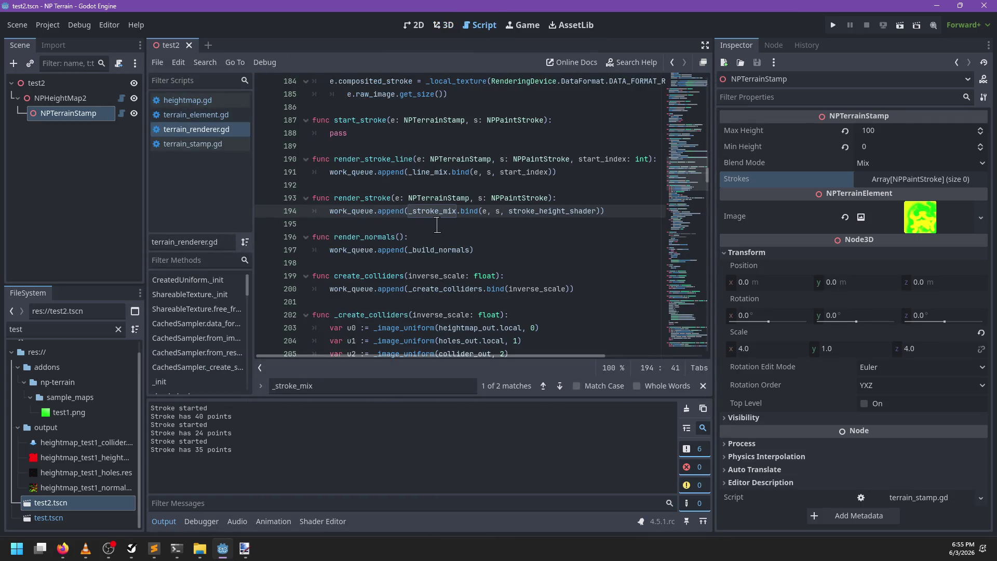
Glance at the stroke_mix_height.glsl shader in Sublime Text, then return to the script
{"action": "left_click", "coordinate": [437, 224]}
{"action": "key", "text": "ctrl+f"}
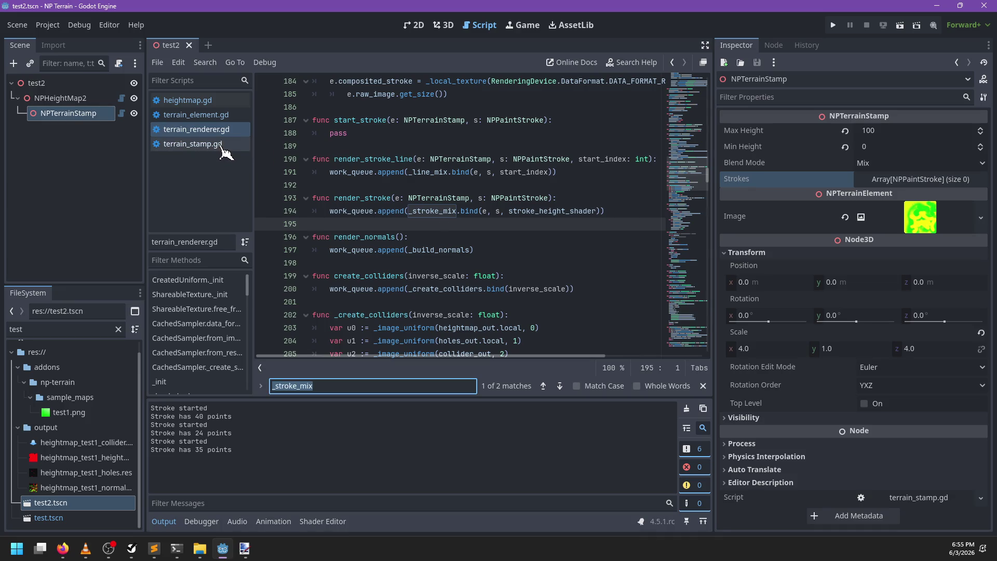
{"action": "left_click", "coordinate": [488, 185]}
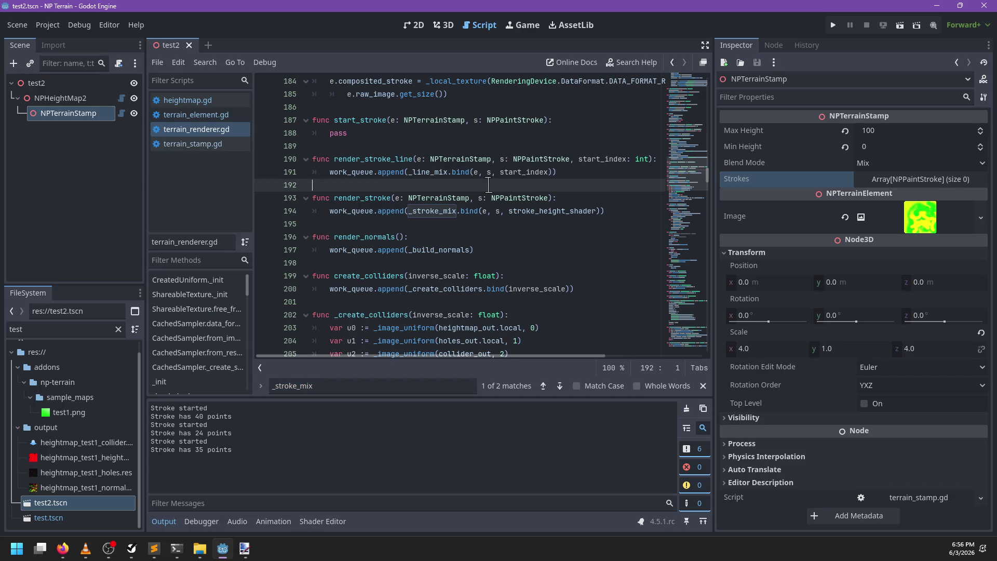
{"action": "key", "text": "alt+Tab"}
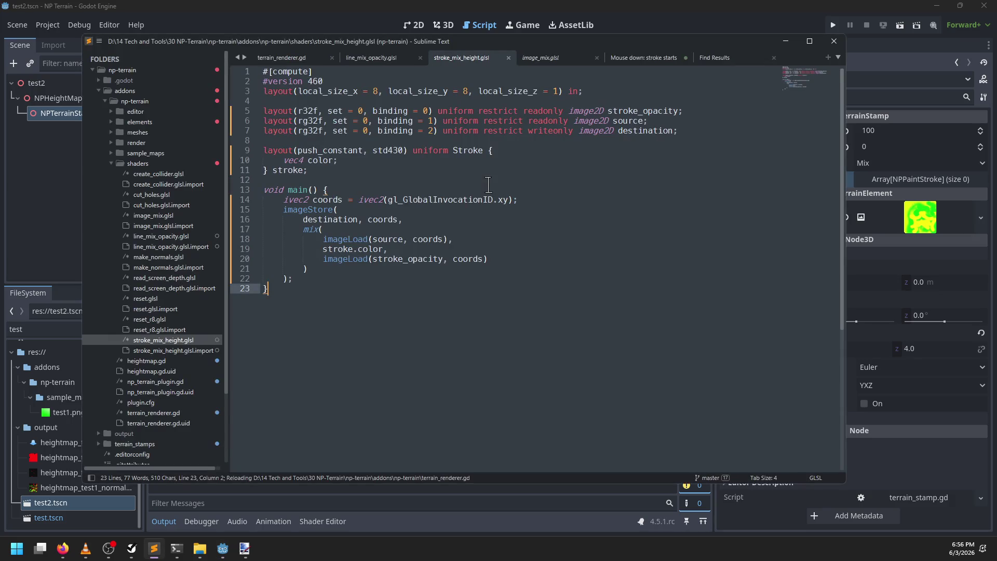
{"action": "key", "text": "alt+Tab"}
Find the _stroke_mix definition and inspect its _image_uniform and target variables
{"action": "key", "text": "ctrl+f"}
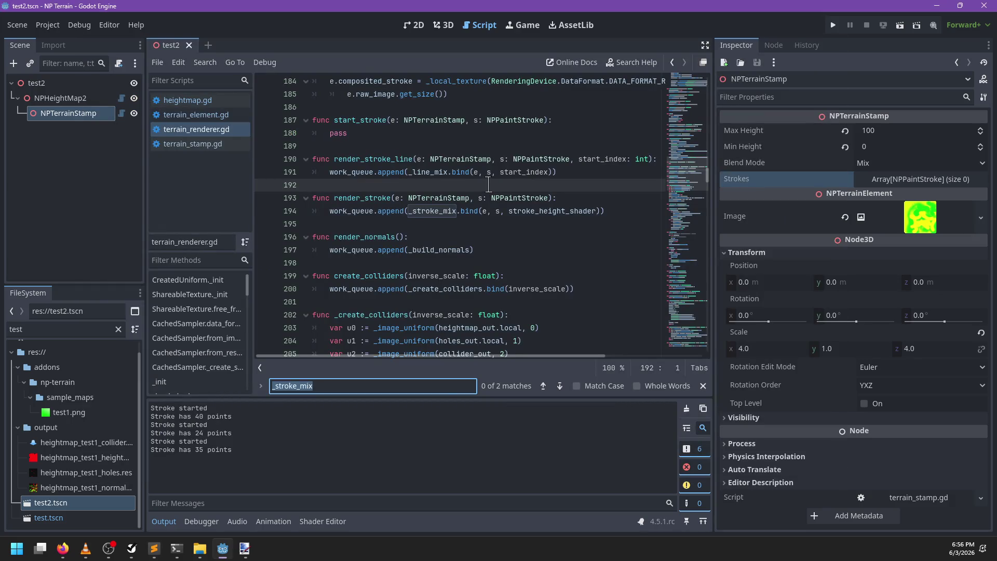
{"action": "type", "text": "stroke_mix"}
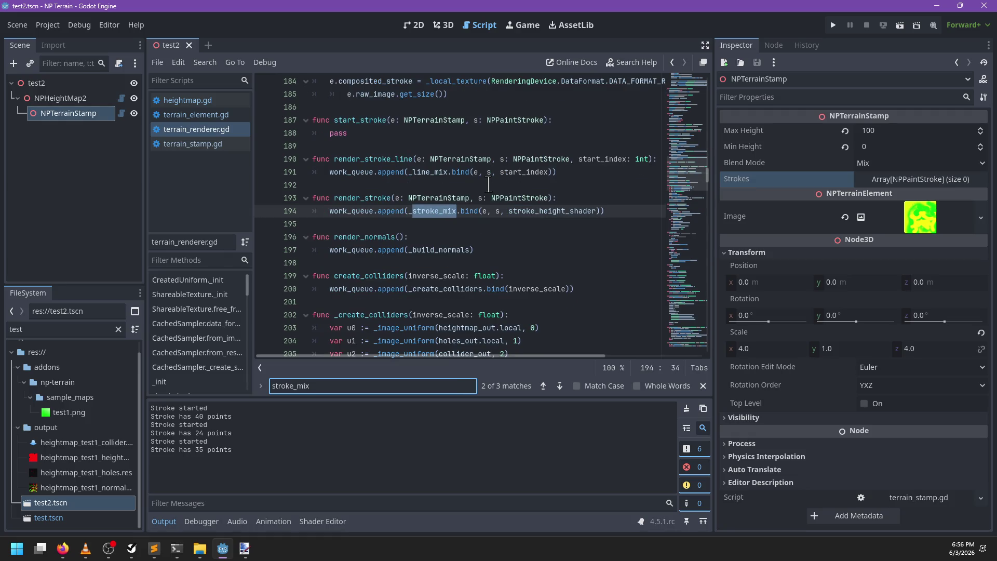
{"action": "key", "text": "Escape"}
{"action": "left_click", "coordinate": [440, 212], "text": "ctrl"}
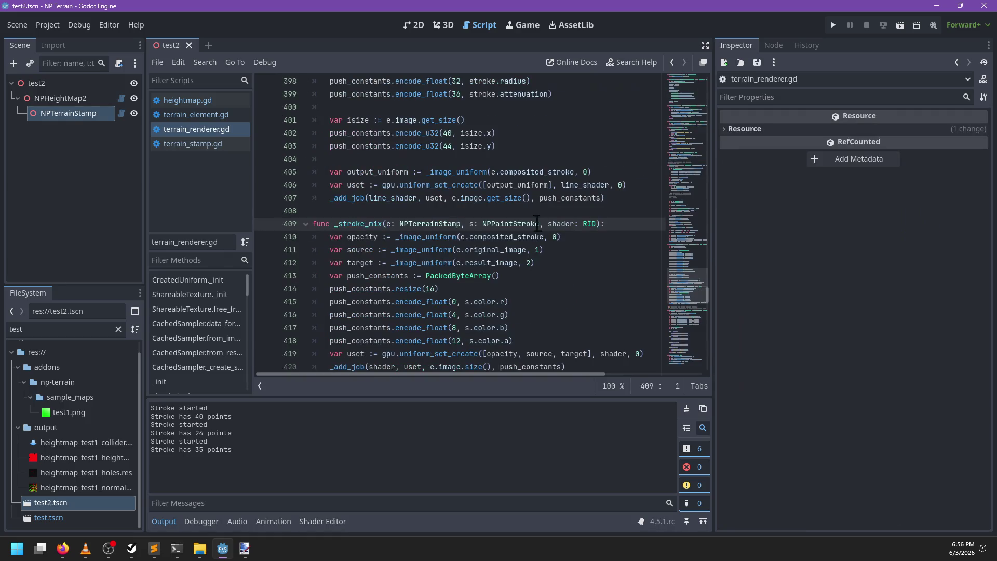
{"action": "double_click", "coordinate": [430, 237]}
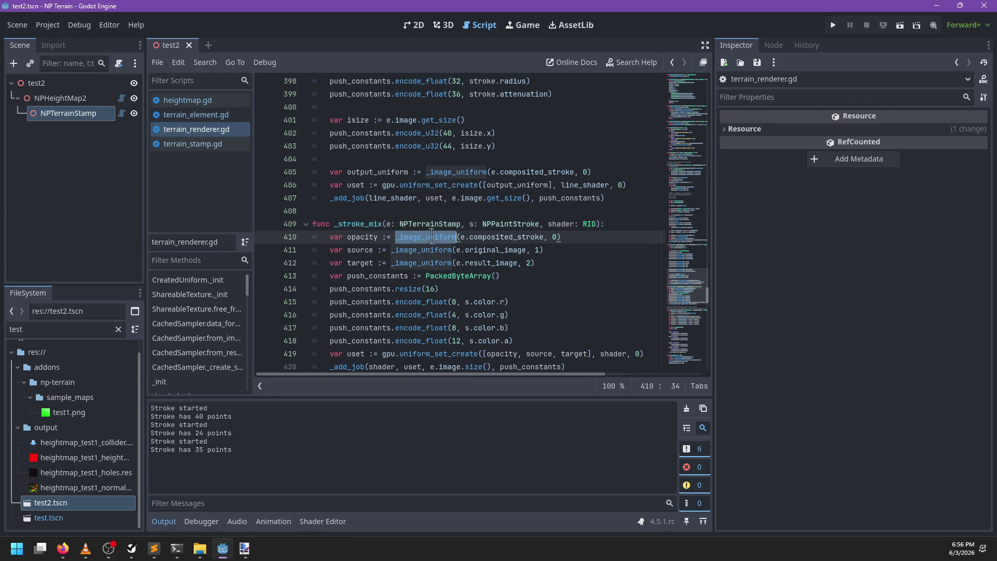
{"action": "double_click", "coordinate": [361, 263]}
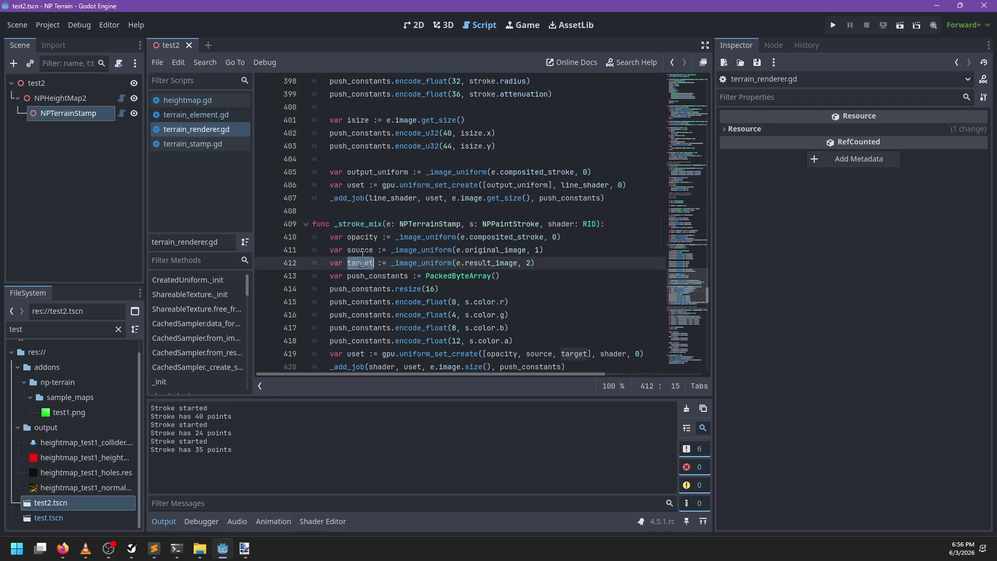
{"action": "scroll", "coordinate": [502, 257], "scroll_direction": "down", "scroll_amount": 1}
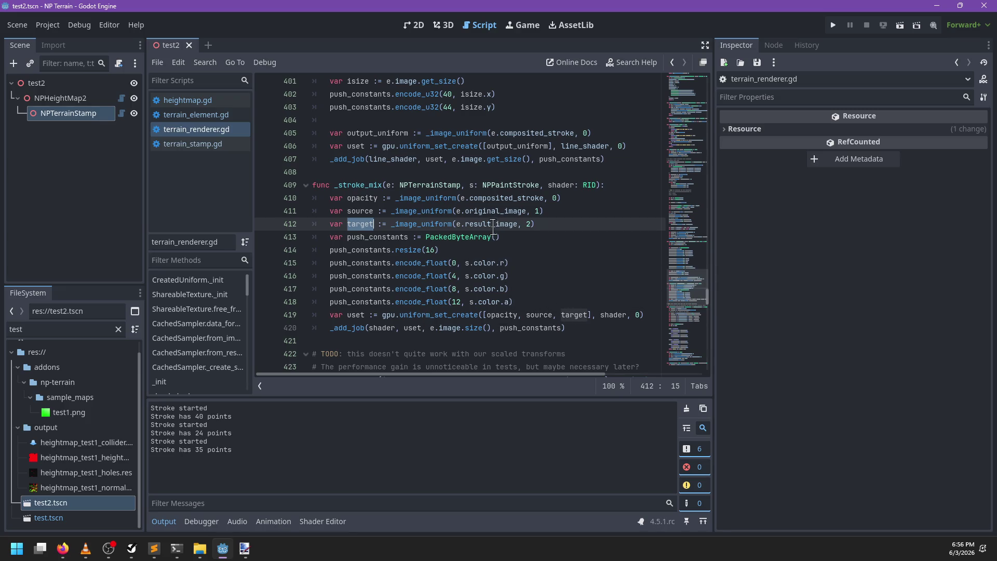
{"action": "key", "text": "alt+Tab"}
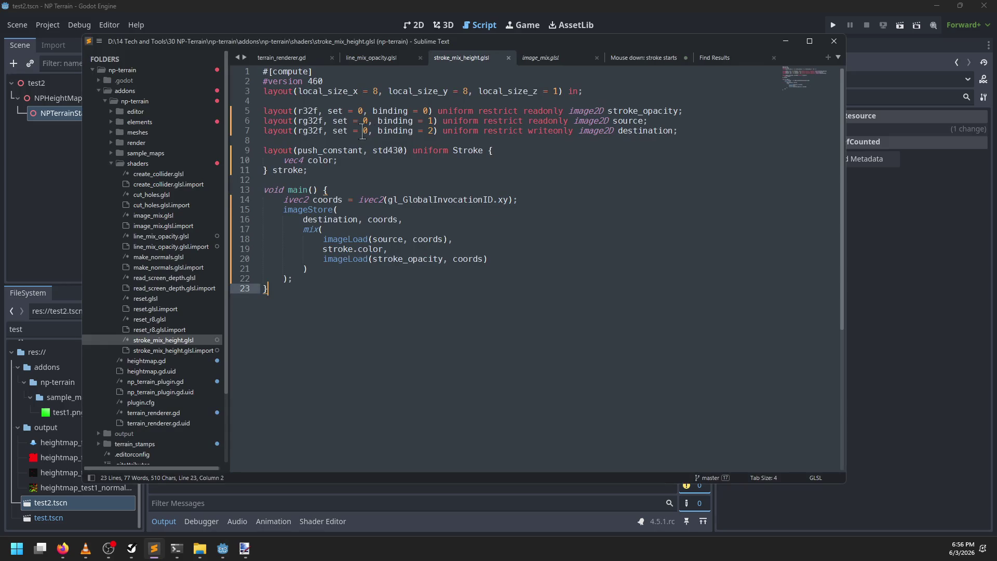
Trace destination, source and stroke in stroke_mix_height.glsl, then view line_mix_opacity.glsl
{"action": "double_click", "coordinate": [645, 130]}
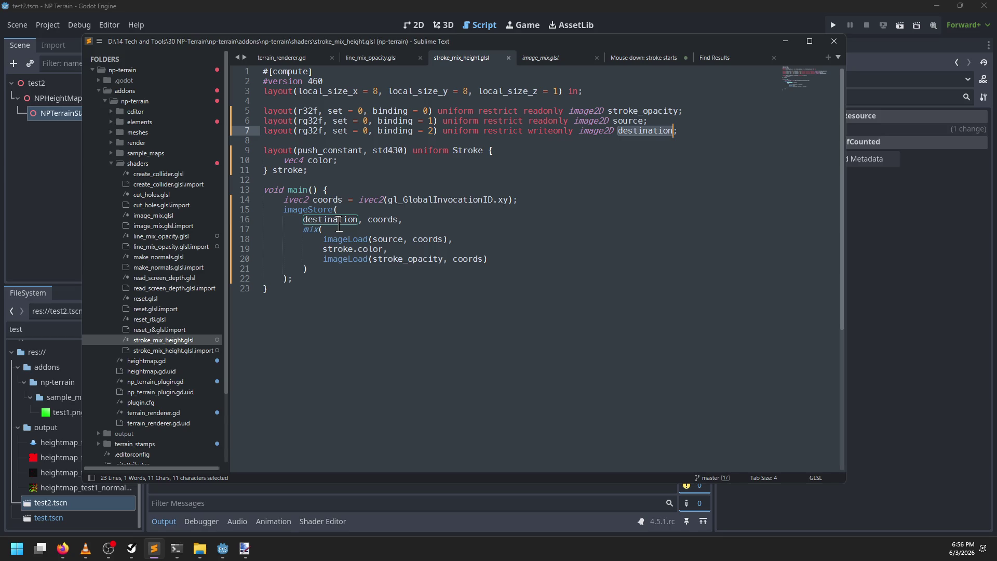
{"action": "double_click", "coordinate": [387, 240]}
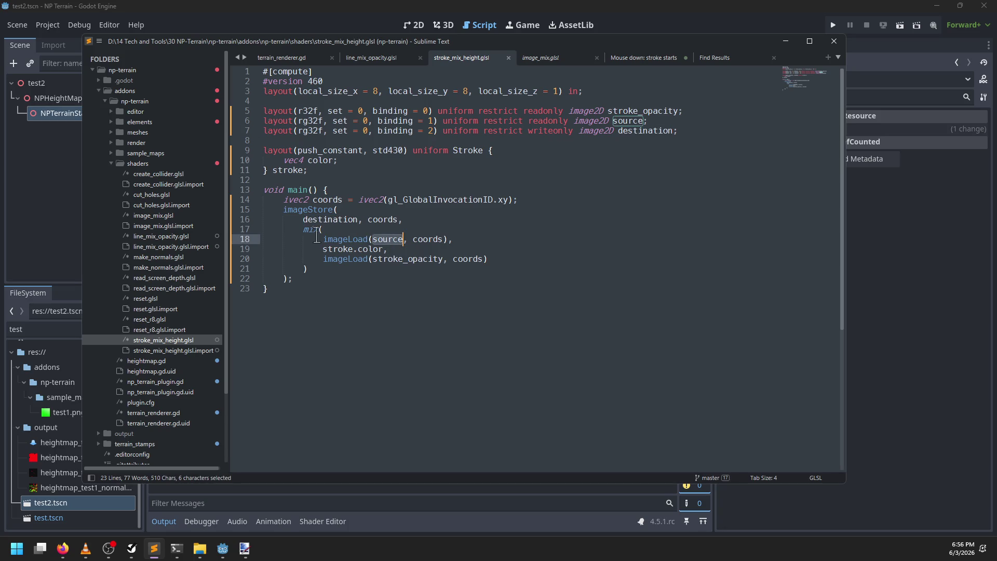
{"action": "double_click", "coordinate": [344, 249]}
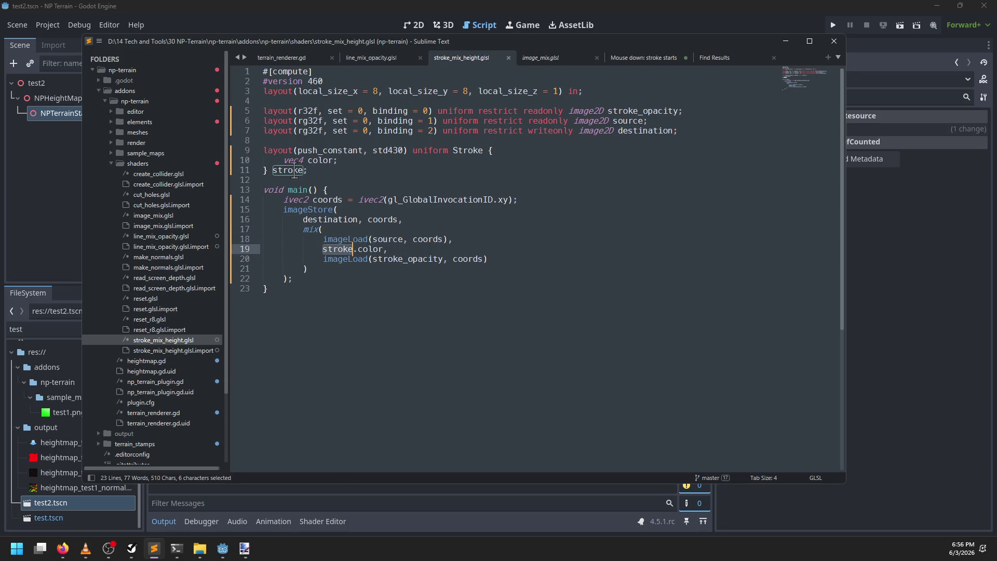
{"action": "left_click", "coordinate": [504, 258]}
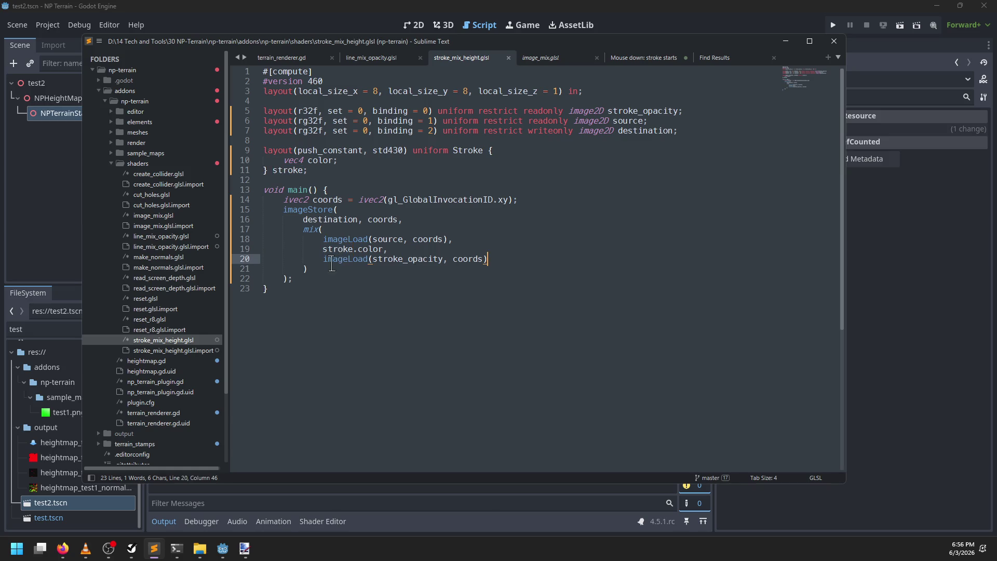
{"action": "mouse_move", "coordinate": [336, 262]}
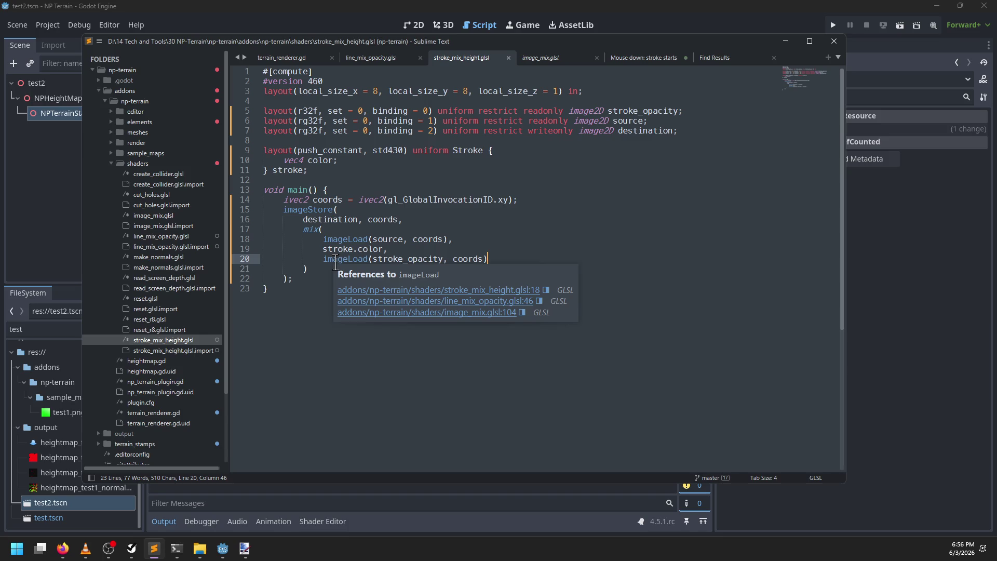
{"action": "left_click", "coordinate": [379, 58]}
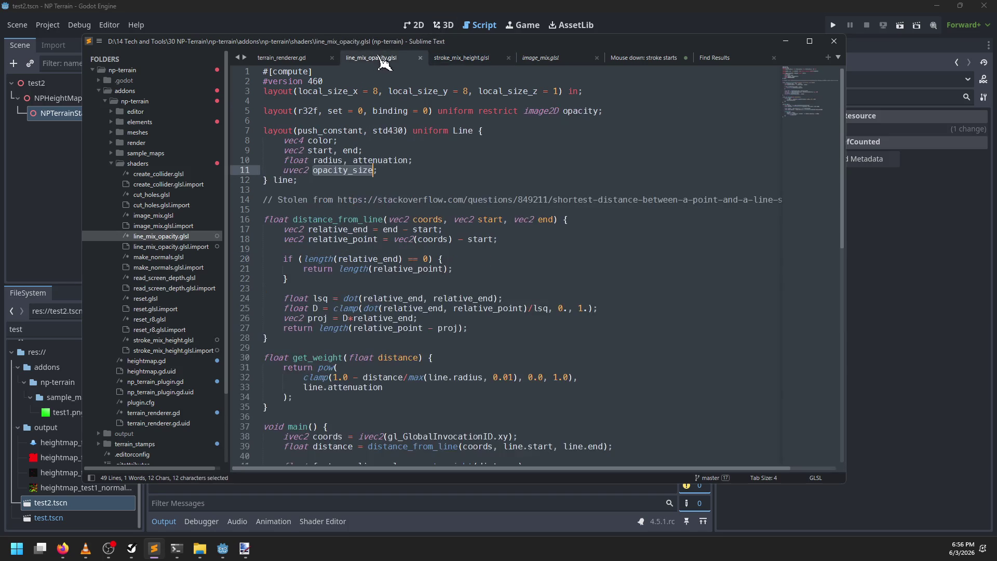
{"action": "left_click", "coordinate": [424, 183]}
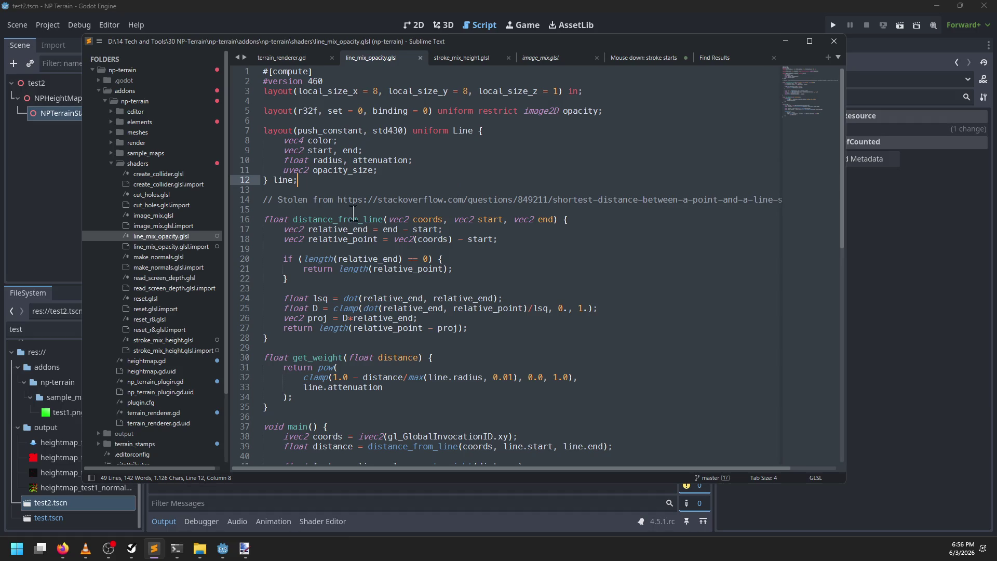
Read through line_mix_opacity.glsl, then bring up stroke_mix_height.glsl in Sublime Text
{"action": "scroll", "coordinate": [359, 244], "scroll_direction": "down", "scroll_amount": 3}
{"action": "scroll", "coordinate": [393, 218], "scroll_direction": "up", "scroll_amount": 4}
{"action": "scroll", "coordinate": [393, 218], "scroll_direction": "up", "scroll_amount": 1}
{"action": "scroll", "coordinate": [392, 218], "scroll_direction": "down", "scroll_amount": 6}
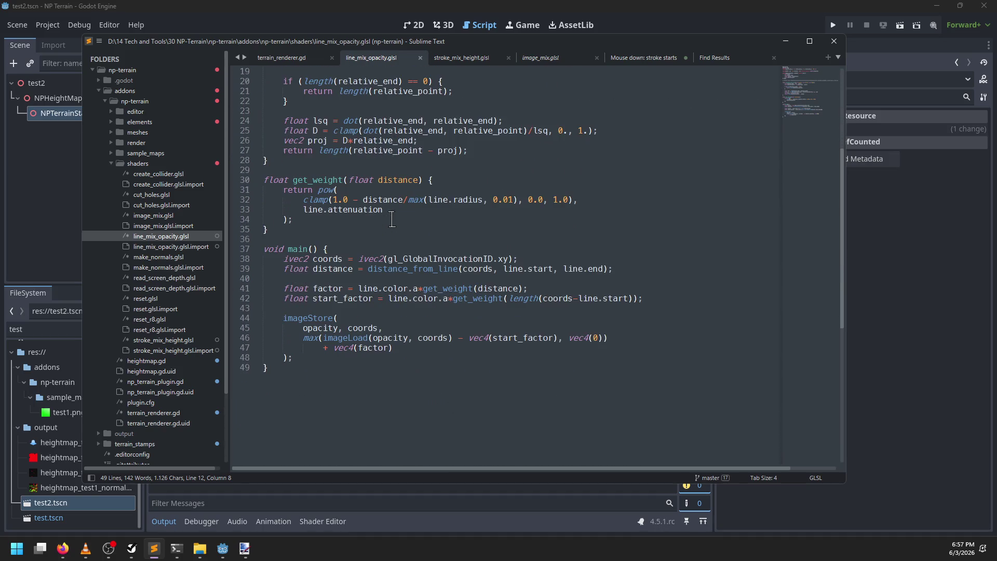
{"action": "scroll", "coordinate": [371, 288], "scroll_direction": "up", "scroll_amount": 4}
{"action": "scroll", "coordinate": [458, 153], "scroll_direction": "down", "scroll_amount": 3}
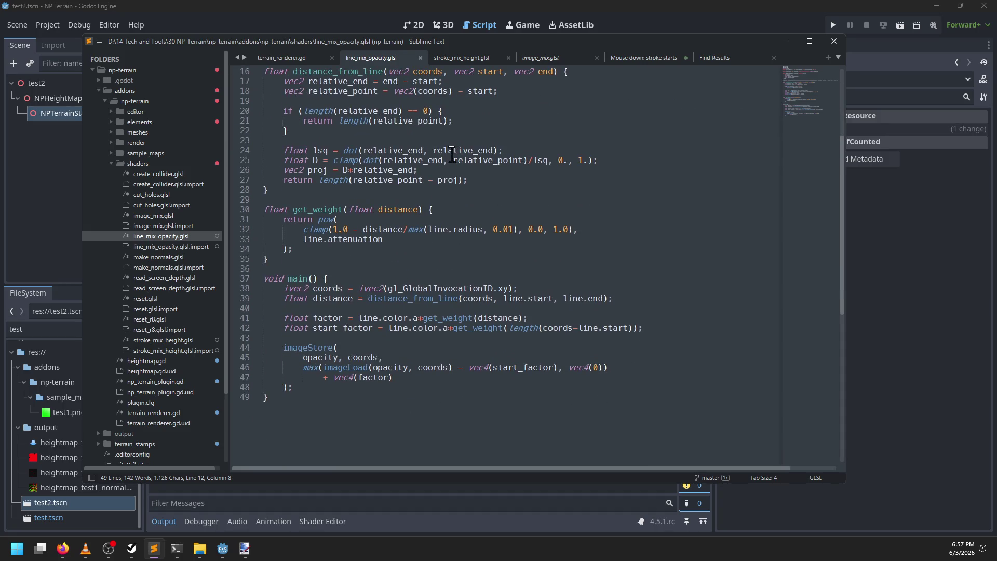
{"action": "left_click", "coordinate": [461, 58]}
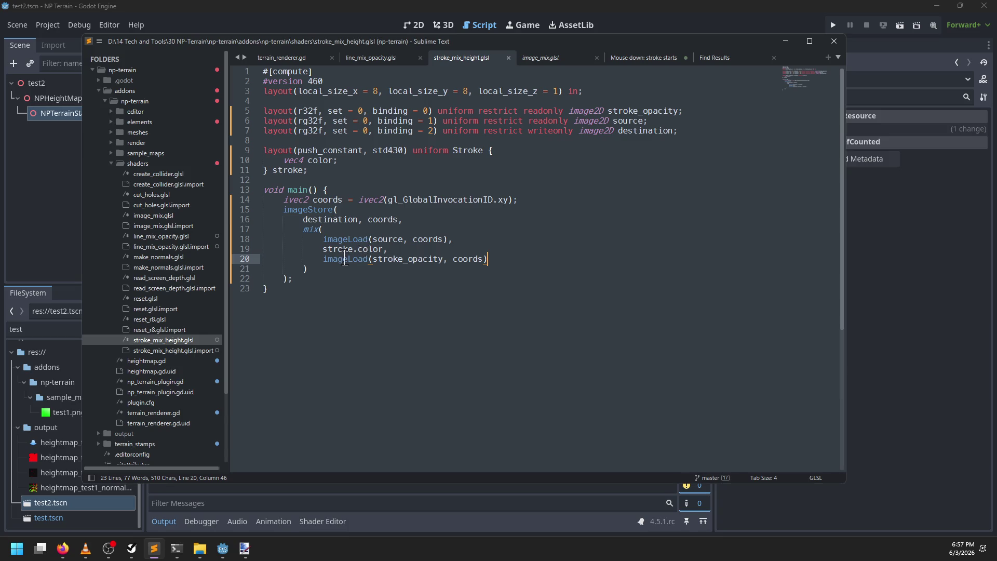
Replace the mix(...) block with imageLoad(stroke_opacity, coords), save the shader, and return to Godot
{"action": "left_click_drag", "start_coordinate": [307, 269], "coordinate": [304, 229]}
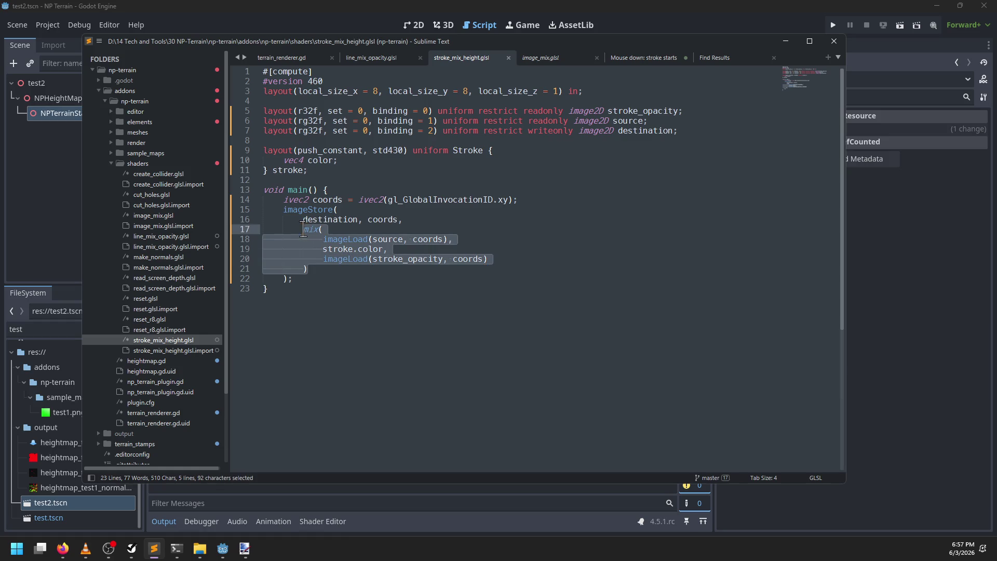
{"action": "type", "text": "vec3"}
{"action": "key", "text": "BackSpace"}
{"action": "type", "text": "4("}
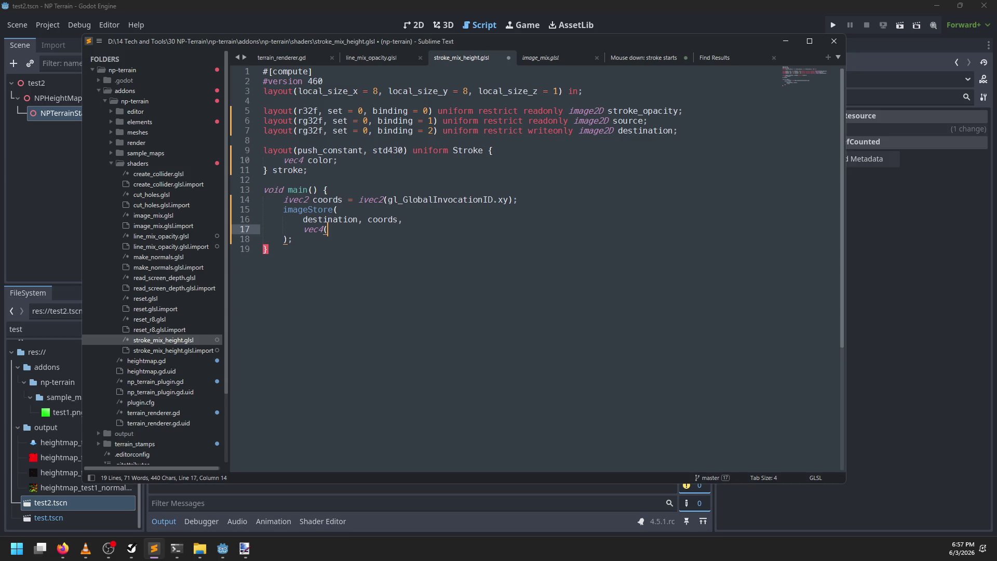
{"action": "key", "text": "BackSpace"}
{"action": "key", "text": "BackSpace"}
{"action": "key", "text": "BackSpace"}
{"action": "type", "text": "image"}
{"action": "type", "text": "("}
{"action": "type", "text": "str"}
{"action": "type", "text": "ds)"}
{"action": "key", "text": "ctrl+s"}
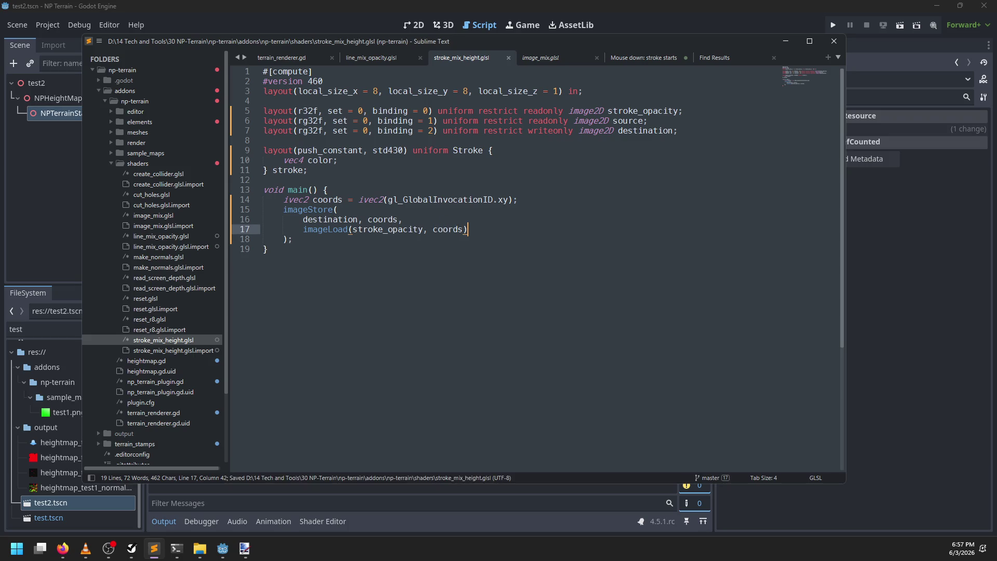
{"action": "left_click", "coordinate": [298, 7]}
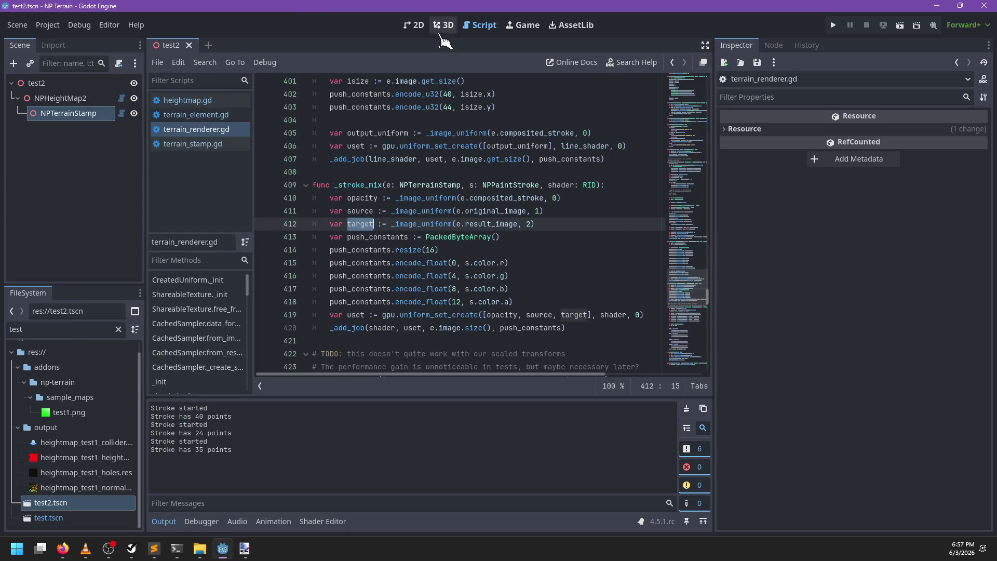
Close and reopen the test2 scene, then paint a test stroke on the terrain
{"action": "left_click", "coordinate": [443, 24]}
{"action": "left_click", "coordinate": [189, 46]}
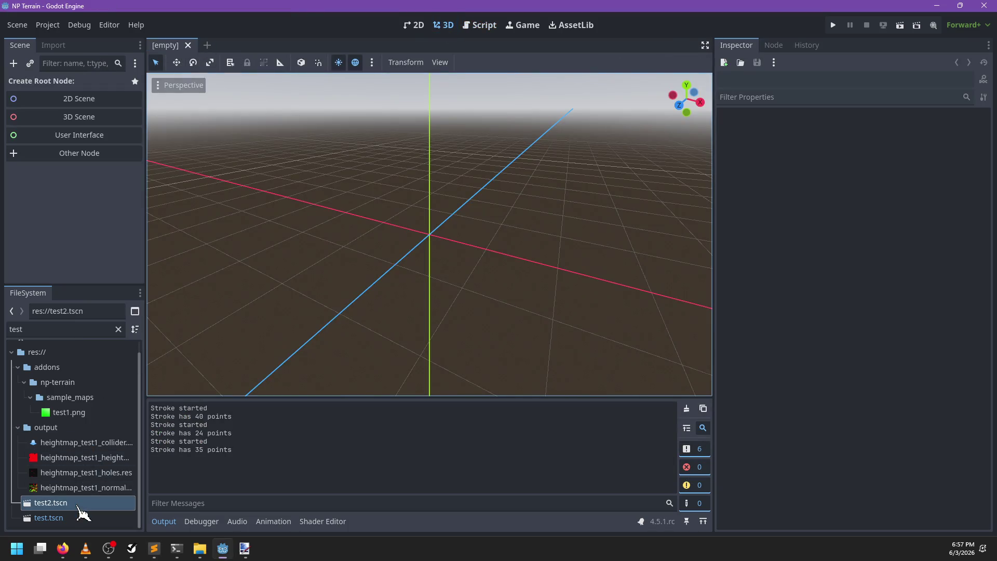
{"action": "double_click", "coordinate": [50, 503]}
{"action": "left_click_drag", "start_coordinate": [412, 300], "coordinate": [519, 270]}
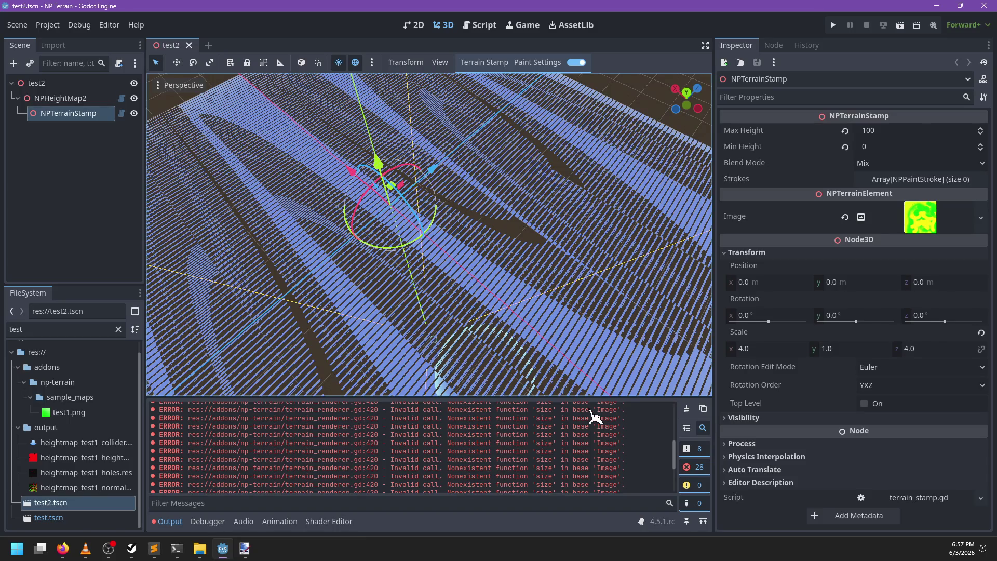
Change e.image.size() to e.image.get_size() on line 420 of terrain_renderer.gd and save
{"action": "left_click", "coordinate": [482, 26]}
{"action": "left_click", "coordinate": [553, 251]}
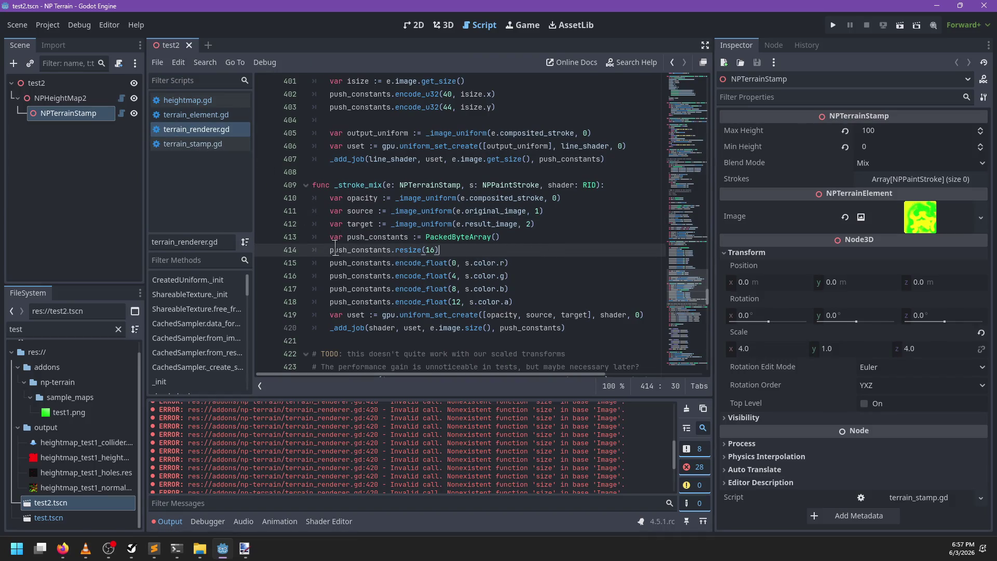
{"action": "double_click", "coordinate": [455, 328]}
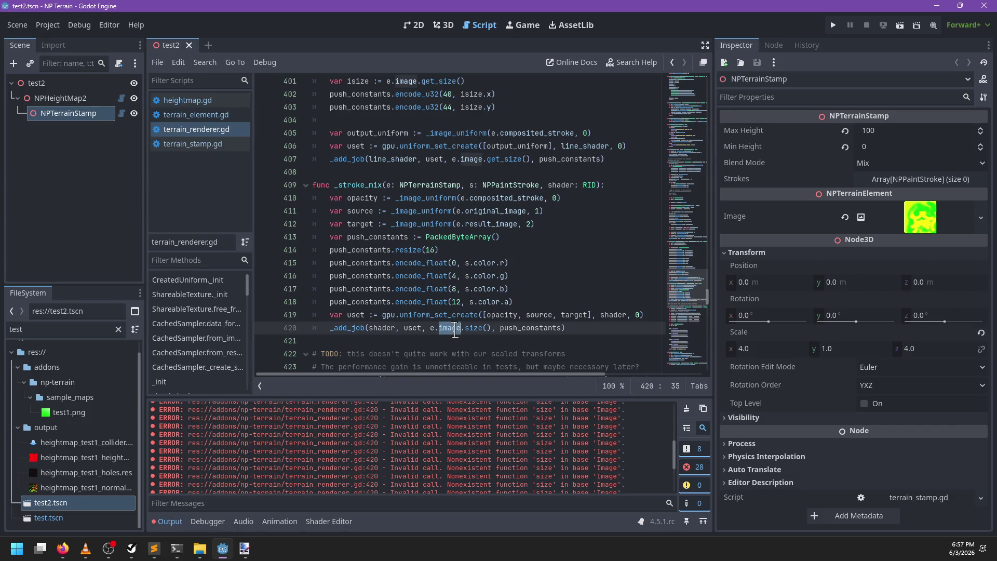
{"action": "left_click", "coordinate": [465, 328]}
{"action": "type", "text": "get"}
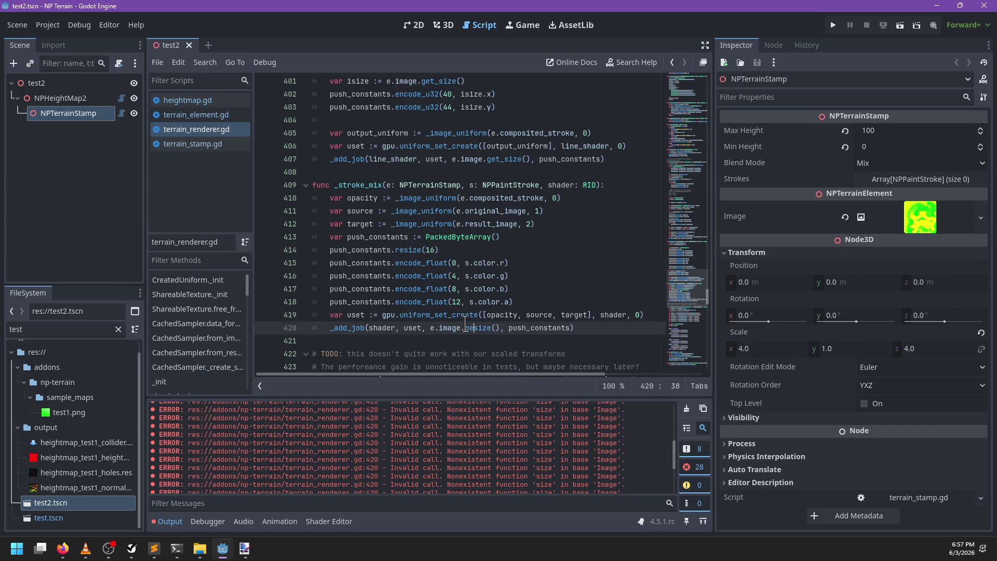
{"action": "type", "text": "_"}
{"action": "key", "text": "ctrl+s"}
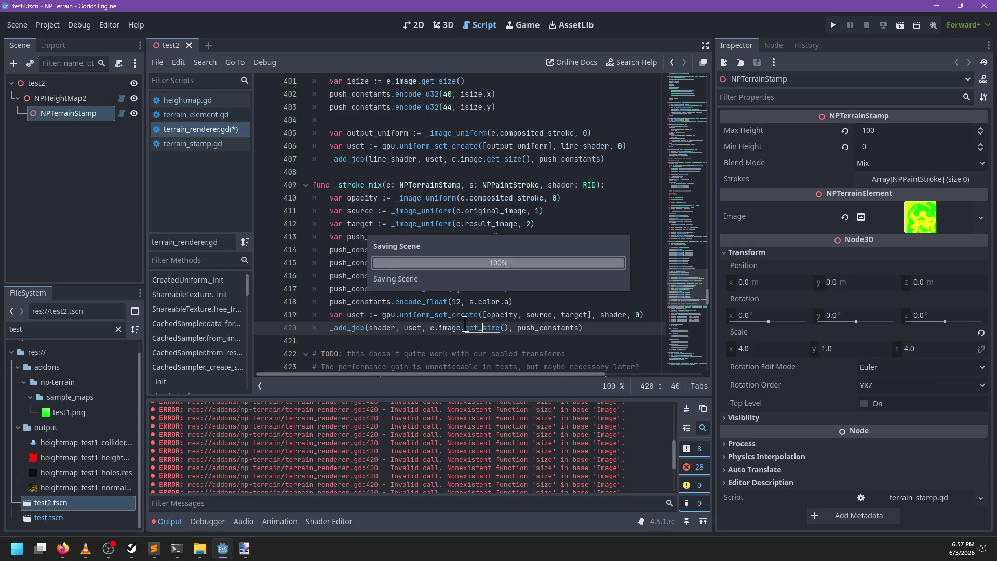
{"action": "left_click", "coordinate": [443, 25]}
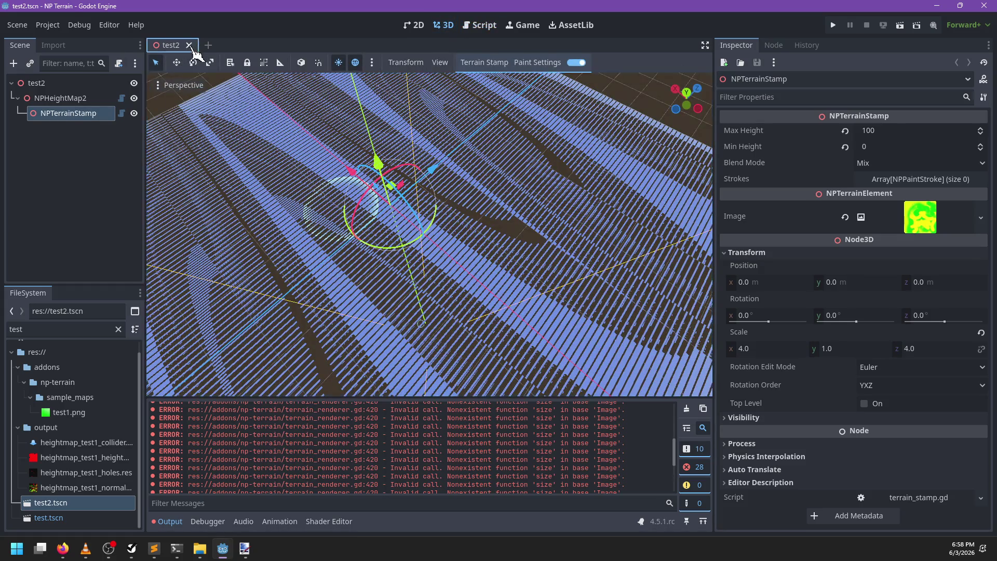
Reload the test2 scene, orbit the terrain, and clear the old errors from Output
{"action": "left_click", "coordinate": [189, 45]}
{"action": "double_click", "coordinate": [69, 504]}
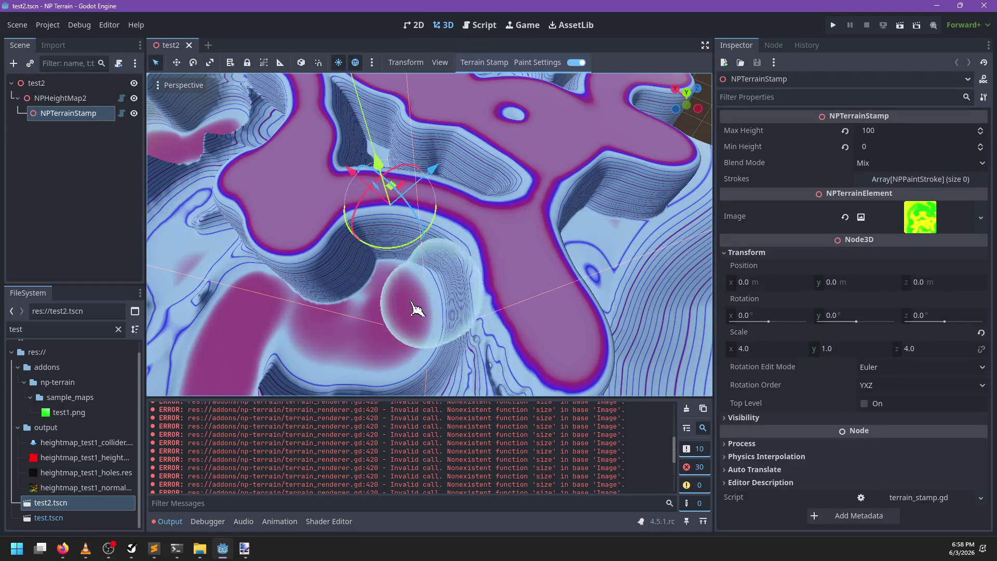
{"action": "mouse_move", "coordinate": [403, 345]}
{"action": "left_mouse_down"}
{"action": "mouse_move", "coordinate": [539, 296]}
{"action": "mouse_move", "coordinate": [479, 296]}
{"action": "mouse_move", "coordinate": [400, 318]}
{"action": "left_mouse_up"}
{"action": "left_click", "coordinate": [687, 409]}
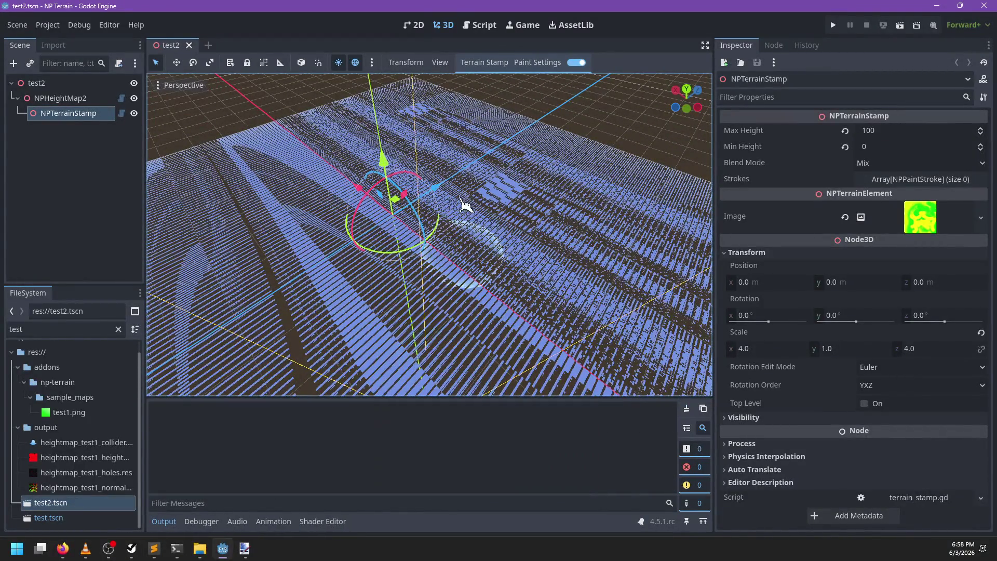
Reopen test2 again and paint a test stroke across the terrain, viewing it from a low angle
{"action": "left_click", "coordinate": [501, 26]}
{"action": "key", "text": "ctrl+w"}
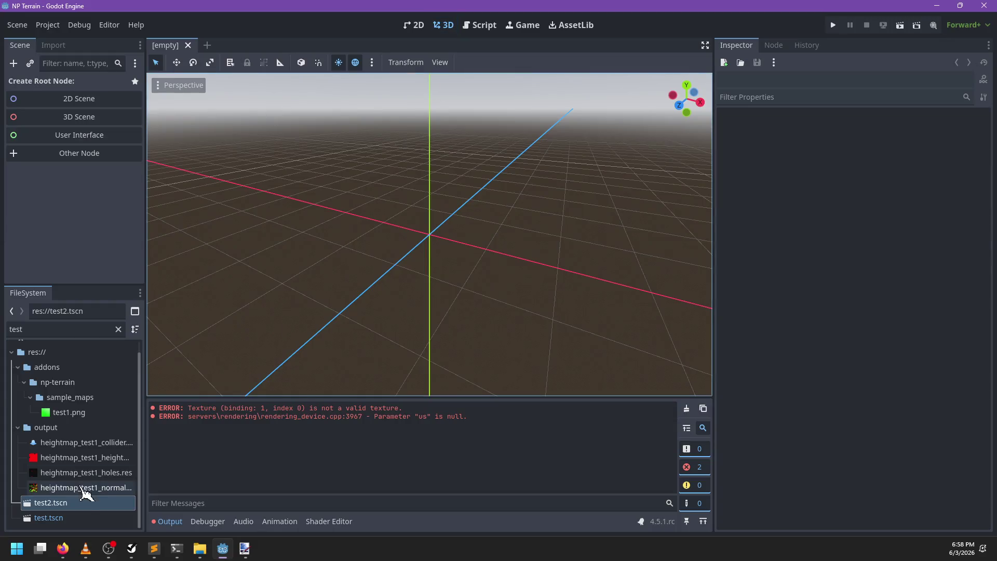
{"action": "double_click", "coordinate": [78, 504]}
{"action": "left_click_drag", "start_coordinate": [429, 289], "coordinate": [527, 270]}
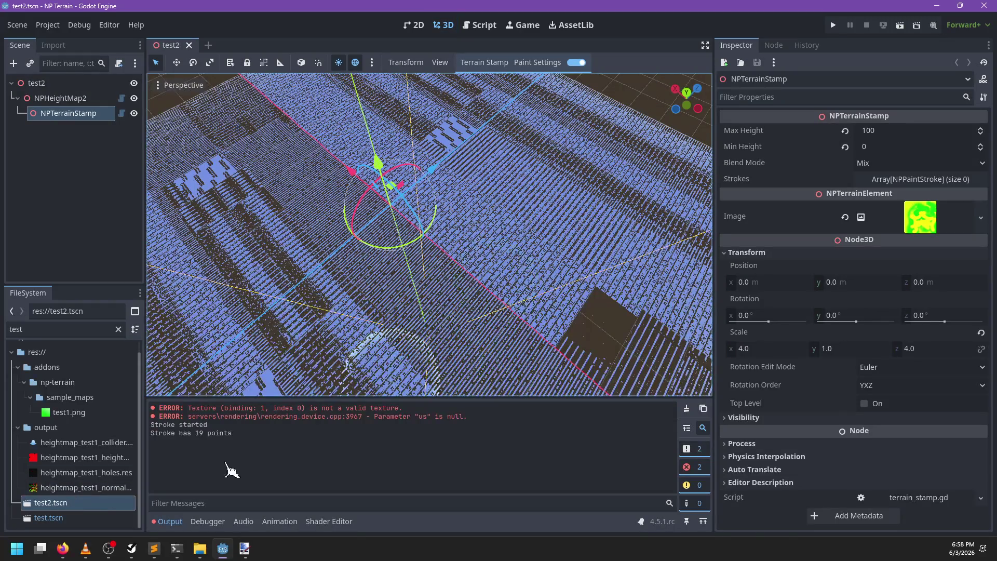
{"action": "mouse_move", "coordinate": [433, 291]}
{"action": "left_mouse_down"}
{"action": "mouse_move", "coordinate": [563, 216]}
{"action": "mouse_move", "coordinate": [441, 213]}
{"action": "mouse_move", "coordinate": [407, 338]}
{"action": "mouse_move", "coordinate": [529, 234]}
{"action": "mouse_move", "coordinate": [378, 291]}
{"action": "mouse_move", "coordinate": [541, 311]}
{"action": "mouse_move", "coordinate": [352, 346]}
{"action": "mouse_move", "coordinate": [457, 250]}
{"action": "mouse_move", "coordinate": [389, 278]}
{"action": "mouse_move", "coordinate": [394, 285]}
{"action": "left_mouse_up"}
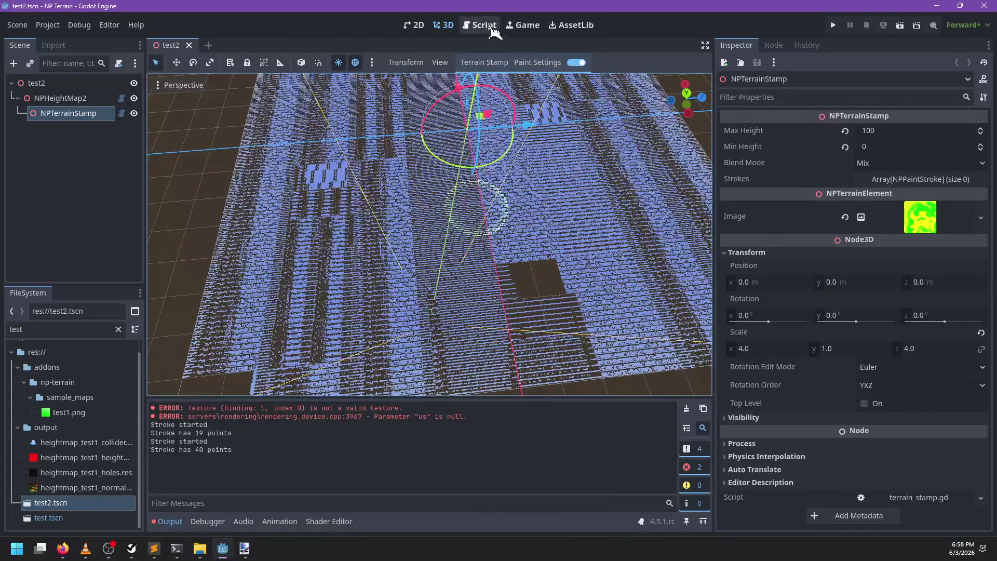
Look over terrain_element.gd and heightmap.gd's stroke-rendering functions in the script editor
{"action": "left_click", "coordinate": [481, 26]}
{"action": "scroll", "coordinate": [495, 250], "scroll_direction": "down", "scroll_amount": 5}
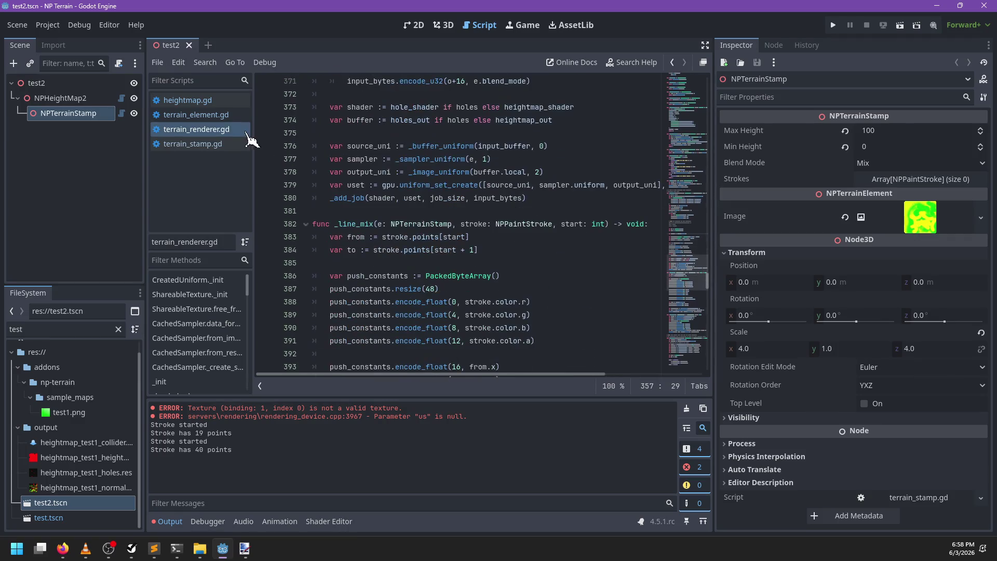
{"action": "left_click", "coordinate": [200, 116]}
{"action": "left_click", "coordinate": [194, 101]}
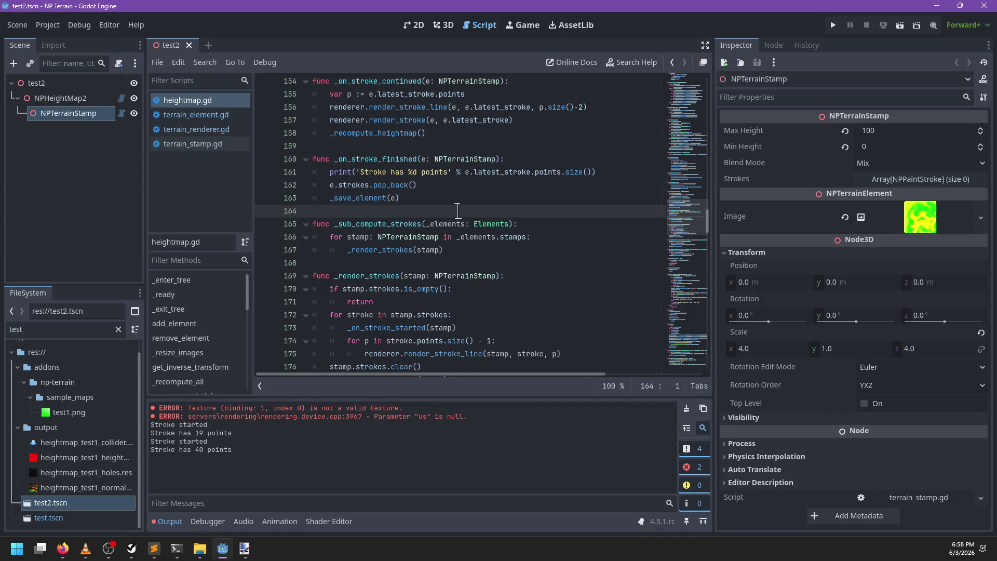
{"action": "scroll", "coordinate": [460, 210], "scroll_direction": "down", "scroll_amount": 3}
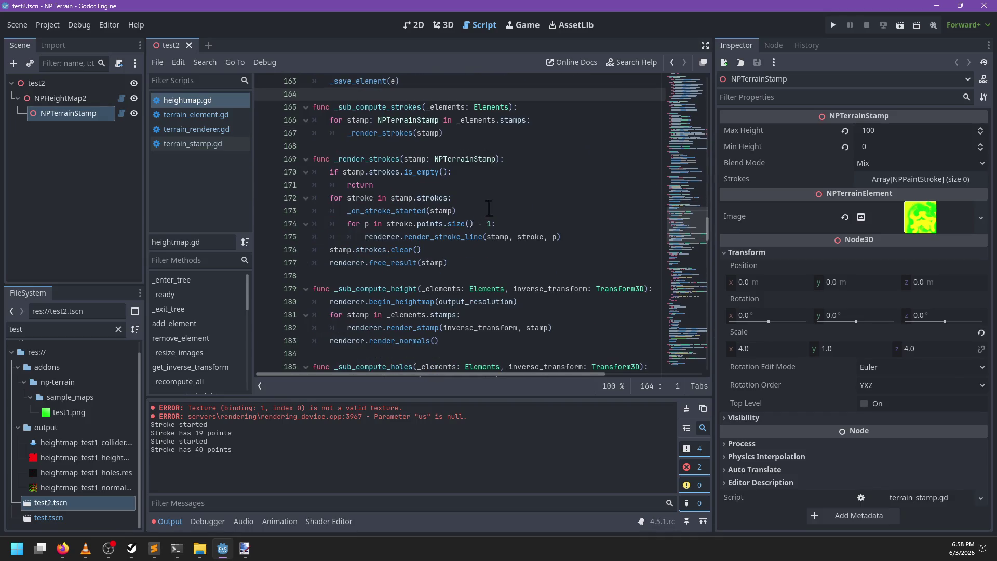
{"action": "key", "text": "alt+Tab"}
Undo the imageLoad edit to restore stroke_mix_height.glsl's original mix(...) block and save it
{"action": "key", "text": "ctrl+BackSpace"}
{"action": "key", "text": "ctrl+BackSpace"}
{"action": "key", "text": "ctrl+BackSpace"}
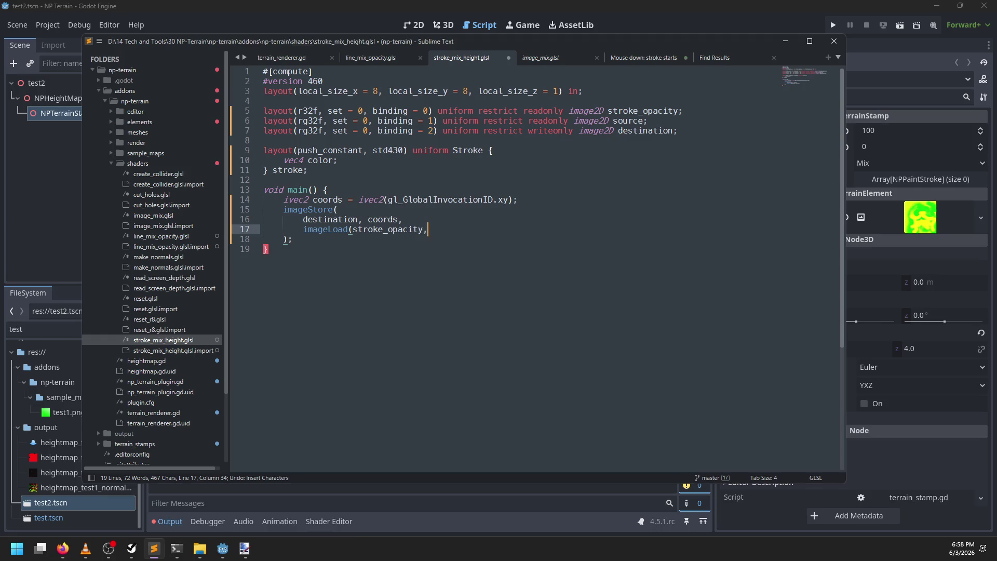
{"action": "key", "text": "ctrl+z"}
{"action": "key", "text": "ctrl+z"}
{"action": "key", "text": "ctrl+z"}
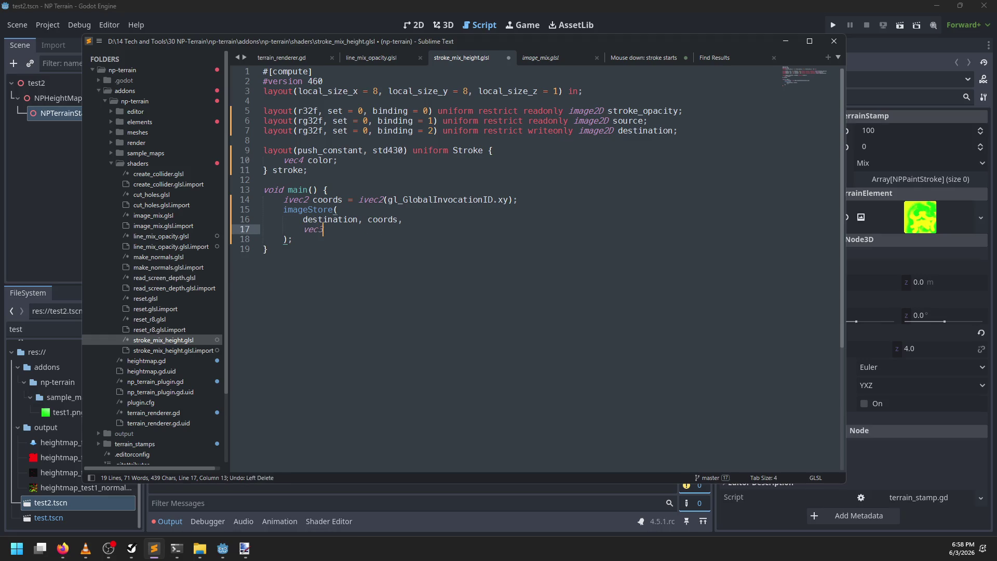
{"action": "key", "text": "ctrl+s"}
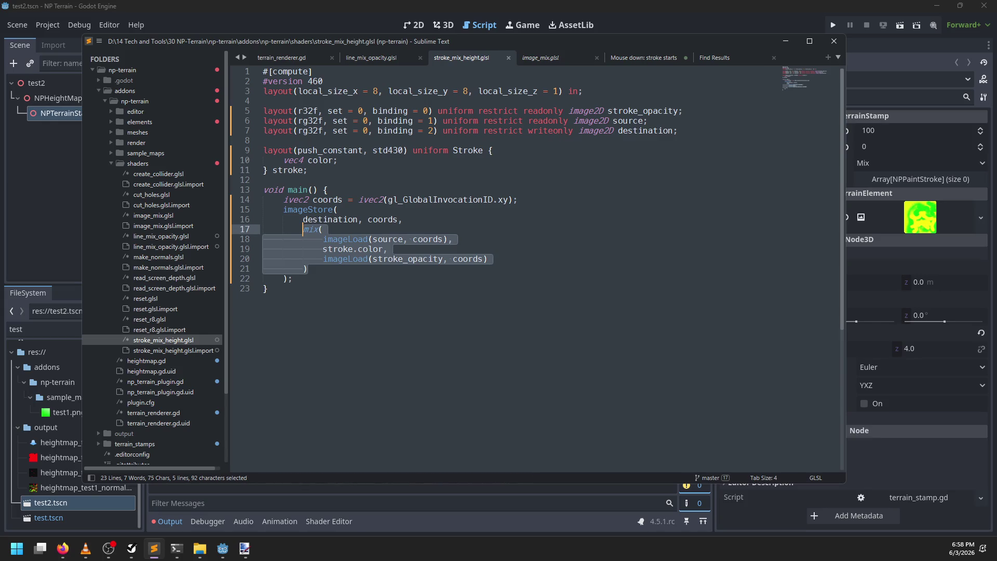
{"action": "left_click", "coordinate": [348, 268]}
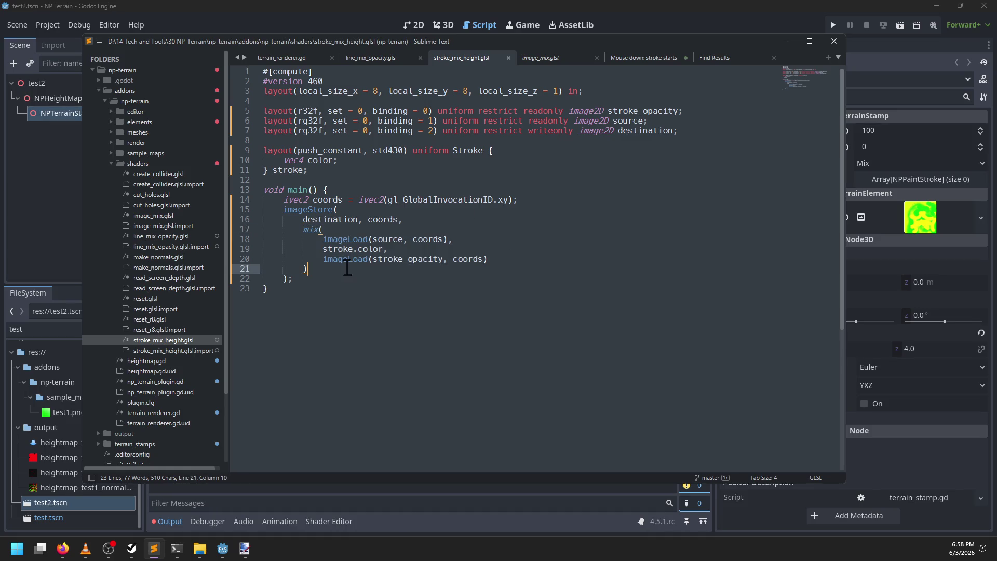
{"action": "left_click", "coordinate": [363, 7]}
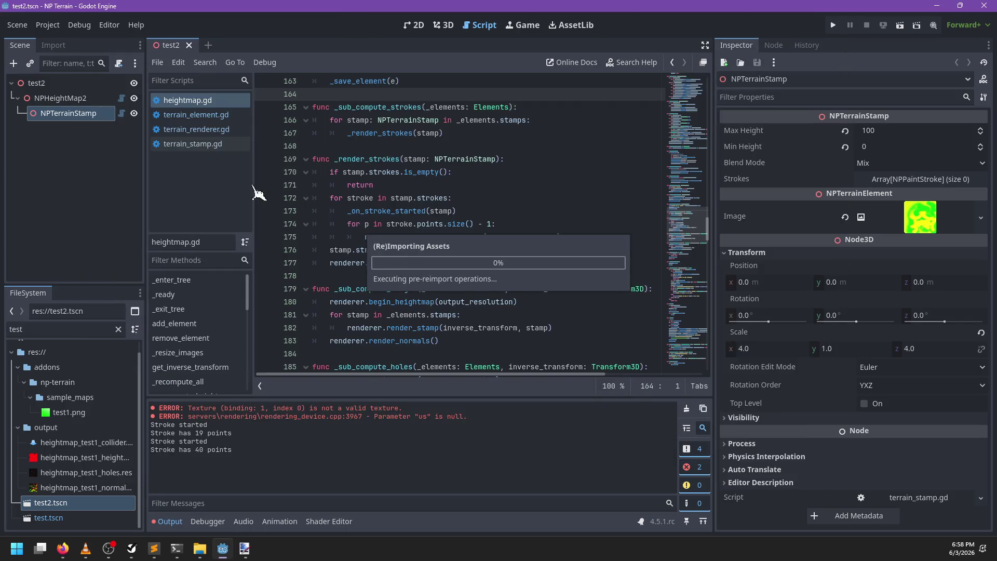
Find start_stroke's definition in terrain_renderer.gd and replace its pass with work_queue.append(_reset(
{"action": "key", "text": "ctrl+f"}
{"action": "type", "text": "start_stroke"}
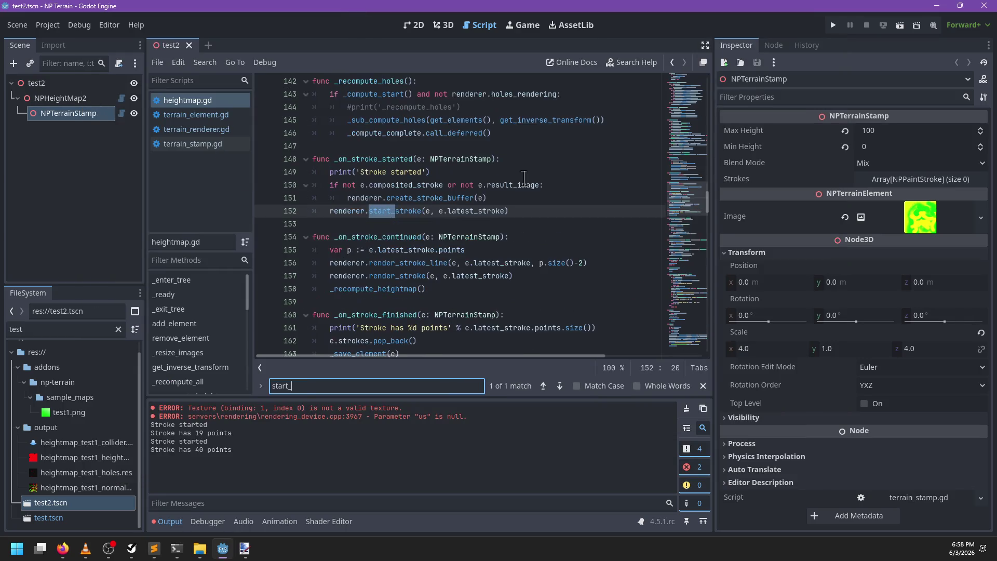
{"action": "key", "text": "Escape"}
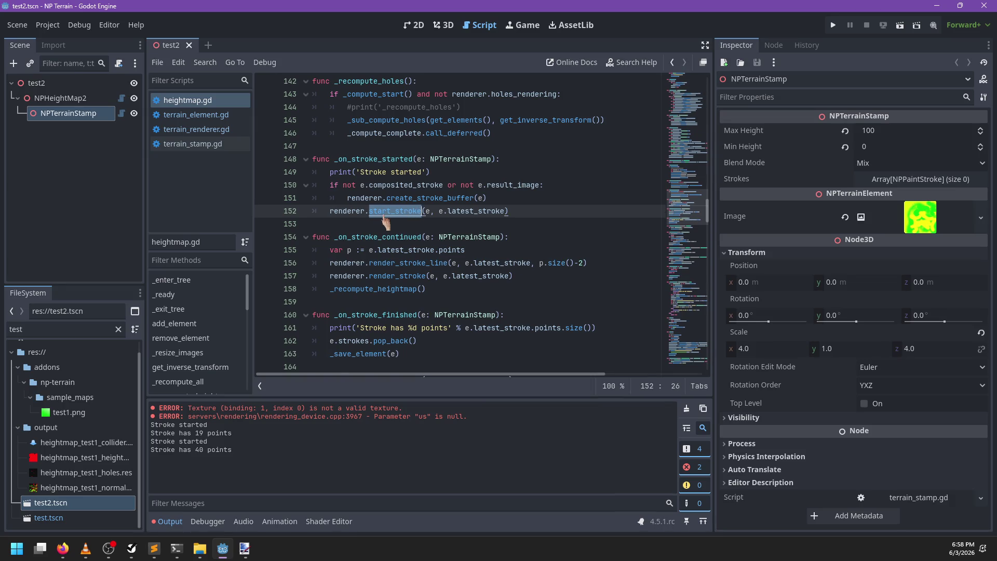
{"action": "left_click", "coordinate": [385, 217], "text": "ctrl"}
{"action": "left_click", "coordinate": [449, 234]}
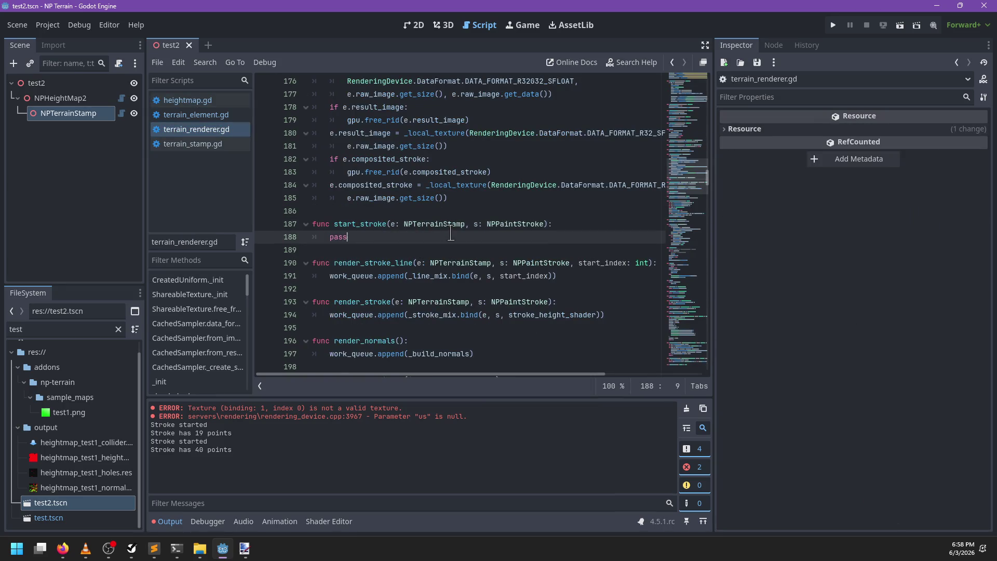
{"action": "scroll", "coordinate": [536, 221], "scroll_direction": "up", "scroll_amount": 3}
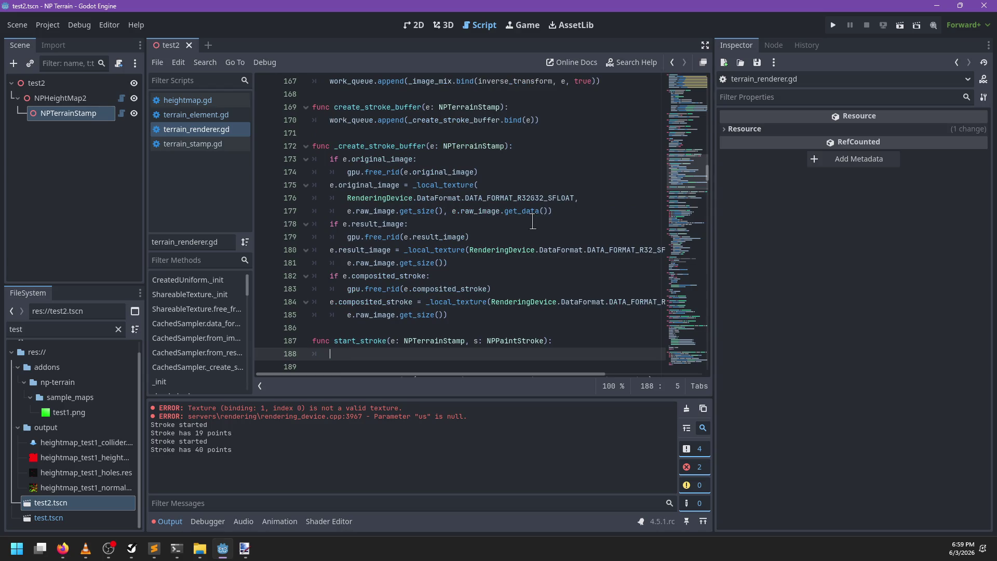
{"action": "scroll", "coordinate": [524, 220], "scroll_direction": "down", "scroll_amount": 4}
{"action": "type", "text": "work_queue.append"}
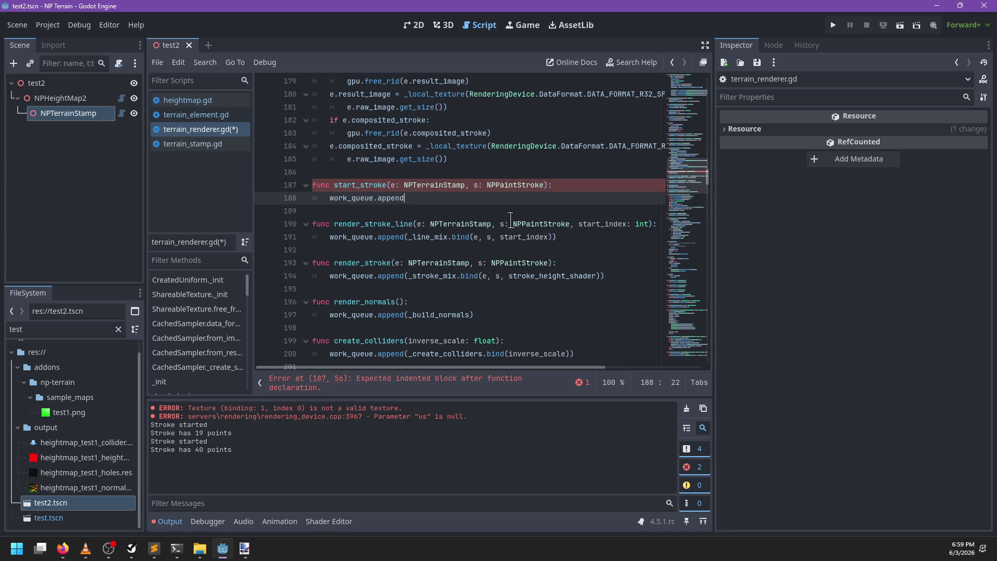
{"action": "type", "text": "(_"}
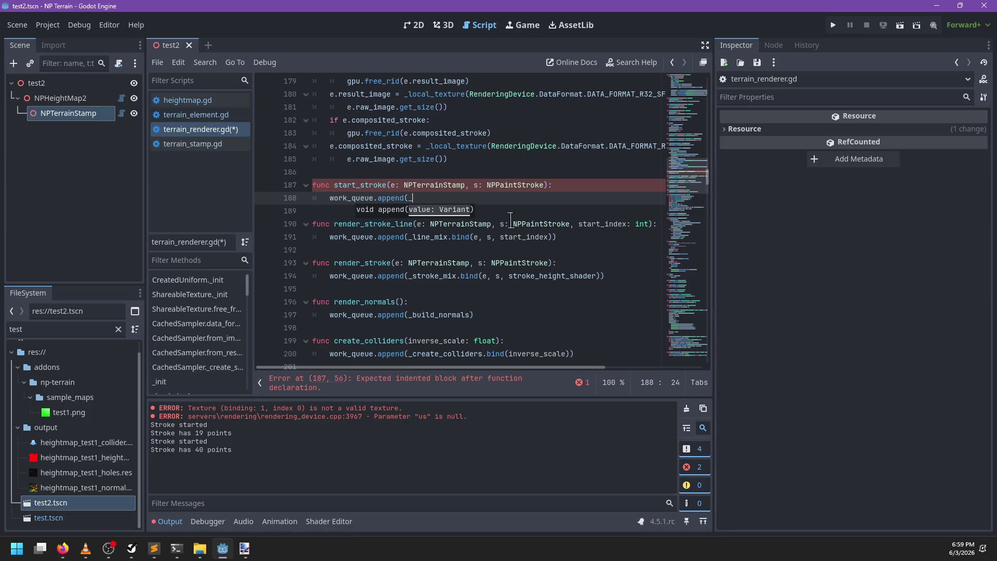
{"action": "type", "text": "reset("}
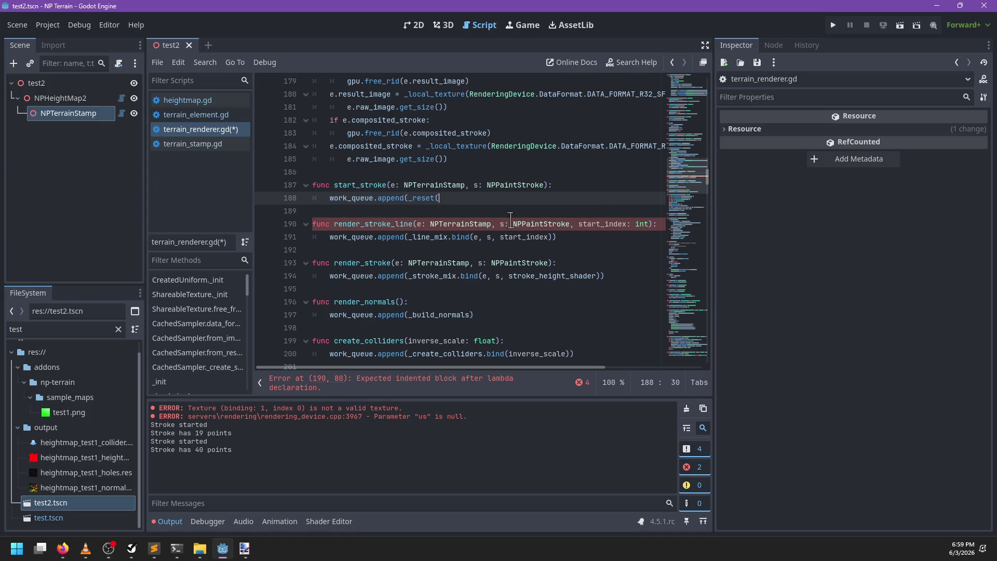
{"action": "left_click", "coordinate": [427, 199], "text": "ctrl"}
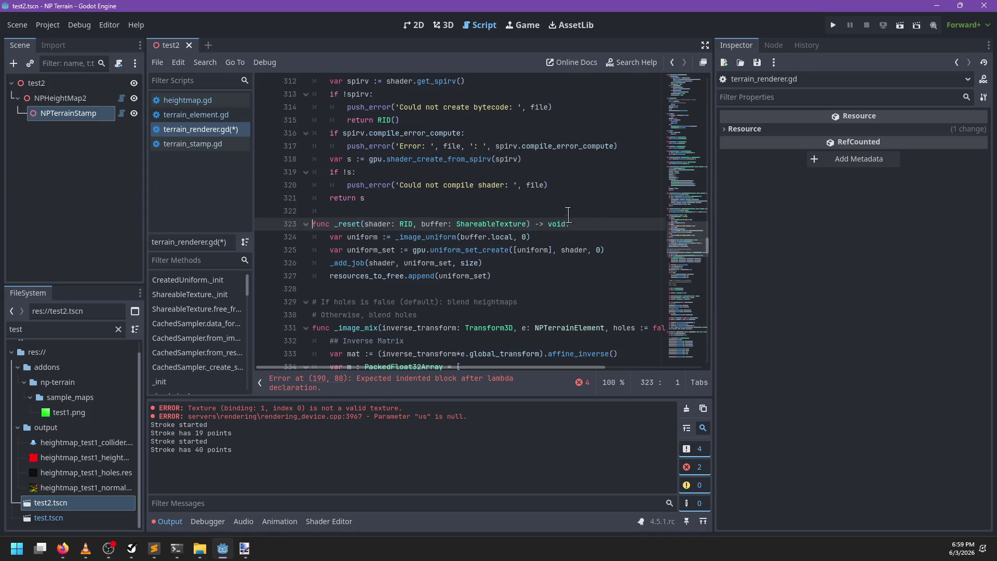
Rename _reset's buffer parameter to local_texture, use it in the uniform line, and save
{"action": "double_click", "coordinate": [485, 224]}
{"action": "key", "text": "BackSpace"}
{"action": "key", "text": "BackSpace"}
{"action": "key", "text": "BackSpace"}
{"action": "type", "text": "local_textire:"}
{"action": "left_click", "coordinate": [470, 223]}
{"action": "key", "text": "BackSpace"}
{"action": "type", "text": "u"}
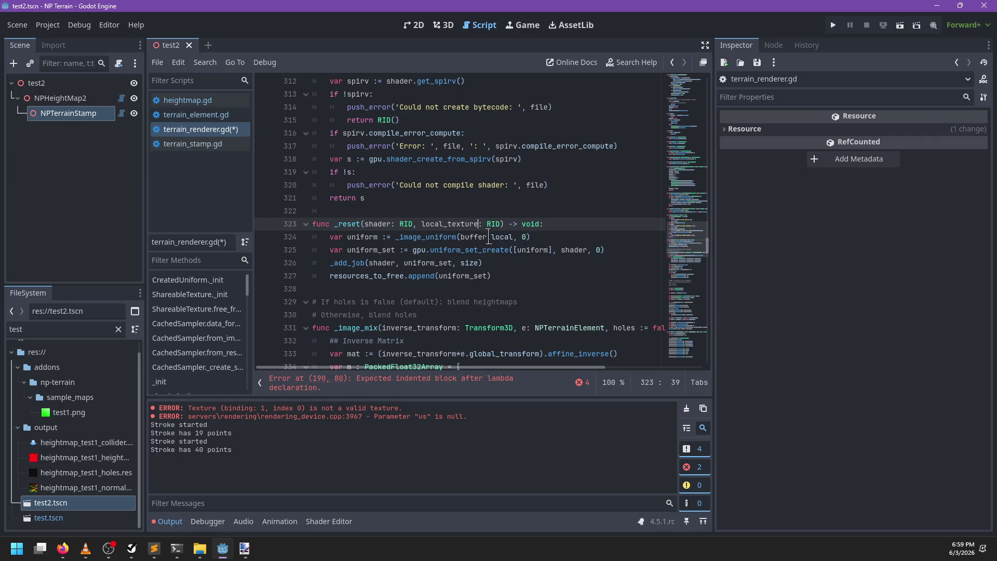
{"action": "left_click_drag", "start_coordinate": [514, 237], "coordinate": [461, 237]}
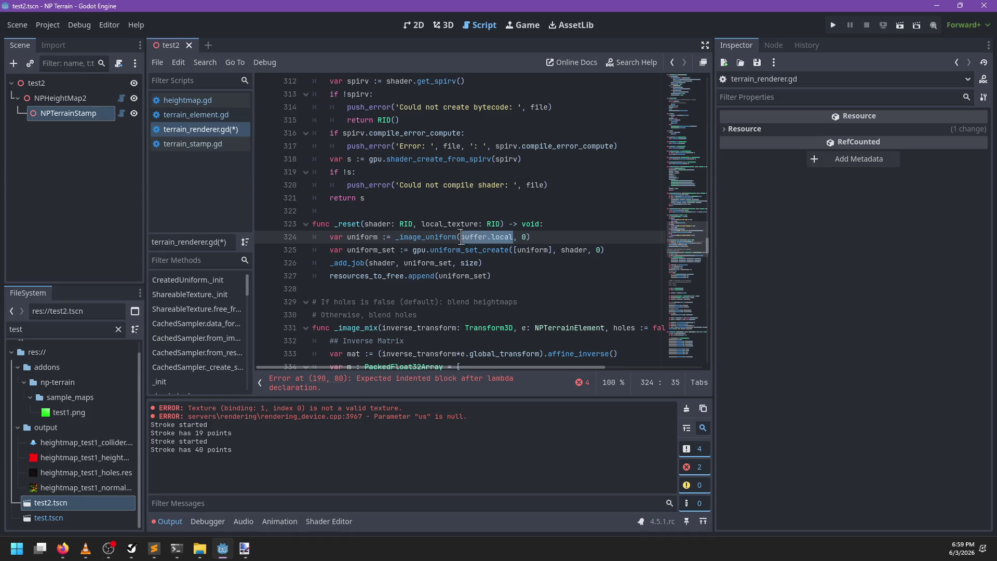
{"action": "type", "text": "local_texture"}
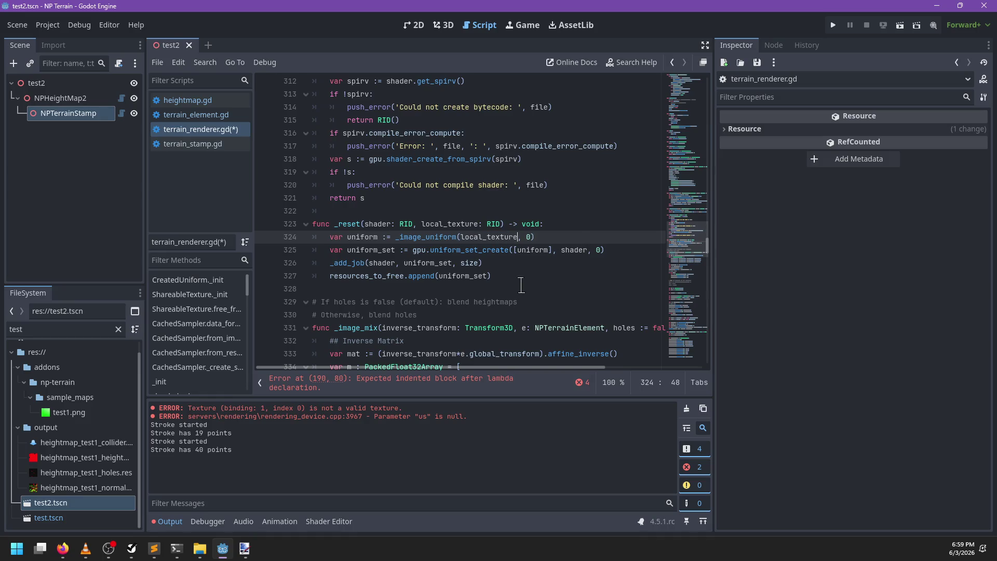
{"action": "left_click", "coordinate": [513, 265]}
{"action": "key", "text": "ctrl+s"}
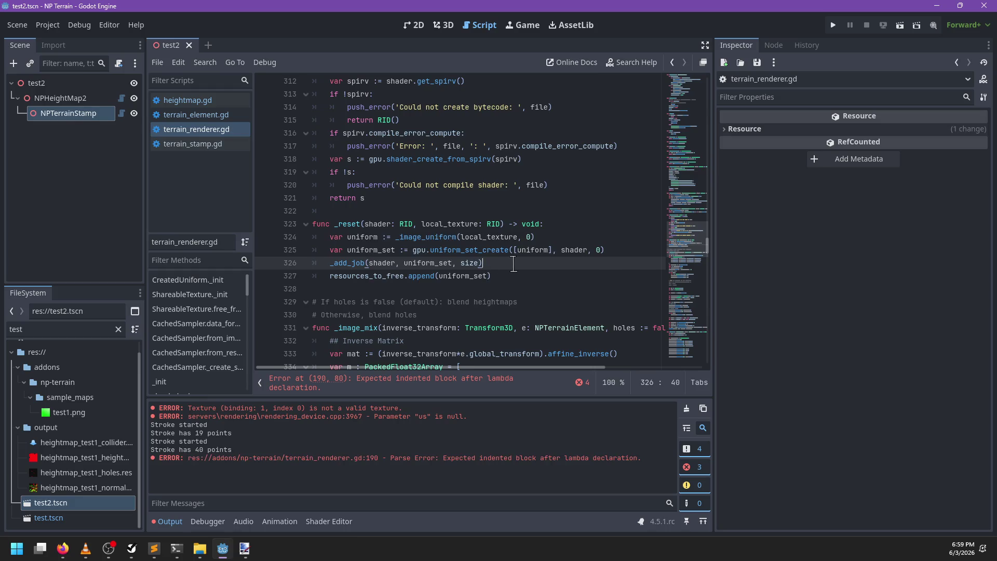
Fix the line 190 parse error by passing reset_shader and e.composited_stroke in start_stroke's _reset call
{"action": "left_click", "coordinate": [477, 250]}
{"action": "double_click", "coordinate": [477, 250]}
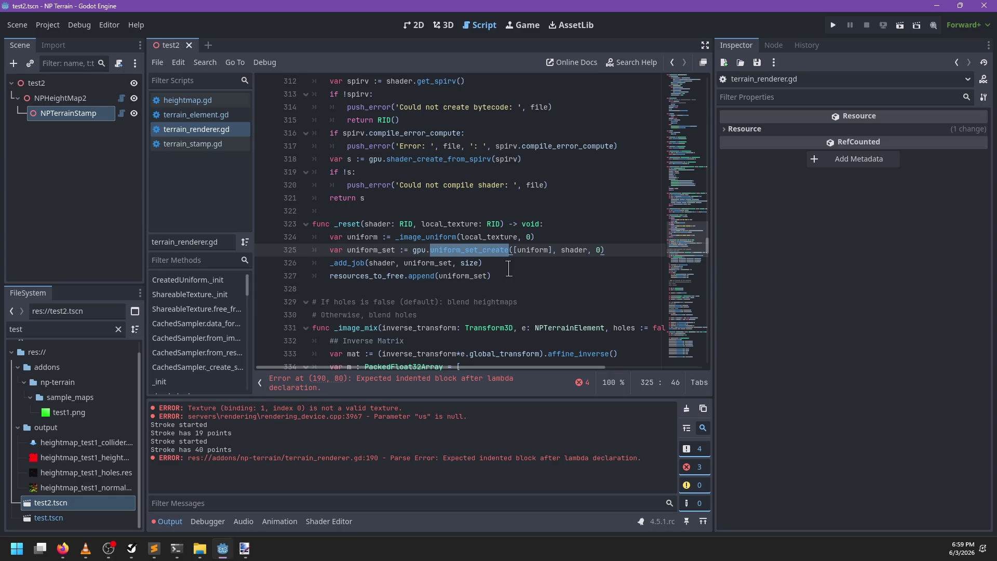
{"action": "left_click", "coordinate": [470, 383]}
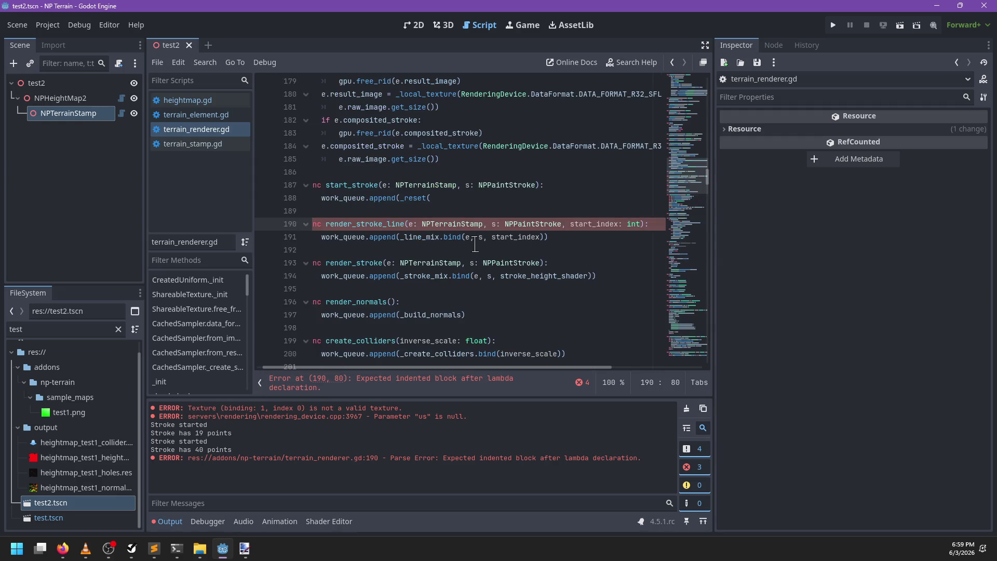
{"action": "left_click", "coordinate": [574, 238]}
{"action": "left_click", "coordinate": [476, 197]}
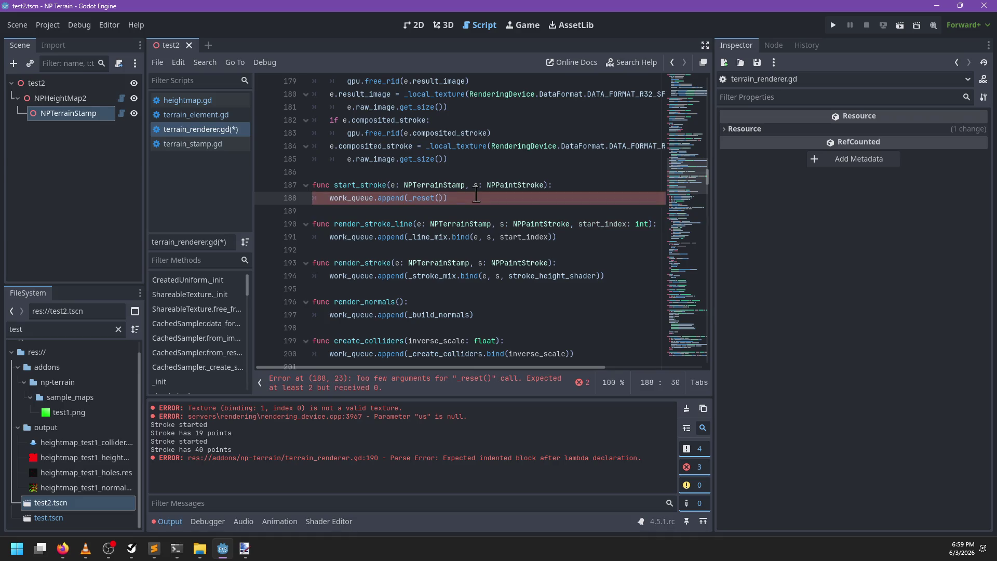
{"action": "type", "text": "e.composited_stroke"}
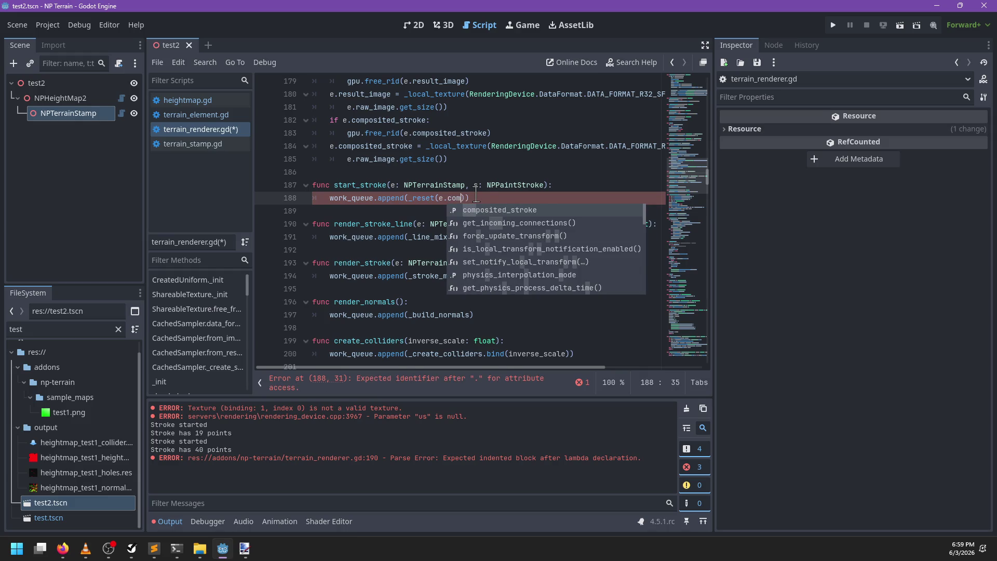
{"action": "double_click", "coordinate": [476, 197]}
{"action": "key", "text": "Right"}
{"action": "key", "text": "Right"}
{"action": "key", "text": "Right"}
{"action": "type", "text": "reset_shader,"}
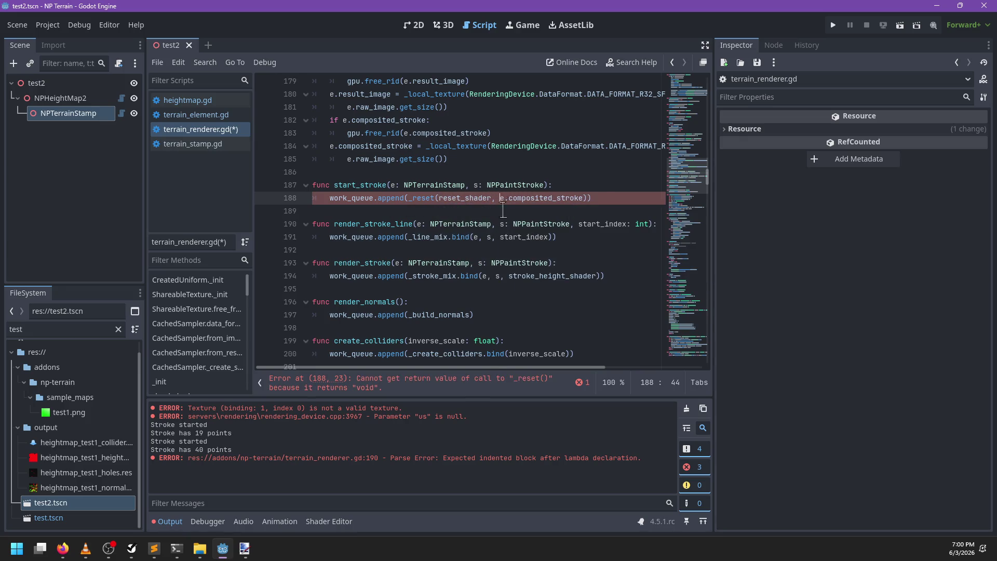
{"action": "key", "text": "ctrl+s"}
Turn start_stroke's call into _reset.bind and search for the other _reset( callers
{"action": "left_click", "coordinate": [435, 198]}
{"action": "type", "text": ".bind"}
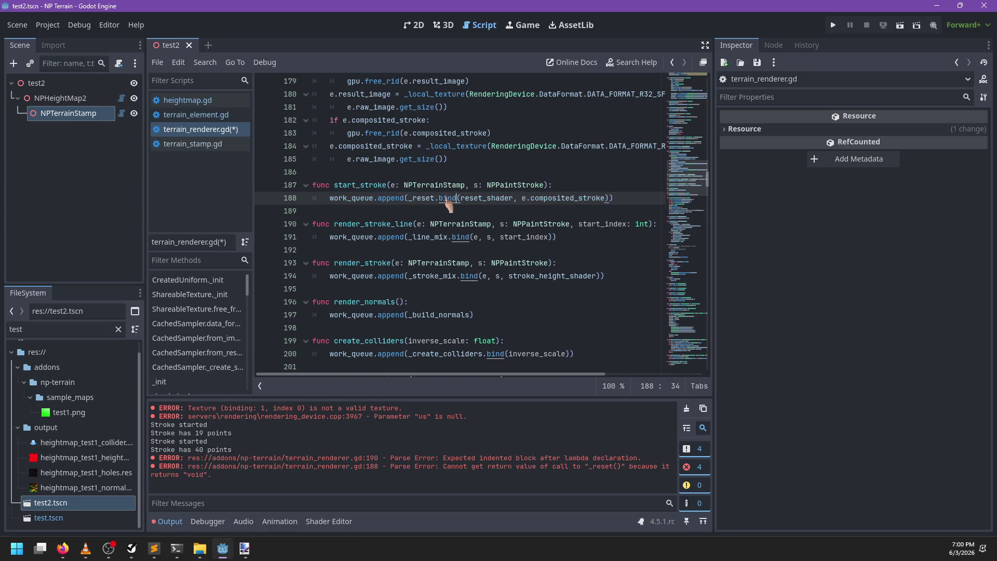
{"action": "key", "text": "ctrl+f"}
{"action": "type", "text": "_re"}
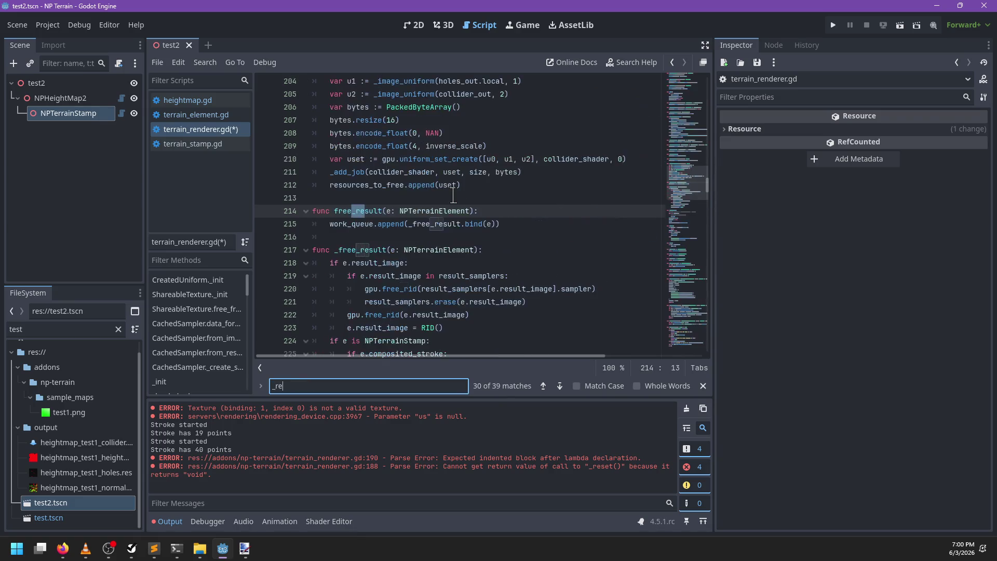
{"action": "type", "text": "set.bind"}
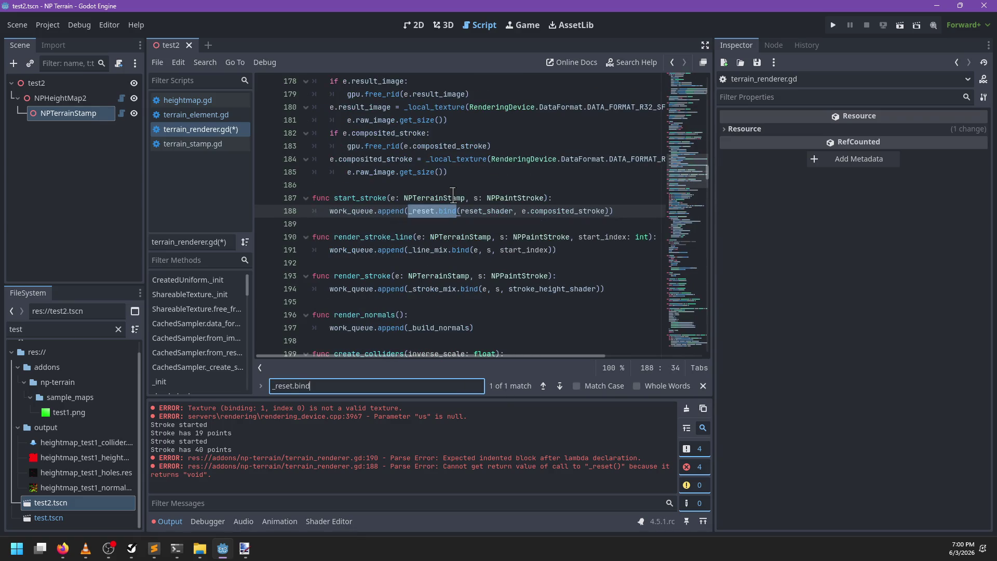
{"action": "key", "text": "Escape"}
{"action": "key", "text": "ctrl+f"}
{"action": "key", "text": "BackSpace"}
{"action": "type", "text": "_reset("}
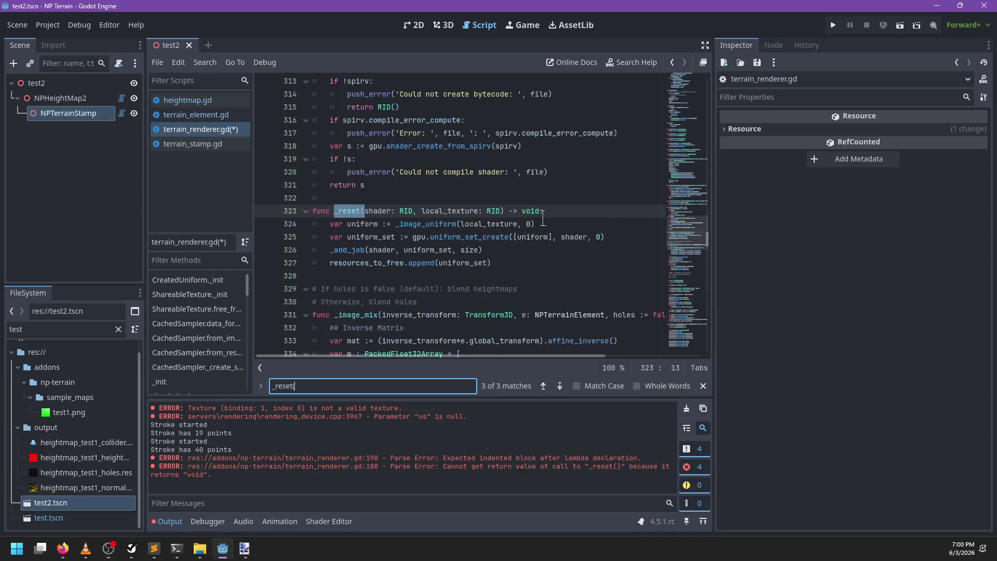
{"action": "key", "text": "Return"}
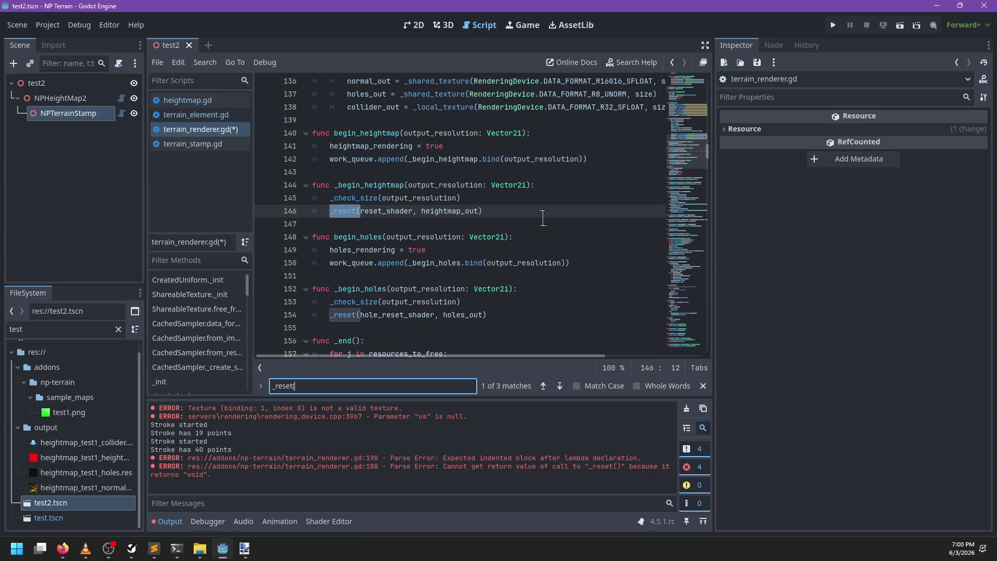
{"action": "key", "text": "Escape"}
Append .local to the texture arguments of the _reset calls on lines 146 and 154
{"action": "double_click", "coordinate": [465, 211]}
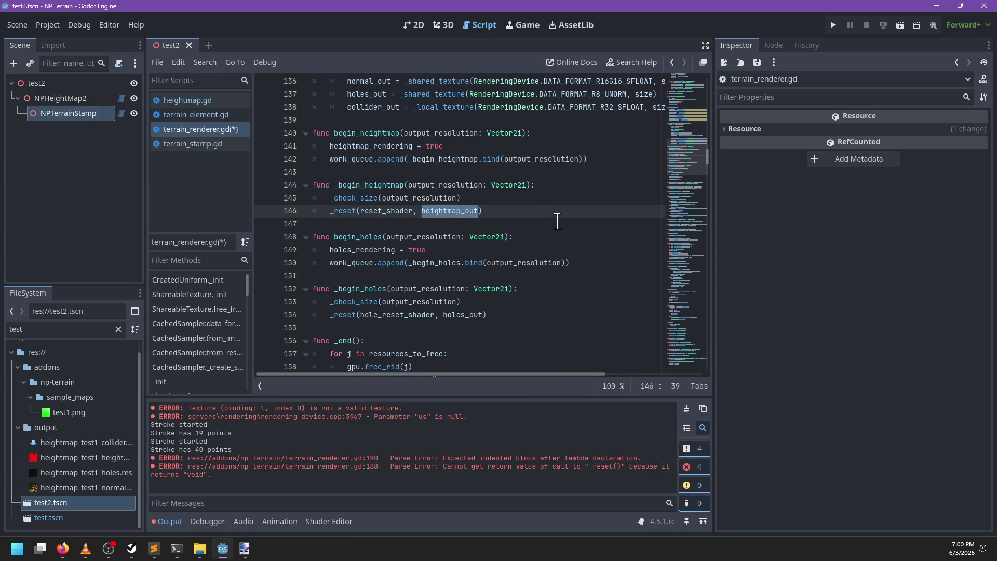
{"action": "scroll", "coordinate": [557, 221], "scroll_direction": "down", "scroll_amount": 15}
{"action": "scroll", "coordinate": [519, 218], "scroll_direction": "up", "scroll_amount": 10}
{"action": "key", "text": "ctrl+f"}
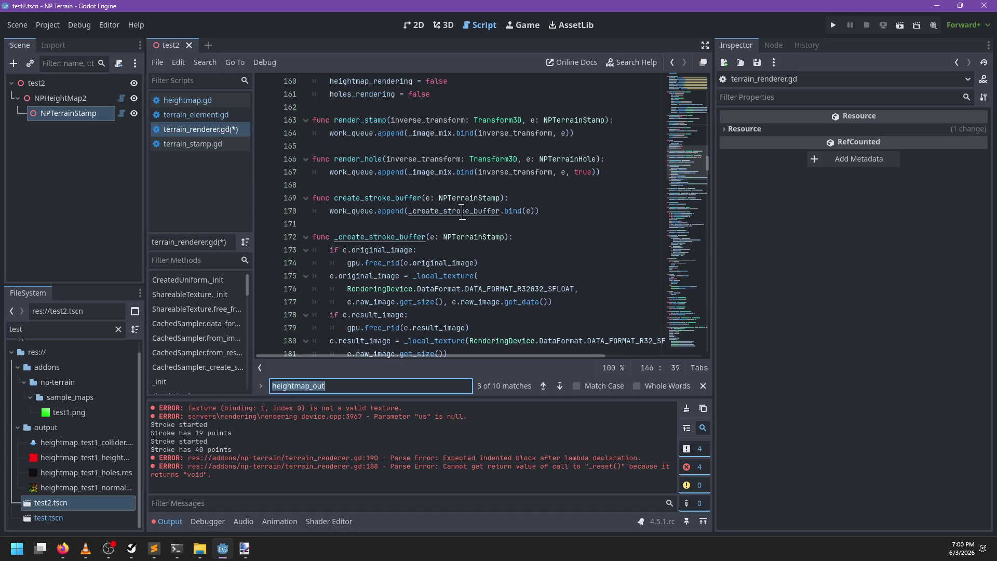
{"action": "type", "text": "_reset"}
{"action": "key", "text": "Escape"}
{"action": "scroll", "coordinate": [343, 187], "scroll_direction": "up", "scroll_amount": 3}
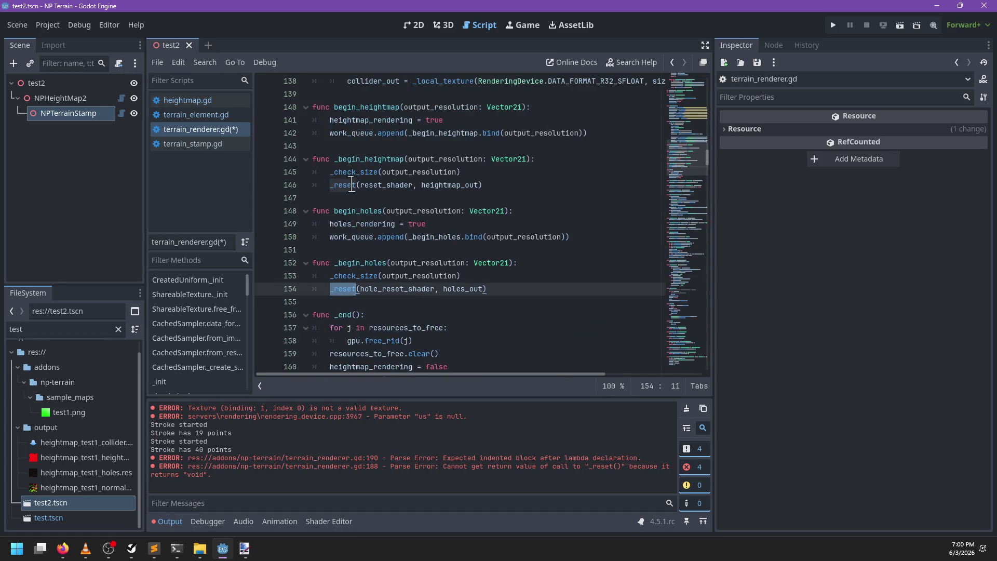
{"action": "double_click", "coordinate": [343, 186]}
{"action": "key", "text": "Right"}
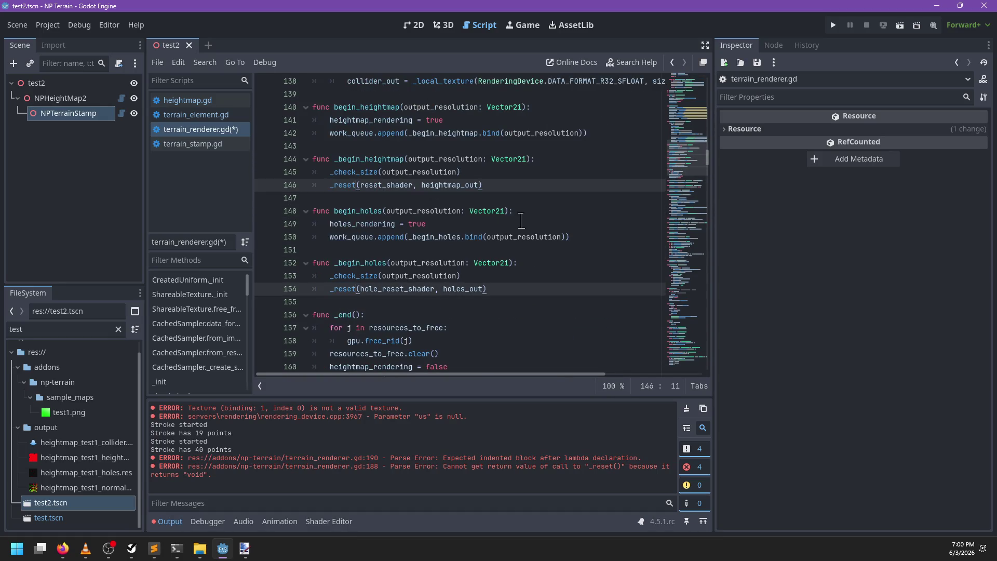
{"action": "type", "text": ".local"}
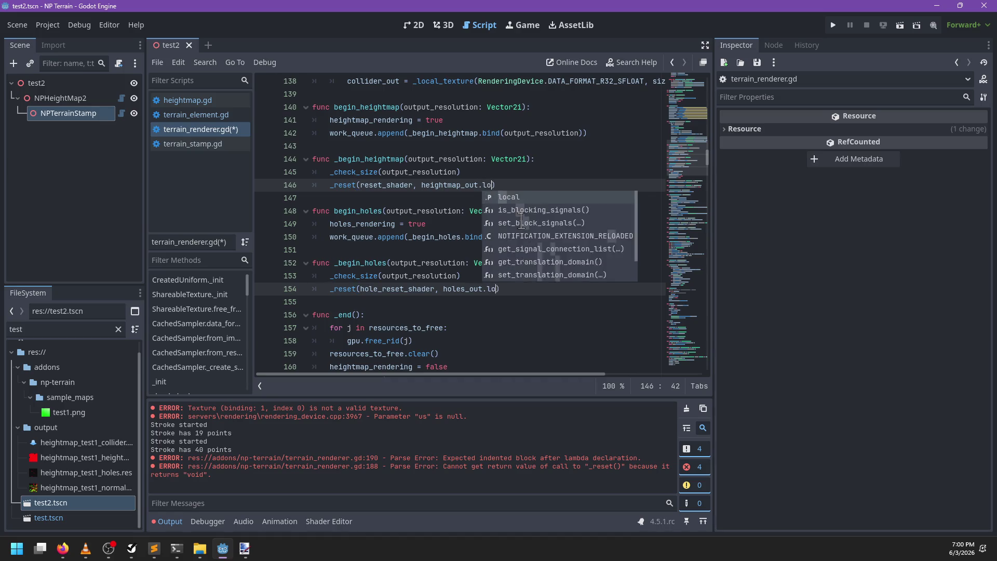
Check the remaining _reset matches through to the definition and save terrain_renderer.gd
{"action": "key", "text": "ctrl+f"}
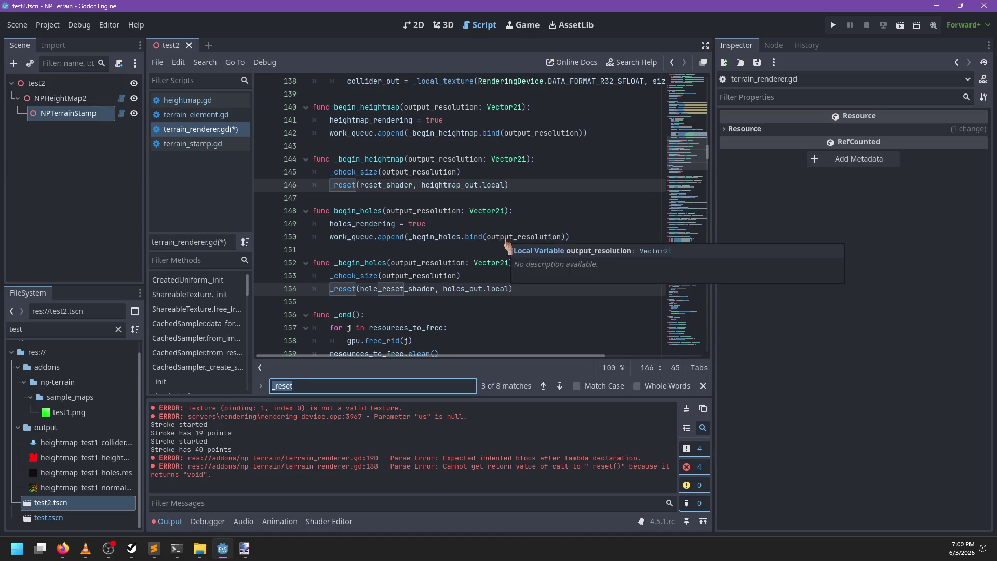
{"action": "key", "text": "Return"}
{"action": "key", "text": "Return"}
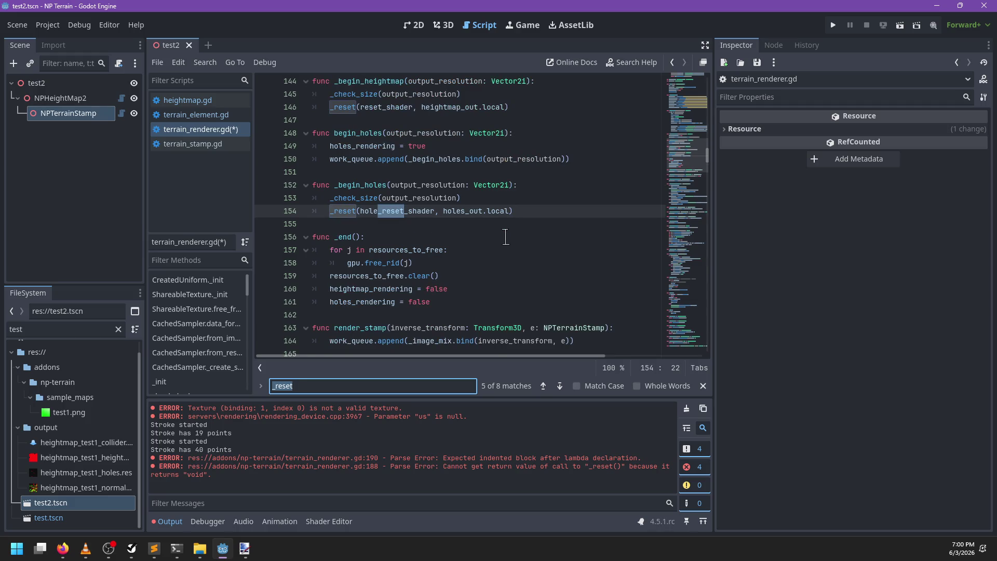
{"action": "key", "text": "Return"}
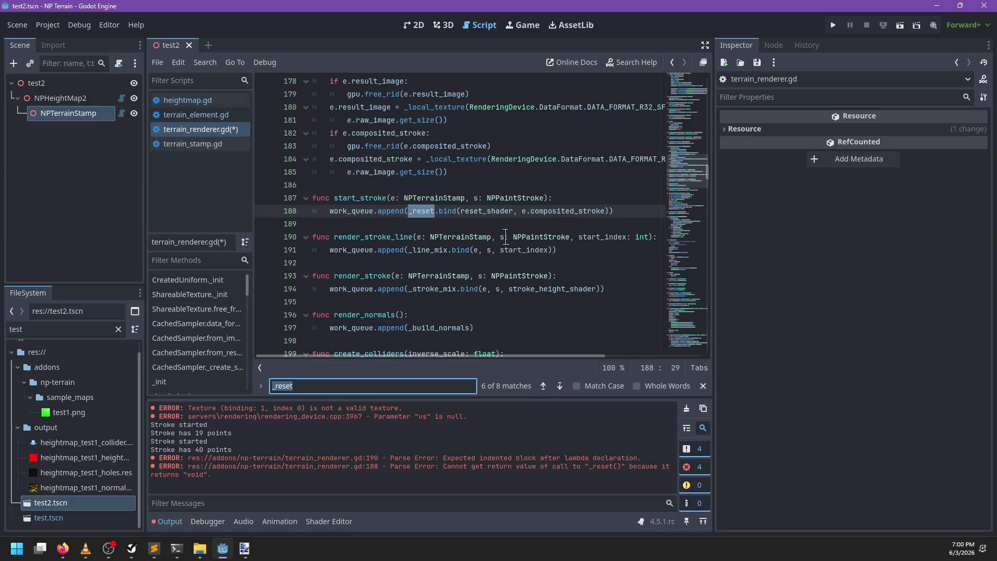
{"action": "key", "text": "Return"}
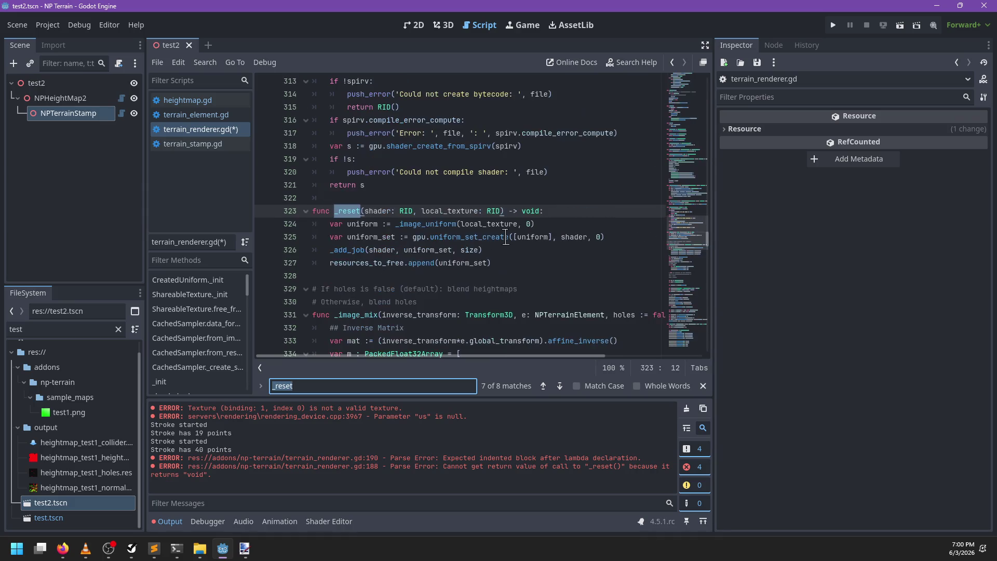
{"action": "key", "text": "Escape"}
{"action": "key", "text": "ctrl+s"}
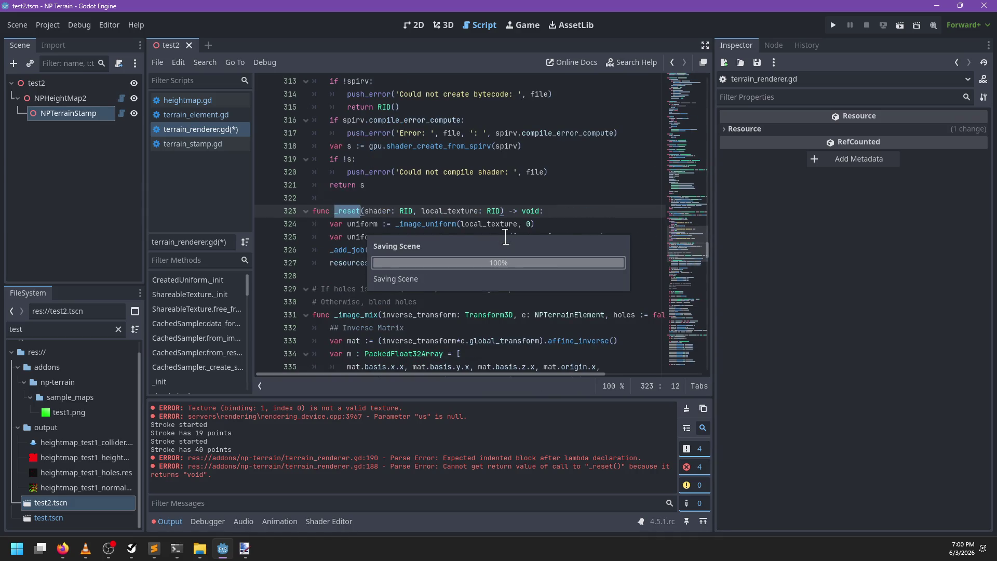
{"action": "left_click", "coordinate": [527, 251]}
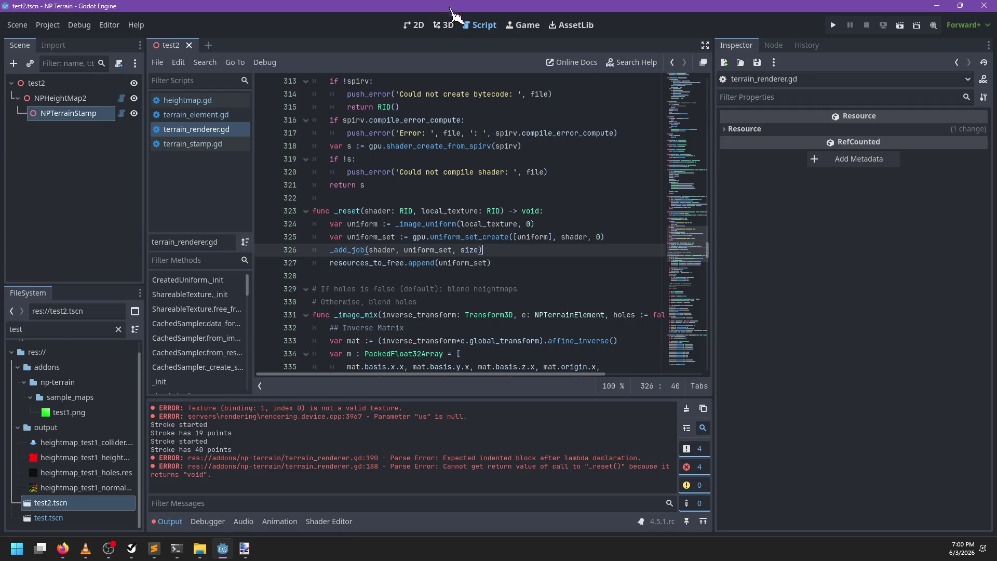
Reload test2.tscn in the 3D view and paint a new 22-point stroke across the terrain
{"action": "left_click", "coordinate": [444, 25]}
{"action": "scroll", "coordinate": [497, 227], "scroll_direction": "up", "scroll_amount": 5}
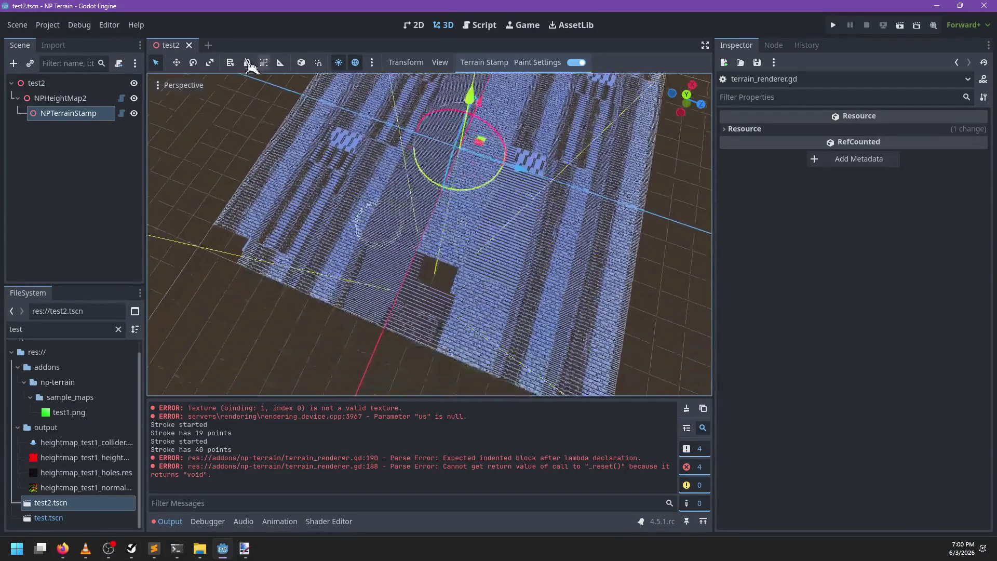
{"action": "left_click", "coordinate": [189, 45]}
{"action": "left_click", "coordinate": [102, 503]}
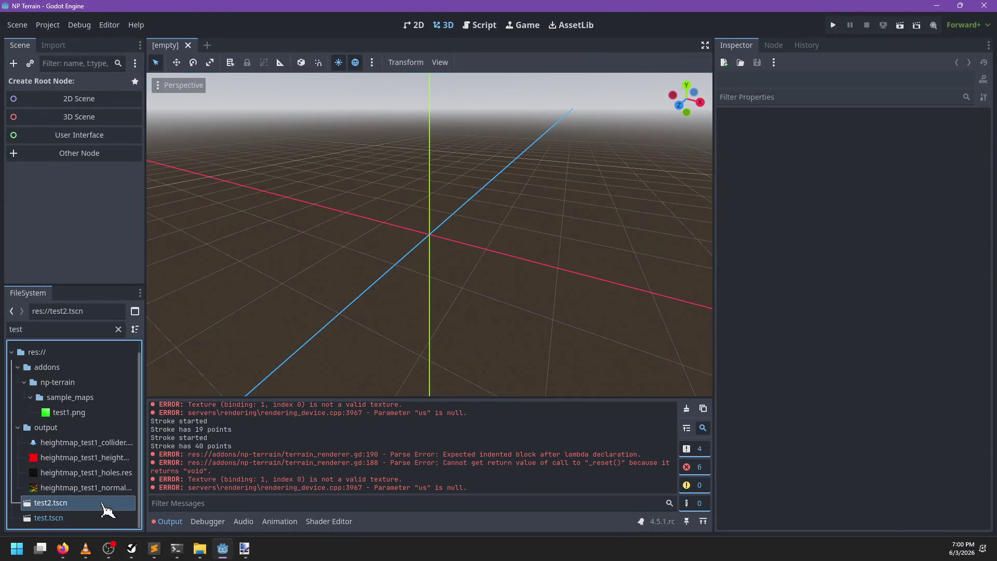
{"action": "double_click", "coordinate": [107, 505]}
{"action": "mouse_move", "coordinate": [410, 281]}
{"action": "left_mouse_down"}
{"action": "mouse_move", "coordinate": [405, 207]}
{"action": "mouse_move", "coordinate": [387, 308]}
{"action": "mouse_move", "coordinate": [501, 285]}
{"action": "mouse_move", "coordinate": [457, 307]}
{"action": "mouse_move", "coordinate": [445, 338]}
{"action": "left_mouse_up"}
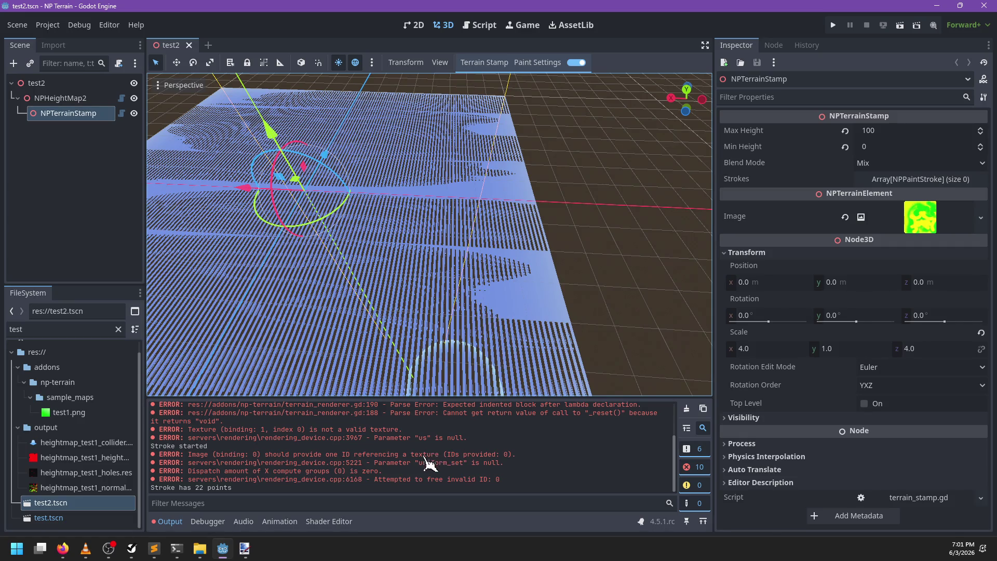
Search terrain_renderer.gd for _image_uniform and step through its matches
{"action": "left_click", "coordinate": [479, 25]}
{"action": "scroll", "coordinate": [400, 444], "scroll_direction": "up", "scroll_amount": 1}
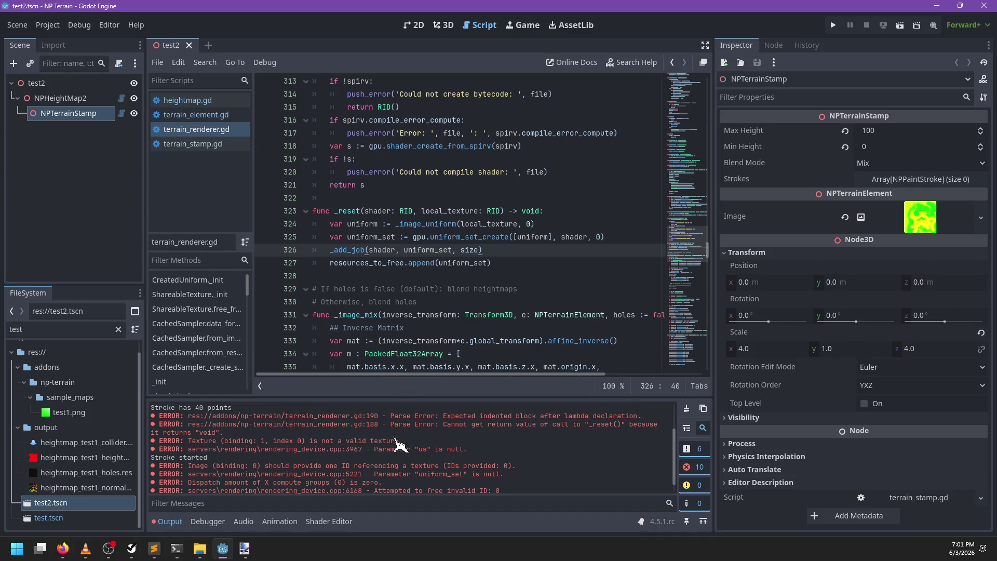
{"action": "left_click", "coordinate": [530, 275]}
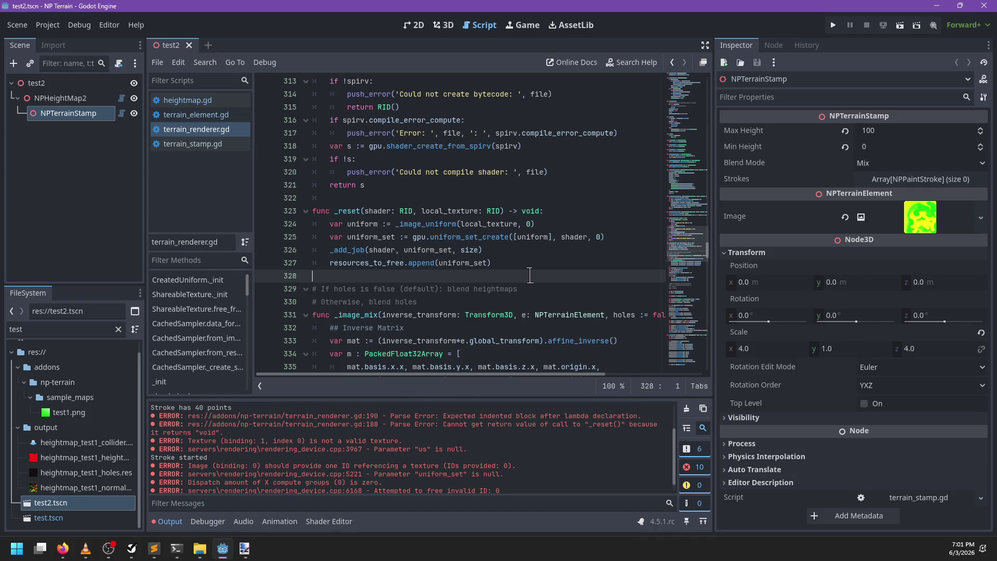
{"action": "key", "text": "ctrl+f"}
{"action": "type", "text": ")image"}
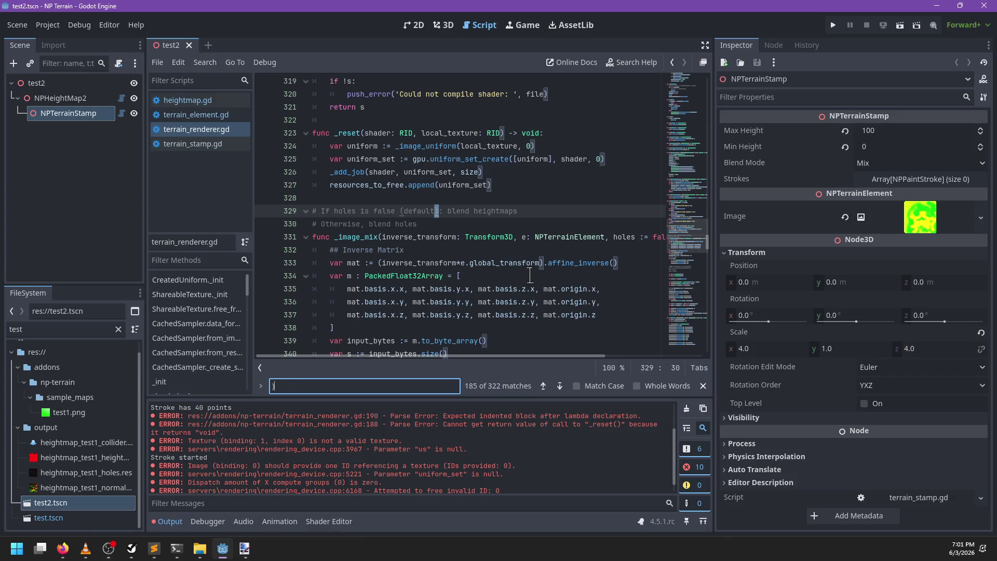
{"action": "key", "text": "ctrl+a"}
{"action": "type", "text": "_image_uniform"}
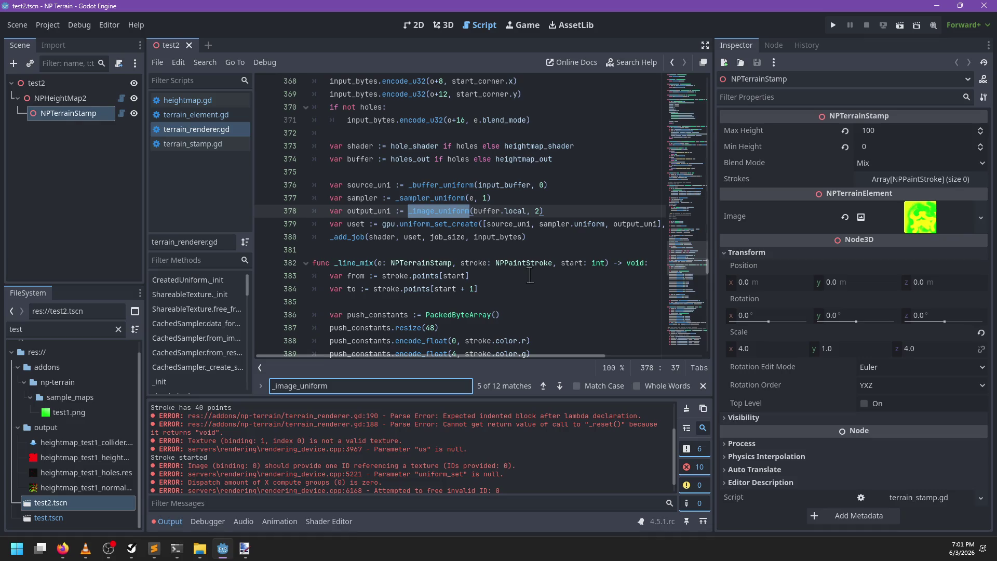
{"action": "key", "text": "Return"}
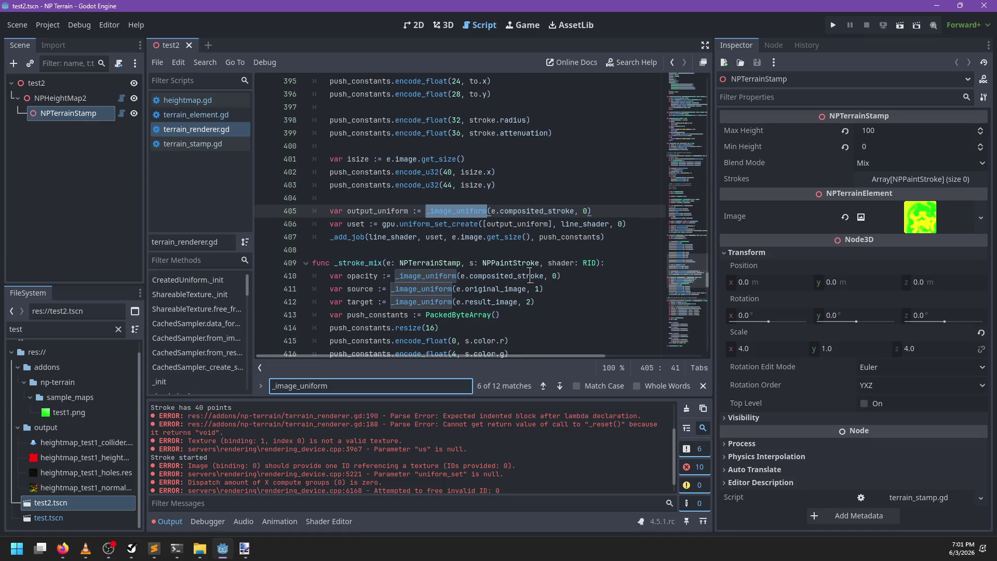
{"action": "key", "text": "Return"}
{"action": "key", "text": "Return"}
{"action": "key", "text": "Return"}
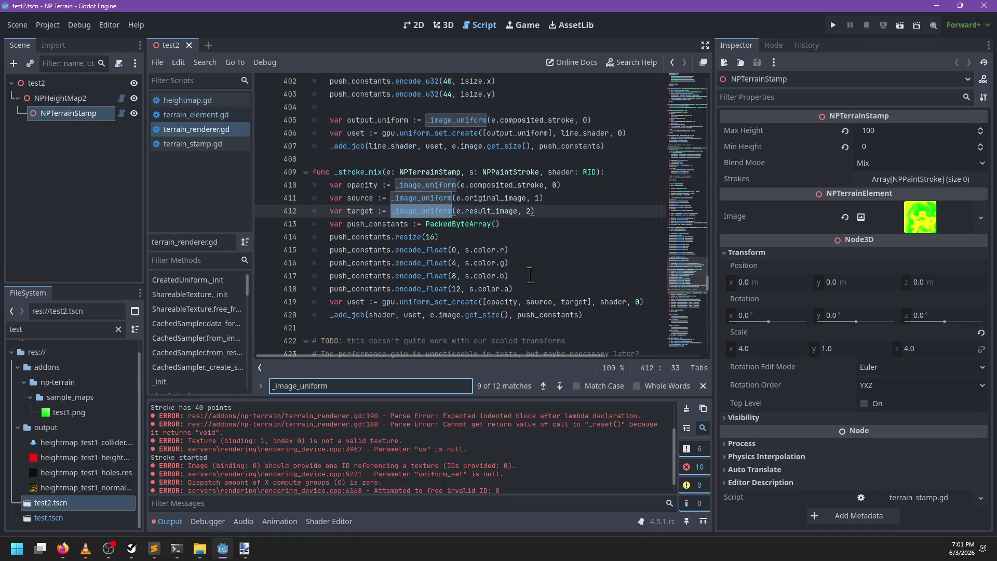
Review every _image_uniform use, including _build_normals, then clear the output log and error counts
{"action": "scroll", "coordinate": [529, 275], "scroll_direction": "up", "scroll_amount": 1}
{"action": "scroll", "coordinate": [567, 276], "scroll_direction": "up", "scroll_amount": 1}
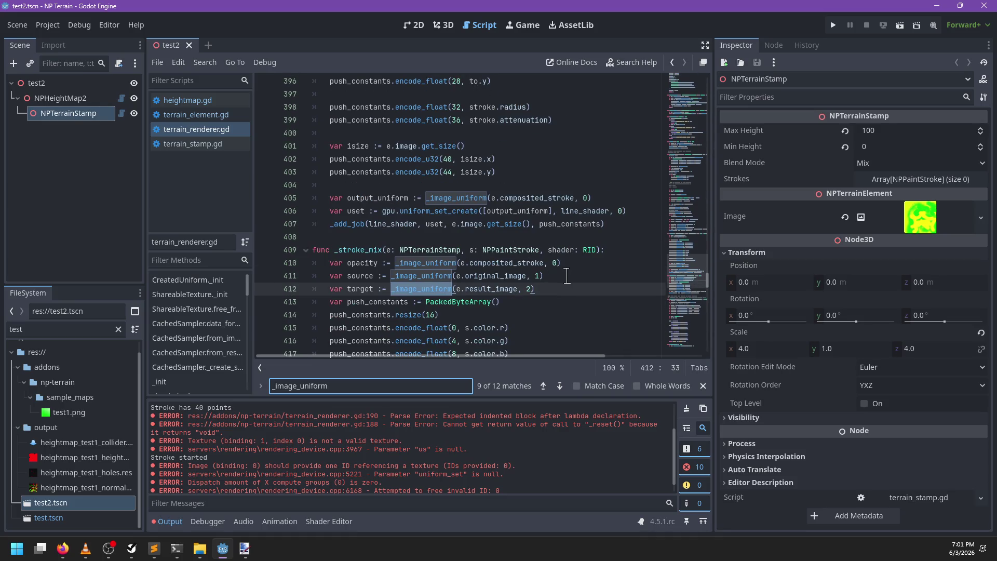
{"action": "scroll", "coordinate": [542, 277], "scroll_direction": "up", "scroll_amount": 6}
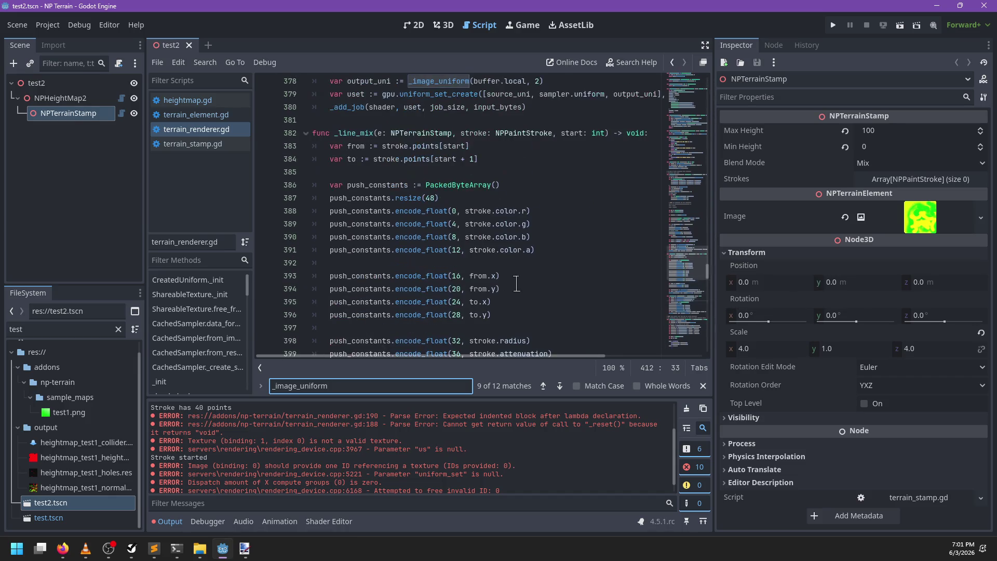
{"action": "scroll", "coordinate": [527, 279], "scroll_direction": "down", "scroll_amount": 4}
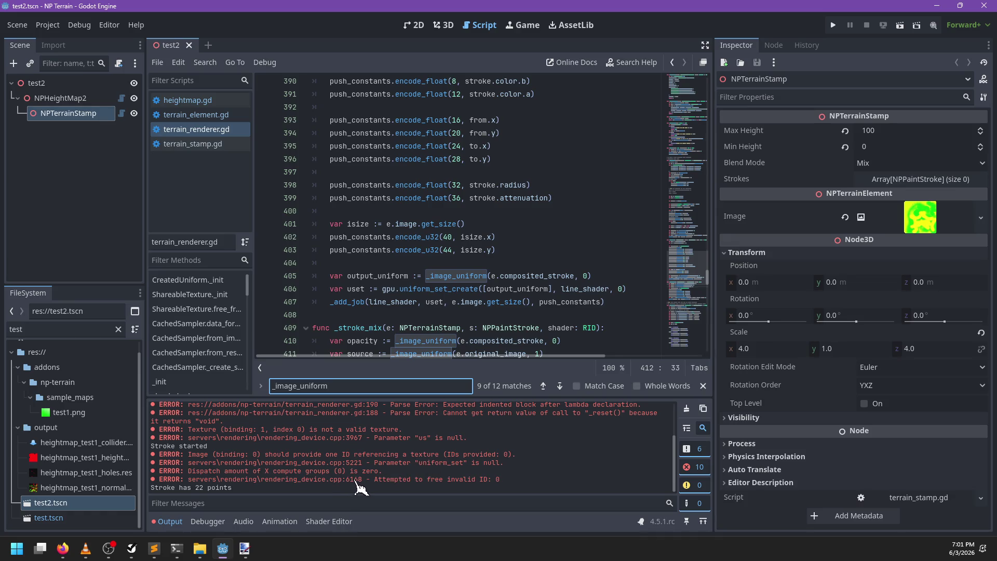
{"action": "scroll", "coordinate": [454, 334], "scroll_direction": "down", "scroll_amount": 2}
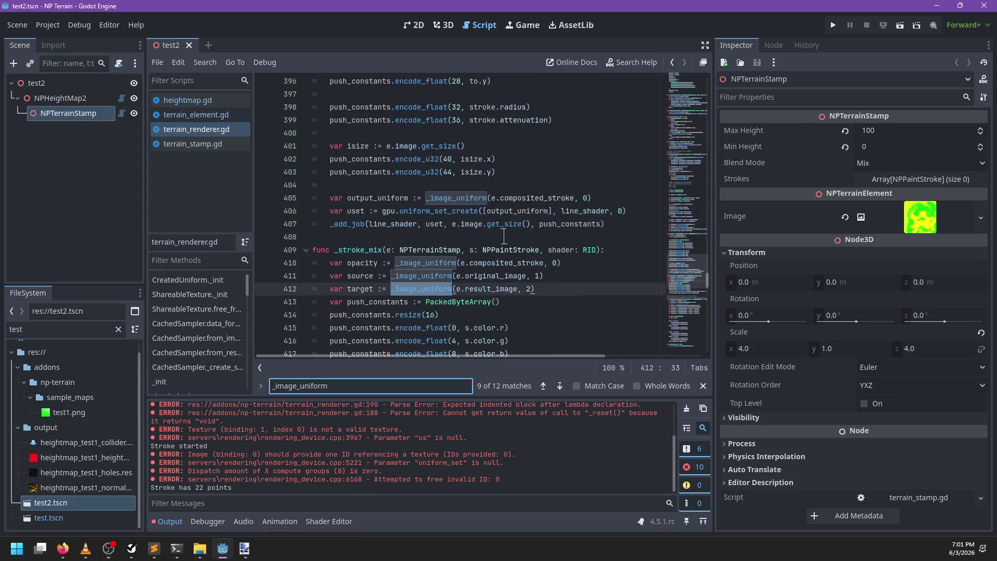
{"action": "scroll", "coordinate": [536, 257], "scroll_direction": "down", "scroll_amount": 2}
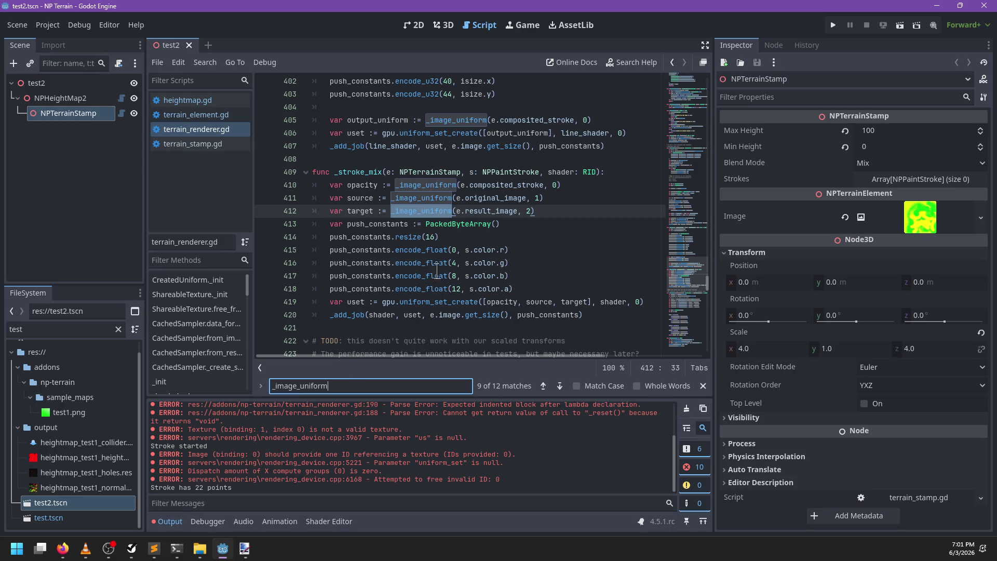
{"action": "scroll", "coordinate": [442, 261], "scroll_direction": "down", "scroll_amount": 3}
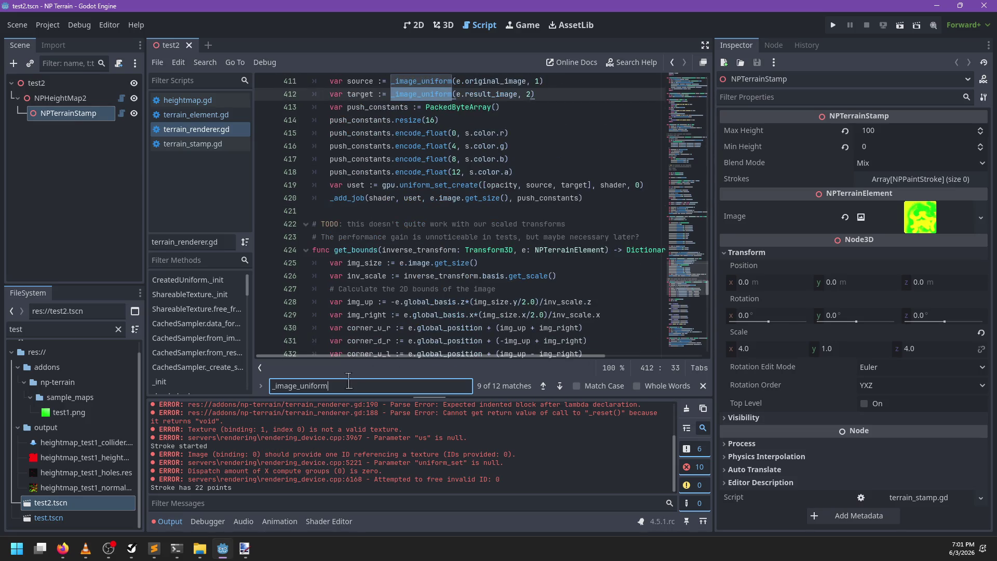
{"action": "scroll", "coordinate": [498, 203], "scroll_direction": "up", "scroll_amount": 2}
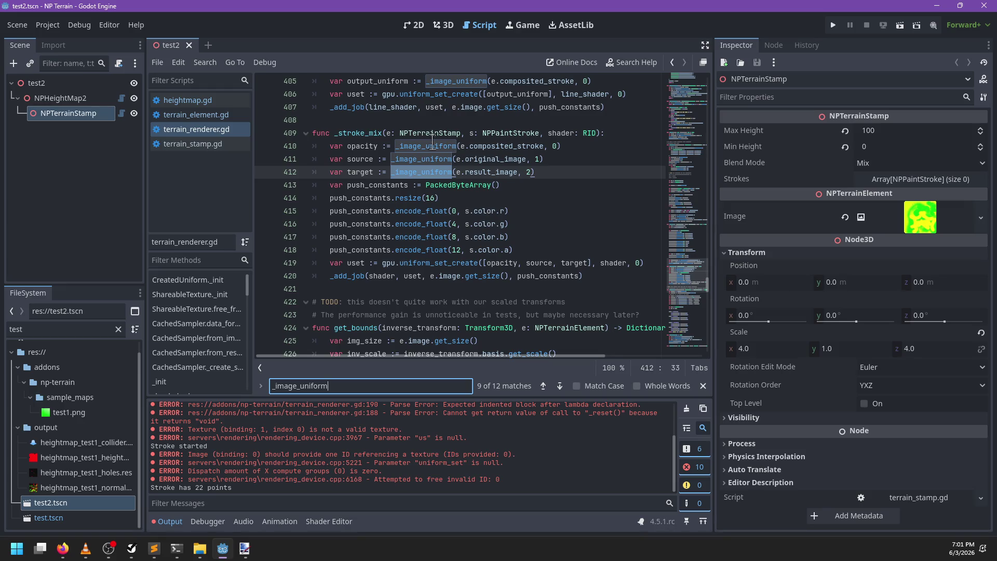
{"action": "left_click", "coordinate": [427, 169]}
{"action": "double_click", "coordinate": [426, 170]}
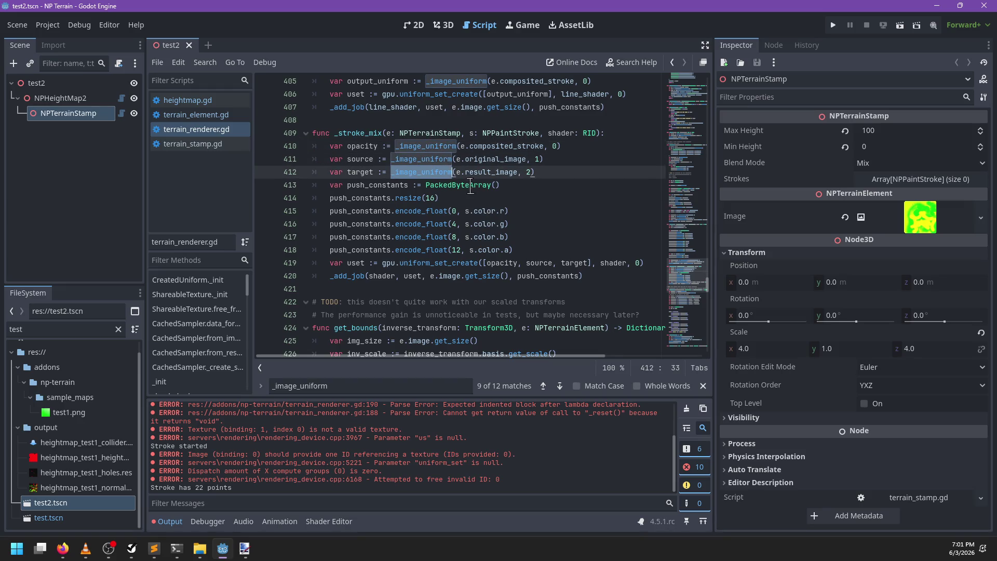
{"action": "scroll", "coordinate": [471, 185], "scroll_direction": "down", "scroll_amount": 5}
{"action": "scroll", "coordinate": [471, 186], "scroll_direction": "down", "scroll_amount": 5}
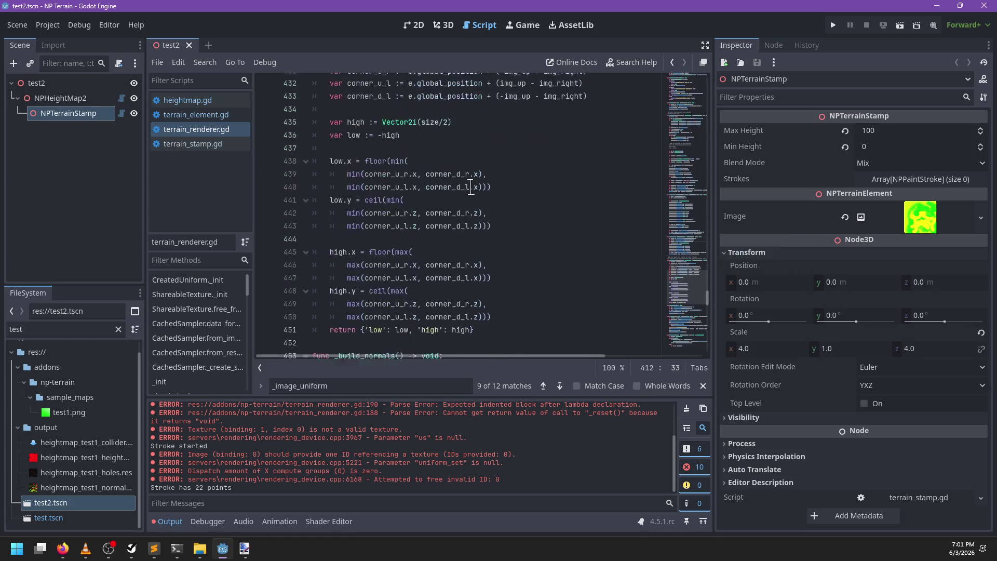
{"action": "left_click", "coordinate": [687, 408]}
{"action": "scroll", "coordinate": [464, 230], "scroll_direction": "down", "scroll_amount": 5}
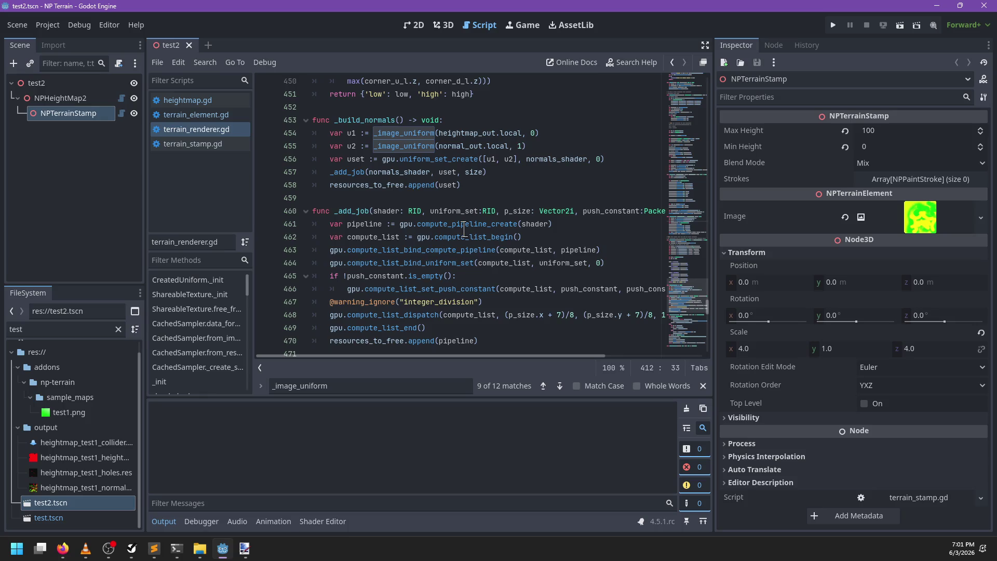
Search the script for create_stroke and highlight the uses of _create_stroke_buffer
{"action": "scroll", "coordinate": [464, 230], "scroll_direction": "down", "scroll_amount": 5}
{"action": "scroll", "coordinate": [464, 230], "scroll_direction": "down", "scroll_amount": 5}
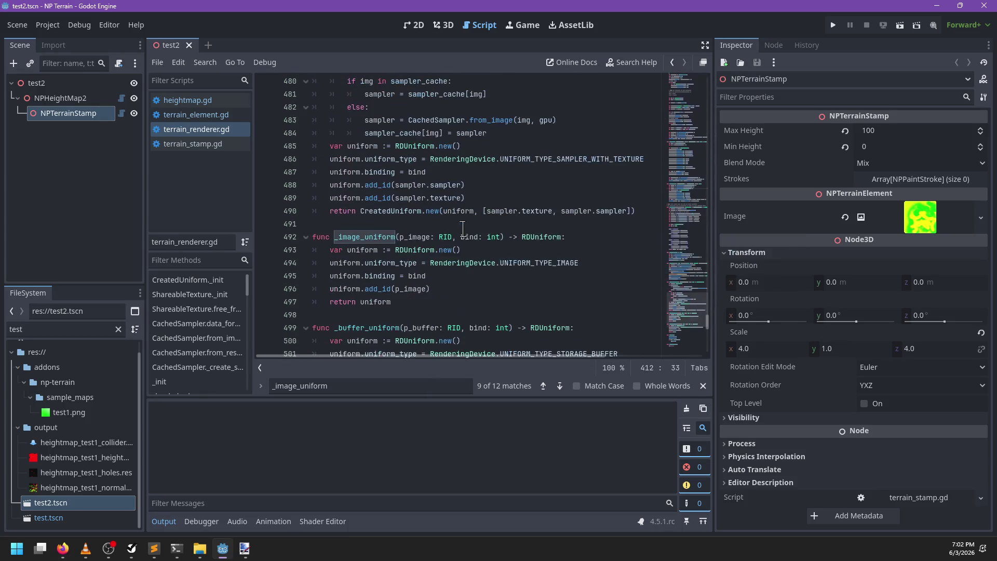
{"action": "scroll", "coordinate": [463, 228], "scroll_direction": "down", "scroll_amount": 2}
{"action": "scroll", "coordinate": [446, 223], "scroll_direction": "down", "scroll_amount": 3}
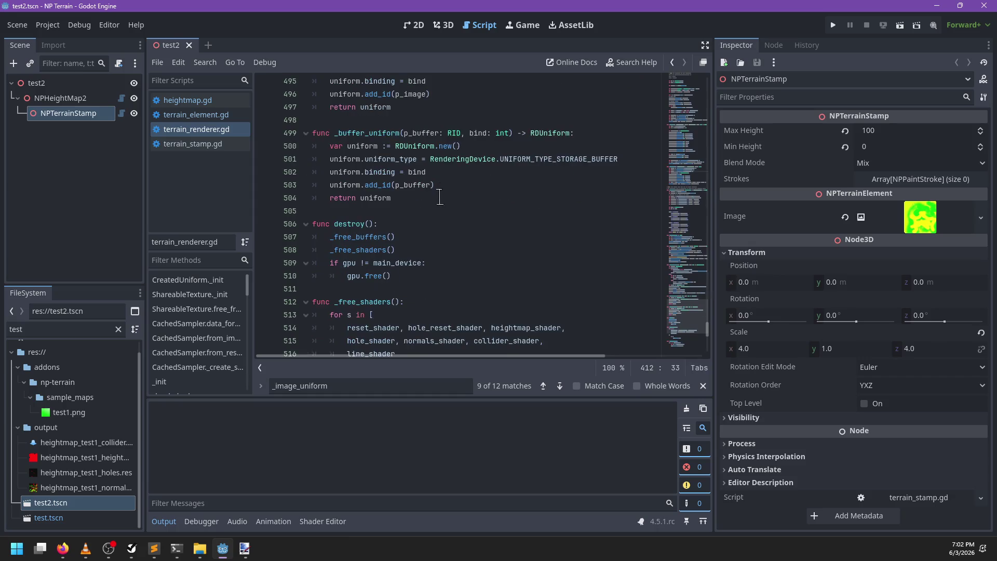
{"action": "left_click", "coordinate": [445, 172]}
{"action": "key", "text": "ctrl+f"}
{"action": "type", "text": "create_"}
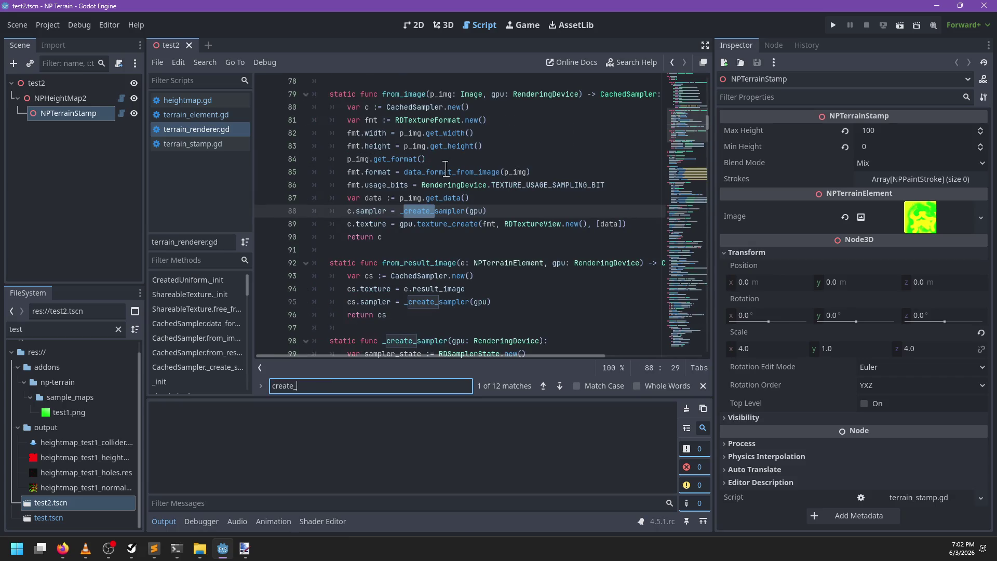
{"action": "type", "text": "stroke"}
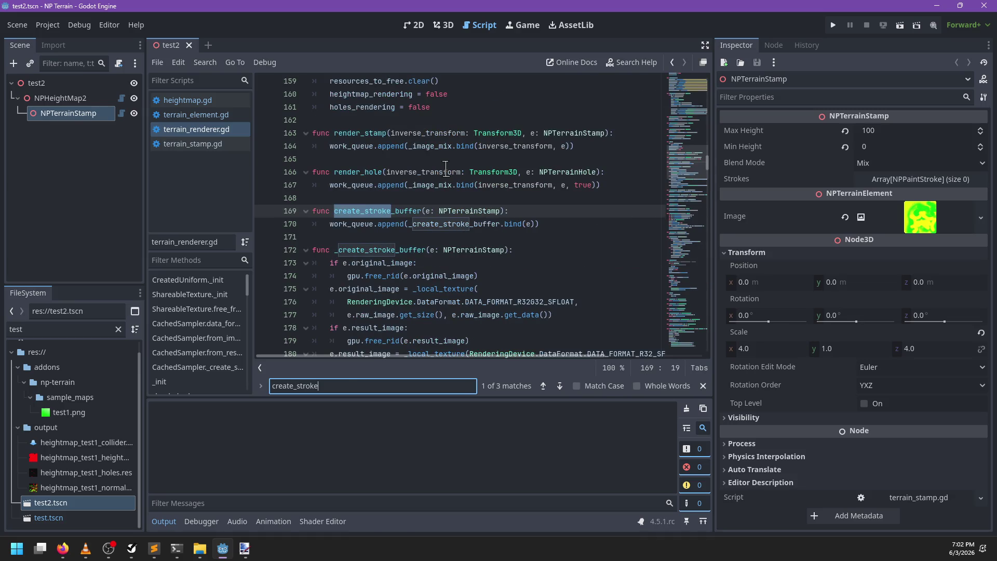
{"action": "key", "text": "Escape"}
{"action": "double_click", "coordinate": [436, 223]}
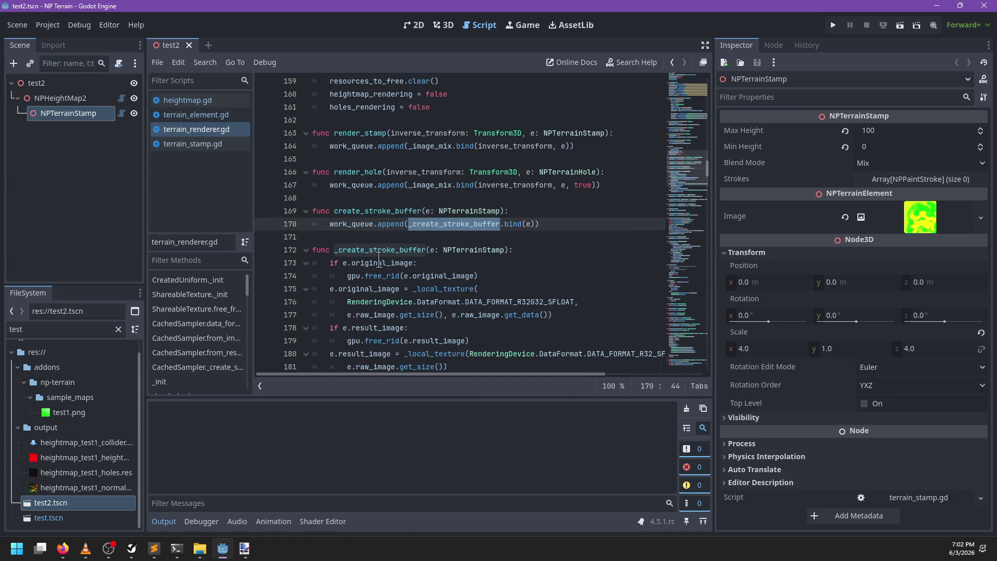
{"action": "scroll", "coordinate": [421, 213], "scroll_direction": "down", "scroll_amount": 2}
Follow _local_texture to its definition and open the RenderingDevice texture_create documentation
{"action": "double_click", "coordinate": [363, 184]}
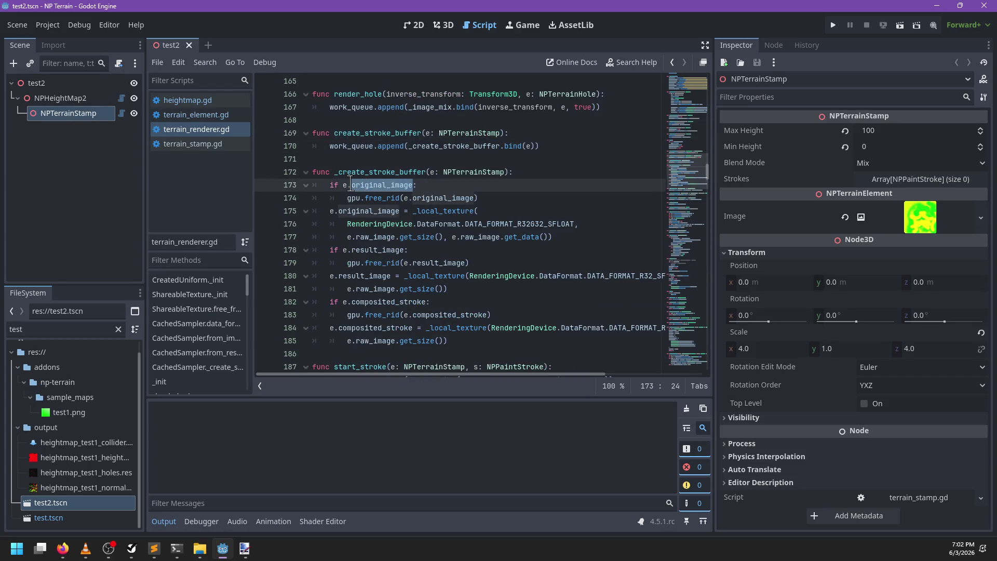
{"action": "left_click", "coordinate": [424, 210]}
{"action": "double_click", "coordinate": [423, 211]}
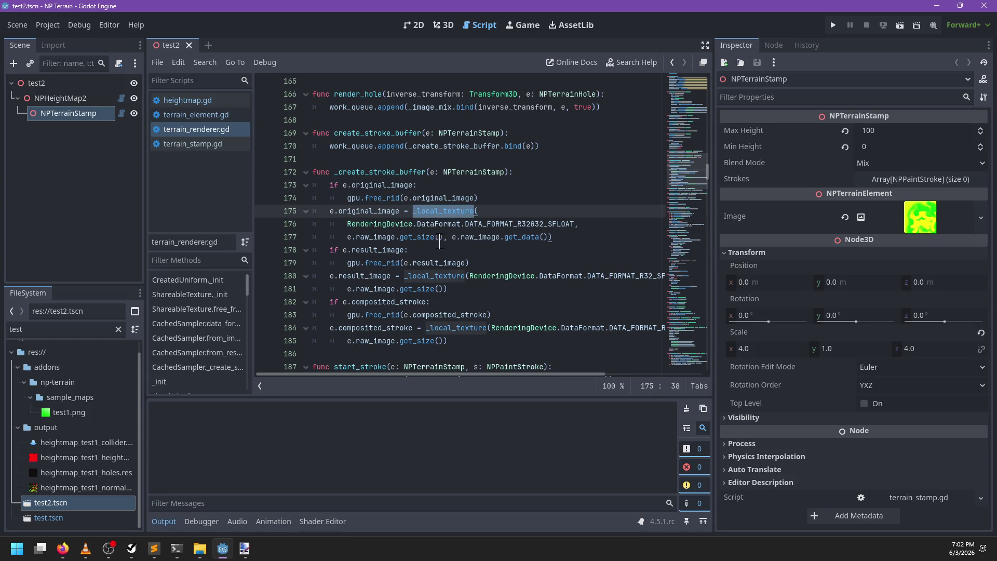
{"action": "mouse_move", "coordinate": [409, 236]}
{"action": "left_click", "coordinate": [443, 238]}
{"action": "left_click", "coordinate": [444, 289]}
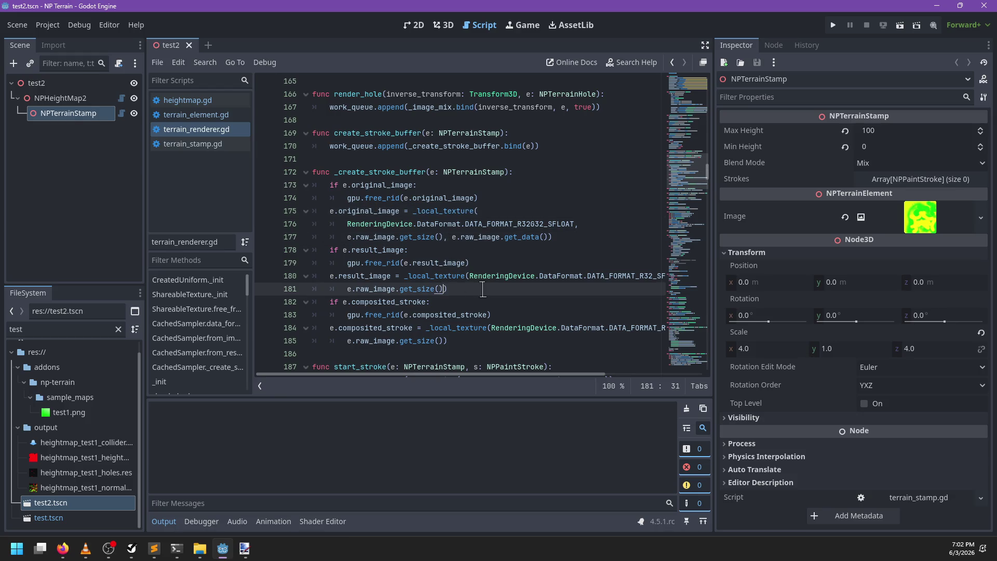
{"action": "left_click", "coordinate": [345, 283], "text": "ctrl"}
{"action": "left_click", "coordinate": [414, 249], "text": "ctrl"}
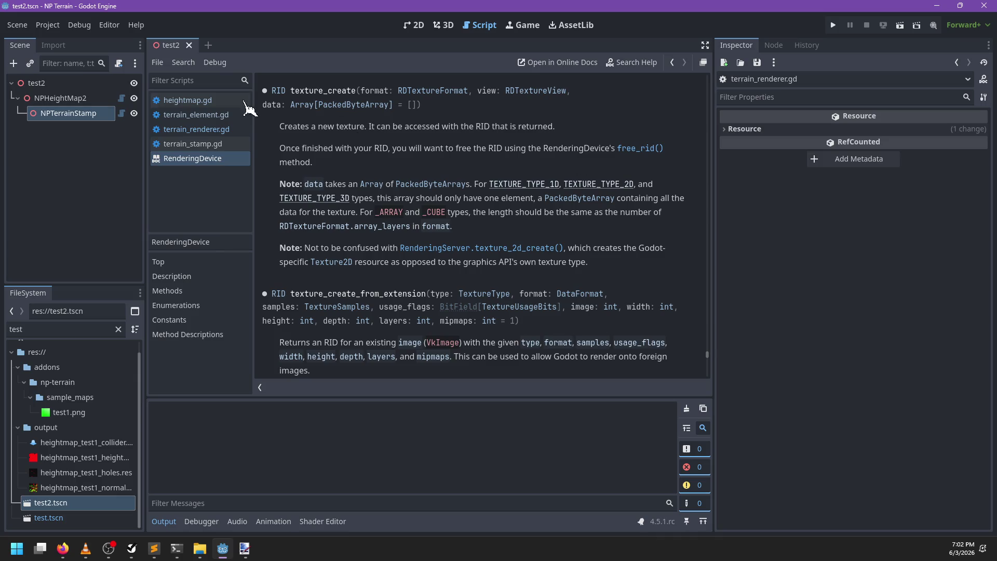
Leave the RenderingDevice docs by selecting heightmap.gd in the script list
{"action": "left_click", "coordinate": [190, 103]}
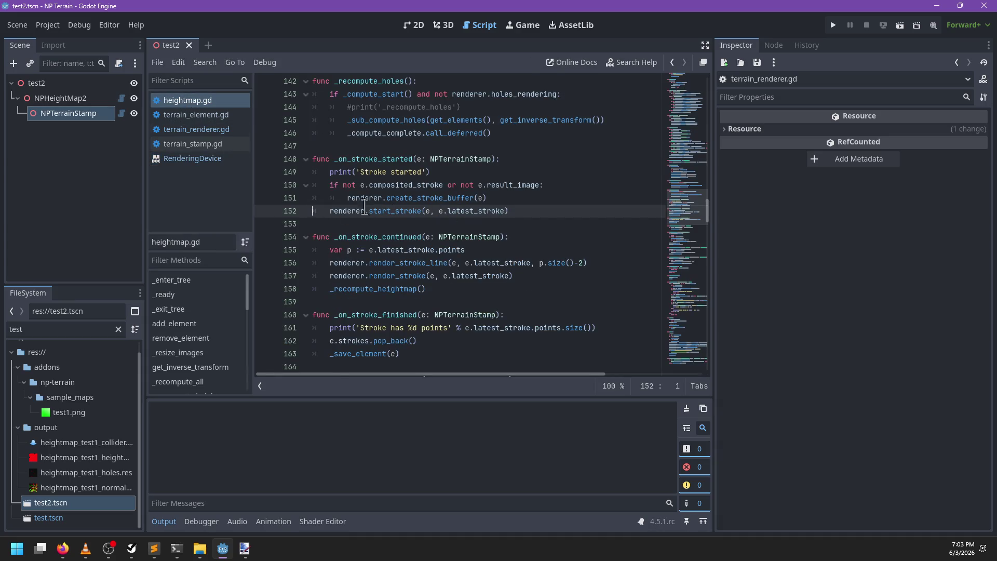
Cycle through the open scripts and settle on terrain_renderer.gd
{"action": "left_click", "coordinate": [215, 144]}
{"action": "left_click", "coordinate": [213, 130]}
{"action": "left_click", "coordinate": [205, 116]}
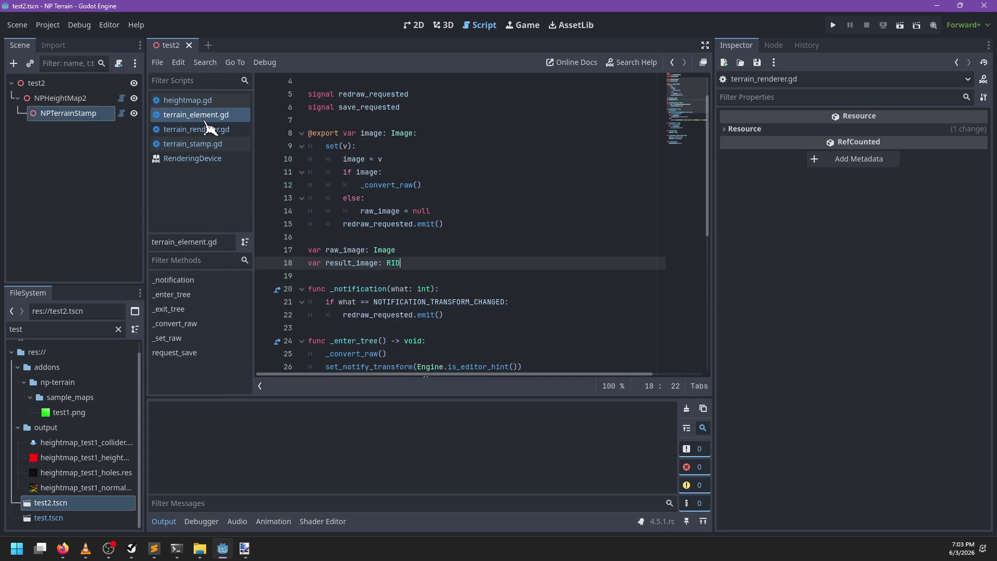
{"action": "left_click", "coordinate": [204, 104]}
{"action": "left_click", "coordinate": [204, 111]}
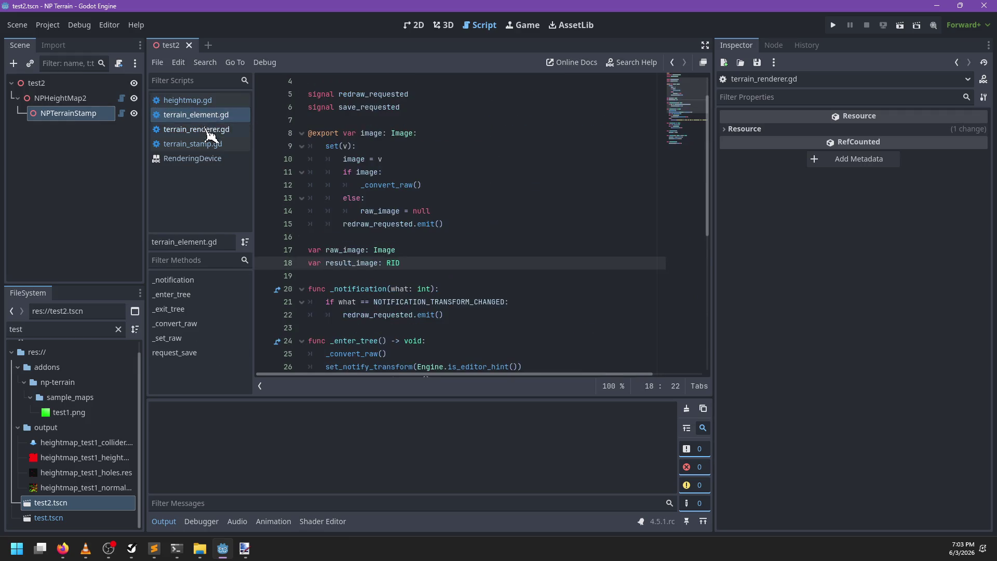
{"action": "left_click", "coordinate": [208, 129]}
Remove the bytes parameter's empty-array default and the empty-bytes fallback in _local_texture, then save
{"action": "scroll", "coordinate": [508, 241], "scroll_direction": "right", "scroll_amount": 3}
{"action": "scroll", "coordinate": [508, 242], "scroll_direction": "right", "scroll_amount": 2}
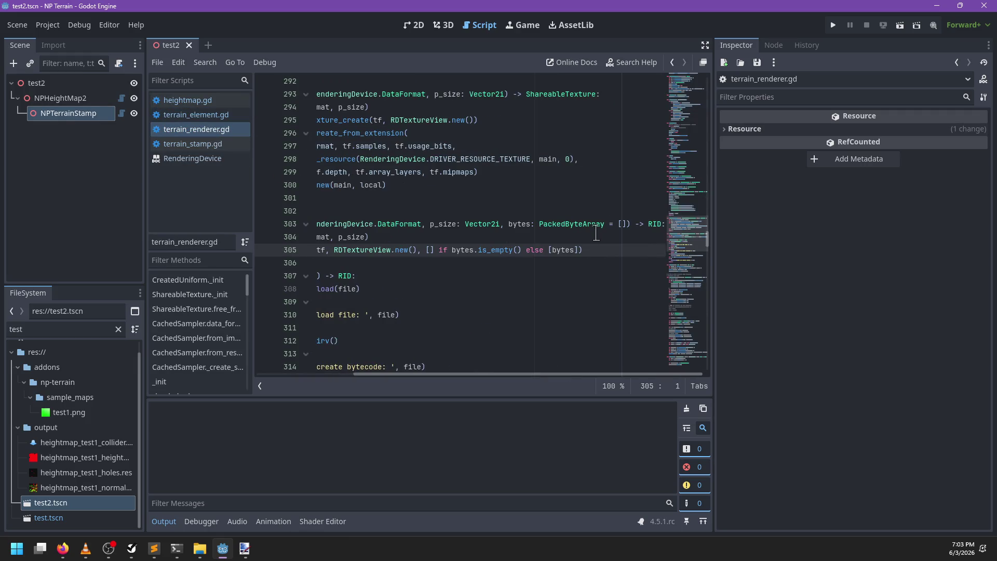
{"action": "left_click_drag", "start_coordinate": [628, 224], "coordinate": [609, 225]}
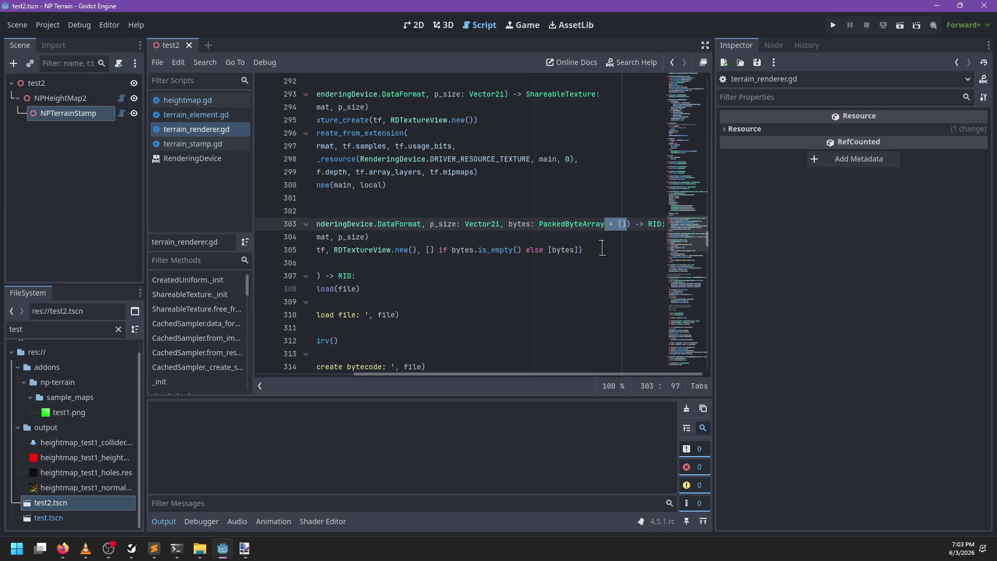
{"action": "key", "text": "BackSpace"}
{"action": "scroll", "coordinate": [533, 267], "scroll_direction": "left", "scroll_amount": 4}
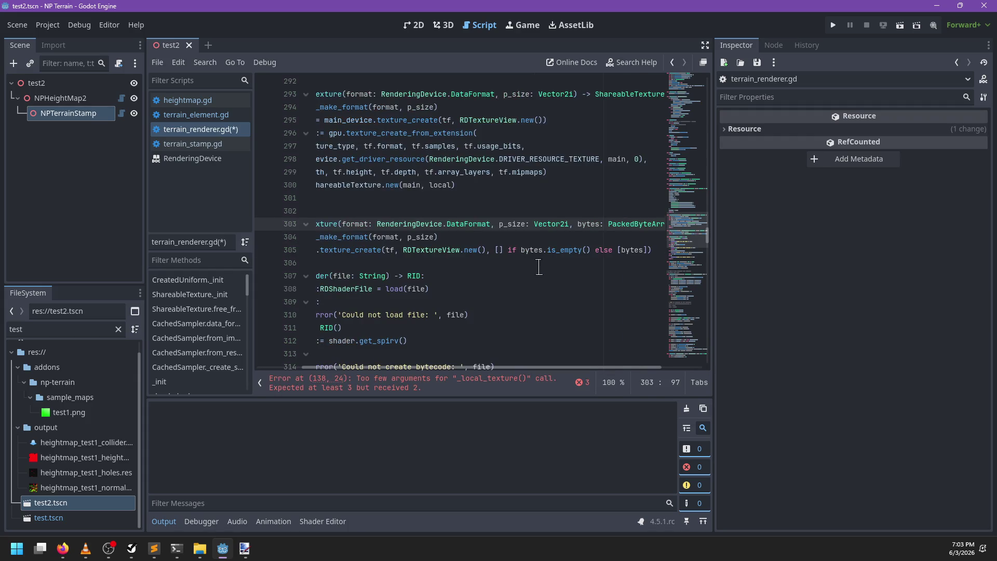
{"action": "left_click_drag", "start_coordinate": [618, 250], "coordinate": [496, 250]}
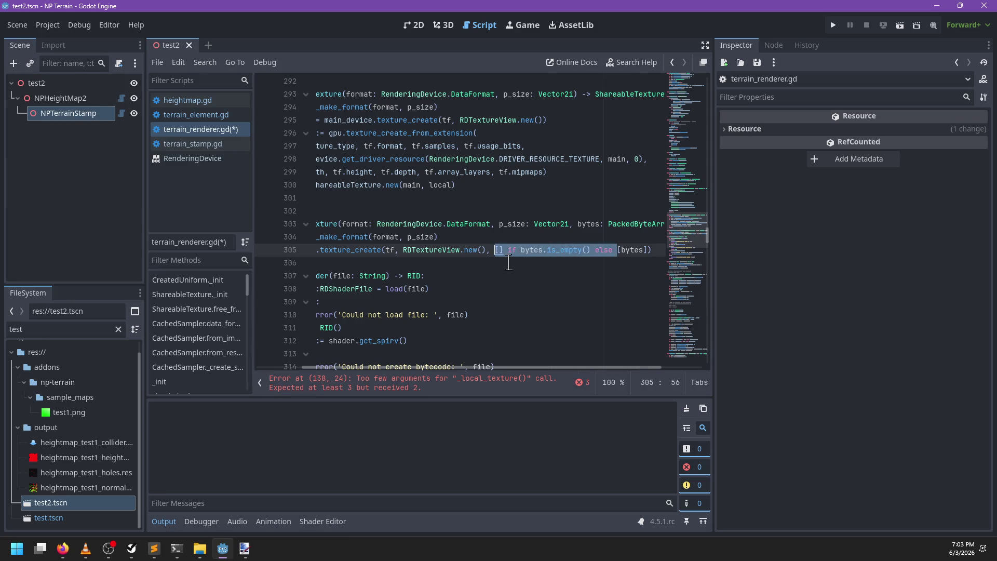
{"action": "key", "text": "BackSpace"}
{"action": "key", "text": "ctrl+s"}
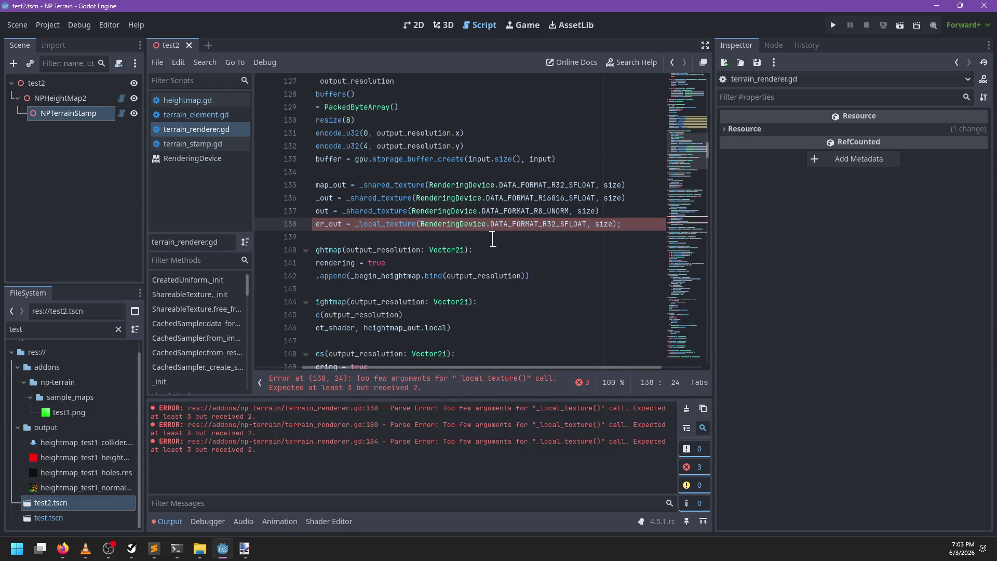
Undo both _local_texture edits, clear the Output errors, save, and show the 3D view
{"action": "scroll", "coordinate": [441, 305], "scroll_direction": "left", "scroll_amount": 2}
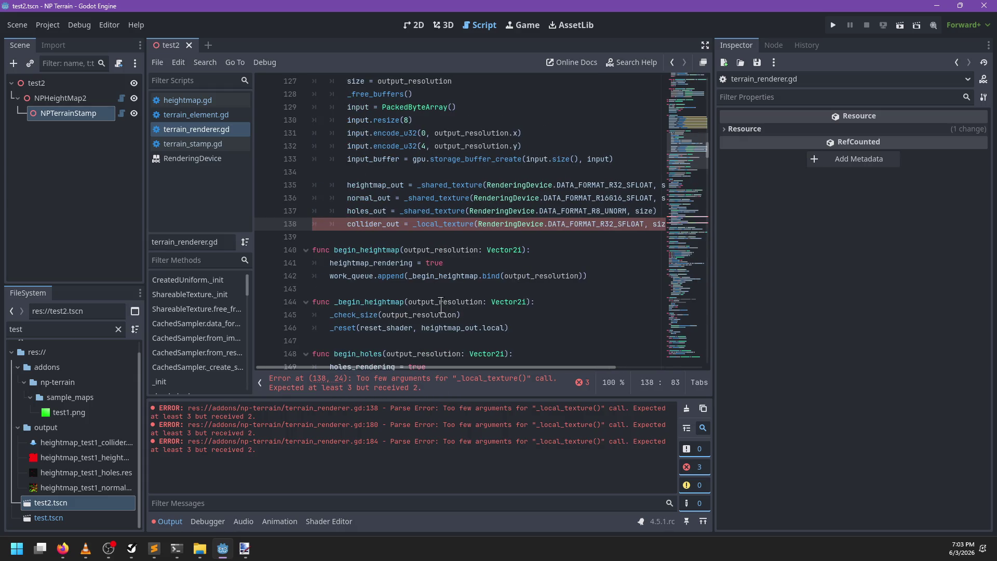
{"action": "scroll", "coordinate": [441, 305], "scroll_direction": "right", "scroll_amount": 2}
{"action": "scroll", "coordinate": [437, 230], "scroll_direction": "left", "scroll_amount": 2}
{"action": "key", "text": "ctrl+z"}
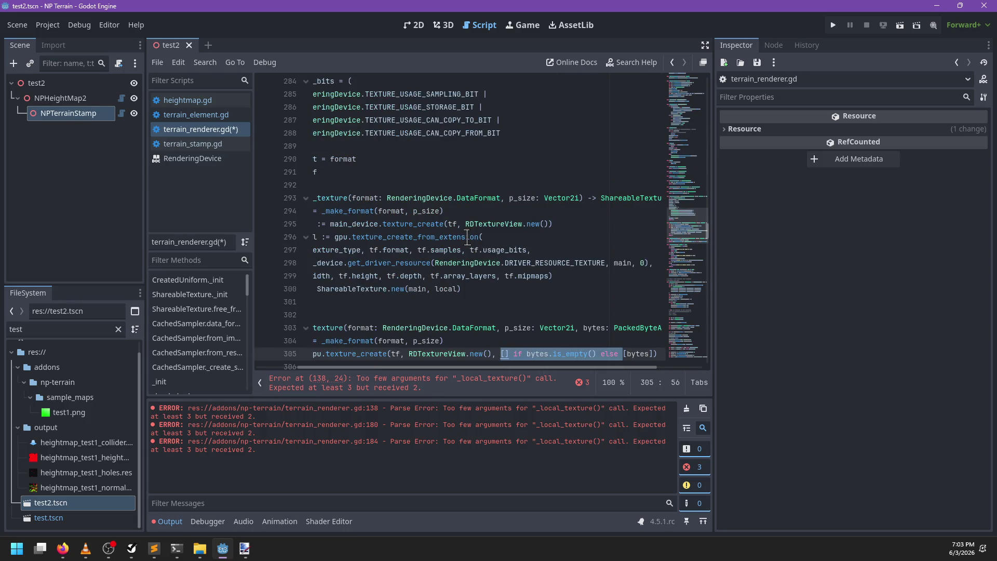
{"action": "key", "text": "ctrl+z"}
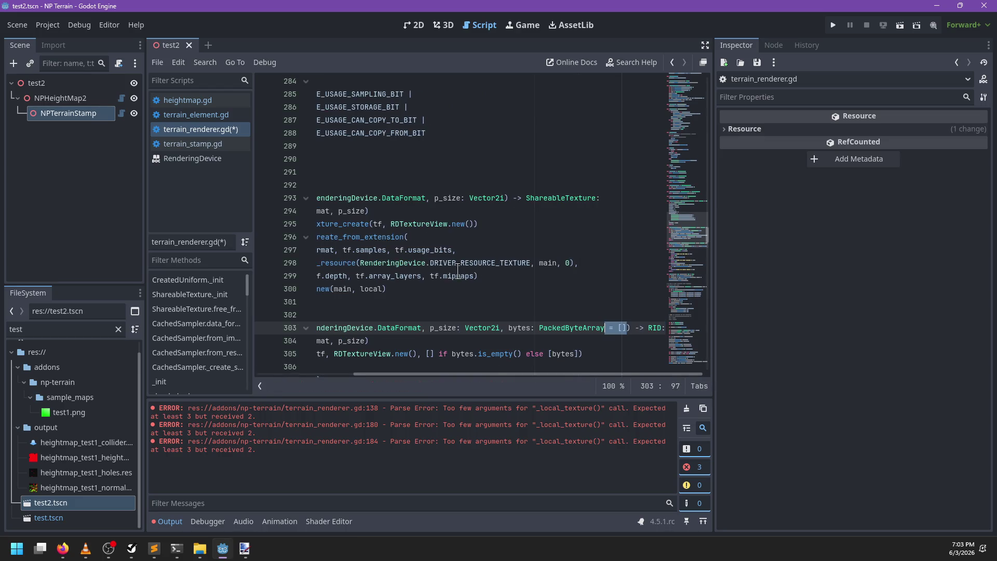
{"action": "scroll", "coordinate": [560, 335], "scroll_direction": "left", "scroll_amount": 2}
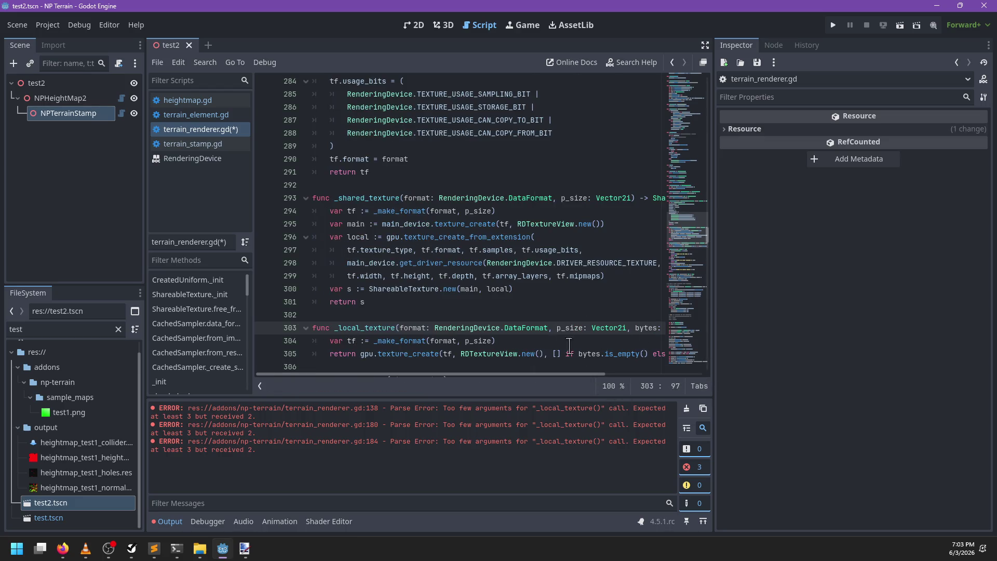
{"action": "left_click", "coordinate": [687, 409]}
{"action": "key", "text": "ctrl+s"}
{"action": "left_click", "coordinate": [443, 25]}
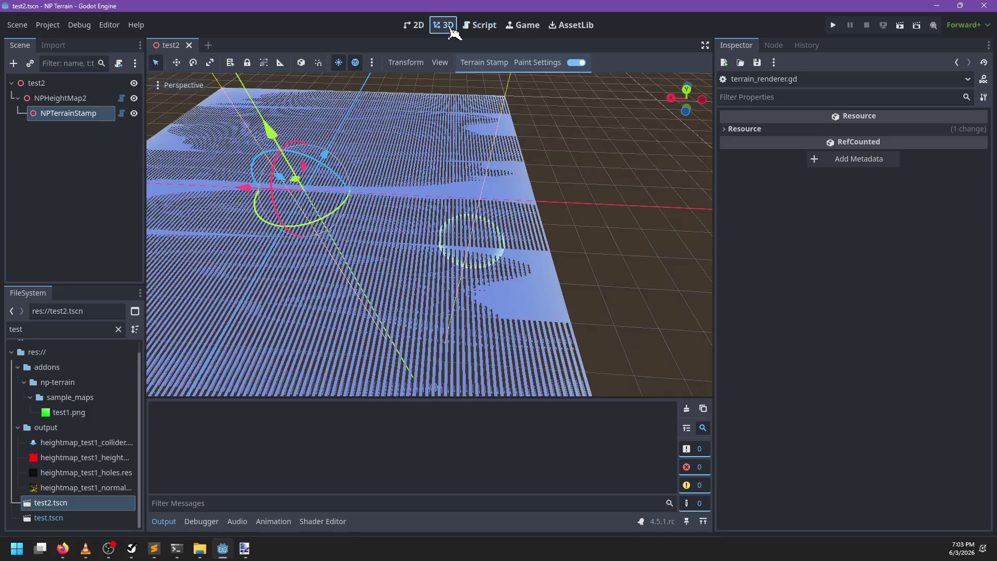
Redraw the NPHeightMap2 terrain, select NPTerrainStamp, and paint two test strokes
{"action": "left_click", "coordinate": [78, 98]}
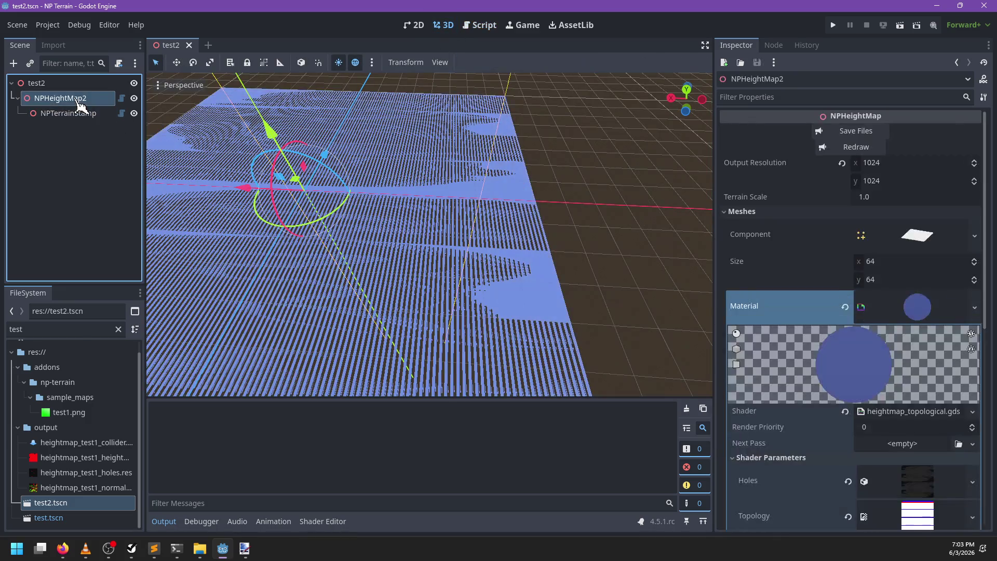
{"action": "left_click", "coordinate": [852, 148]}
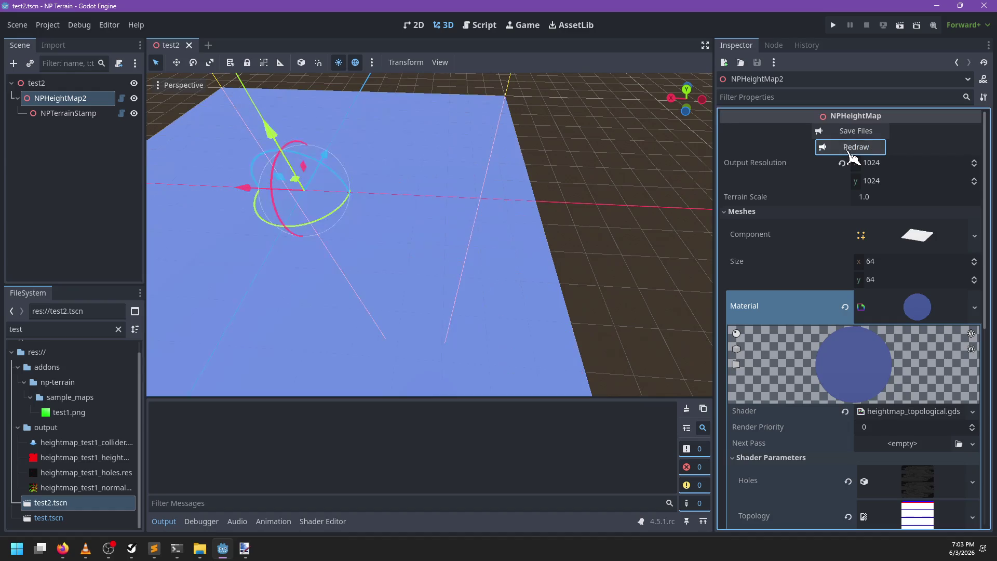
{"action": "left_click", "coordinate": [78, 113]}
{"action": "mouse_move", "coordinate": [472, 263]}
{"action": "left_mouse_down"}
{"action": "mouse_move", "coordinate": [444, 276]}
{"action": "mouse_move", "coordinate": [285, 234]}
{"action": "mouse_move", "coordinate": [362, 303]}
{"action": "mouse_move", "coordinate": [485, 212]}
{"action": "mouse_move", "coordinate": [439, 258]}
{"action": "left_mouse_up"}
{"action": "mouse_move", "coordinate": [474, 340]}
{"action": "left_mouse_down"}
{"action": "mouse_move", "coordinate": [216, 231]}
{"action": "mouse_move", "coordinate": [578, 115]}
{"action": "mouse_move", "coordinate": [537, 70]}
{"action": "left_mouse_up"}
Shift the Paint Settings colour hue toward yellow
{"action": "left_click", "coordinate": [537, 62]}
{"action": "left_click", "coordinate": [599, 82]}
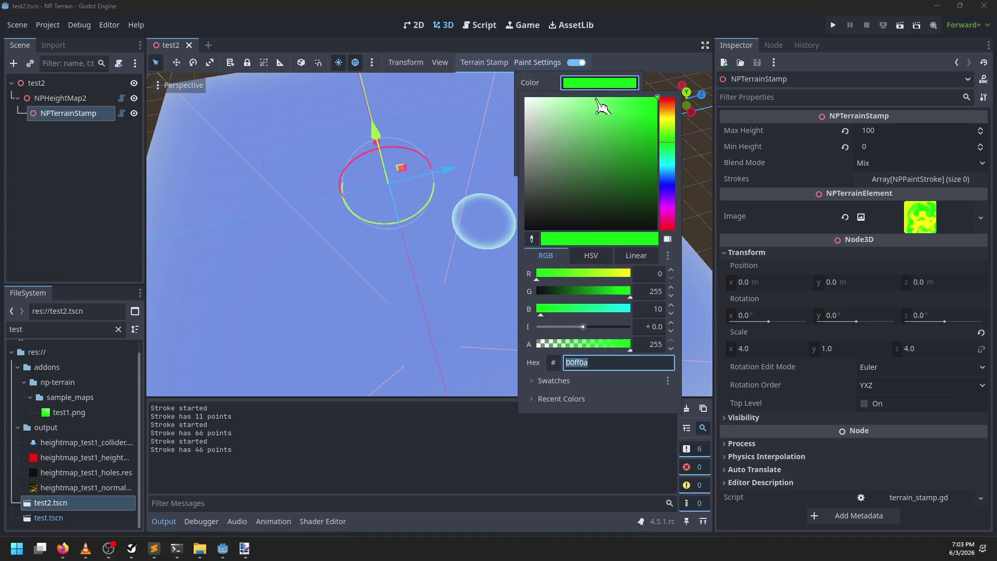
{"action": "left_click_drag", "start_coordinate": [676, 152], "coordinate": [669, 136]}
{"action": "left_click", "coordinate": [405, 249]}
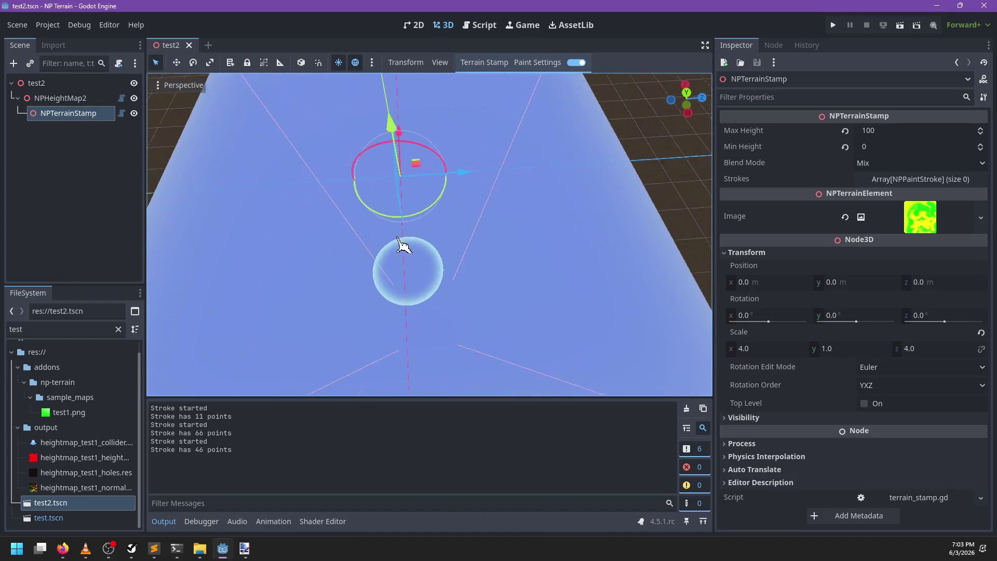
Paint three more strokes on the terrain, then close the test2 scene
{"action": "mouse_move", "coordinate": [429, 308]}
{"action": "left_mouse_down"}
{"action": "mouse_move", "coordinate": [364, 234]}
{"action": "mouse_move", "coordinate": [345, 312]}
{"action": "left_mouse_up"}
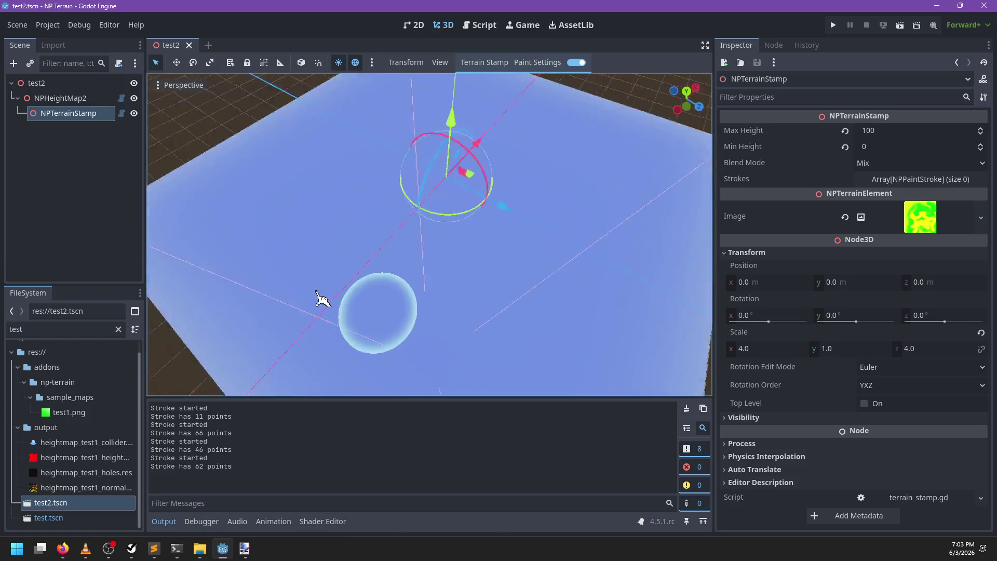
{"action": "mouse_move", "coordinate": [281, 304]}
{"action": "left_mouse_down"}
{"action": "mouse_move", "coordinate": [613, 278]}
{"action": "mouse_move", "coordinate": [596, 311]}
{"action": "left_mouse_up"}
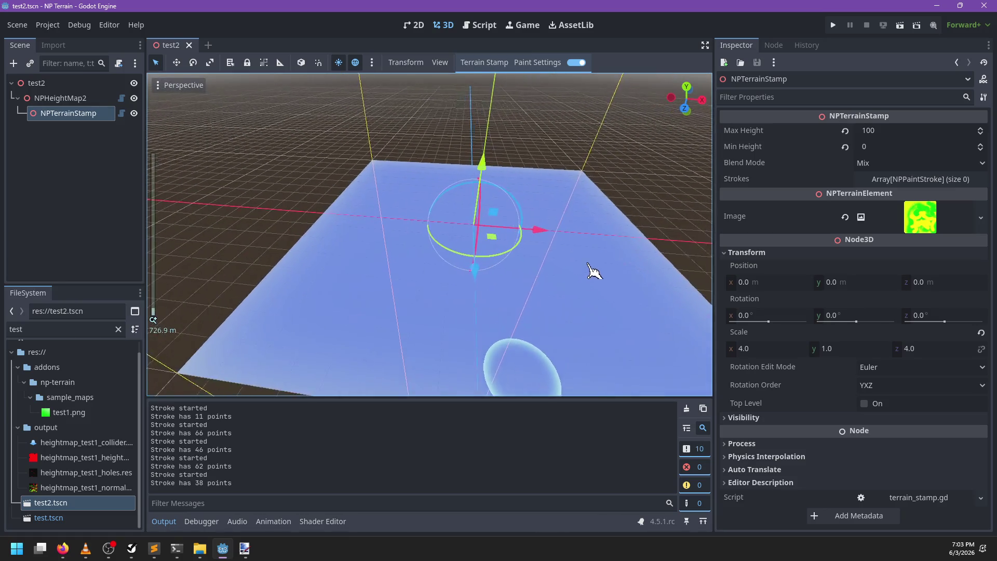
{"action": "scroll", "coordinate": [594, 271], "scroll_direction": "up", "scroll_amount": 3}
{"action": "scroll", "coordinate": [404, 343], "scroll_direction": "up", "scroll_amount": 4}
{"action": "mouse_move", "coordinate": [356, 267]}
{"action": "left_mouse_down"}
{"action": "mouse_move", "coordinate": [634, 178]}
{"action": "mouse_move", "coordinate": [254, 212]}
{"action": "mouse_move", "coordinate": [261, 227]}
{"action": "left_mouse_up"}
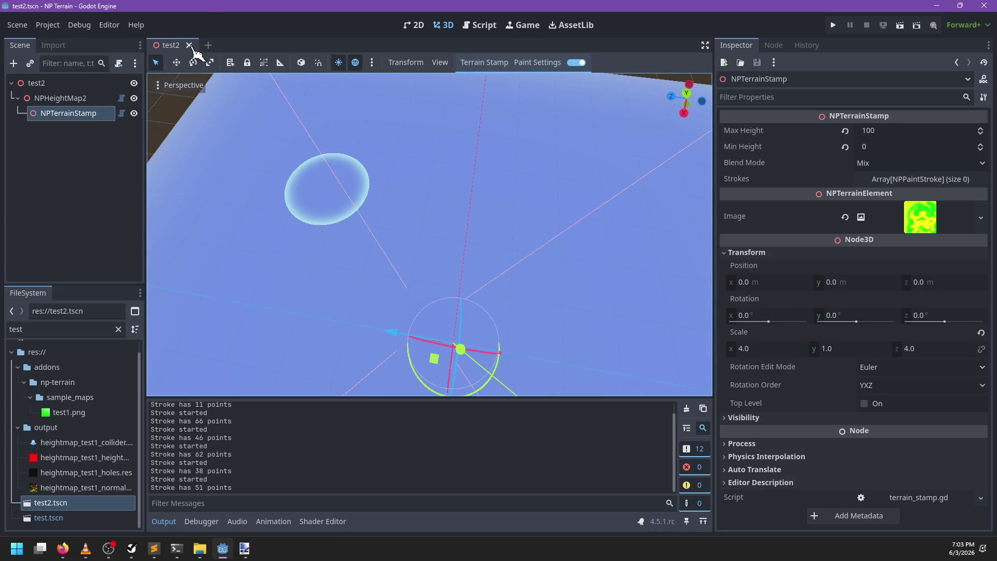
{"action": "left_click", "coordinate": [189, 45]}
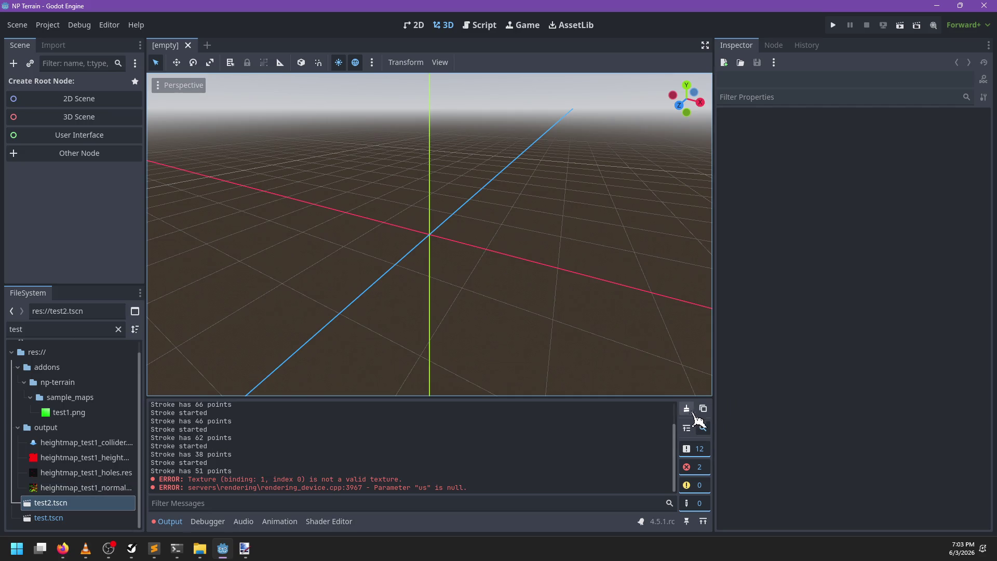
Clear Output, reopen test2.tscn, set the paint colour to d9ff00, and paint a stroke
{"action": "left_click", "coordinate": [690, 411]}
{"action": "double_click", "coordinate": [102, 503]}
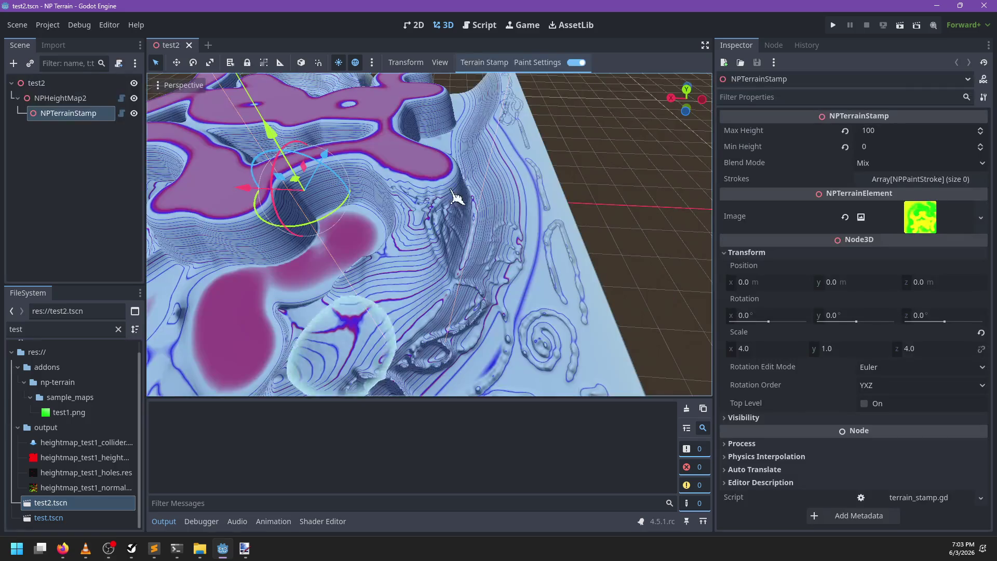
{"action": "left_click", "coordinate": [537, 63]}
{"action": "left_click", "coordinate": [599, 83]}
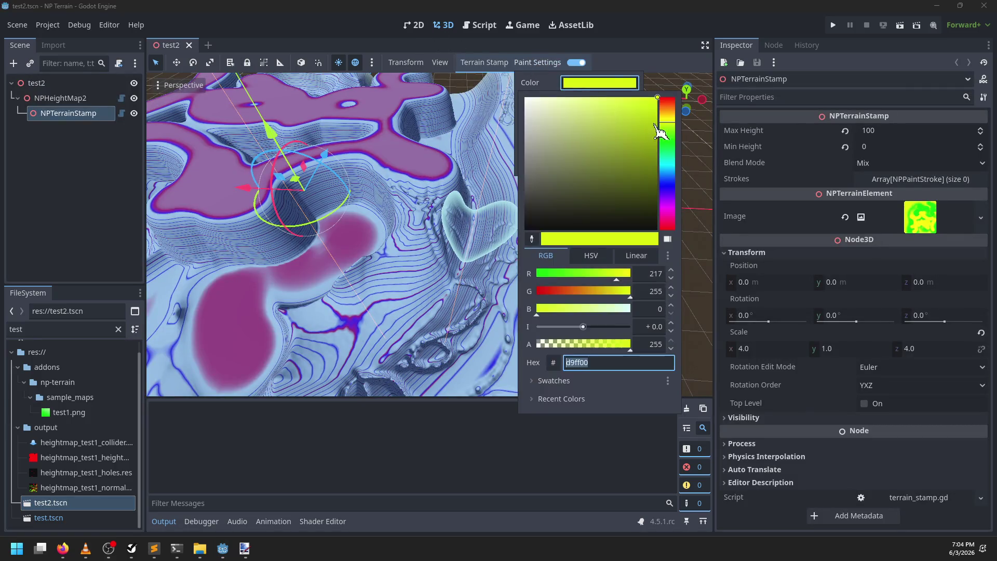
{"action": "left_click", "coordinate": [314, 259]}
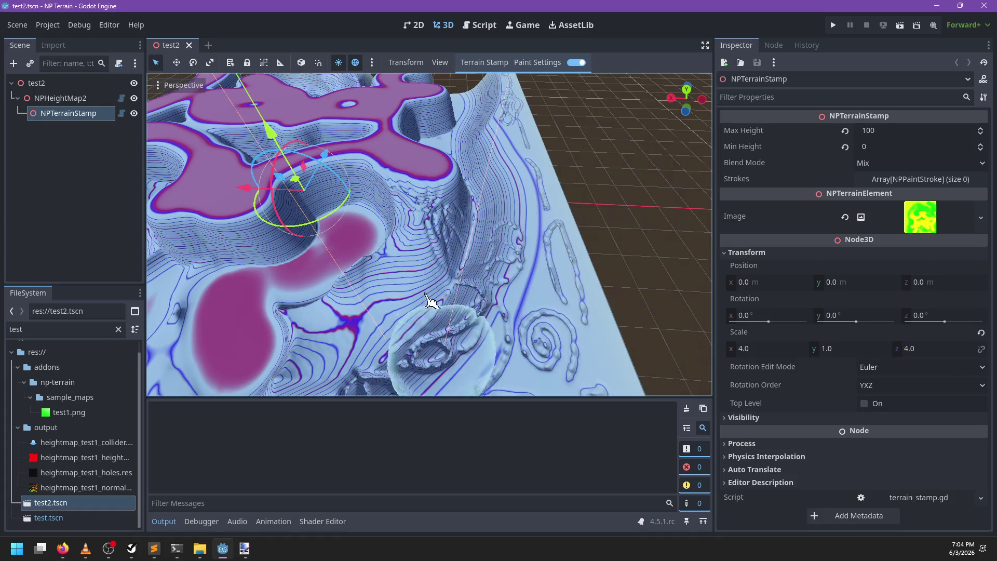
{"action": "mouse_move", "coordinate": [314, 260]}
{"action": "left_mouse_down"}
{"action": "mouse_move", "coordinate": [301, 285]}
{"action": "mouse_move", "coordinate": [494, 244]}
{"action": "mouse_move", "coordinate": [258, 300]}
{"action": "mouse_move", "coordinate": [338, 245]}
{"action": "mouse_move", "coordinate": [461, 234]}
{"action": "mouse_move", "coordinate": [378, 216]}
{"action": "mouse_move", "coordinate": [379, 235]}
{"action": "mouse_move", "coordinate": [298, 229]}
{"action": "mouse_move", "coordinate": [354, 264]}
{"action": "mouse_move", "coordinate": [352, 227]}
{"action": "mouse_move", "coordinate": [403, 254]}
{"action": "mouse_move", "coordinate": [392, 255]}
{"action": "mouse_move", "coordinate": [438, 250]}
{"action": "left_mouse_up"}
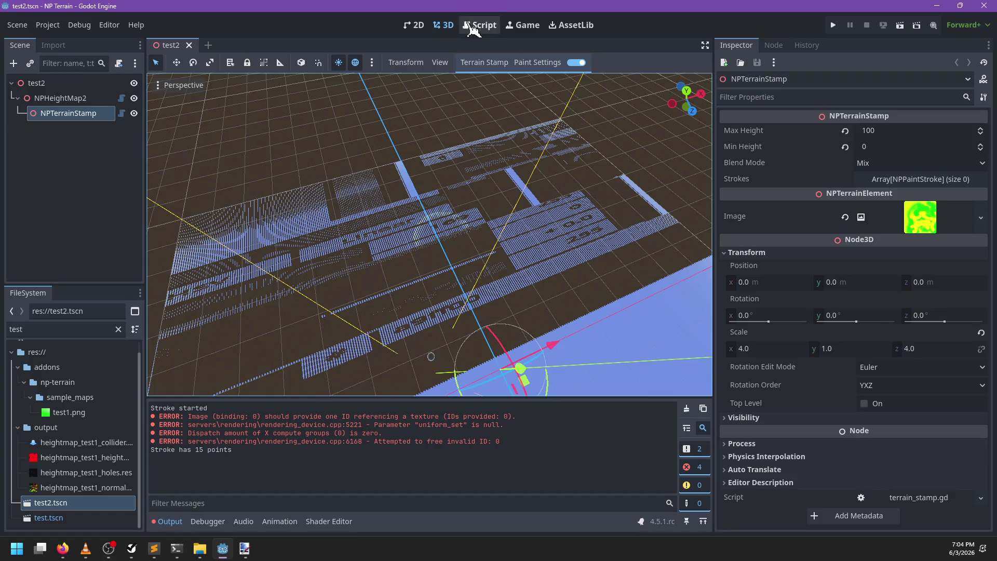
Look up the _reset function and its _reset.bind calls in terrain_renderer.gd
{"action": "left_click", "coordinate": [480, 25]}
{"action": "scroll", "coordinate": [436, 259], "scroll_direction": "down", "scroll_amount": 3}
{"action": "left_click", "coordinate": [432, 237]}
{"action": "key", "text": "ctrl+f"}
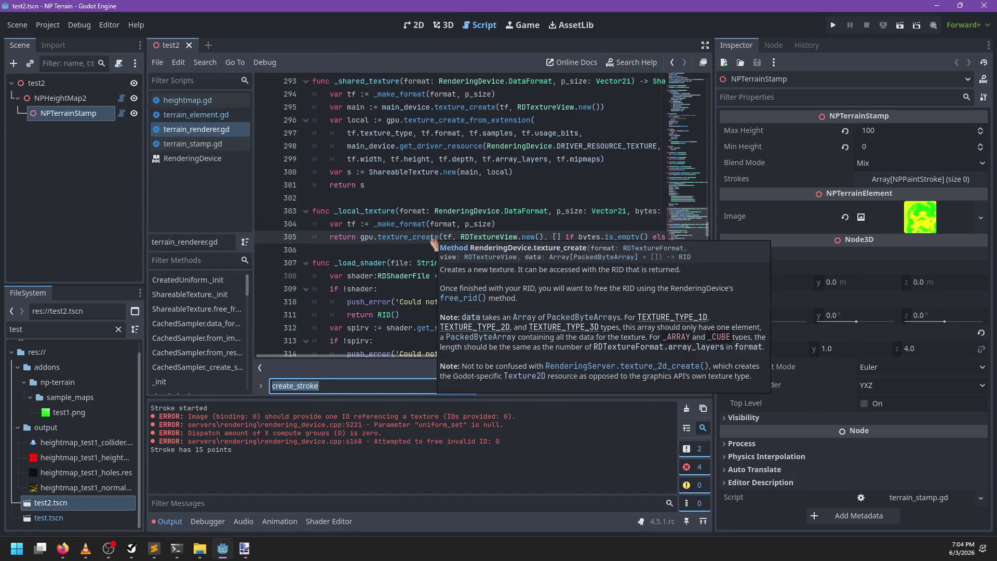
{"action": "type", "text": "_reset"}
{"action": "key", "text": "Escape"}
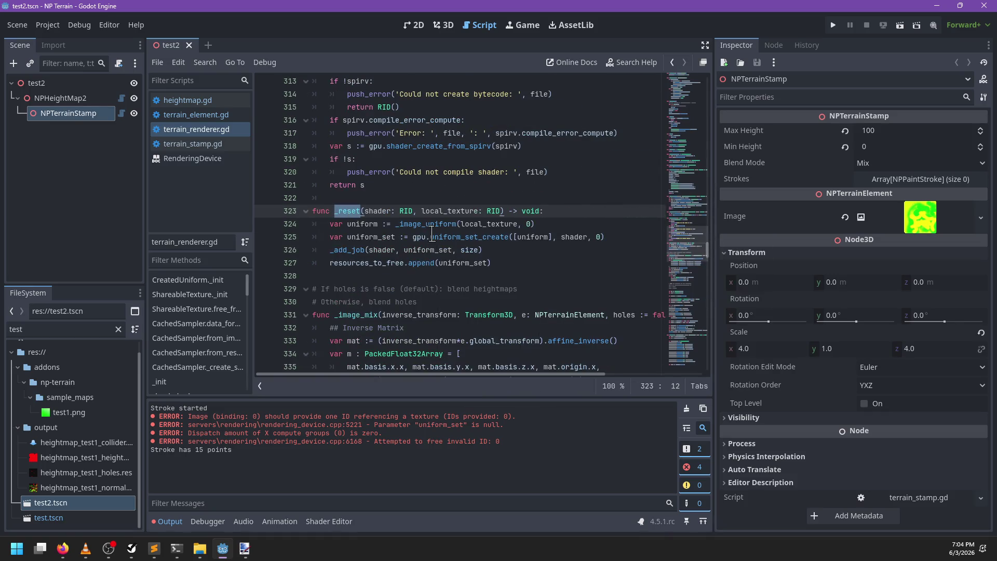
{"action": "double_click", "coordinate": [447, 224]}
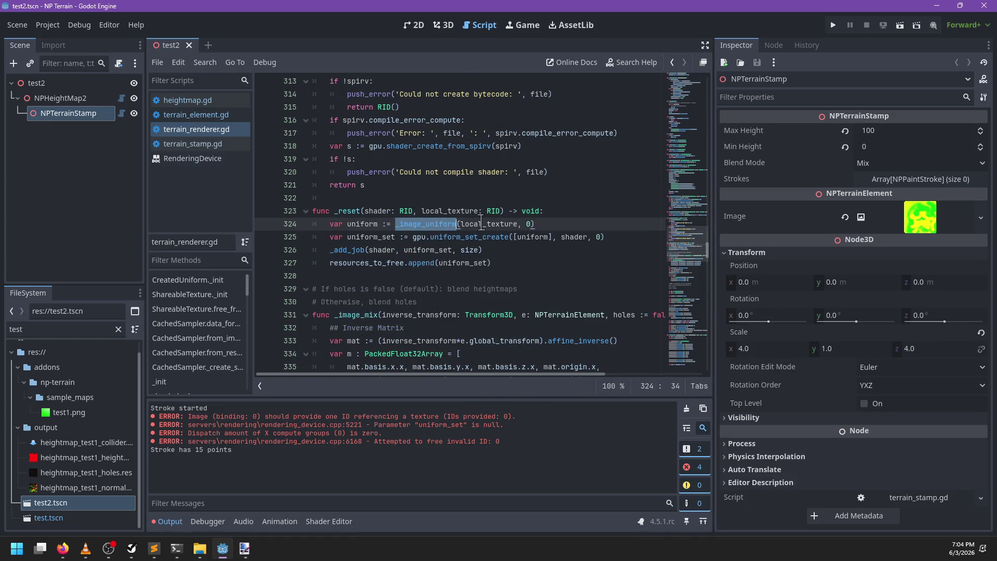
{"action": "key", "text": "ctrl+f"}
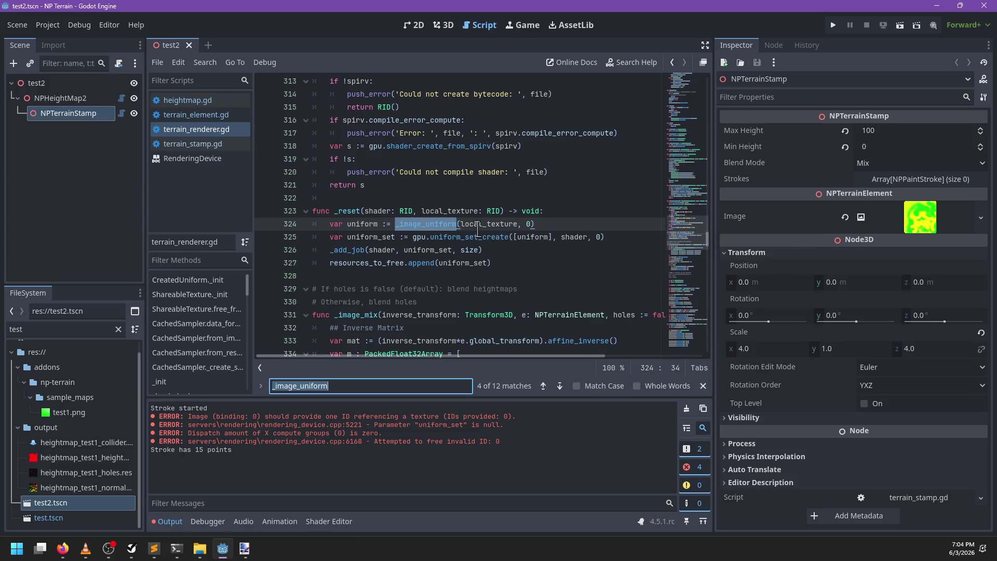
{"action": "type", "text": "_reset.bind"}
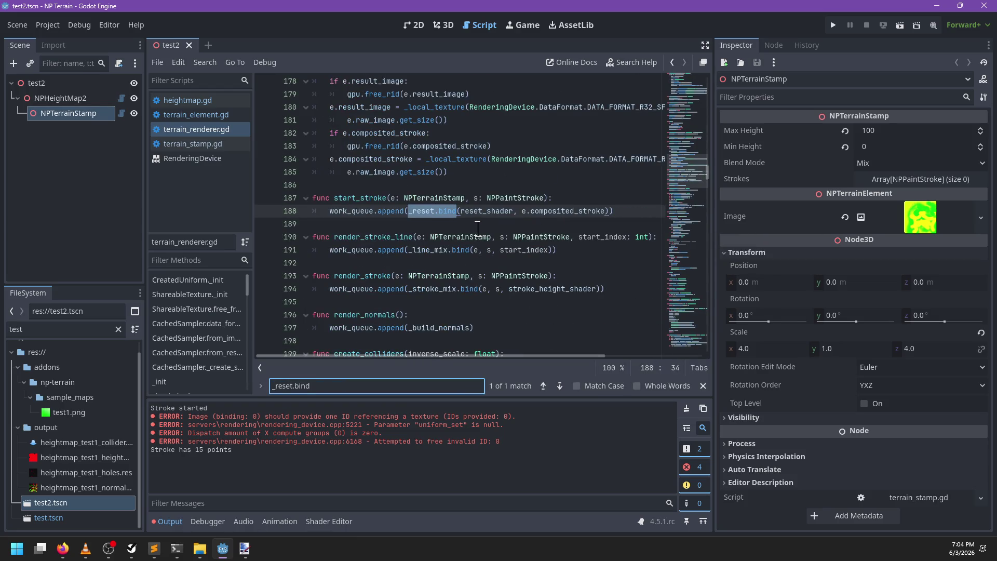
{"action": "key", "text": "Escape"}
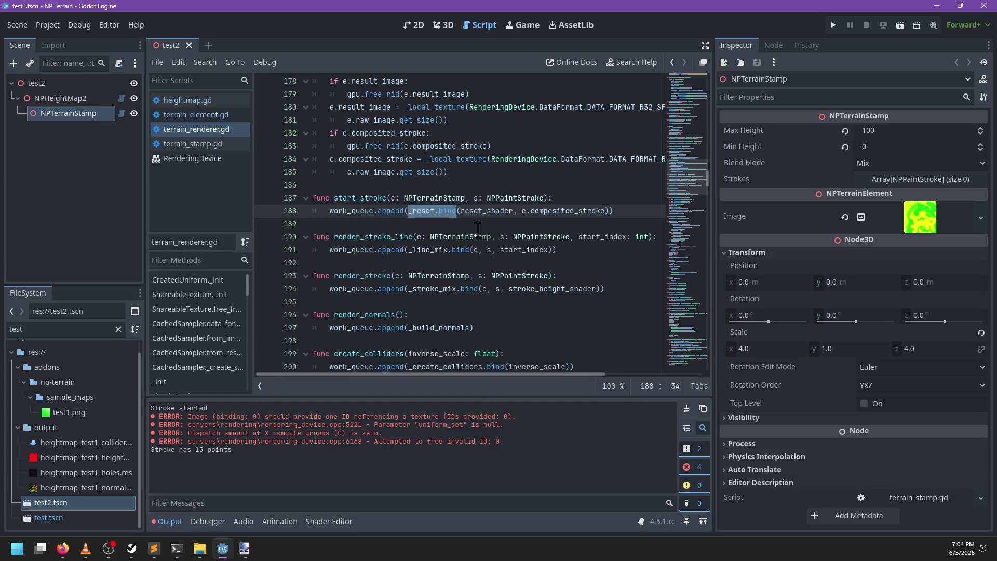
{"action": "double_click", "coordinate": [351, 211]}
{"action": "scroll", "coordinate": [353, 213], "scroll_direction": "up", "scroll_amount": 3}
In heightmap.gd, rename the create_stroke_buffer call to create_stroke_buffers and save
{"action": "left_click", "coordinate": [209, 116]}
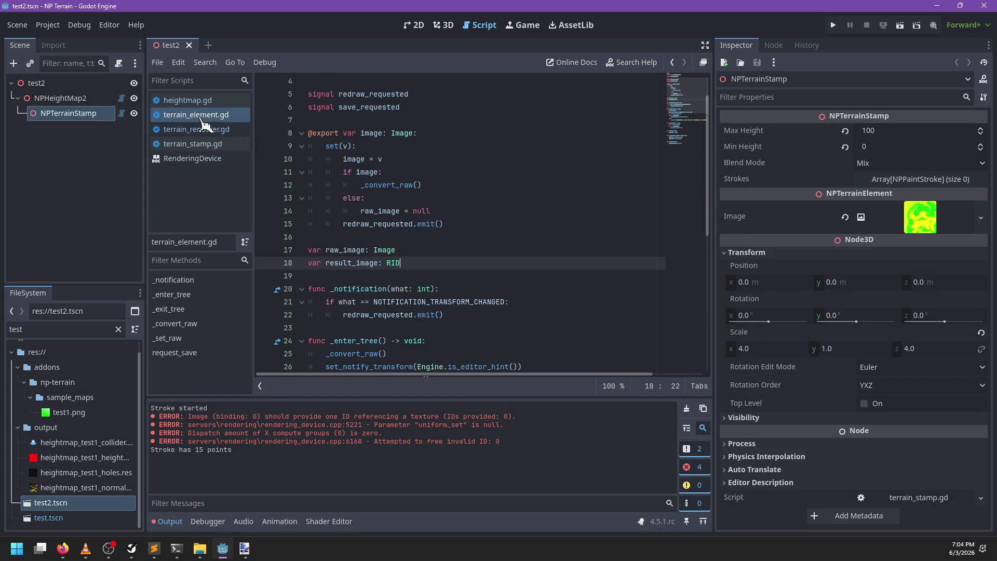
{"action": "left_click", "coordinate": [196, 101]}
{"action": "left_click", "coordinate": [498, 210]}
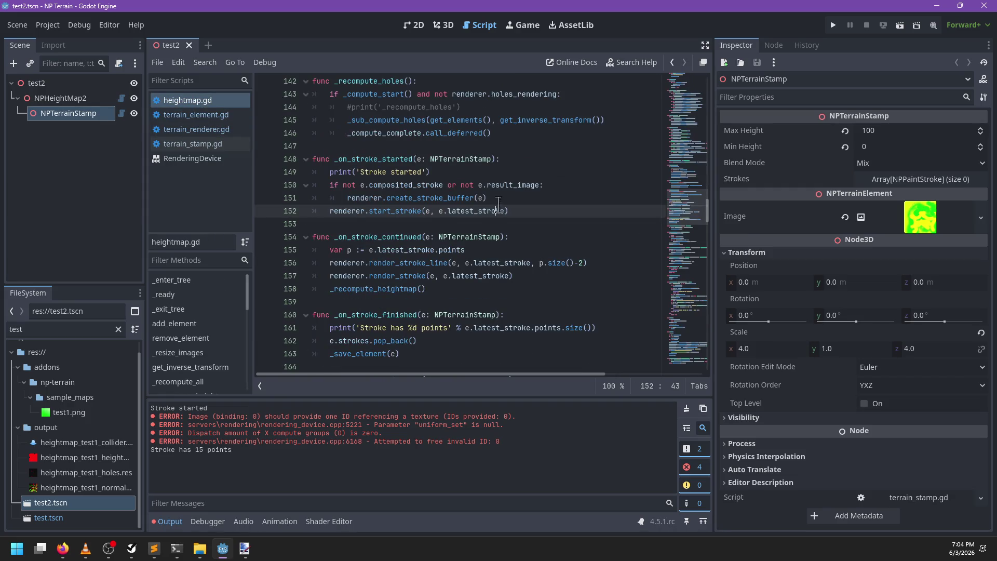
{"action": "double_click", "coordinate": [410, 198]}
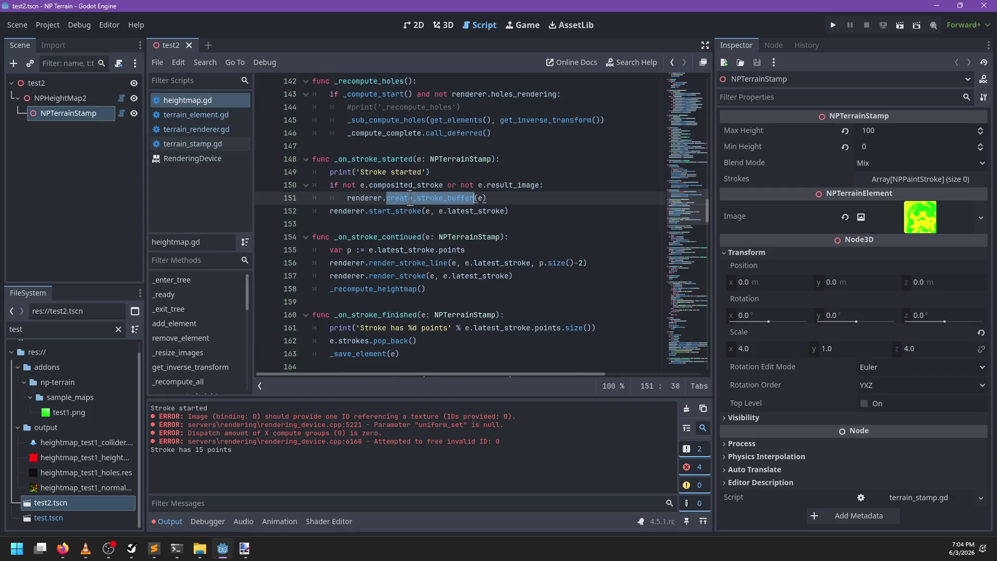
{"action": "left_click", "coordinate": [474, 197]}
{"action": "type", "text": "s"}
{"action": "key", "text": "ctrl+shift+Left"}
{"action": "key", "text": "ctrl+s"}
{"action": "left_click", "coordinate": [218, 115]}
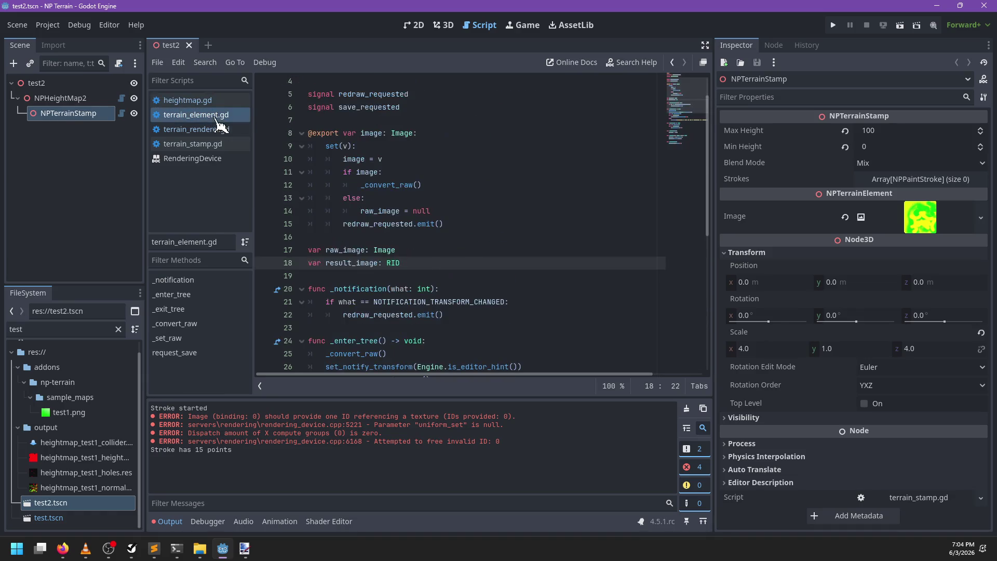
Pluralise create_stroke_buffer, _create_stroke_buffer and its bound reference in terrain_renderer.gd
{"action": "left_click", "coordinate": [218, 129]}
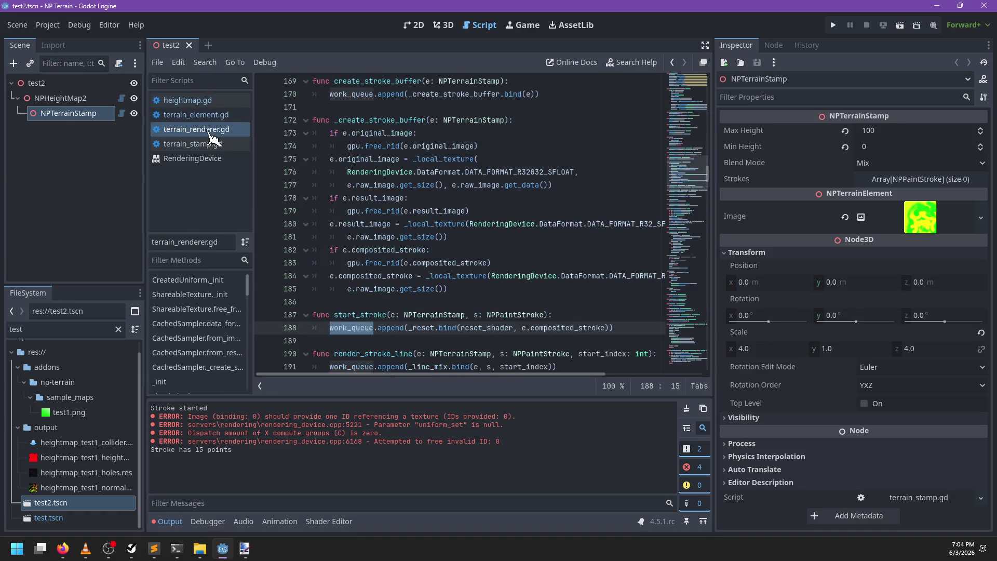
{"action": "left_click", "coordinate": [423, 120]}
{"action": "type", "text": "s"}
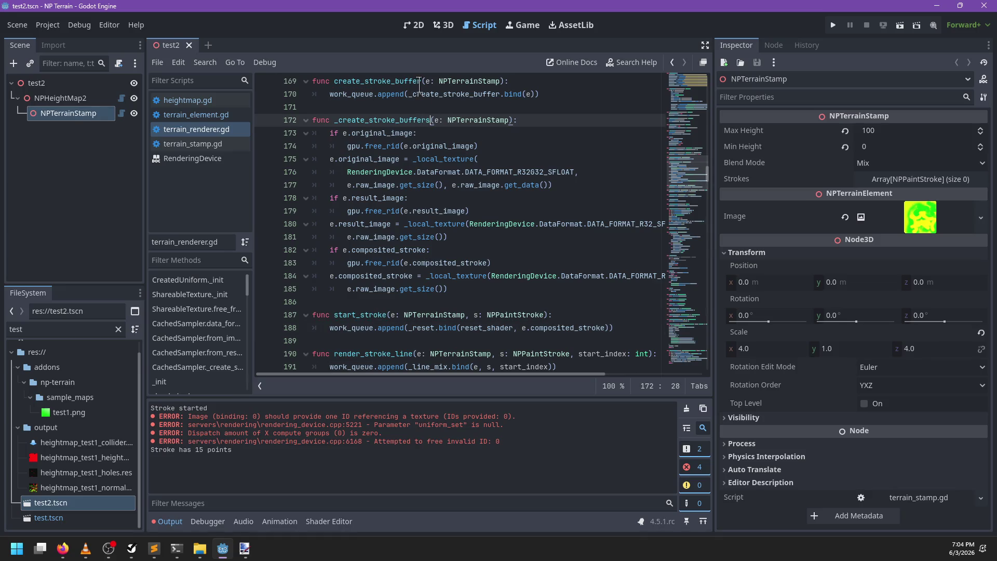
{"action": "left_click", "coordinate": [426, 82]}
{"action": "type", "text": "s"}
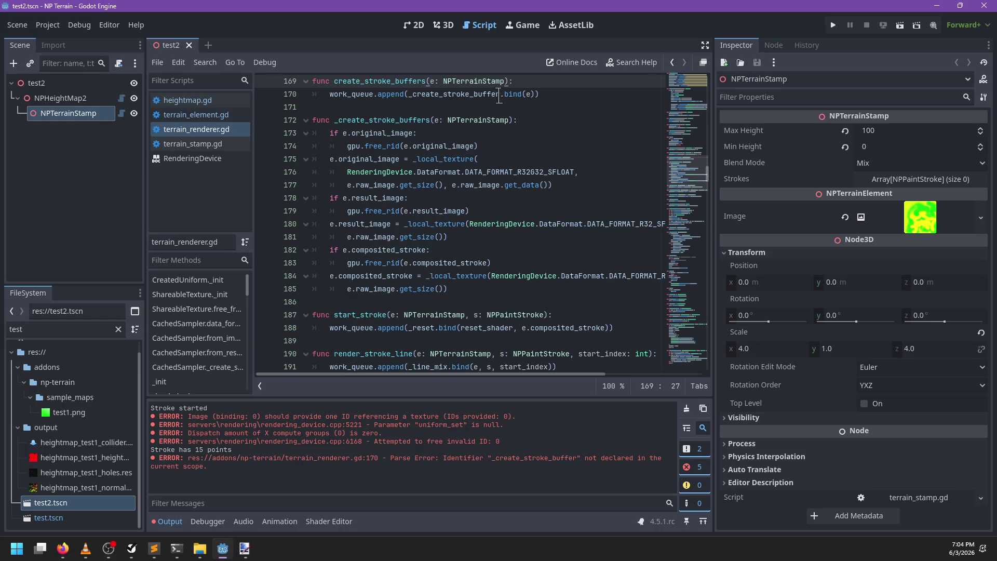
{"action": "left_click", "coordinate": [502, 94]}
{"action": "type", "text": "s"}
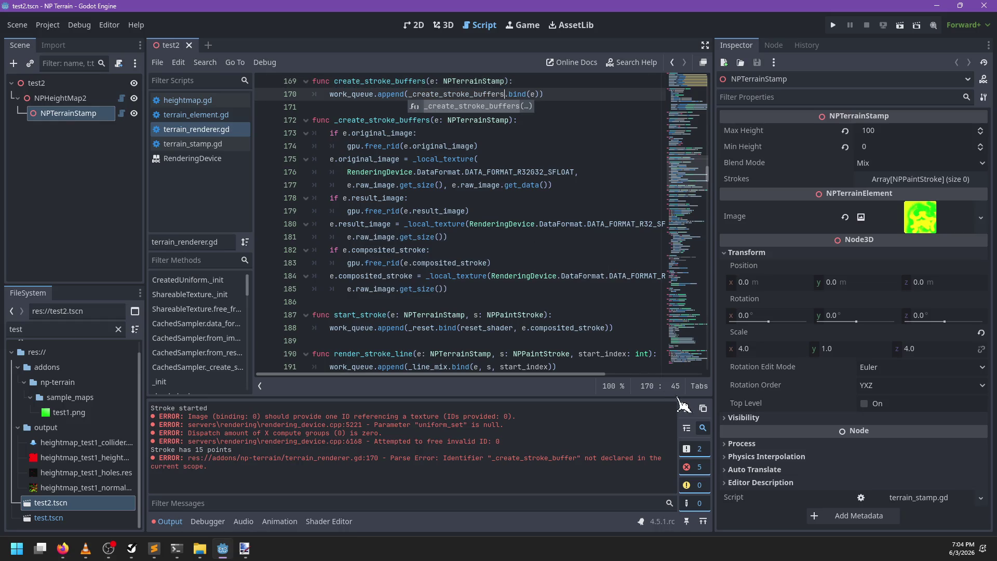
Try pasting the raw-data argument into the result image texture call, then undo and save
{"action": "left_click", "coordinate": [687, 409]}
{"action": "left_click", "coordinate": [542, 160]}
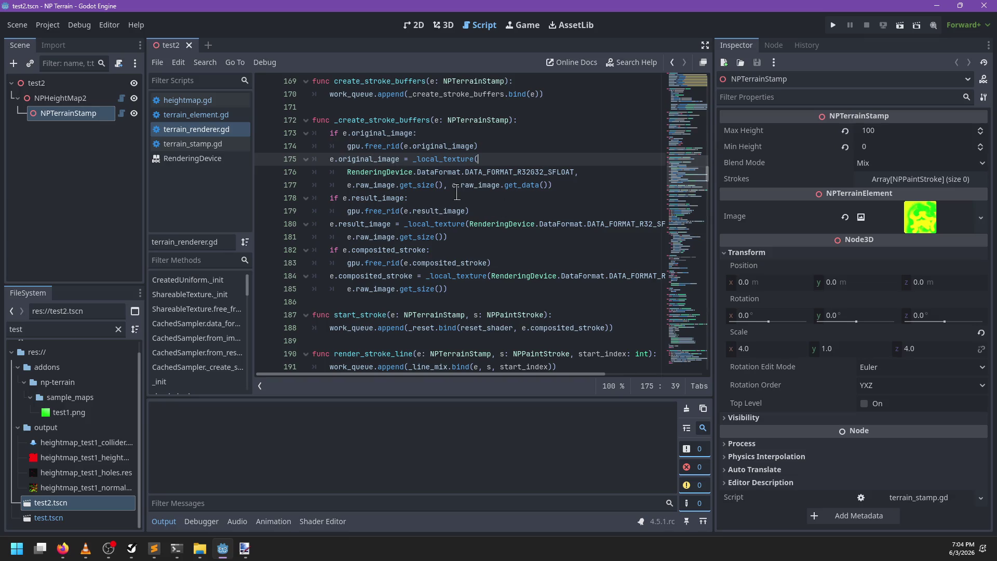
{"action": "left_click_drag", "start_coordinate": [444, 188], "coordinate": [547, 187]}
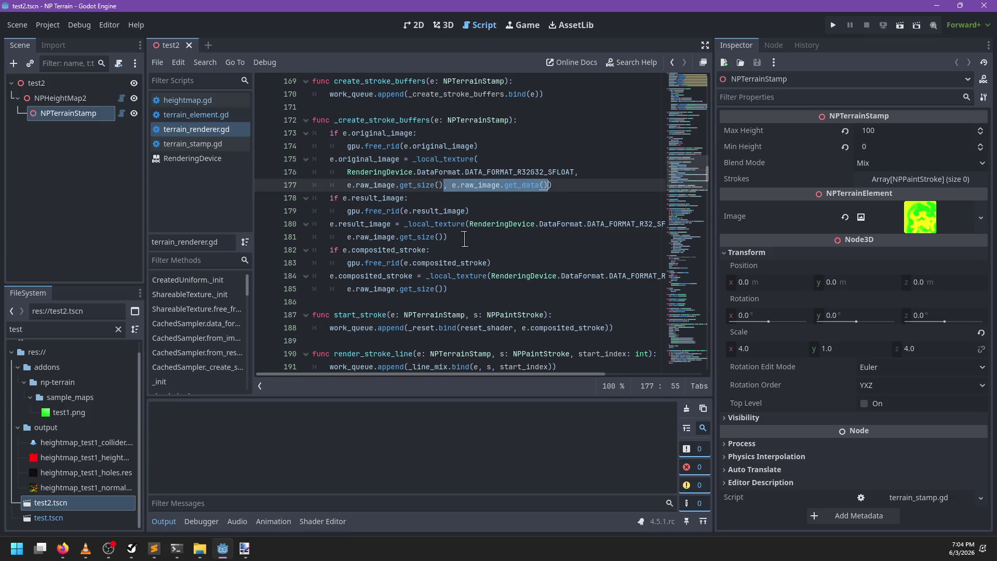
{"action": "key", "text": "ctrl+c"}
{"action": "left_click", "coordinate": [448, 236]}
{"action": "key", "text": "ctrl+v"}
{"action": "left_click", "coordinate": [444, 287]}
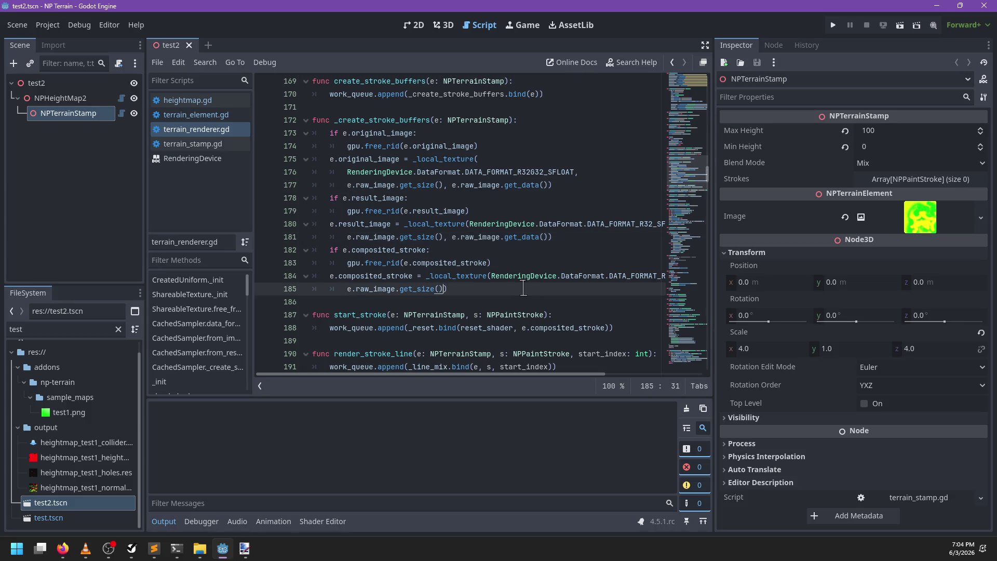
{"action": "scroll", "coordinate": [497, 299], "scroll_direction": "right", "scroll_amount": 5}
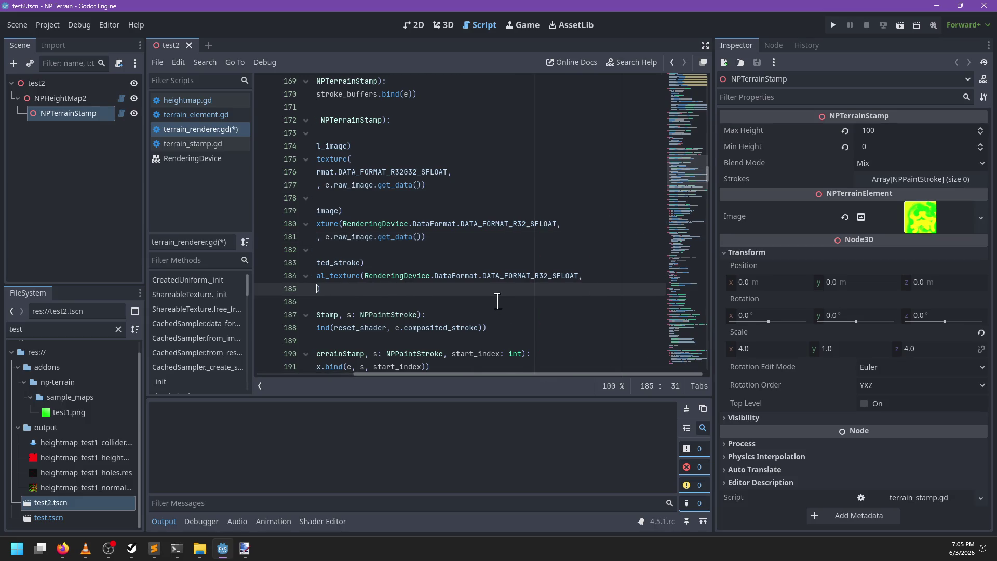
{"action": "scroll", "coordinate": [497, 301], "scroll_direction": "left", "scroll_amount": 4}
{"action": "key", "text": "ctrl+z"}
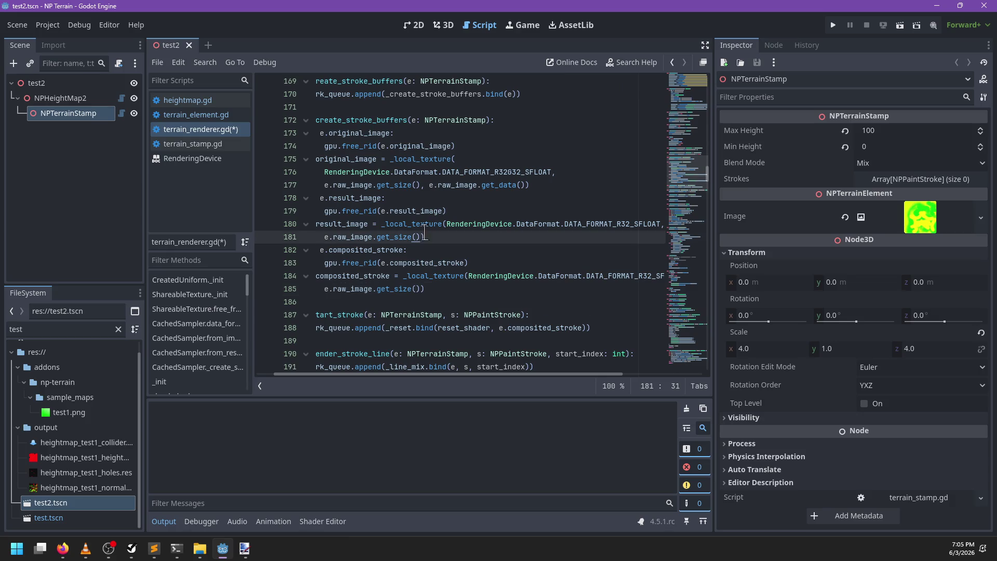
{"action": "key", "text": "ctrl+s"}
Duplicate the composited_stroke reset line in start_stroke for result_image and save
{"action": "double_click", "coordinate": [596, 223]}
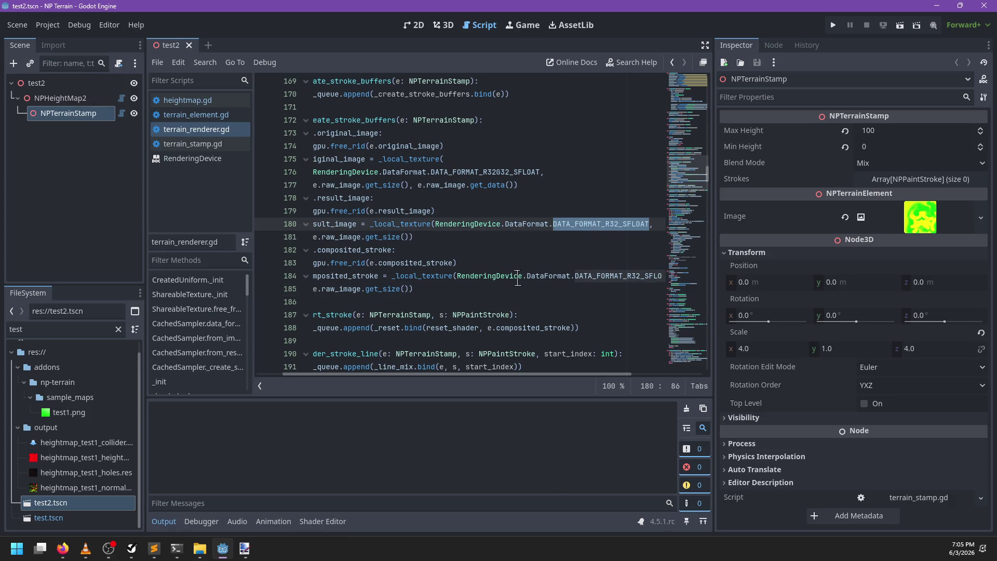
{"action": "mouse_move", "coordinate": [518, 279]}
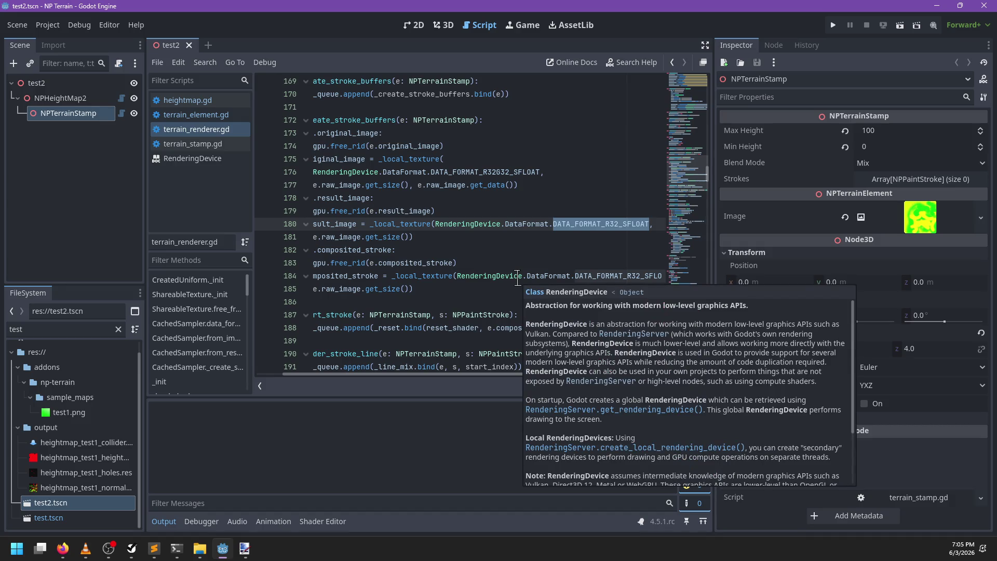
{"action": "scroll", "coordinate": [477, 293], "scroll_direction": "left", "scroll_amount": 1}
{"action": "left_click", "coordinate": [481, 289]}
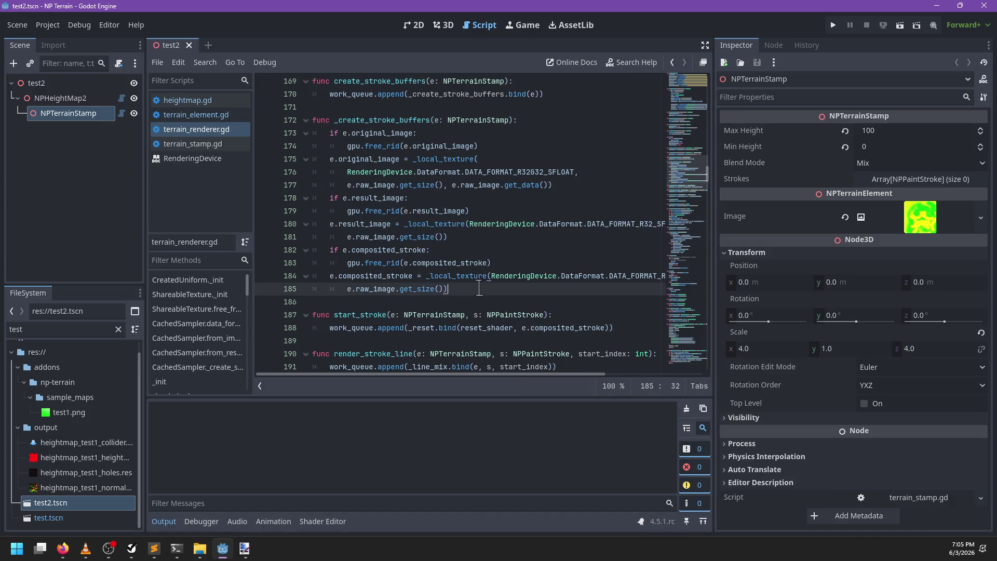
{"action": "double_click", "coordinate": [375, 223]}
{"action": "scroll", "coordinate": [469, 256], "scroll_direction": "up", "scroll_amount": 2}
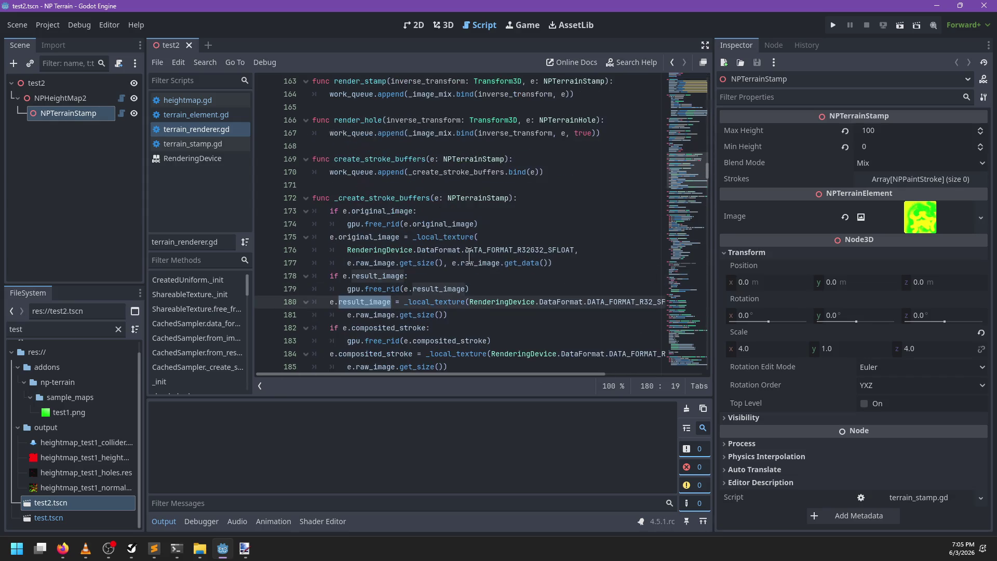
{"action": "scroll", "coordinate": [469, 256], "scroll_direction": "down", "scroll_amount": 3}
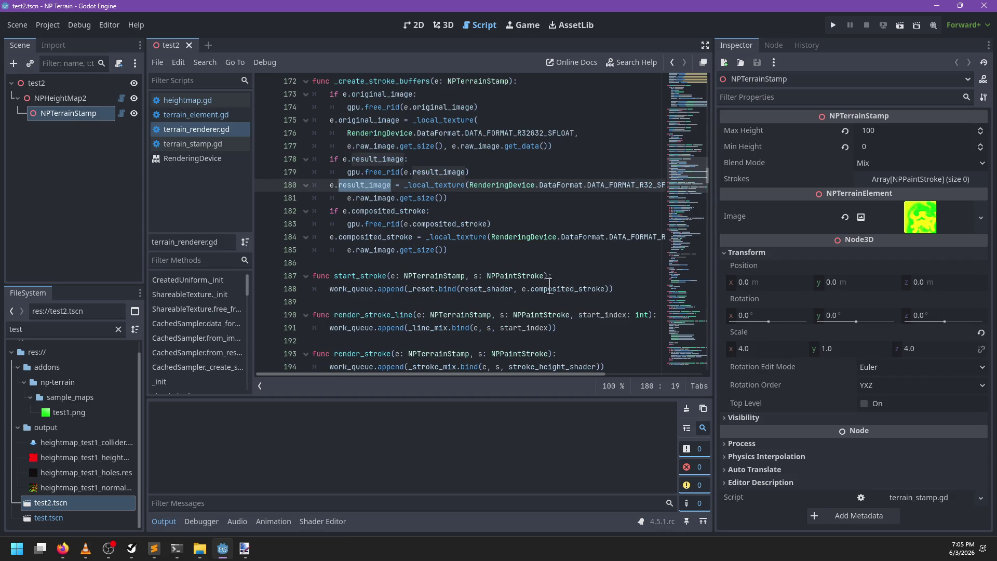
{"action": "left_click", "coordinate": [479, 289]}
{"action": "key", "text": "ctrl+shift+d"}
{"action": "double_click", "coordinate": [569, 302]}
{"action": "type", "text": "result_ima"}
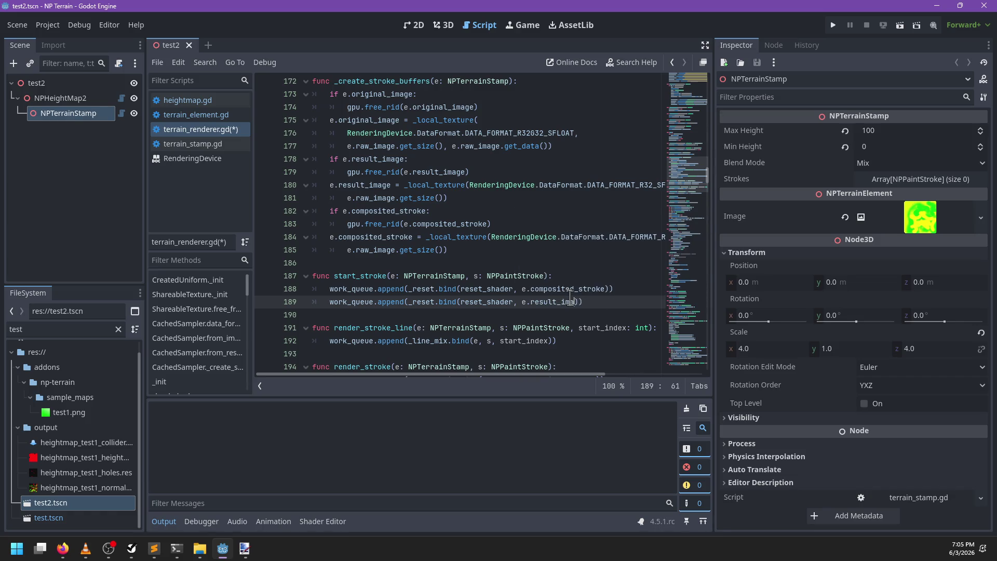
{"action": "key", "text": "ctrl+s"}
Reload the test2 scene and paint a fresh 12-point stamp stroke across the terrain
{"action": "left_click", "coordinate": [444, 24]}
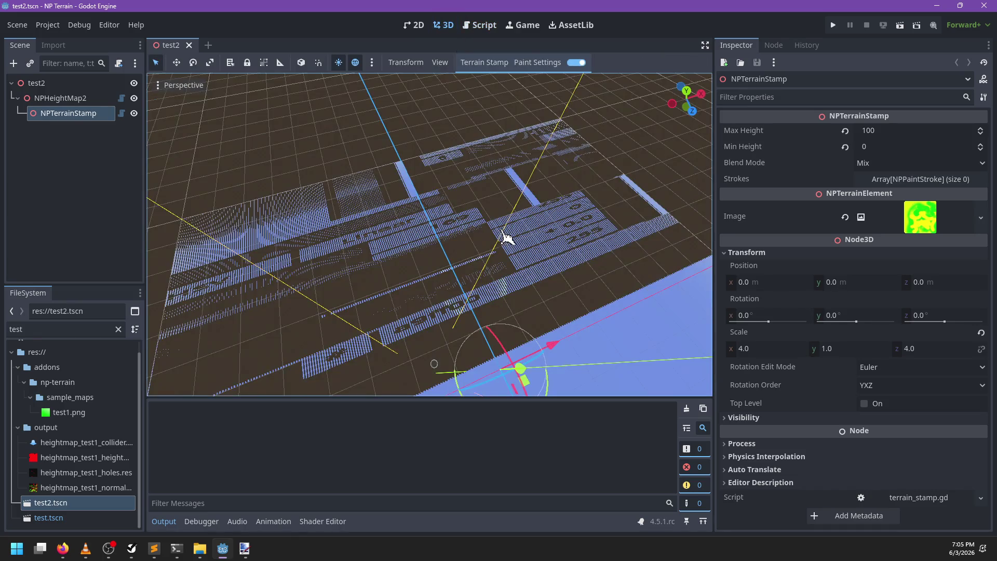
{"action": "scroll", "coordinate": [467, 250], "scroll_direction": "up", "scroll_amount": 3}
{"action": "scroll", "coordinate": [472, 260], "scroll_direction": "up", "scroll_amount": 4}
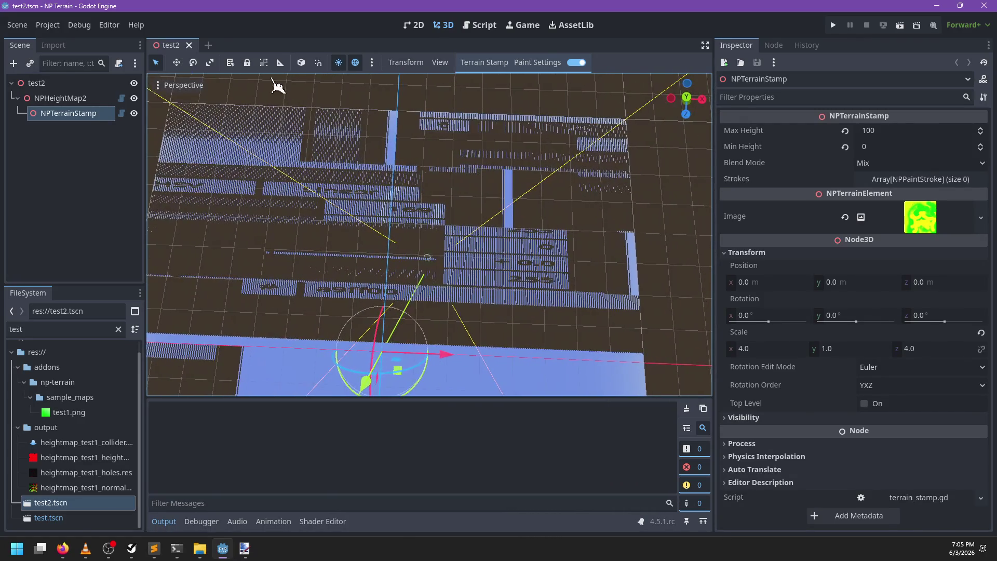
{"action": "left_click", "coordinate": [189, 45]}
{"action": "double_click", "coordinate": [104, 503]}
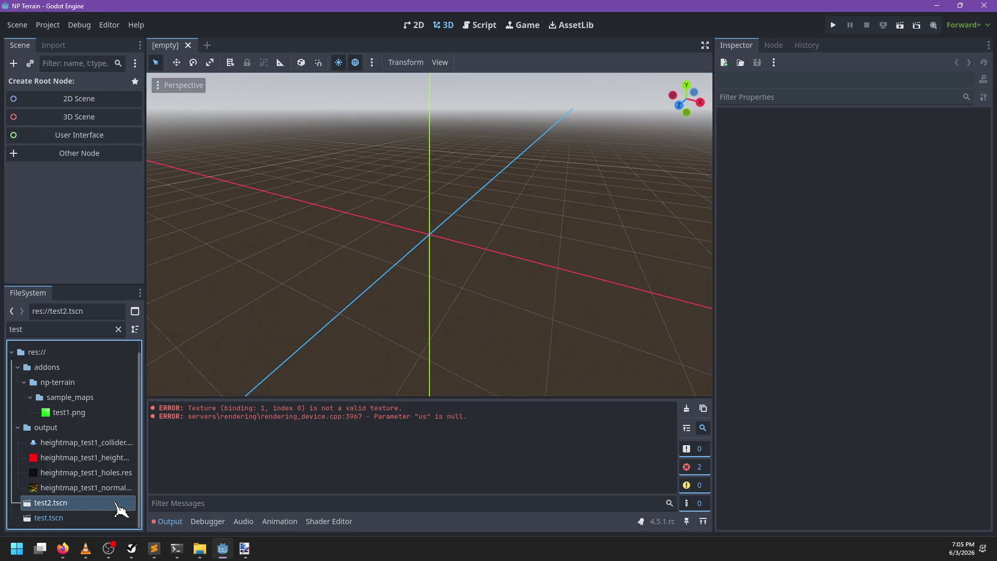
{"action": "mouse_move", "coordinate": [483, 265]}
{"action": "left_mouse_down"}
{"action": "mouse_move", "coordinate": [379, 289]}
{"action": "mouse_move", "coordinate": [567, 301]}
{"action": "mouse_move", "coordinate": [493, 234]}
{"action": "mouse_move", "coordinate": [443, 145]}
{"action": "left_mouse_up"}
{"action": "scroll", "coordinate": [327, 272], "scroll_direction": "down", "scroll_amount": 5}
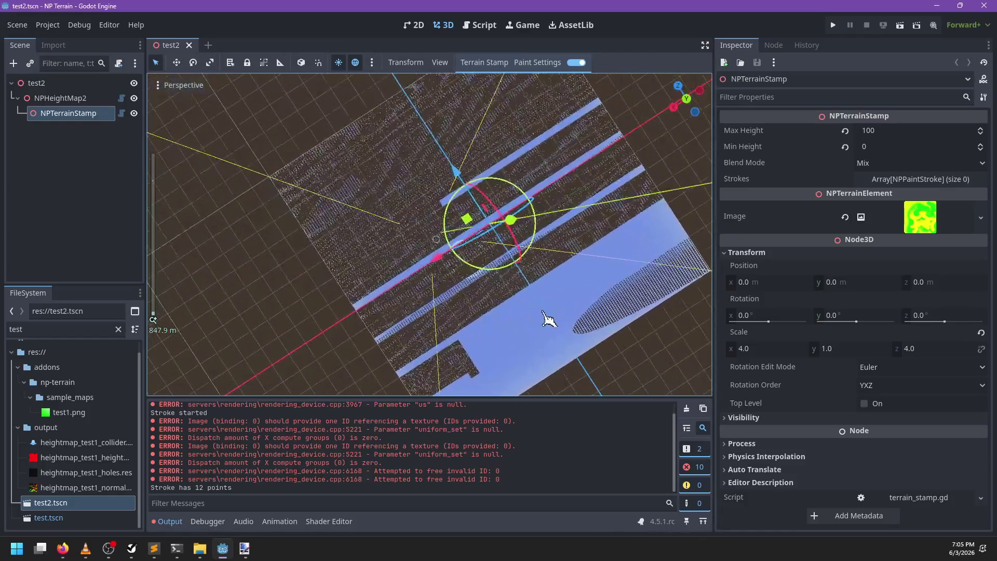
{"action": "left_click_drag", "start_coordinate": [549, 318], "coordinate": [390, 289]}
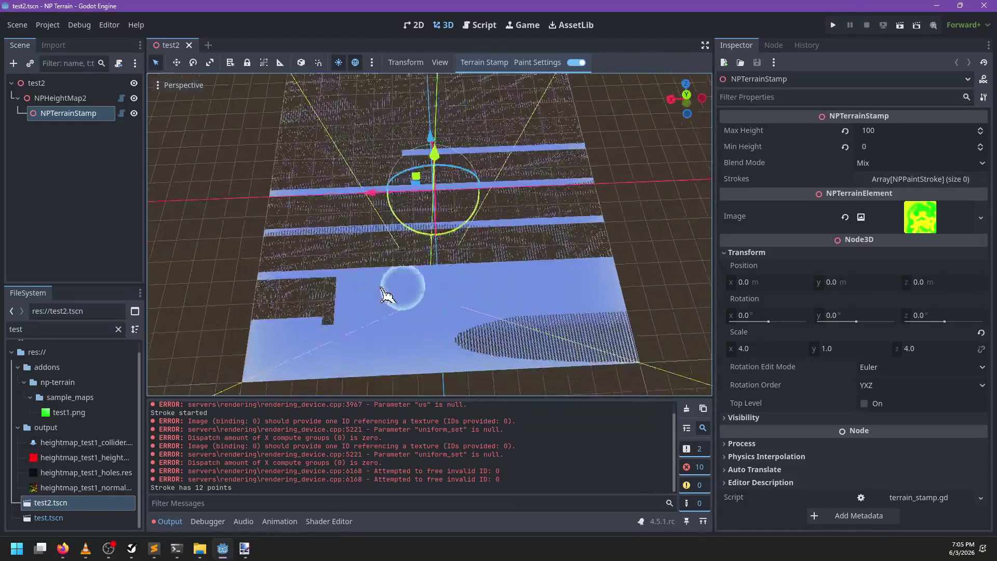
{"action": "scroll", "coordinate": [389, 293], "scroll_direction": "up", "scroll_amount": 2}
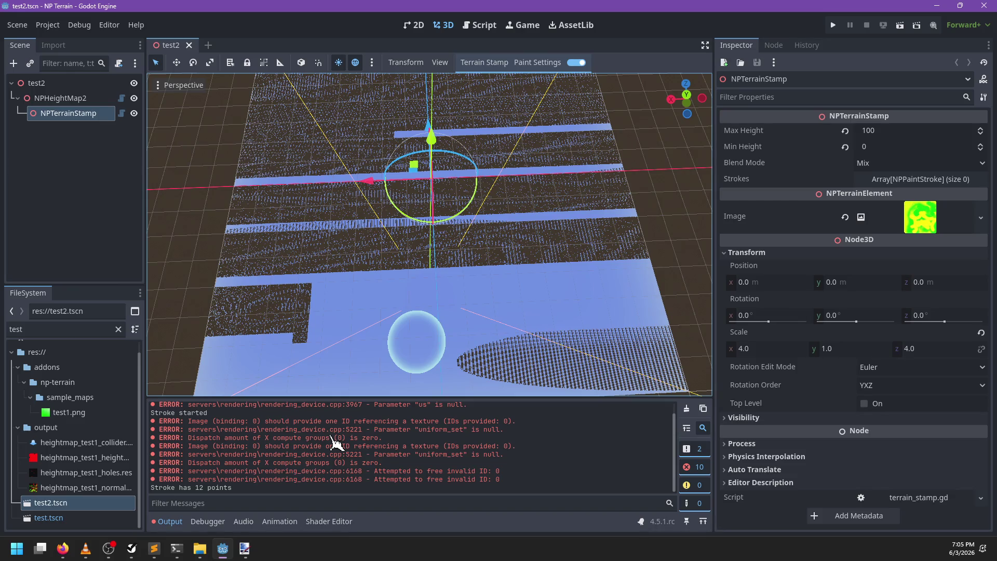
{"action": "scroll", "coordinate": [359, 447], "scroll_direction": "up", "scroll_amount": 1}
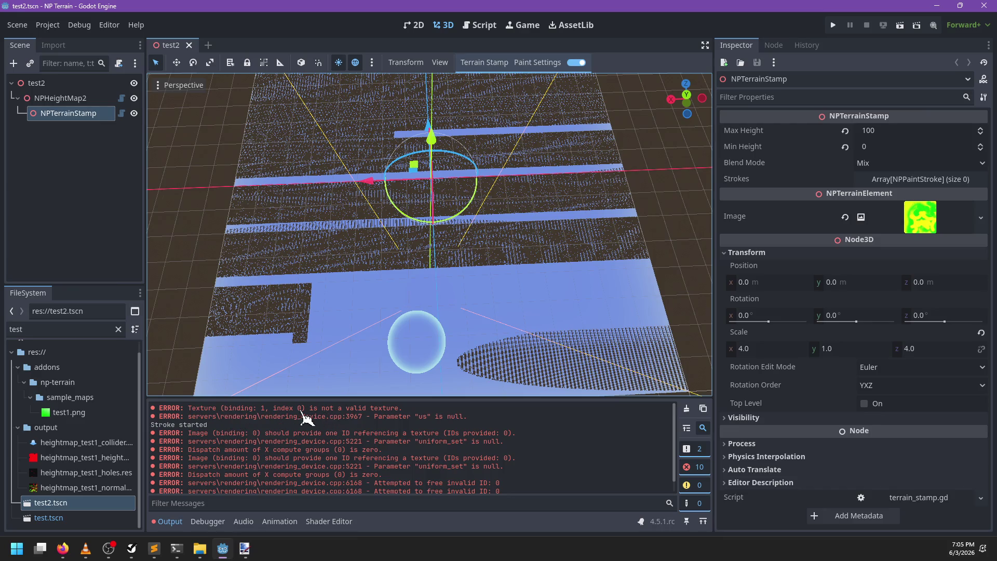
{"action": "left_click", "coordinate": [479, 25]}
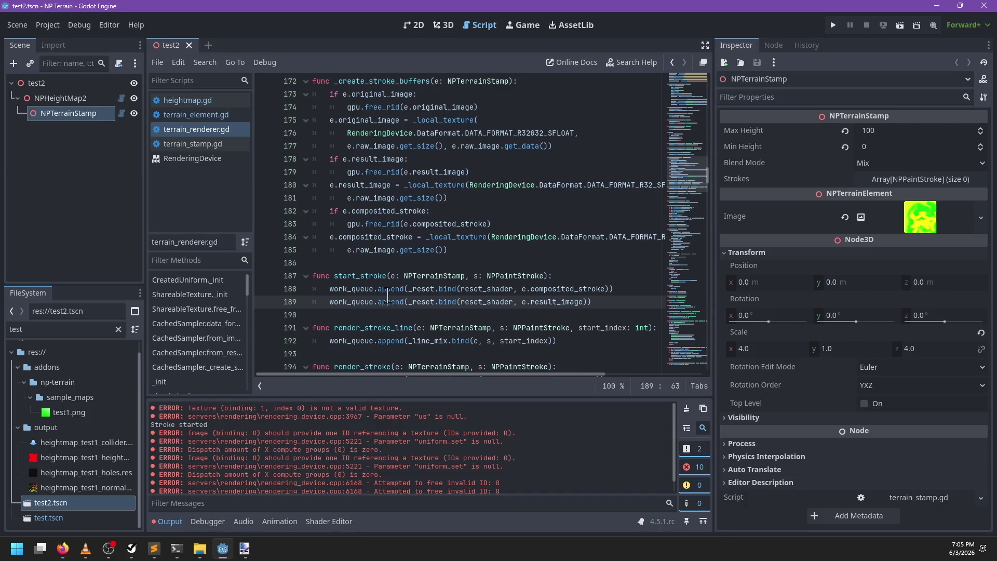
Comment out the _line_mix and _stroke_mix work_queue calls in render_stroke_line and render_stroke, and save
{"action": "double_click", "coordinate": [473, 289]}
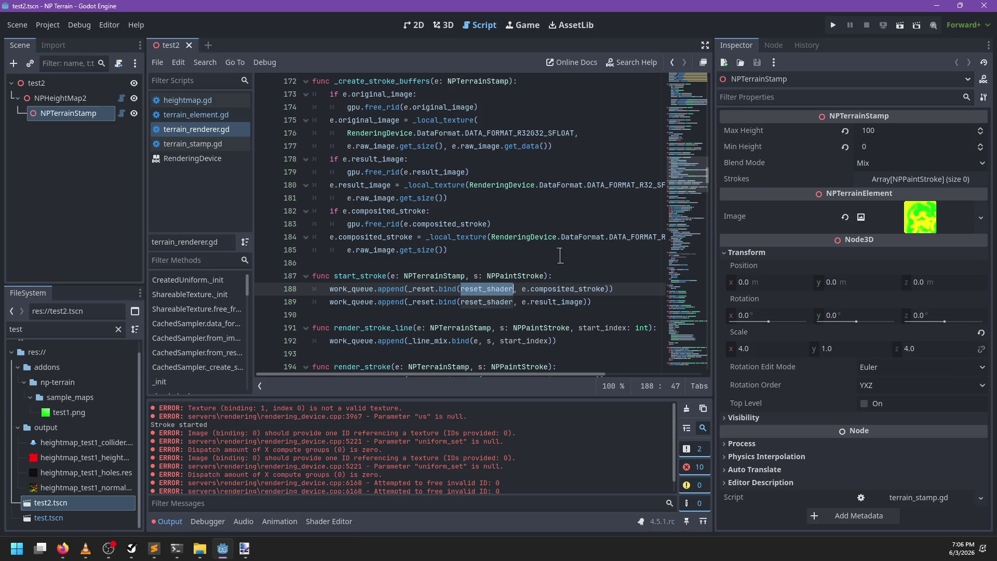
{"action": "scroll", "coordinate": [559, 255], "scroll_direction": "up", "scroll_amount": 1}
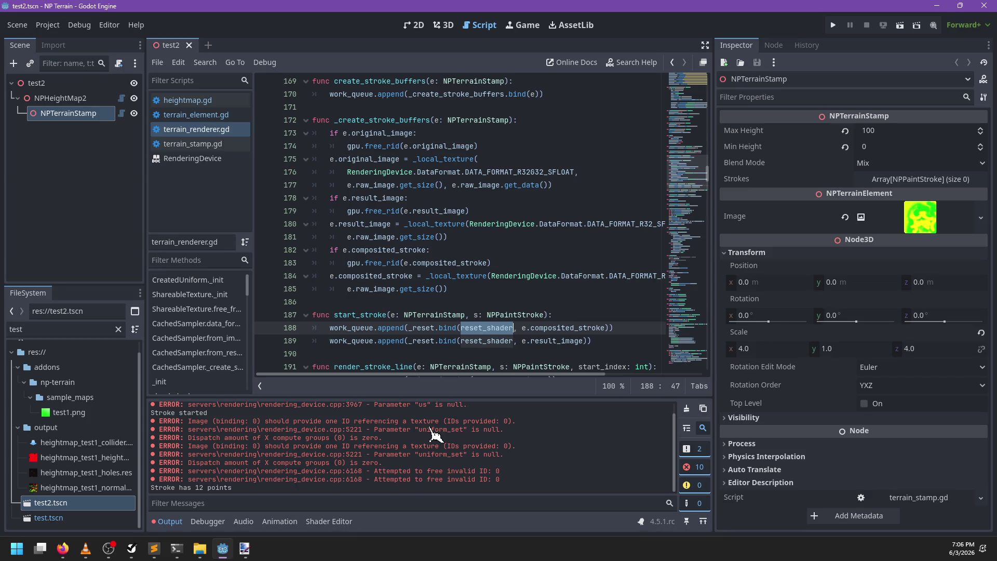
{"action": "scroll", "coordinate": [415, 446], "scroll_direction": "up", "scroll_amount": 1}
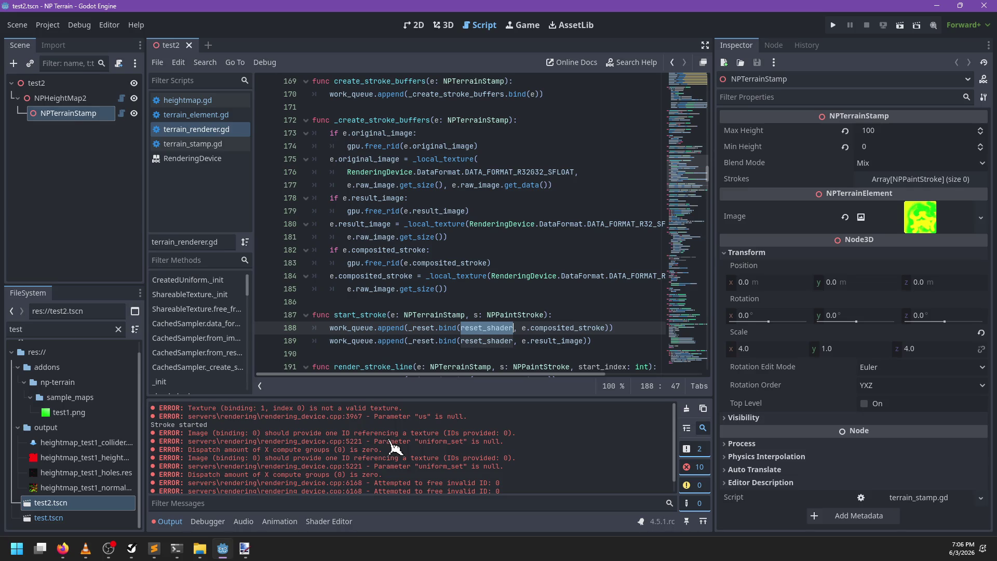
{"action": "scroll", "coordinate": [389, 444], "scroll_direction": "down", "scroll_amount": 1}
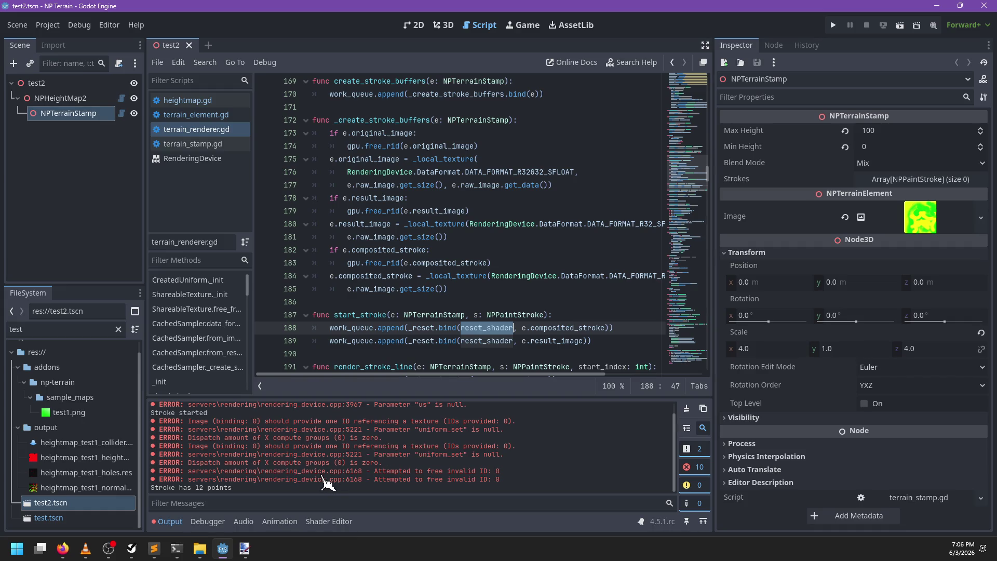
{"action": "left_click", "coordinate": [488, 301]}
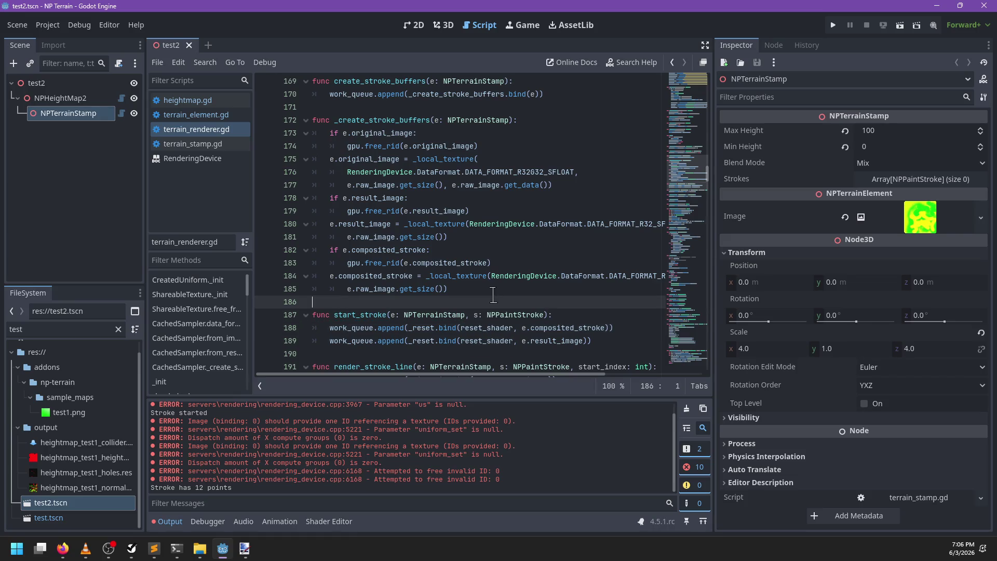
{"action": "scroll", "coordinate": [484, 289], "scroll_direction": "down", "scroll_amount": 1}
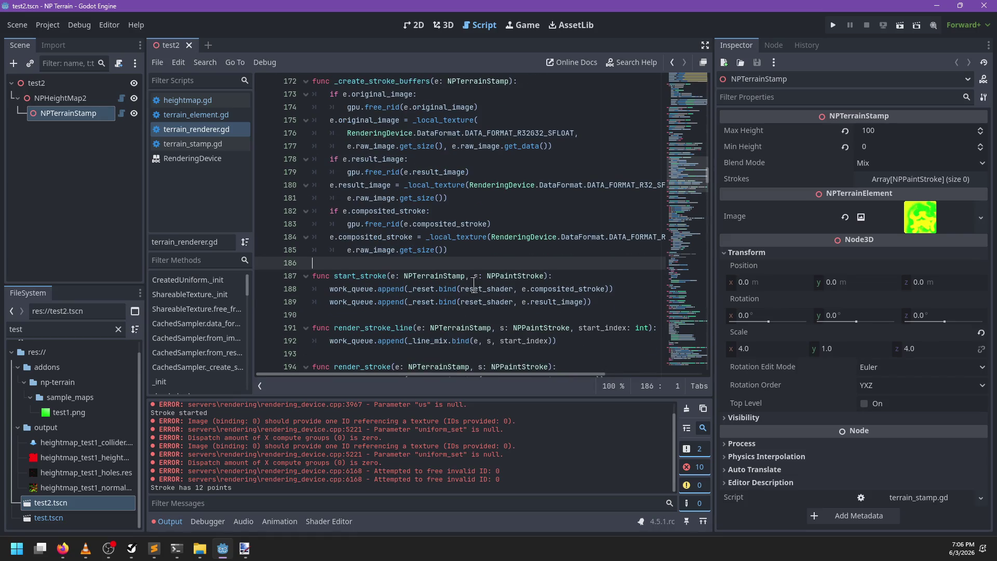
{"action": "scroll", "coordinate": [467, 284], "scroll_direction": "up", "scroll_amount": 1}
{"action": "scroll", "coordinate": [436, 286], "scroll_direction": "down", "scroll_amount": 2}
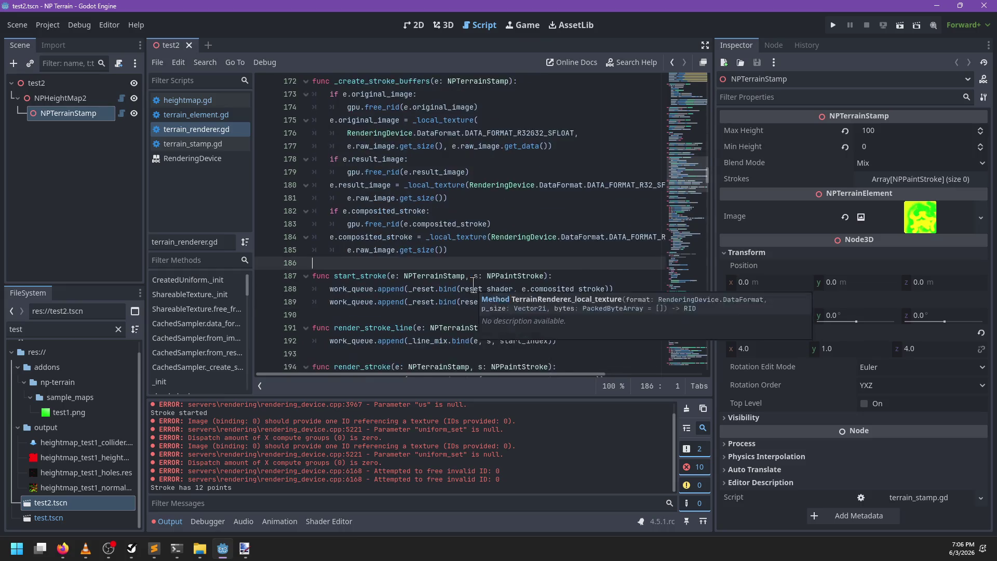
{"action": "left_click", "coordinate": [328, 302]}
{"action": "key", "text": "ctrl+k"}
{"action": "left_click", "coordinate": [328, 341]}
{"action": "key", "text": "ctrl+k"}
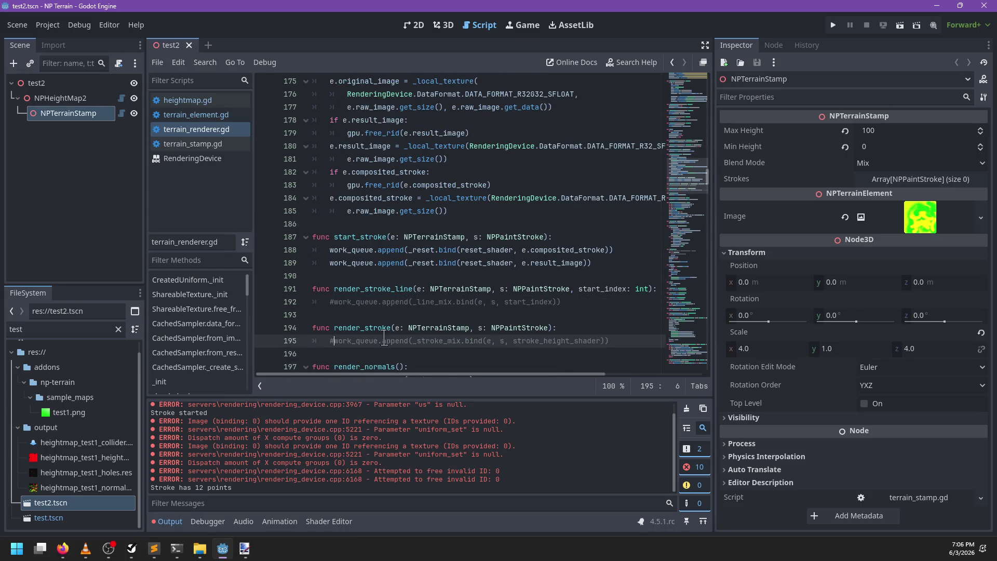
{"action": "key", "text": "ctrl+s"}
Add a pass line under the render_stroke_line and render_stroke headers and save the script
{"action": "left_click", "coordinate": [687, 408]}
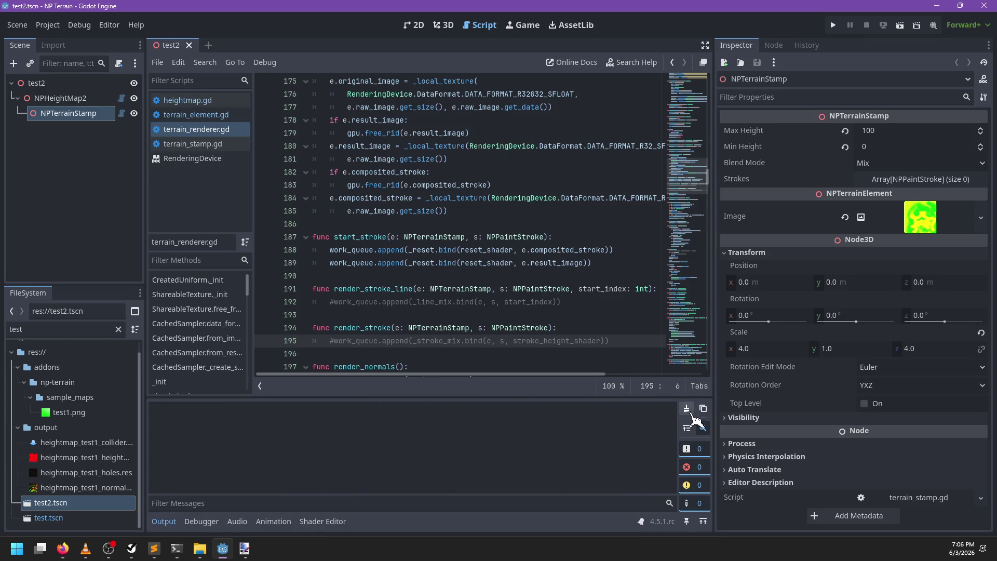
{"action": "left_click", "coordinate": [347, 291]}
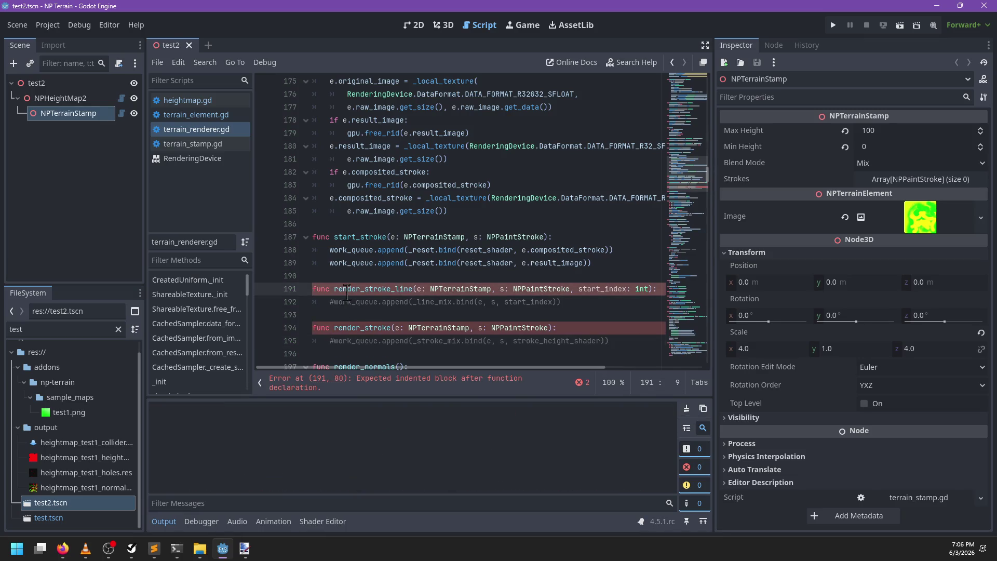
{"action": "key", "text": "ctrl+Return"}
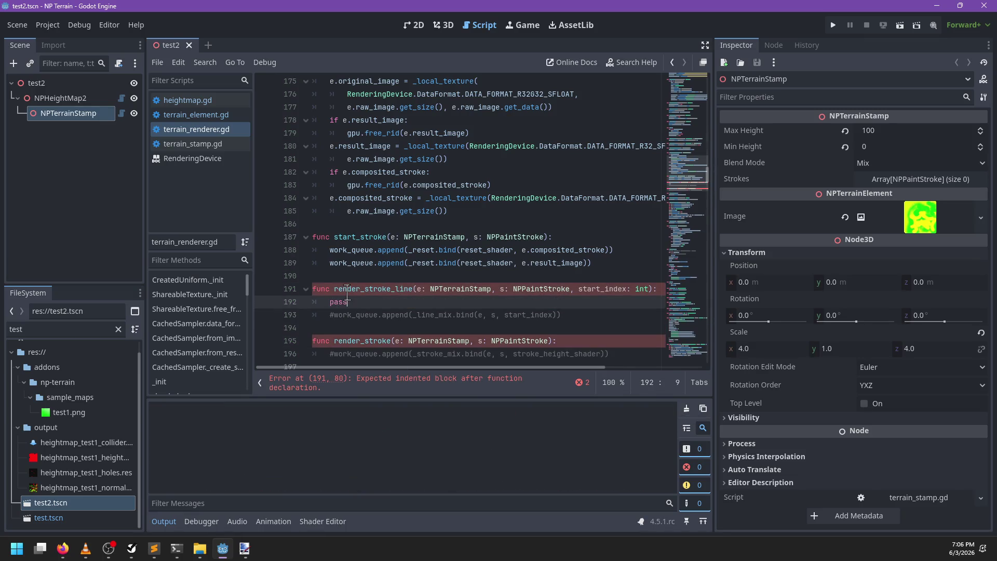
{"action": "left_click", "coordinate": [368, 337]}
{"action": "key", "text": "ctrl+Return"}
{"action": "type", "text": "ss"}
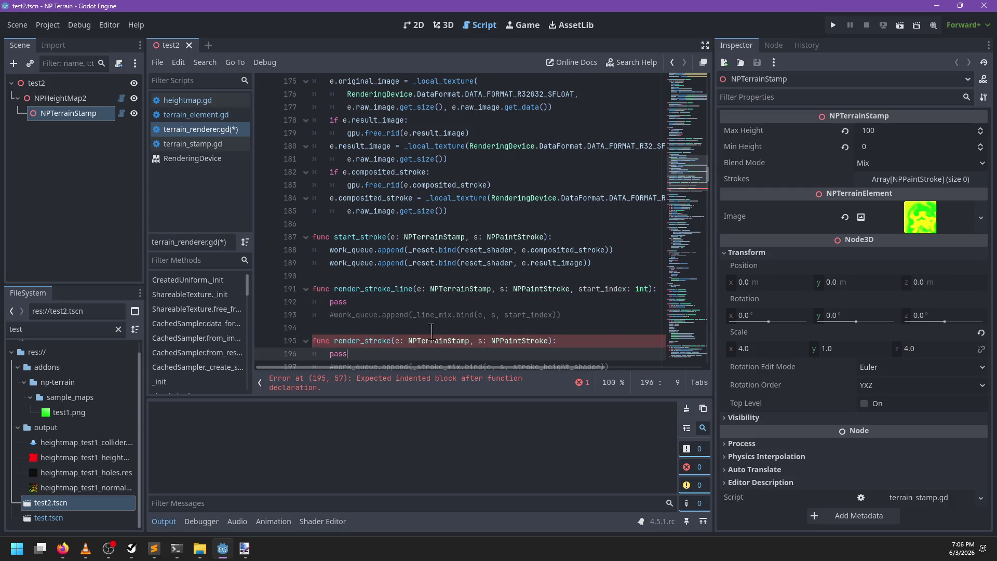
{"action": "key", "text": "ctrl+s"}
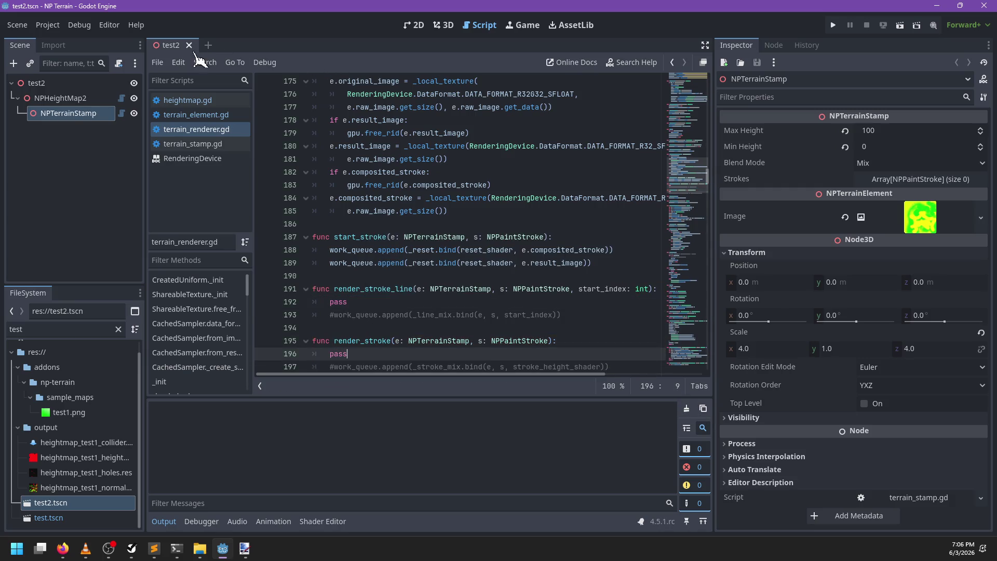
{"action": "left_click", "coordinate": [189, 45]}
Reopen test2.tscn in the 3D view and paint a test stroke across the terrain
{"action": "left_click", "coordinate": [109, 505]}
{"action": "double_click", "coordinate": [109, 511]}
{"action": "left_click", "coordinate": [443, 25]}
{"action": "mouse_move", "coordinate": [529, 312]}
{"action": "left_mouse_down"}
{"action": "mouse_move", "coordinate": [414, 323]}
{"action": "mouse_move", "coordinate": [422, 294]}
{"action": "left_mouse_up"}
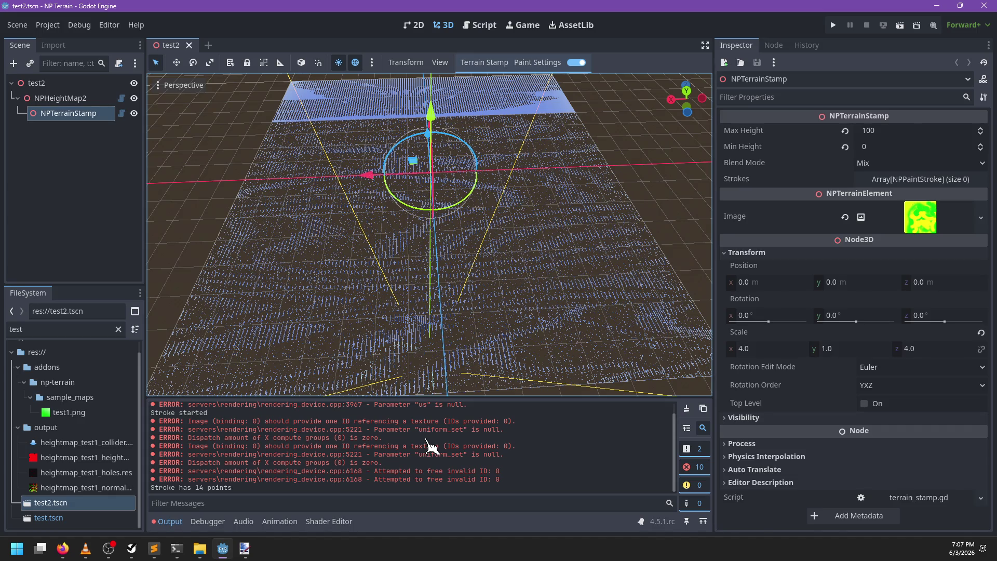
{"action": "left_click", "coordinate": [480, 25]}
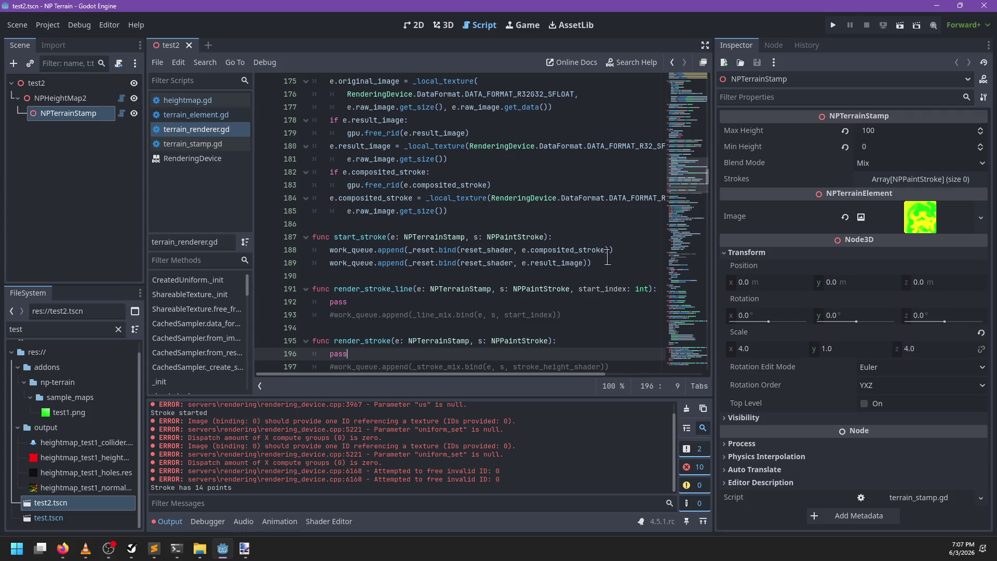
Delete start_stroke's work_queue line resetting e.result_image, keeping only the composited_stroke reset
{"action": "double_click", "coordinate": [585, 250]}
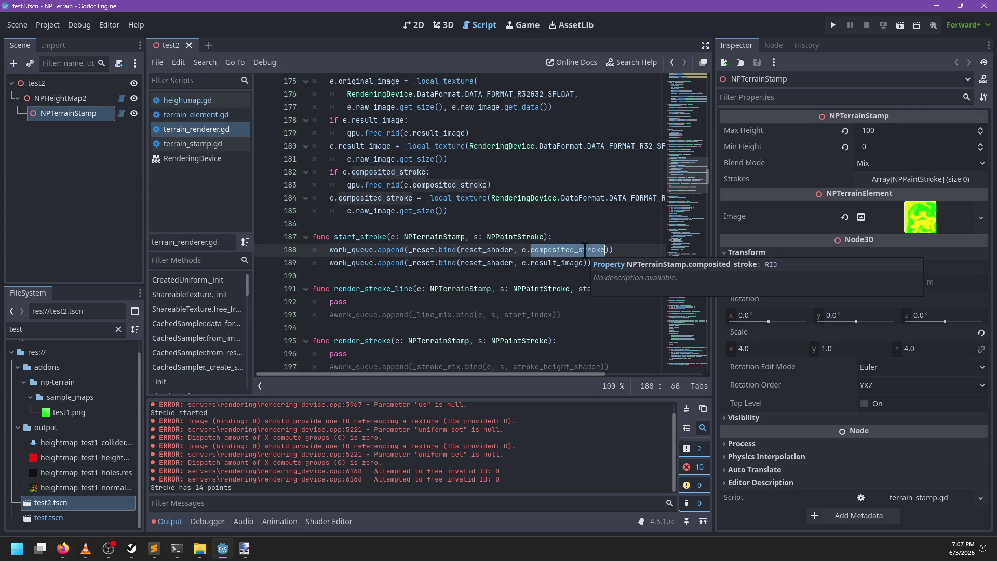
{"action": "double_click", "coordinate": [494, 260]}
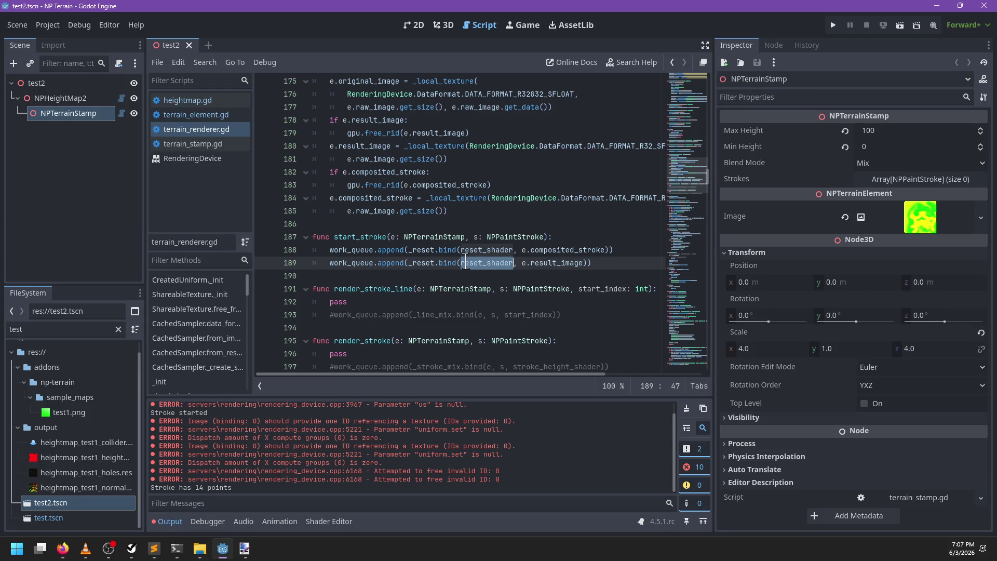
{"action": "left_click", "coordinate": [628, 250]}
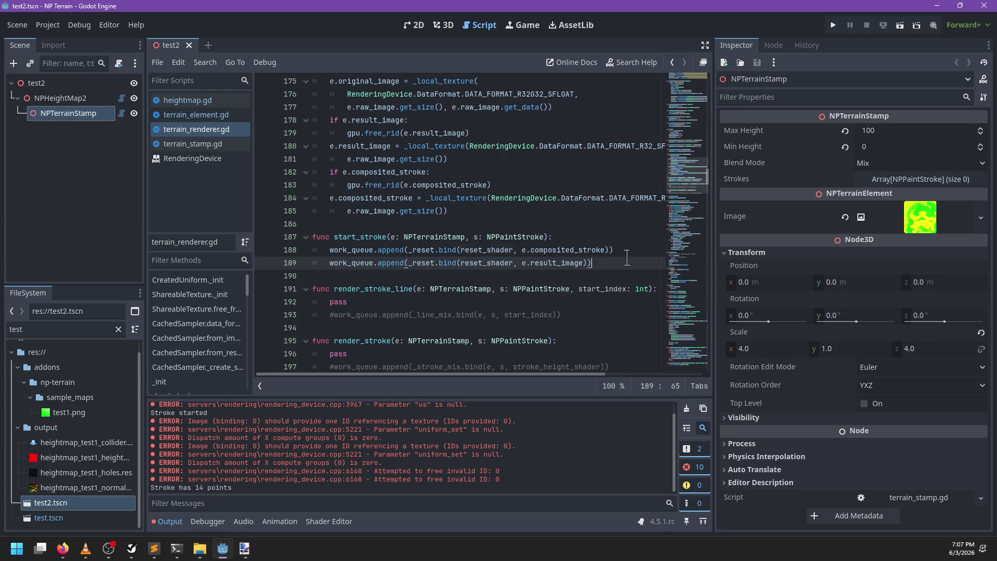
{"action": "key", "text": "shift+Down"}
{"action": "key", "text": "Delete"}
{"action": "key", "text": "ctrl+z"}
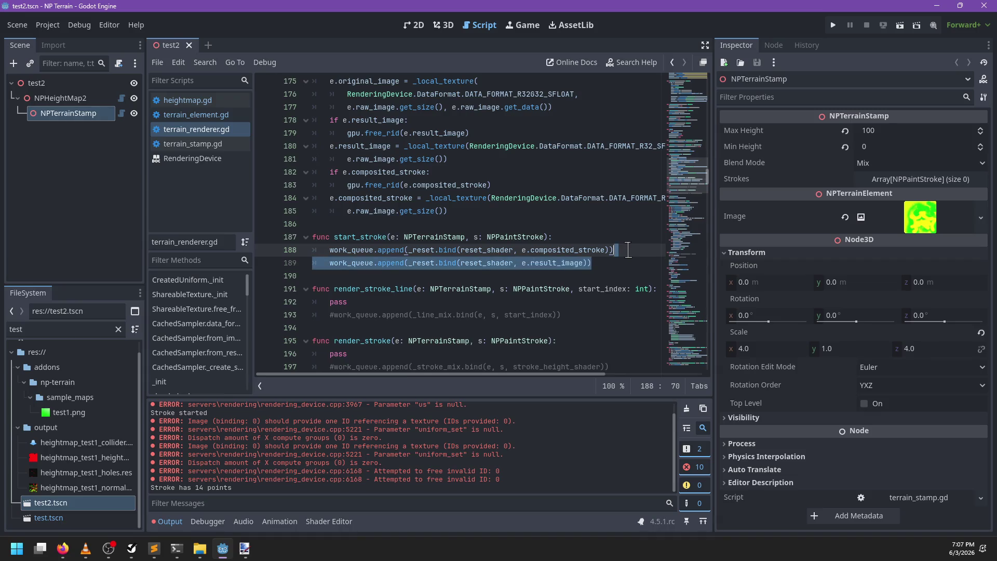
{"action": "key", "text": "Delete"}
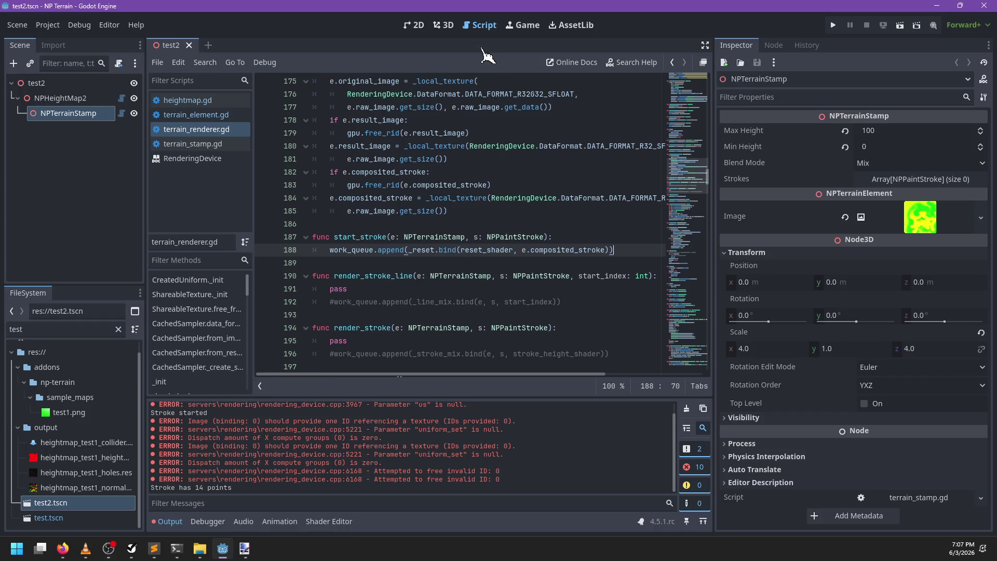
{"action": "left_click", "coordinate": [442, 25]}
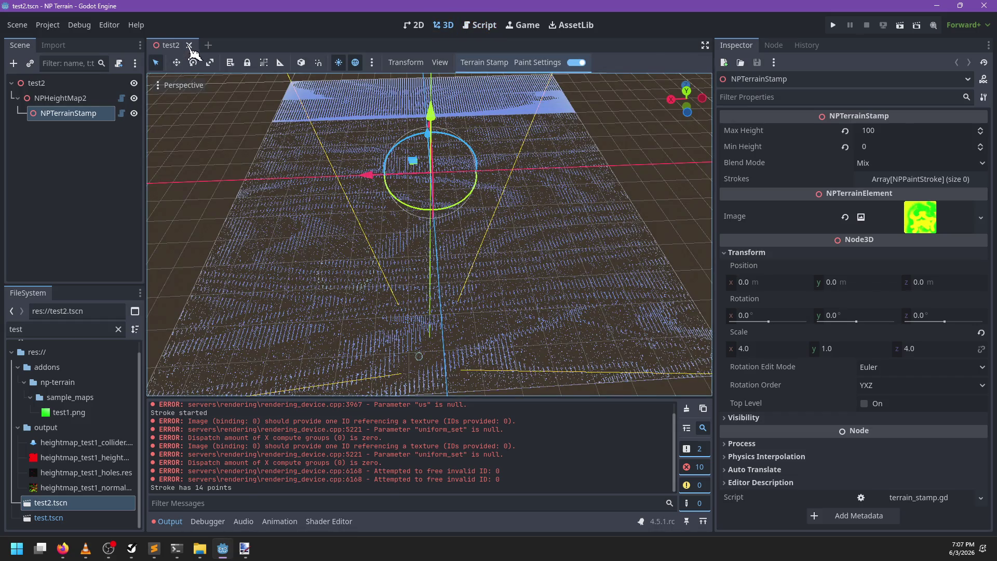
Reload test2.tscn and paint two test strokes on the terrain, clearing Output between them
{"action": "left_click", "coordinate": [189, 45]}
{"action": "double_click", "coordinate": [100, 503]}
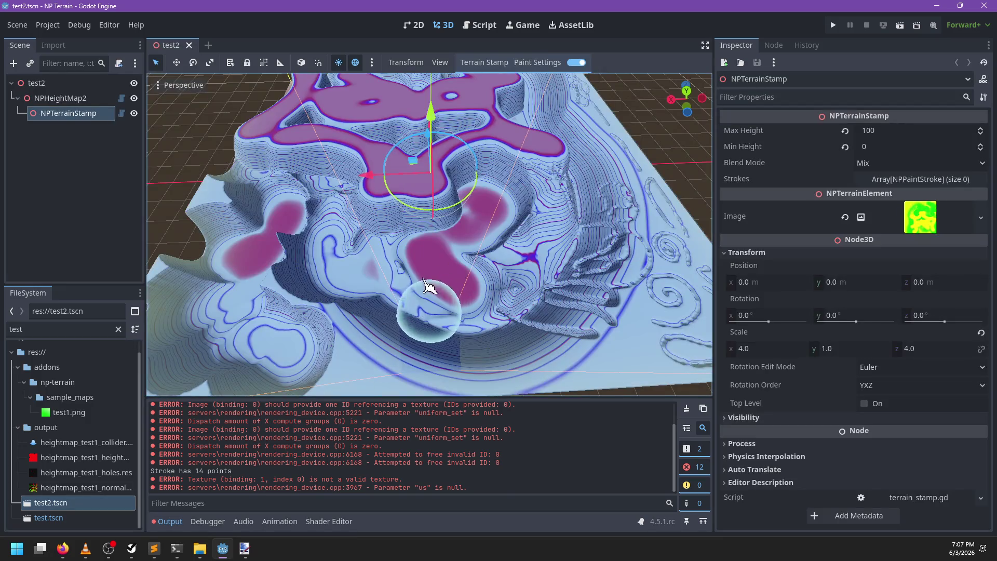
{"action": "left_click_drag", "start_coordinate": [431, 296], "coordinate": [494, 167]}
{"action": "mouse_move", "coordinate": [543, 296]}
{"action": "left_mouse_down"}
{"action": "mouse_move", "coordinate": [438, 272]}
{"action": "mouse_move", "coordinate": [507, 278]}
{"action": "mouse_move", "coordinate": [445, 485]}
{"action": "left_mouse_up"}
{"action": "scroll", "coordinate": [450, 468], "scroll_direction": "up", "scroll_amount": 3}
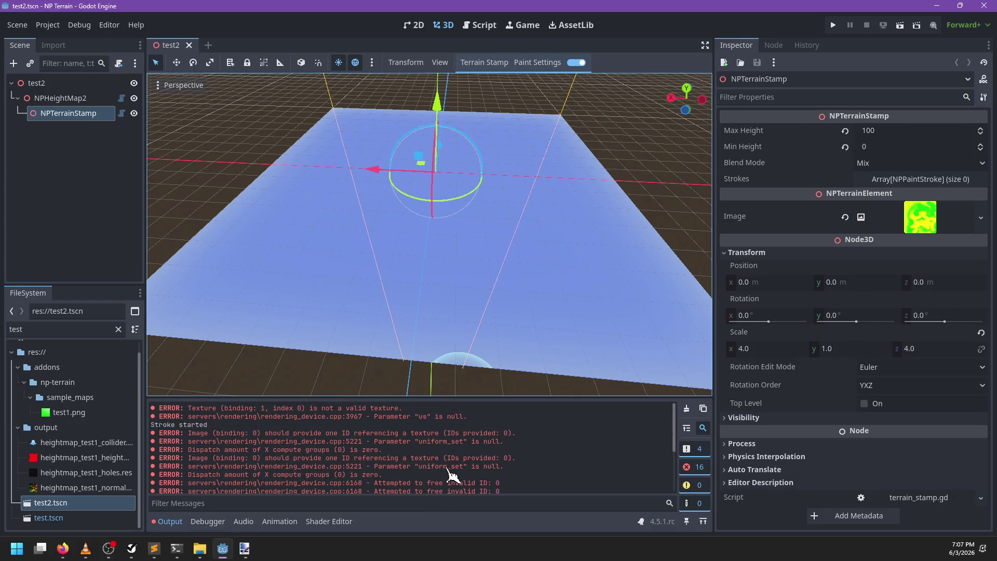
{"action": "scroll", "coordinate": [454, 467], "scroll_direction": "up", "scroll_amount": 3}
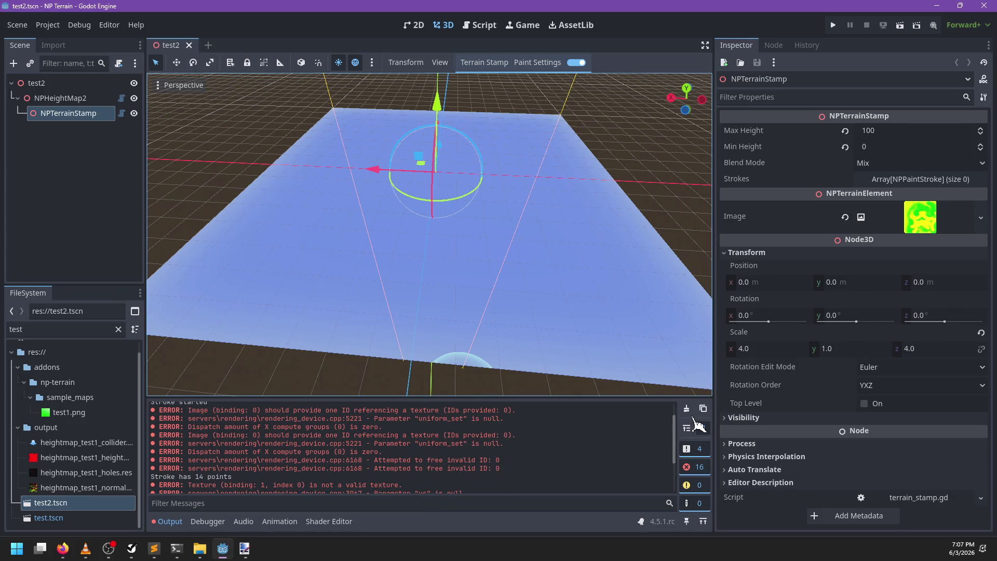
{"action": "left_click", "coordinate": [687, 408]}
{"action": "mouse_move", "coordinate": [400, 290]}
{"action": "left_mouse_down"}
{"action": "mouse_move", "coordinate": [428, 220]}
{"action": "mouse_move", "coordinate": [487, 275]}
{"action": "mouse_move", "coordinate": [312, 107]}
{"action": "left_mouse_up"}
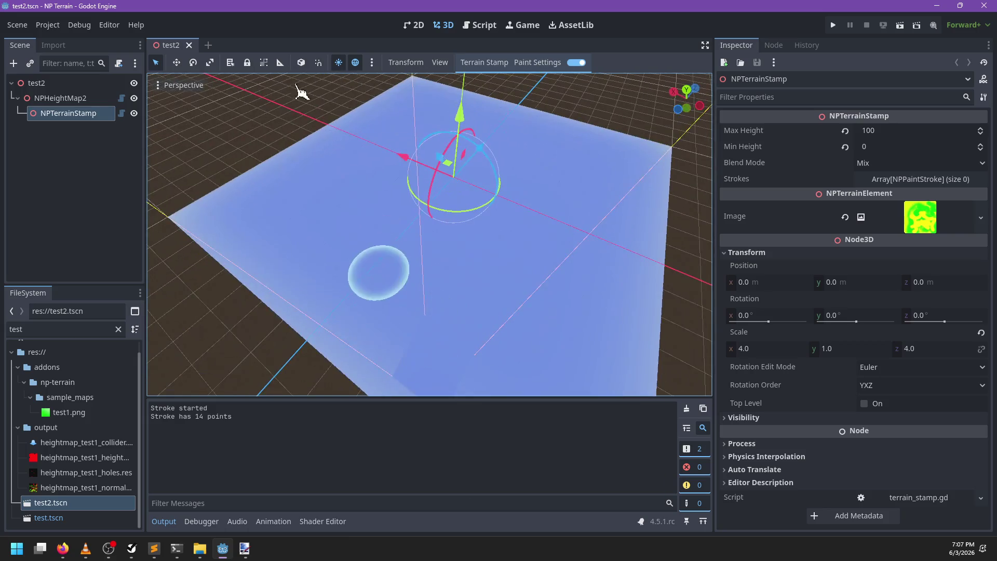
Reload the scene again, paint a fresh test stroke, and orbit to inspect the striped terrain
{"action": "left_click", "coordinate": [189, 45]}
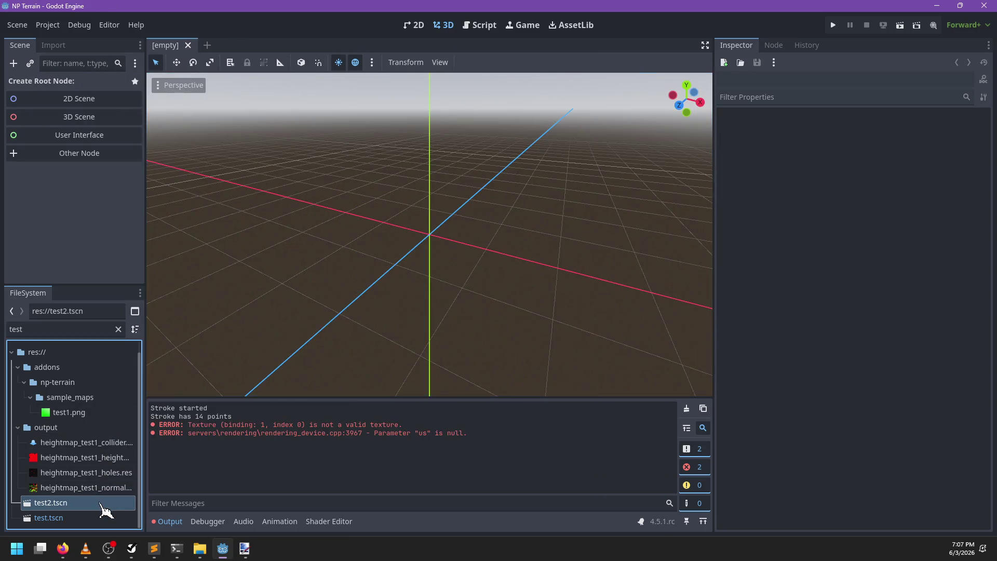
{"action": "double_click", "coordinate": [41, 503]}
{"action": "left_click", "coordinate": [686, 408]}
{"action": "mouse_move", "coordinate": [472, 394]}
{"action": "left_mouse_down"}
{"action": "mouse_move", "coordinate": [322, 311]}
{"action": "mouse_move", "coordinate": [447, 250]}
{"action": "left_mouse_up"}
{"action": "mouse_move", "coordinate": [323, 238]}
{"action": "left_mouse_down"}
{"action": "mouse_move", "coordinate": [601, 263]}
{"action": "mouse_move", "coordinate": [438, 260]}
{"action": "mouse_move", "coordinate": [512, 280]}
{"action": "mouse_move", "coordinate": [385, 232]}
{"action": "mouse_move", "coordinate": [447, 269]}
{"action": "left_mouse_up"}
{"action": "scroll", "coordinate": [420, 251], "scroll_direction": "up", "scroll_amount": 5}
{"action": "scroll", "coordinate": [311, 267], "scroll_direction": "down", "scroll_amount": 8}
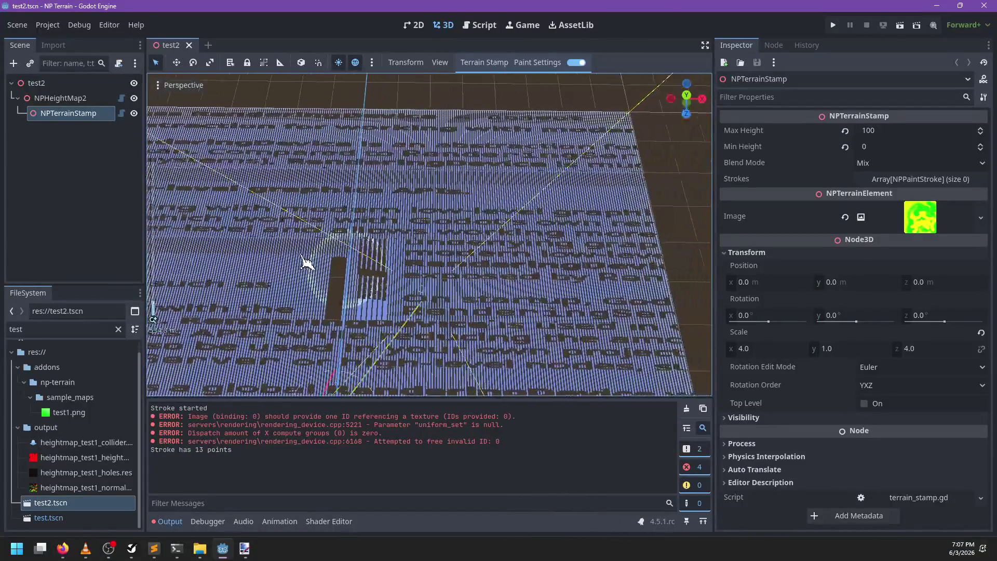
{"action": "mouse_move", "coordinate": [425, 305]}
{"action": "left_mouse_down"}
{"action": "mouse_move", "coordinate": [472, 224]}
{"action": "mouse_move", "coordinate": [434, 295]}
{"action": "mouse_move", "coordinate": [414, 273]}
{"action": "mouse_move", "coordinate": [422, 260]}
{"action": "mouse_move", "coordinate": [412, 271]}
{"action": "left_mouse_up"}
{"action": "scroll", "coordinate": [434, 298], "scroll_direction": "up", "scroll_amount": 2}
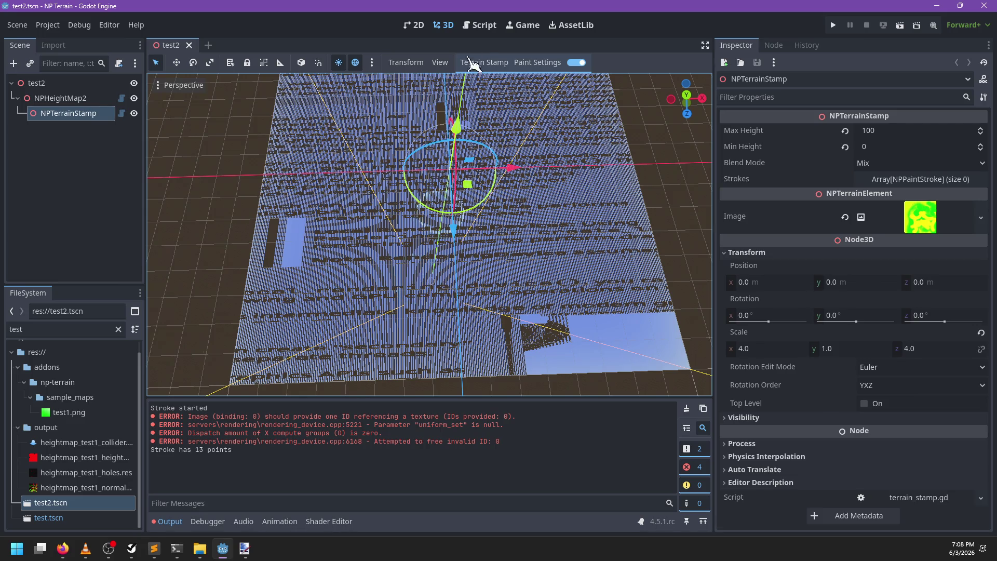
{"action": "left_click", "coordinate": [478, 25]}
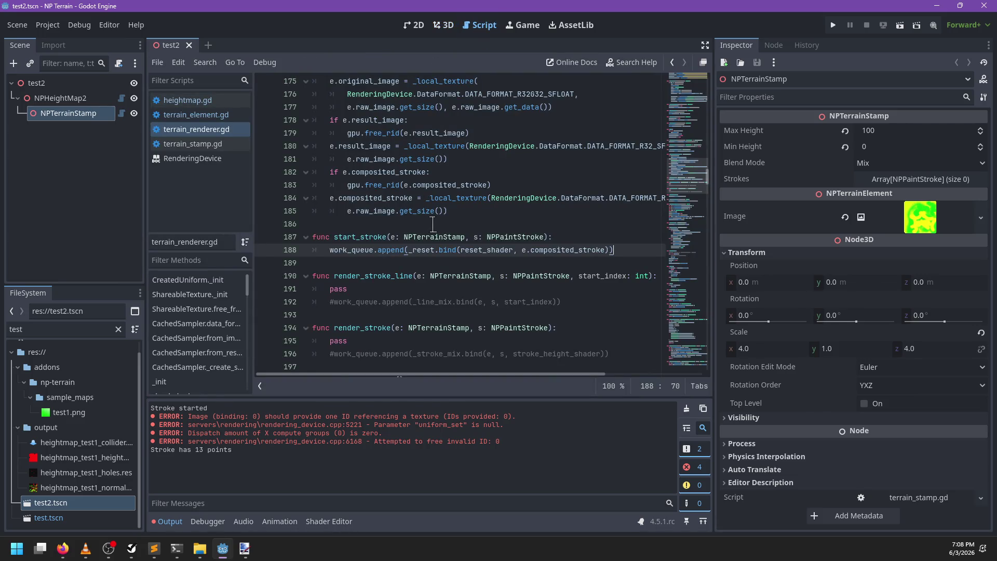
{"action": "scroll", "coordinate": [432, 224], "scroll_direction": "up", "scroll_amount": 2}
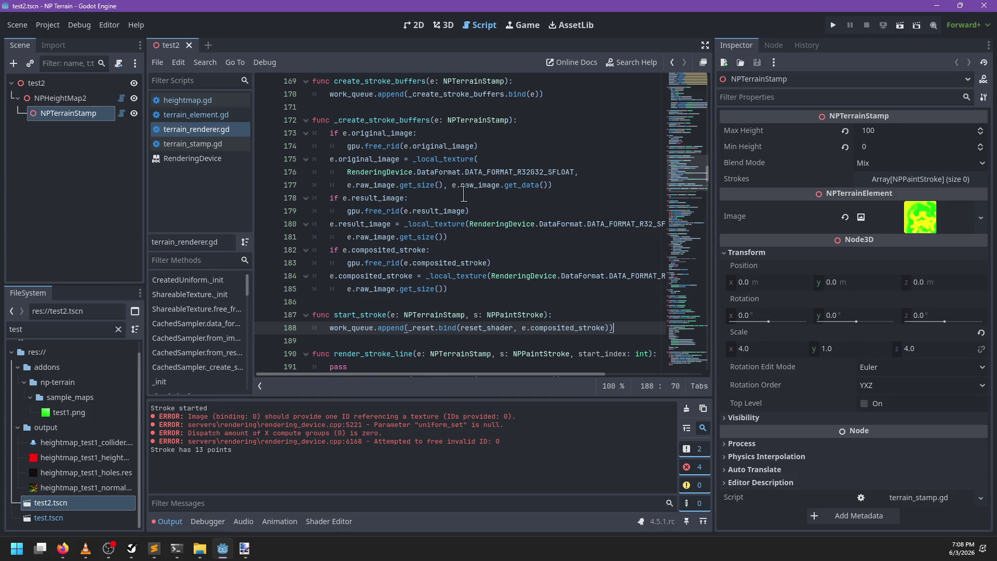
{"action": "key", "text": "ctrl+f"}
{"action": "type", "text": "_image_uniform"}
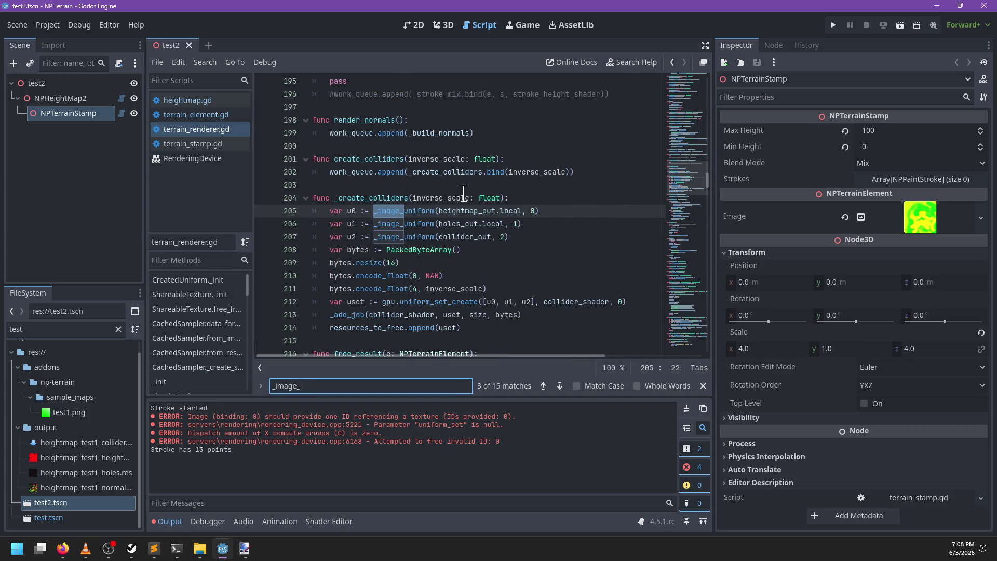
{"action": "key", "text": "Return"}
{"action": "key", "text": "Return"}
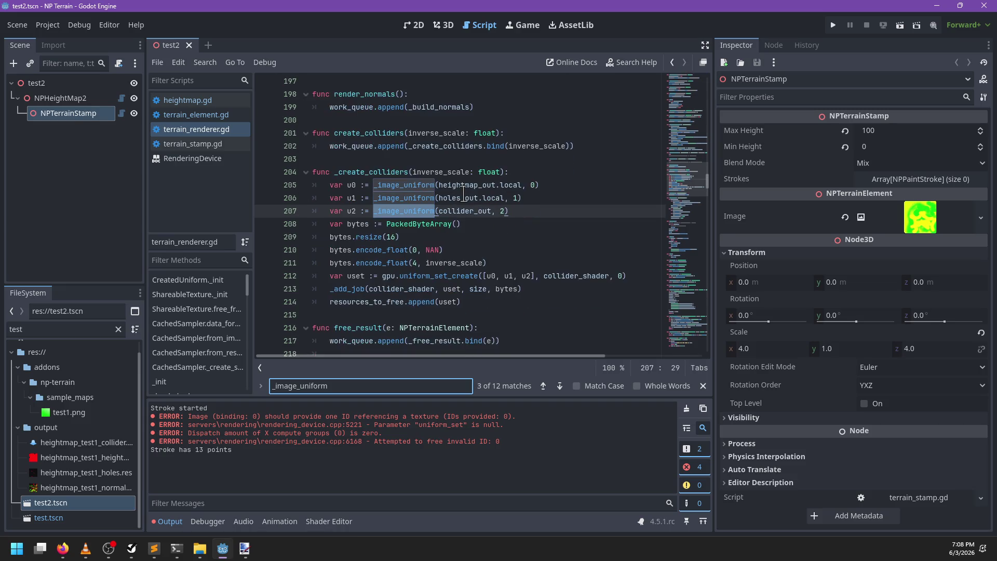
{"action": "key", "text": "Return"}
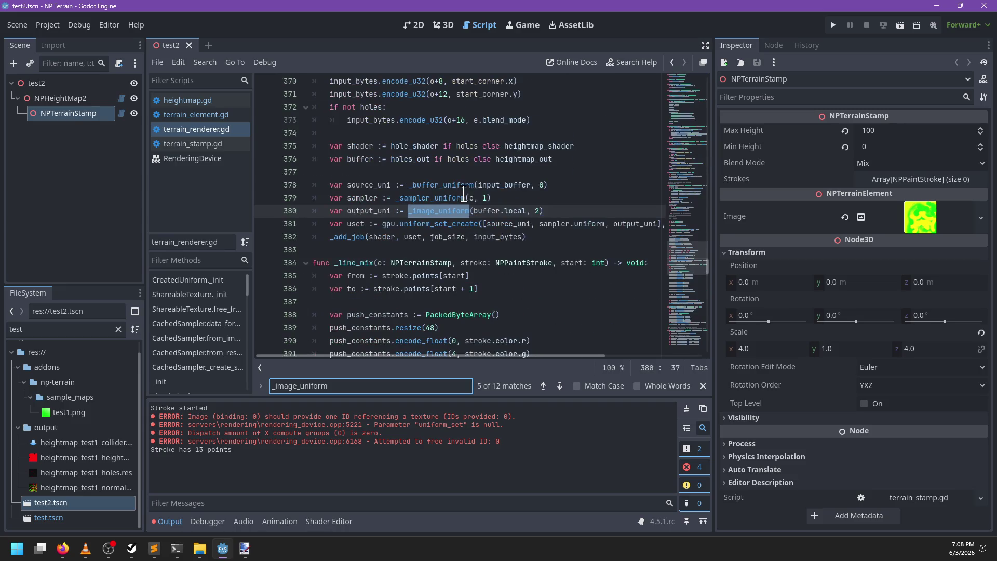
{"action": "key", "text": "Return"}
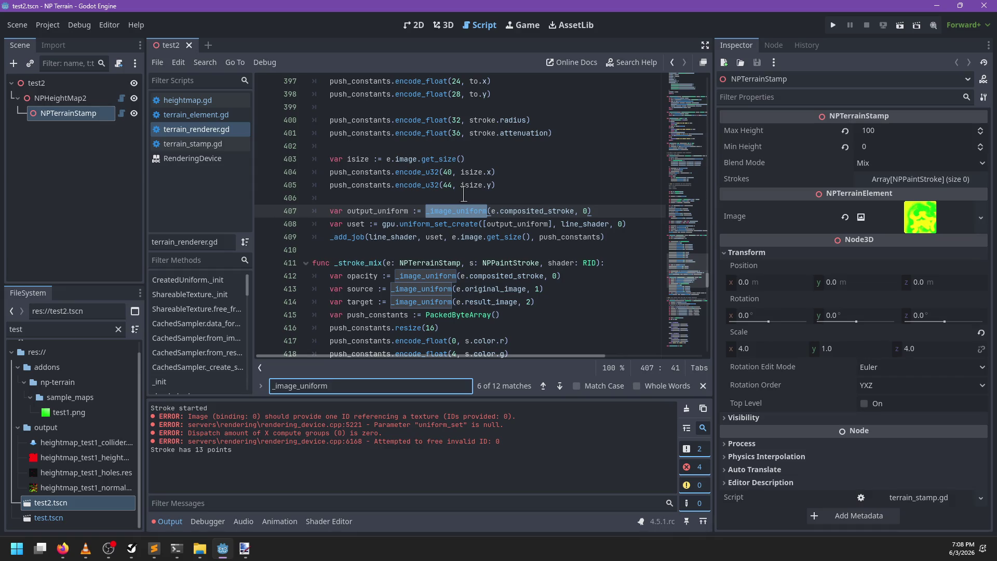
{"action": "key", "text": "Escape"}
{"action": "scroll", "coordinate": [475, 254], "scroll_direction": "down", "scroll_amount": 1}
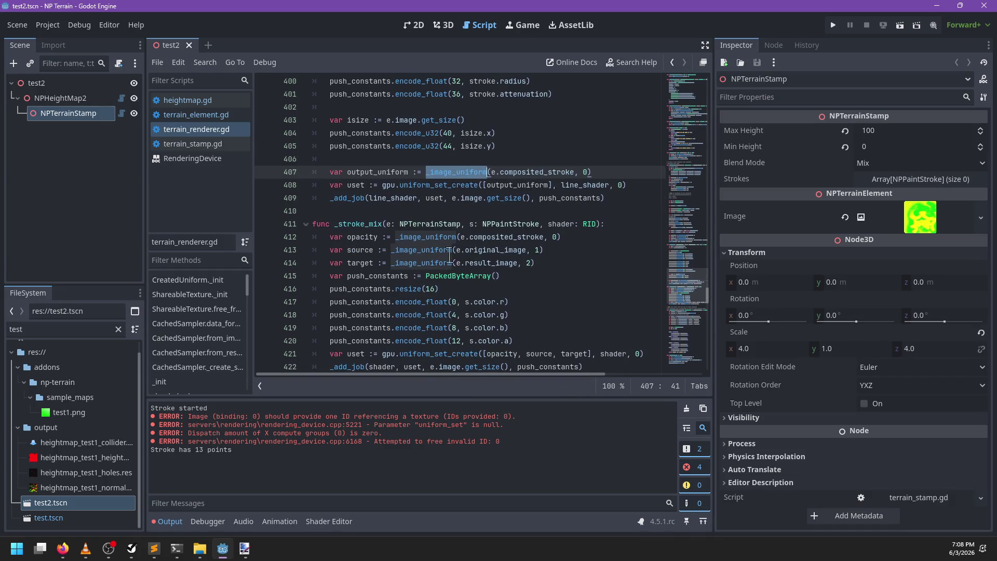
{"action": "left_click", "coordinate": [419, 237]}
{"action": "scroll", "coordinate": [422, 244], "scroll_direction": "up", "scroll_amount": 8}
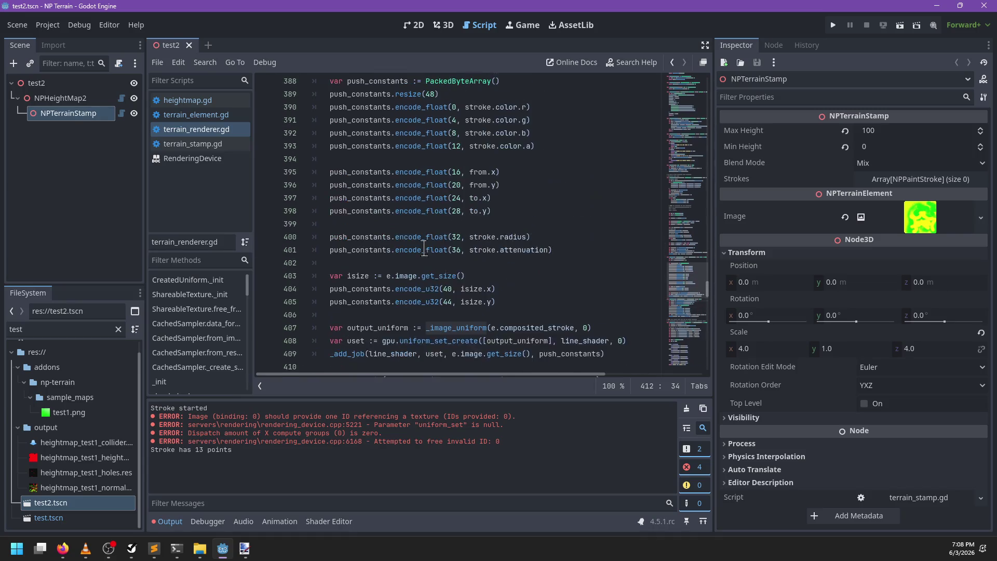
{"action": "scroll", "coordinate": [423, 250], "scroll_direction": "down", "scroll_amount": 15}
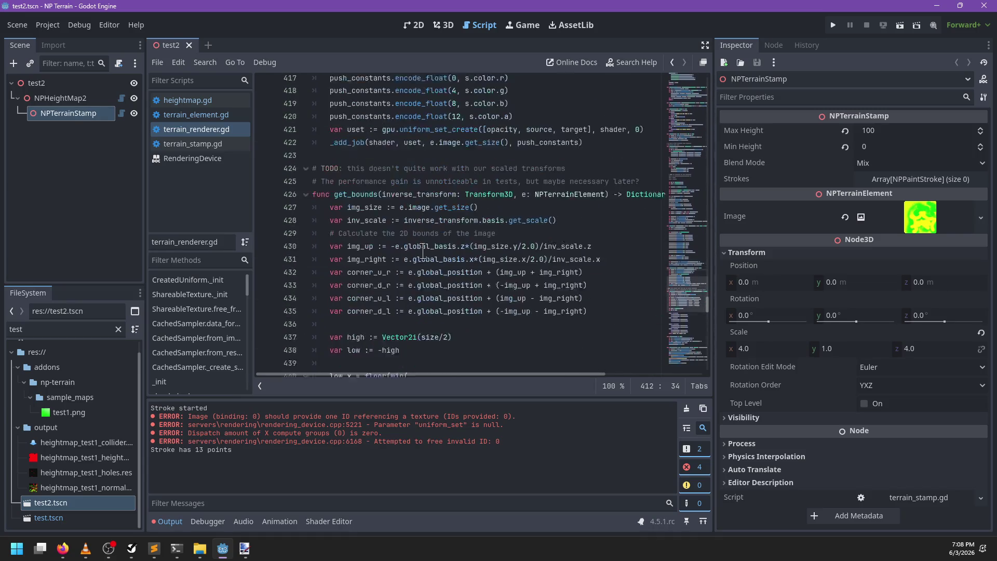
{"action": "scroll", "coordinate": [423, 251], "scroll_direction": "down", "scroll_amount": 10}
{"action": "scroll", "coordinate": [425, 251], "scroll_direction": "up", "scroll_amount": 1}
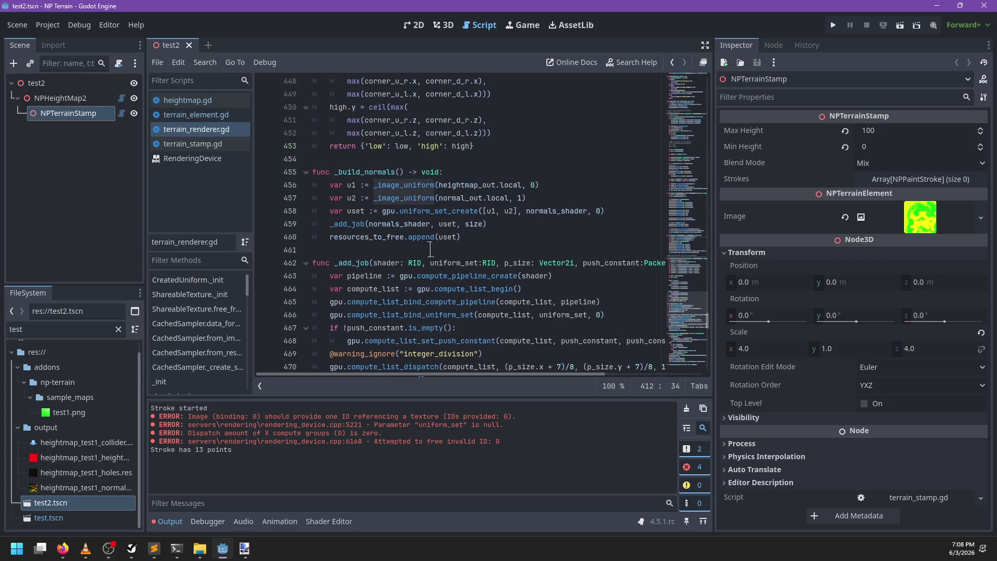
{"action": "scroll", "coordinate": [511, 232], "scroll_direction": "up", "scroll_amount": 15}
{"action": "key", "text": "ctrl+f"}
{"action": "type", "text": "_reset"}
{"action": "key", "text": "Return"}
{"action": "key", "text": "Return"}
{"action": "key", "text": "Return"}
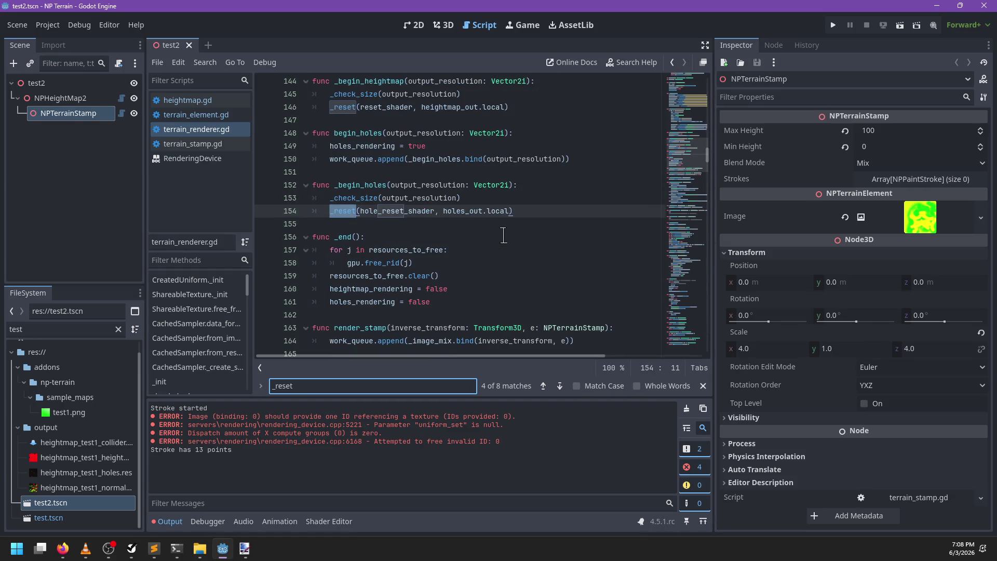
{"action": "key", "text": "Return"}
{"action": "key", "text": "Return"}
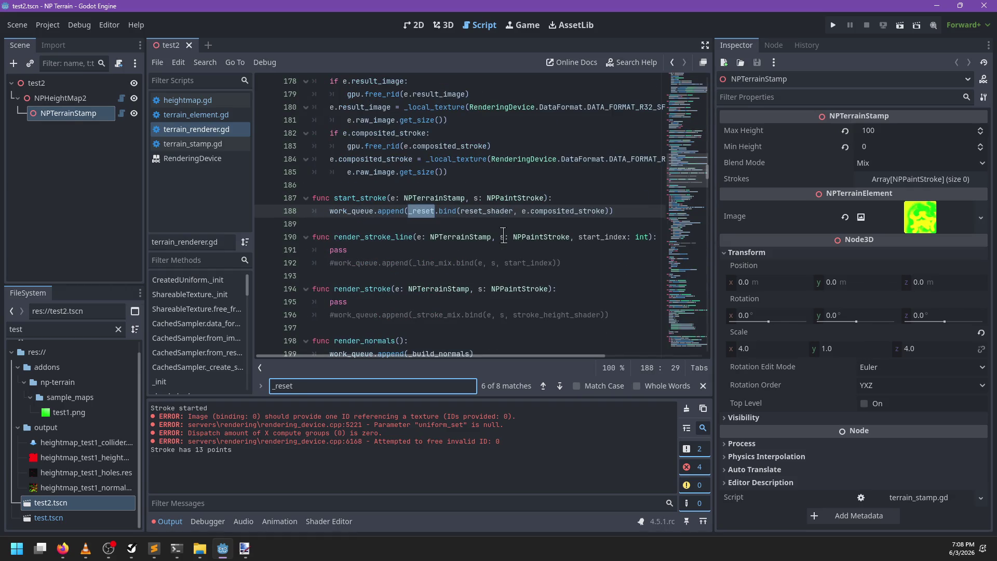
{"action": "key", "text": "Escape"}
{"action": "double_click", "coordinate": [486, 211]}
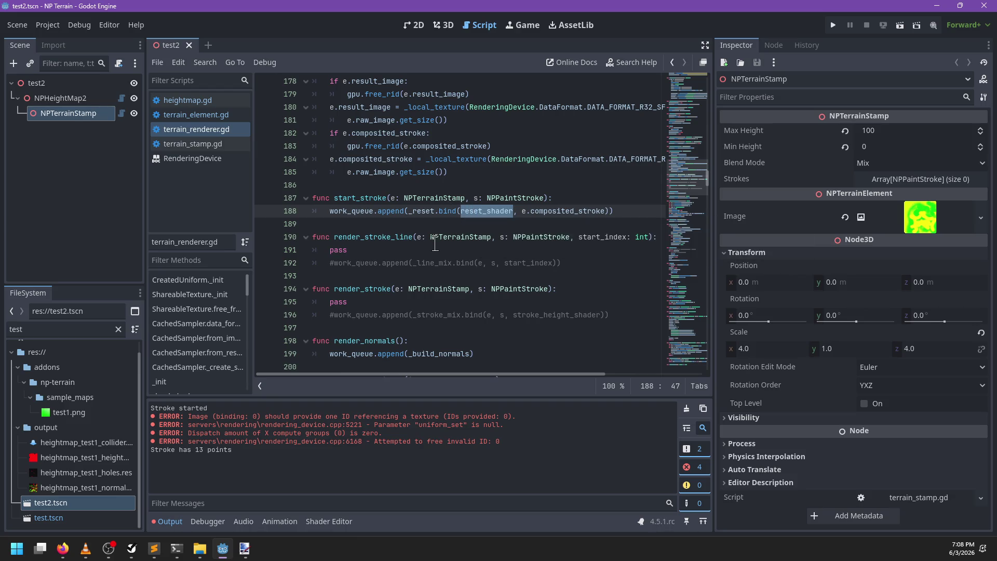
{"action": "scroll", "coordinate": [435, 242], "scroll_direction": "down", "scroll_amount": 20}
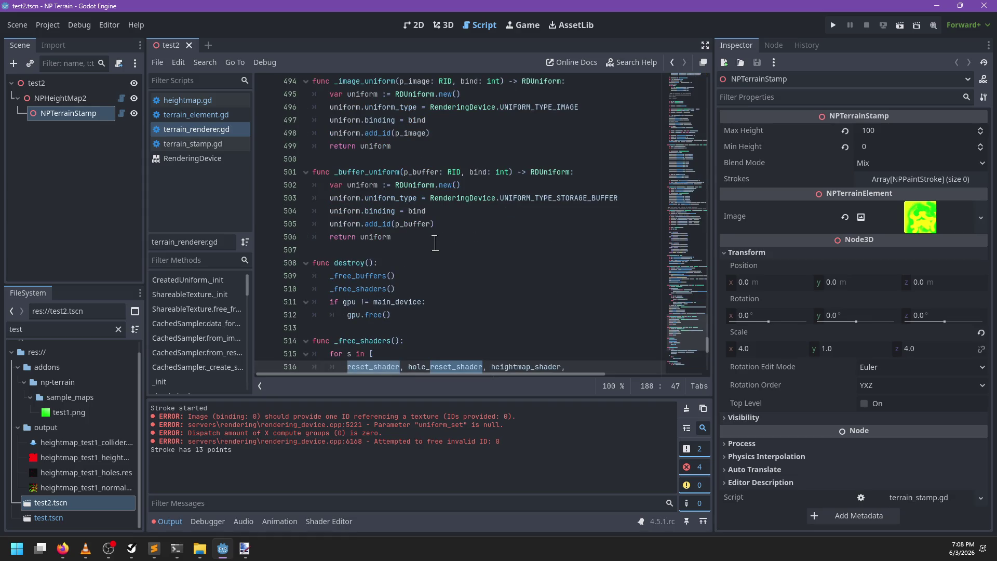
Add stroke_height_shader to the _free_shaders list and save
{"action": "scroll", "coordinate": [435, 242], "scroll_direction": "down", "scroll_amount": 3}
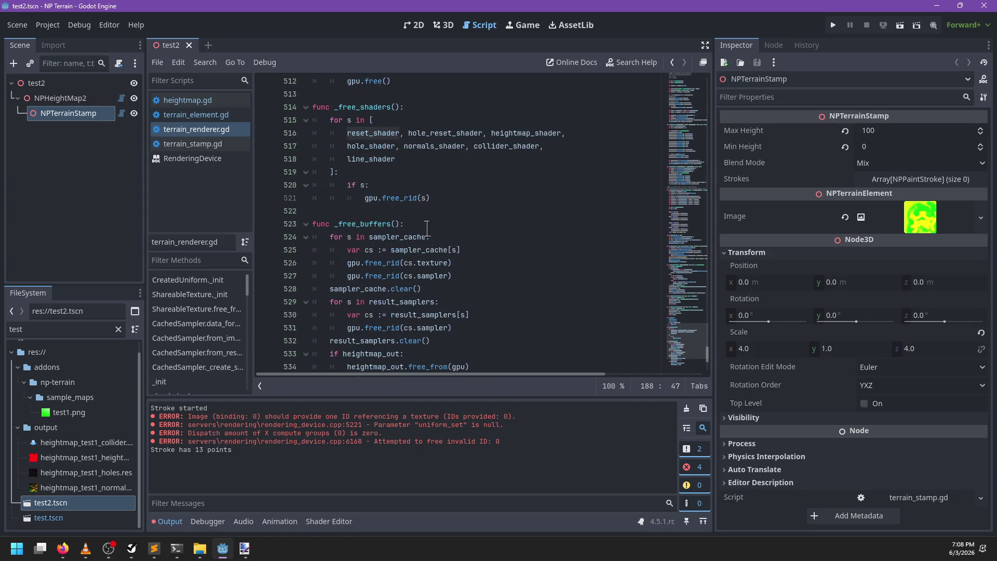
{"action": "left_click", "coordinate": [425, 159]}
{"action": "type", "text": ","}
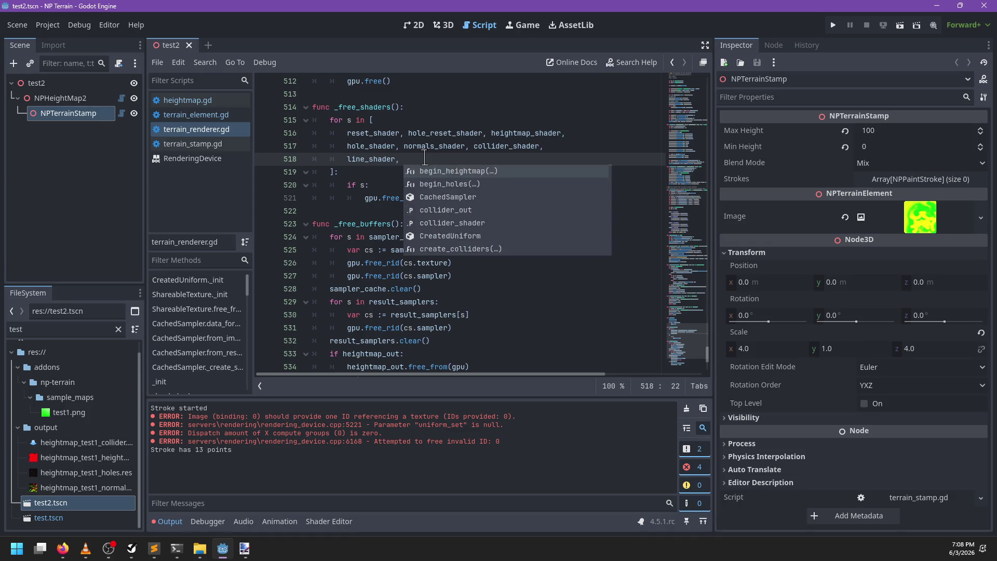
{"action": "type", "text": "height"}
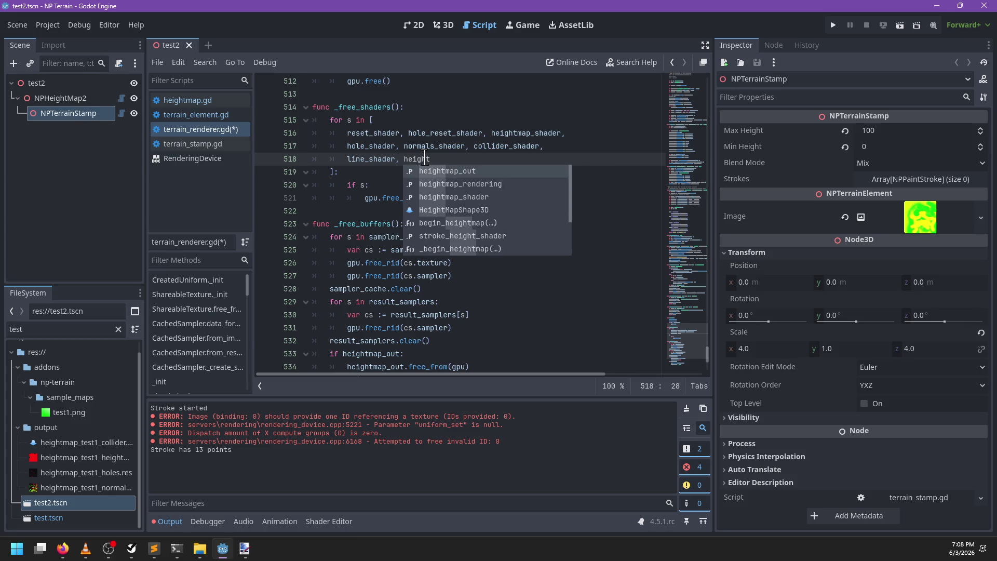
{"action": "key", "text": "BackSpace"}
{"action": "key", "text": "BackSpace"}
{"action": "key", "text": "BackSpace"}
{"action": "key", "text": "BackSpace"}
{"action": "key", "text": "BackSpace"}
{"action": "key", "text": "BackSpace"}
{"action": "type", "text": "stroke"}
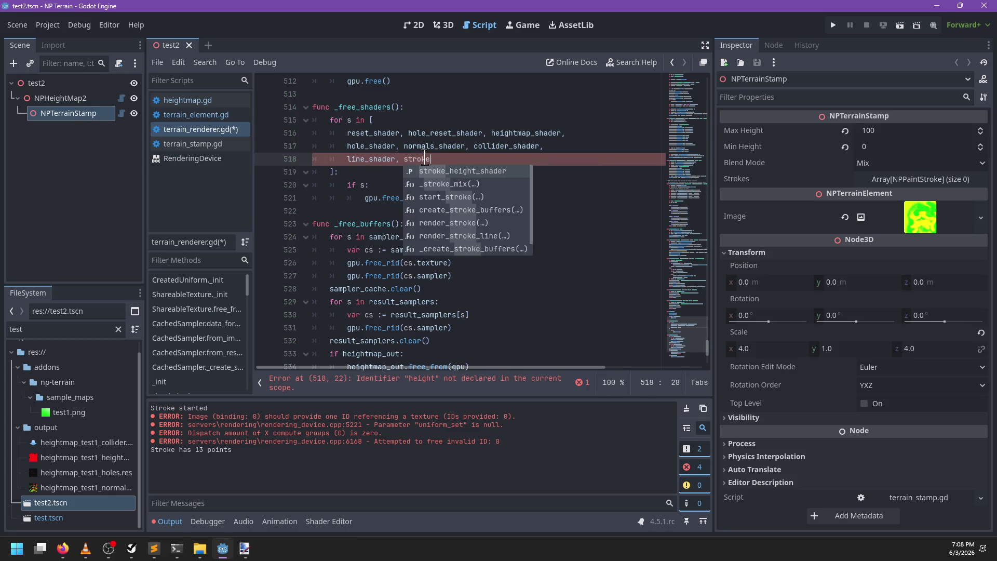
{"action": "key", "text": "Return"}
{"action": "key", "text": "ctrl+s"}
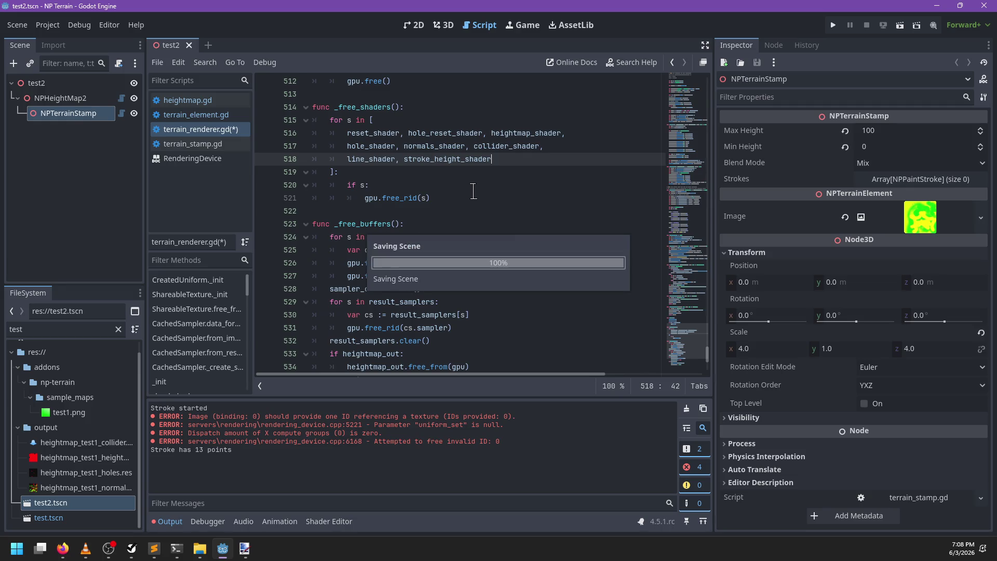
Comment out start_stroke's work_queue _reset call and insert pass above it
{"action": "scroll", "coordinate": [459, 212], "scroll_direction": "down", "scroll_amount": 3}
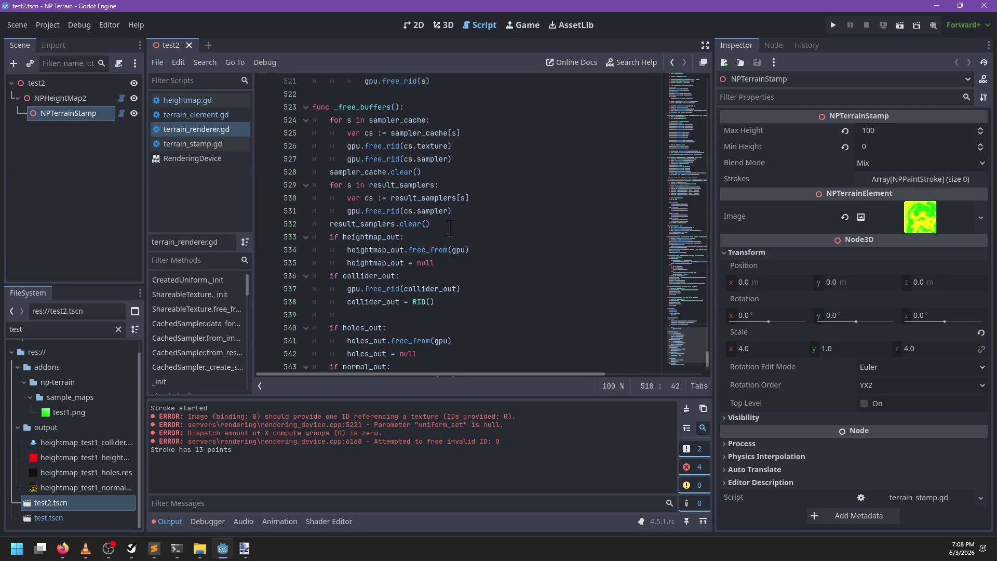
{"action": "scroll", "coordinate": [434, 255], "scroll_direction": "down", "scroll_amount": 2}
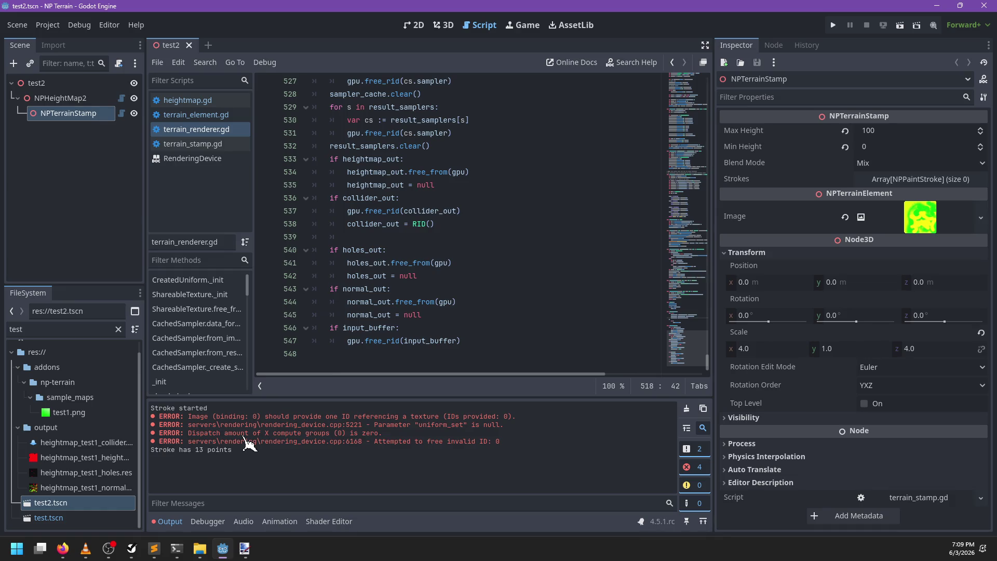
{"action": "left_click", "coordinate": [427, 315]}
{"action": "key", "text": "ctrl+f"}
{"action": "type", "text": "_reset"}
{"action": "key", "text": "Return"}
{"action": "key", "text": "Return"}
{"action": "key", "text": "ctrl+a"}
{"action": "type", "text": "work_qu"}
{"action": "key", "text": "Escape"}
{"action": "key", "text": "ctrl+k"}
{"action": "key", "text": "Up"}
{"action": "key", "text": "End"}
{"action": "key", "text": "Return"}
{"action": "type", "text": "pass"}
{"action": "key", "text": "F5"}
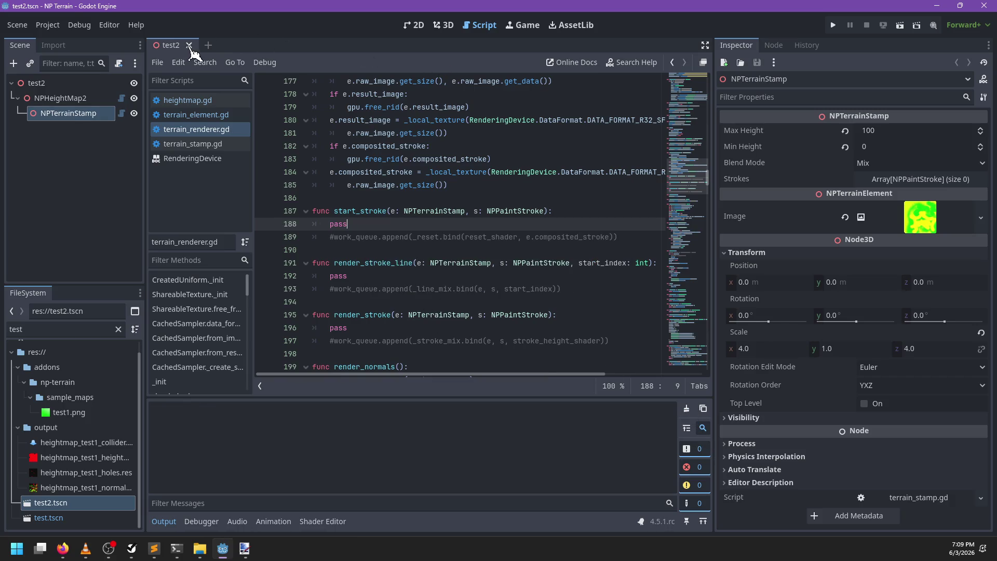
{"action": "left_click", "coordinate": [77, 504]}
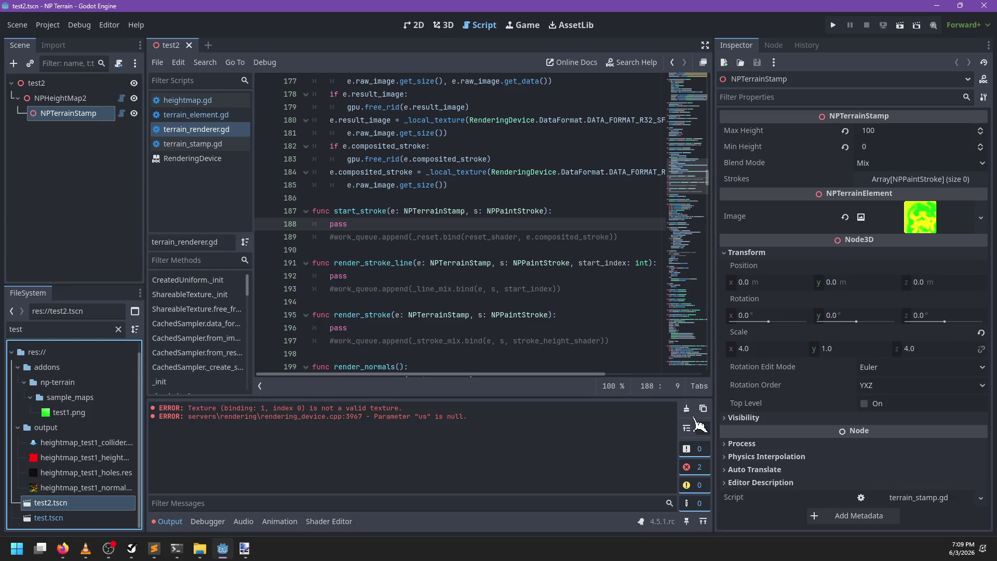
Clear Output and paint a test stroke in 3D, which now logs 12 points without errors
{"action": "left_click", "coordinate": [686, 409]}
{"action": "left_click", "coordinate": [443, 25]}
{"action": "left_click_drag", "start_coordinate": [425, 254], "coordinate": [434, 259]}
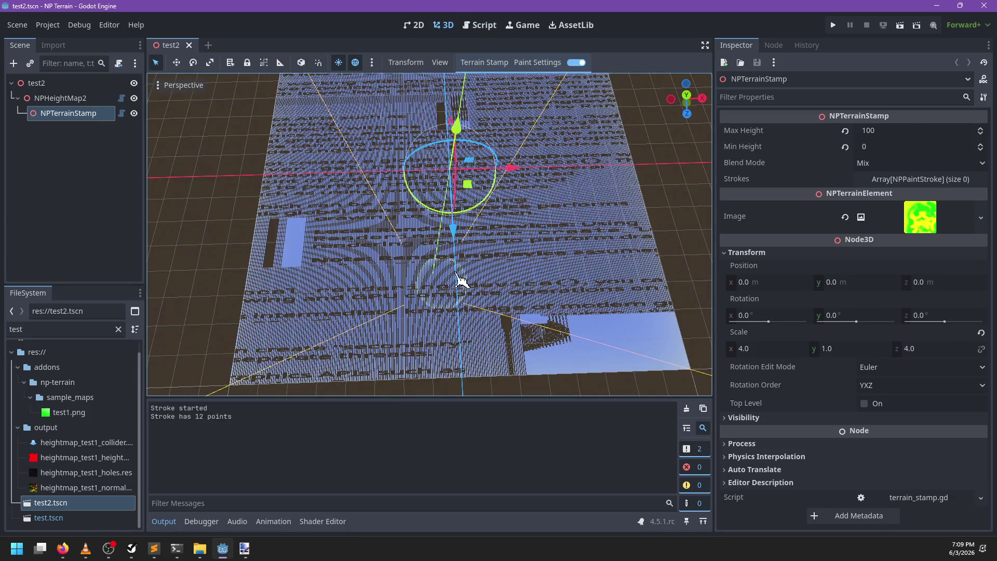
{"action": "mouse_move", "coordinate": [373, 283]}
{"action": "left_mouse_down"}
{"action": "mouse_move", "coordinate": [449, 273]}
{"action": "mouse_move", "coordinate": [353, 279]}
{"action": "left_mouse_up"}
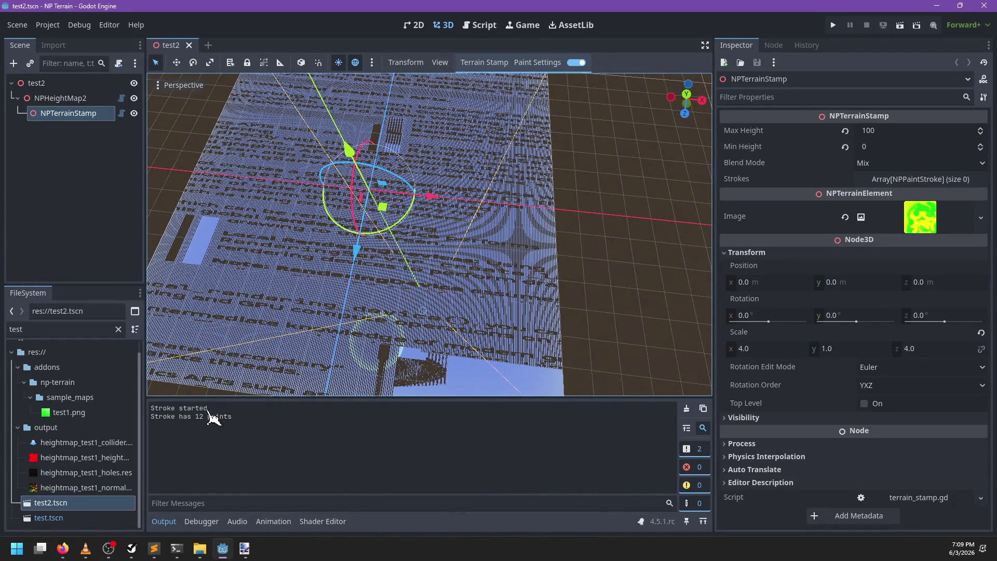
{"action": "left_click", "coordinate": [479, 26]}
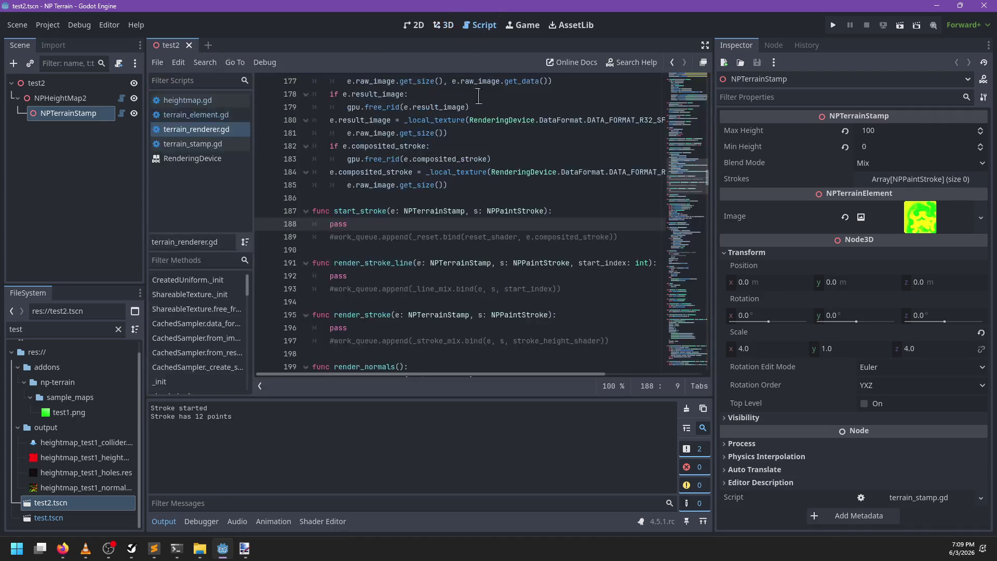
Change result_image's texture format on line 180 to R32G32_SFLOAT and save
{"action": "scroll", "coordinate": [423, 229], "scroll_direction": "up", "scroll_amount": 2}
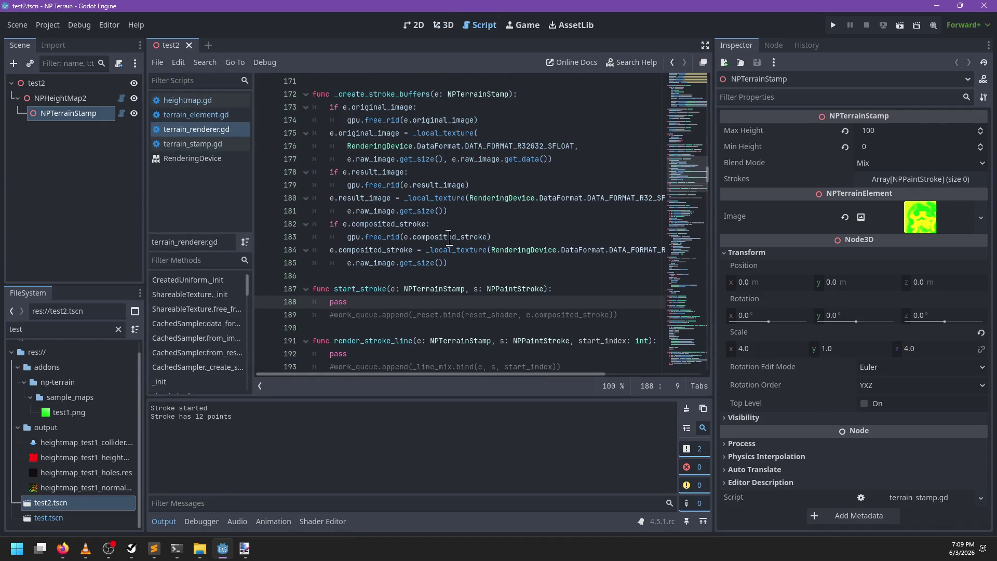
{"action": "double_click", "coordinate": [376, 173]}
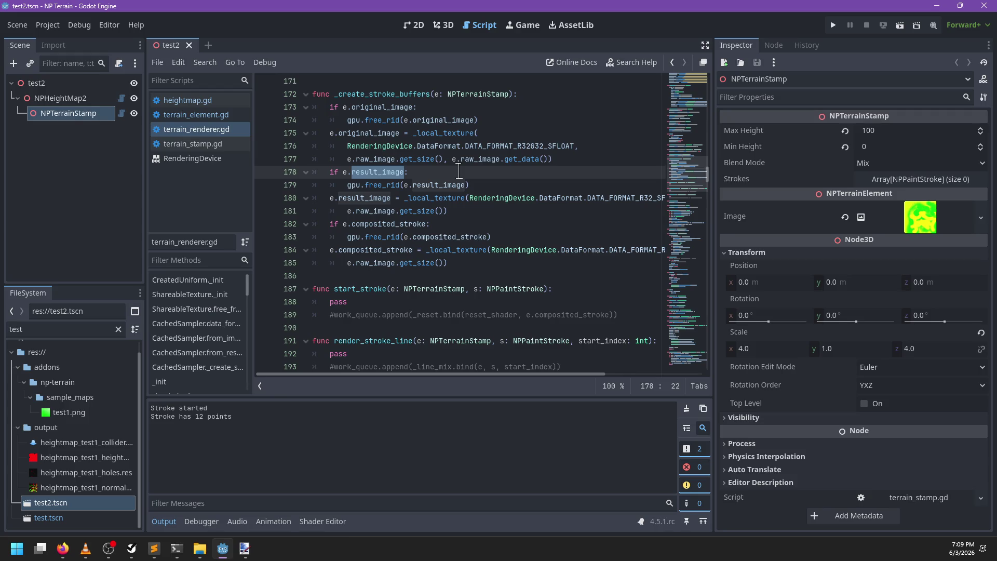
{"action": "scroll", "coordinate": [460, 173], "scroll_direction": "right", "scroll_amount": 2}
{"action": "scroll", "coordinate": [594, 216], "scroll_direction": "left", "scroll_amount": 2}
{"action": "left_click", "coordinate": [643, 200]}
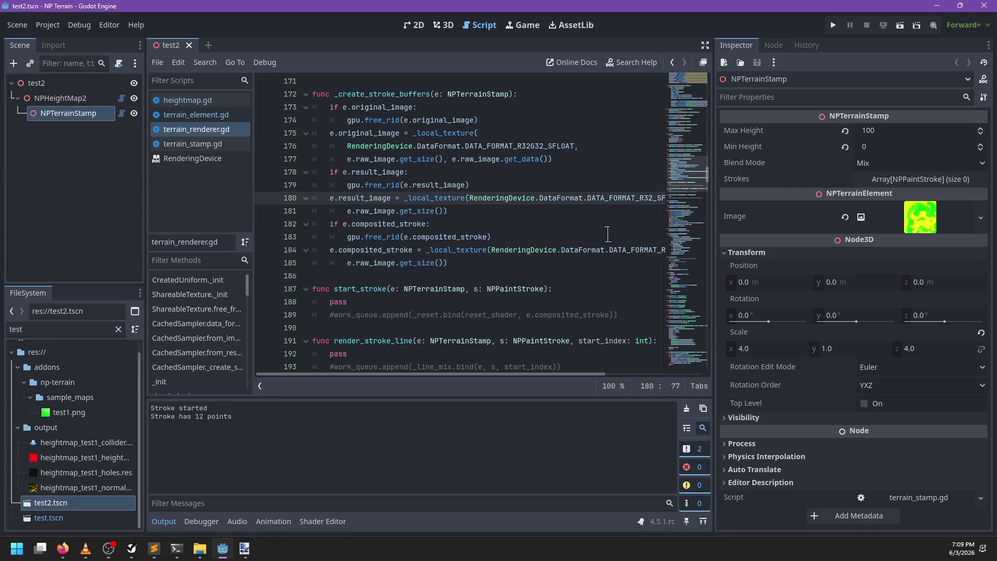
{"action": "type", "text": "263"}
{"action": "key", "text": "Right"}
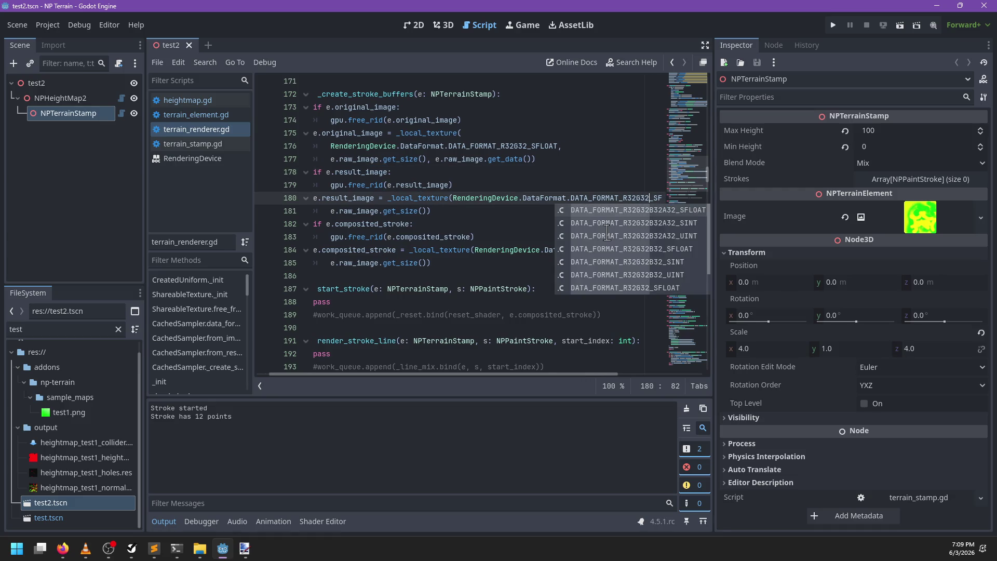
{"action": "key", "text": "Escape"}
{"action": "key", "text": "ctrl+s"}
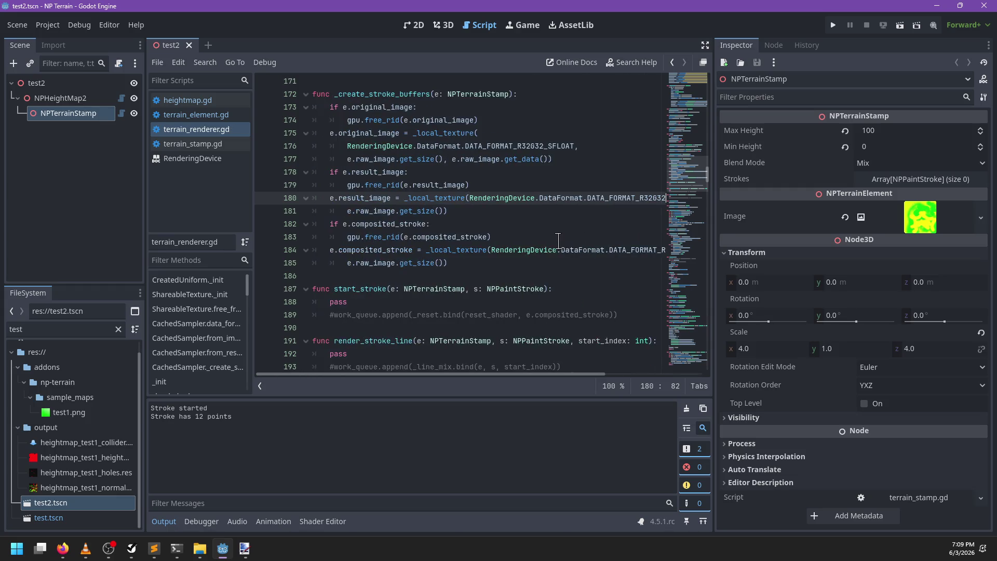
Wrap the result_image and composited_stroke _local_texture calls onto new lines, add a blank line, and save
{"action": "double_click", "coordinate": [380, 251]}
{"action": "scroll", "coordinate": [513, 261], "scroll_direction": "right", "scroll_amount": 2}
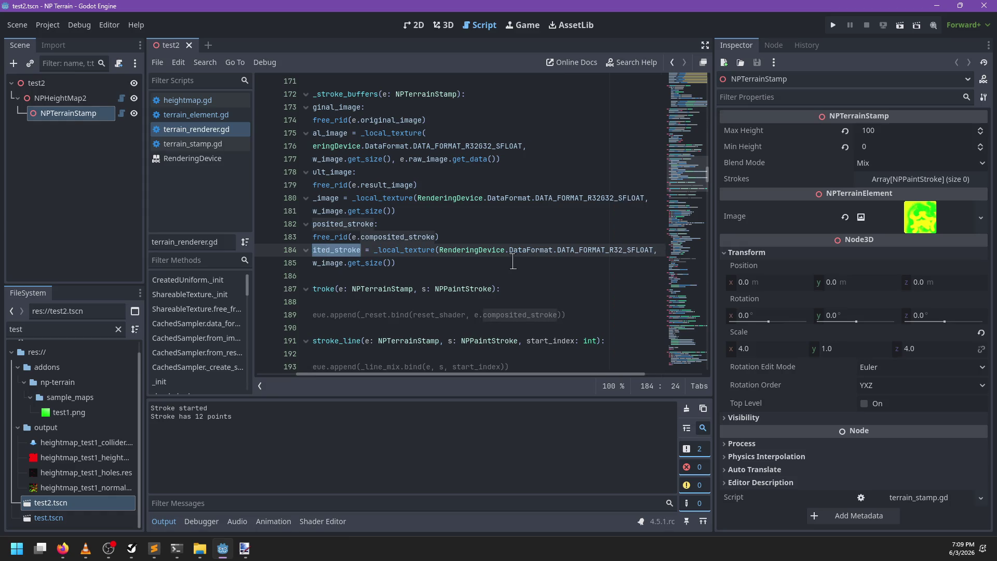
{"action": "double_click", "coordinate": [598, 200]}
{"action": "scroll", "coordinate": [463, 231], "scroll_direction": "left", "scroll_amount": 2}
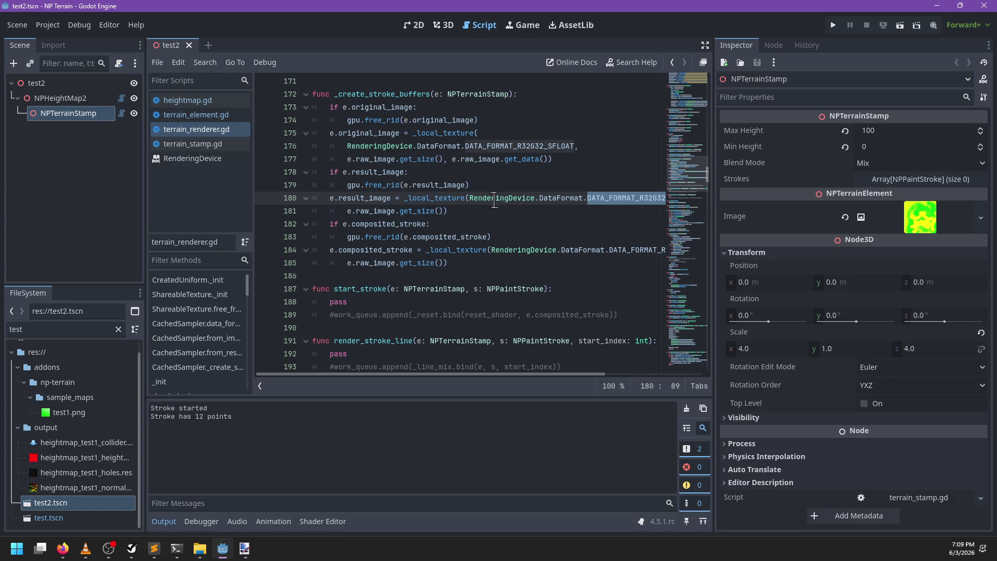
{"action": "left_click", "coordinate": [469, 198]}
{"action": "key", "text": "Return"}
{"action": "left_click", "coordinate": [490, 263]}
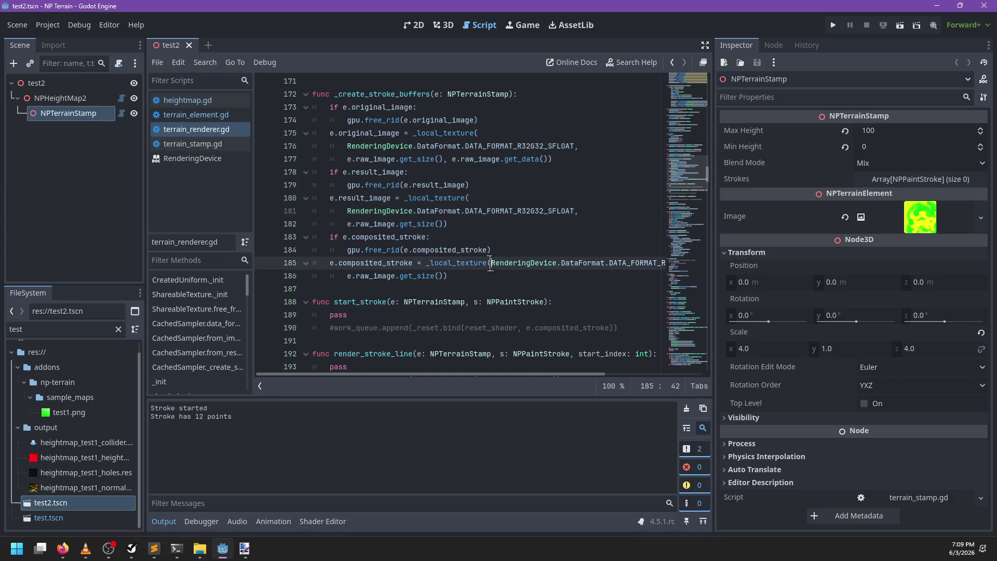
{"action": "key", "text": "Return"}
{"action": "key", "text": "ctrl+s"}
{"action": "left_click", "coordinate": [473, 224]}
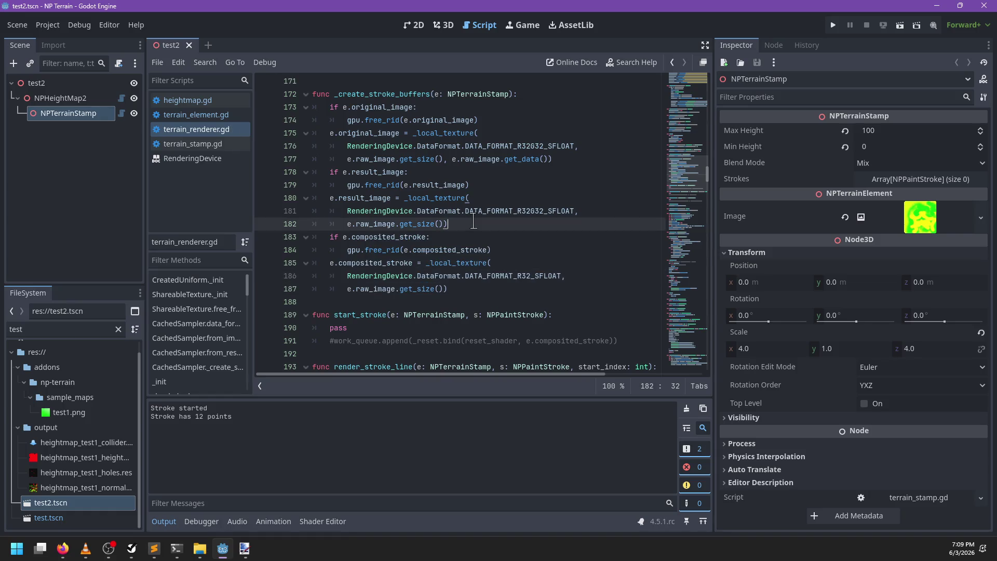
{"action": "key", "text": "Return"}
{"action": "key", "text": "ctrl+s"}
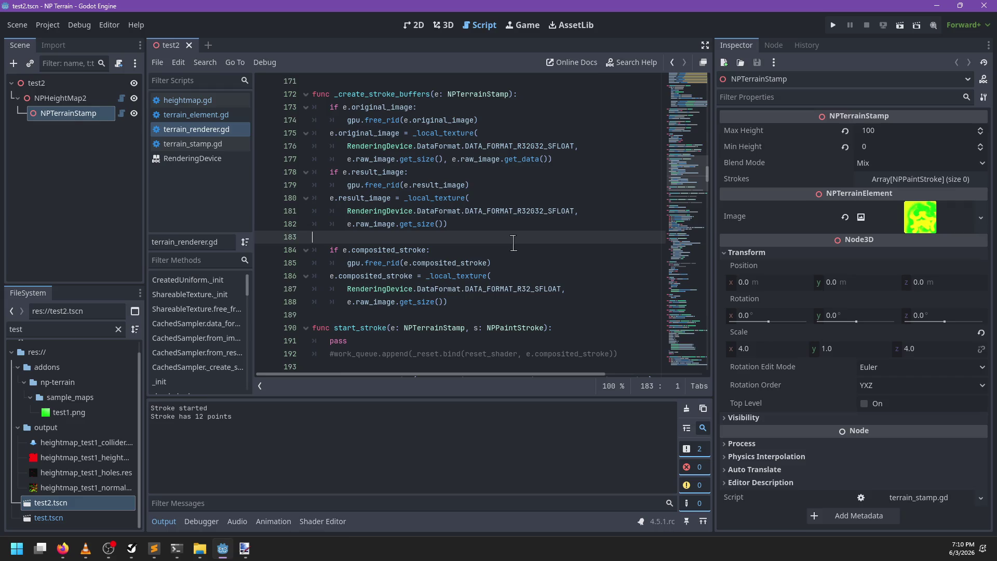
Add a comment opening _create_stroke_buffers comparing original_image and result_image, and save
{"action": "left_click", "coordinate": [534, 98]}
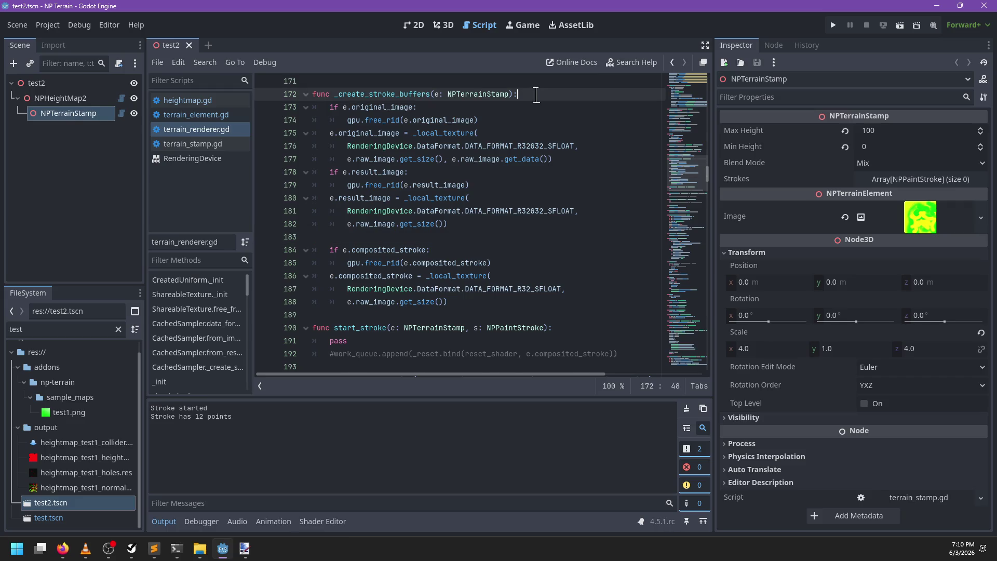
{"action": "key", "text": "Return"}
{"action": "type", "text": "# Original_i"}
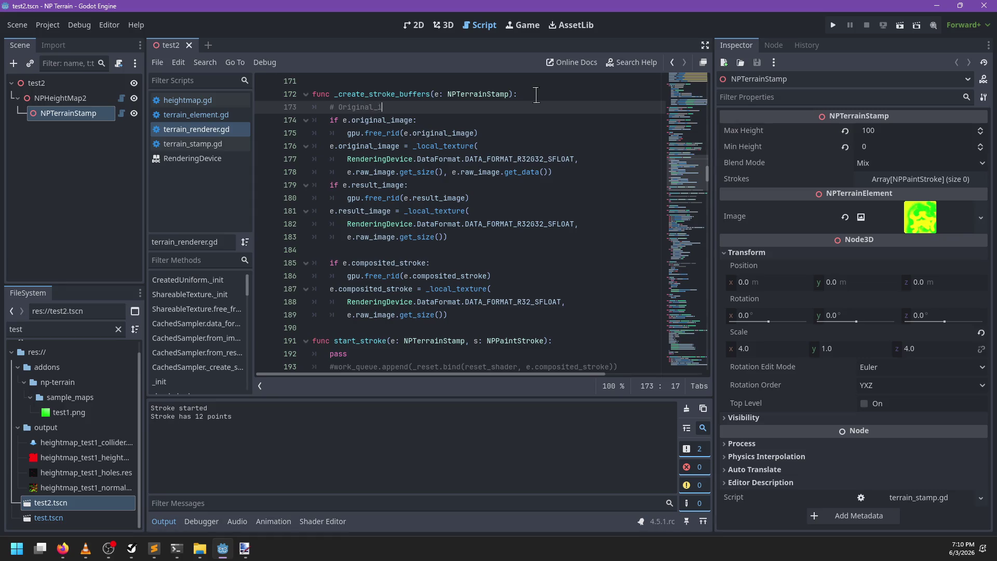
{"action": "type", "text": "mage are t"}
{"action": "type", "text": "he same form"}
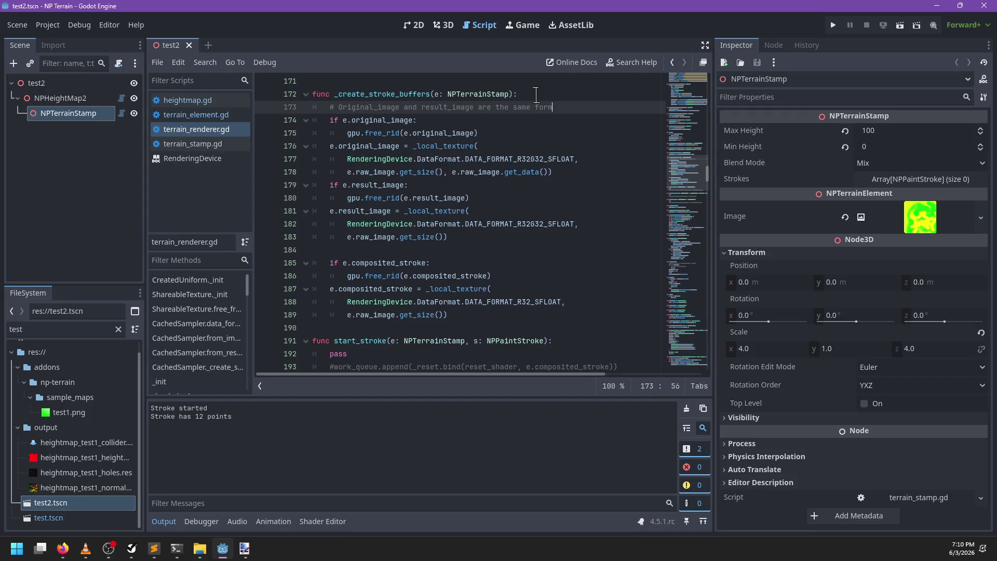
{"action": "key", "text": "ctrl+s"}
Paint test strokes on the terrain in 3D, reloading test2.tscn between them, then clear Output and close it
{"action": "left_click", "coordinate": [444, 25]}
{"action": "mouse_move", "coordinate": [441, 251]}
{"action": "left_mouse_down"}
{"action": "mouse_move", "coordinate": [378, 283]}
{"action": "mouse_move", "coordinate": [338, 322]}
{"action": "mouse_move", "coordinate": [268, 243]}
{"action": "mouse_move", "coordinate": [283, 263]}
{"action": "left_mouse_up"}
{"action": "left_click", "coordinate": [189, 45]}
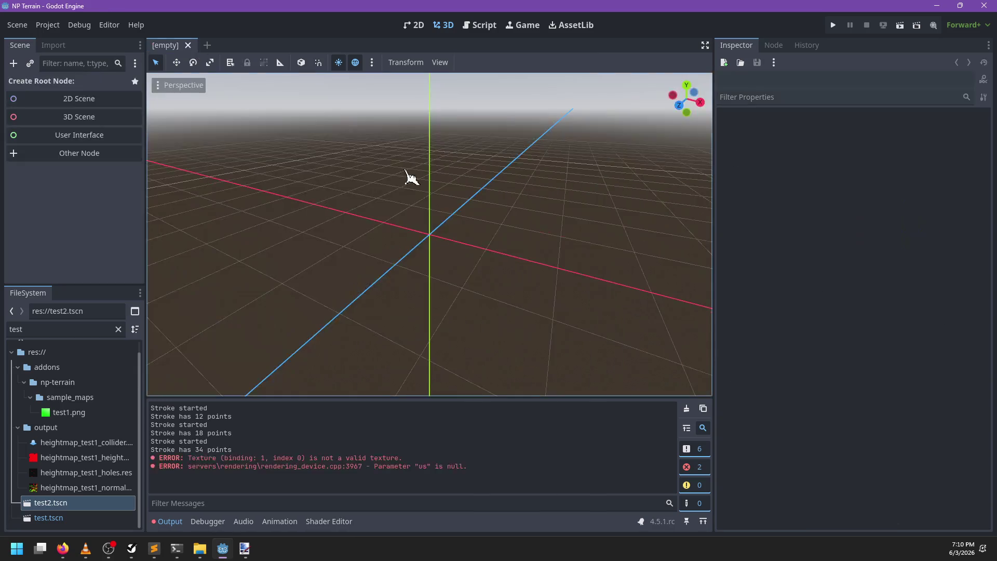
{"action": "double_click", "coordinate": [98, 505]}
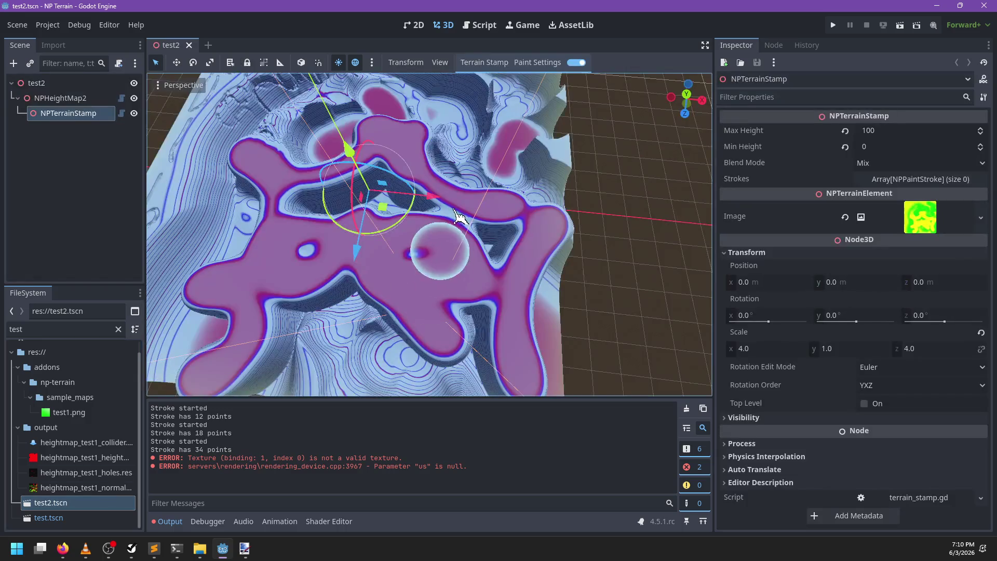
{"action": "mouse_move", "coordinate": [467, 252]}
{"action": "left_mouse_down"}
{"action": "mouse_move", "coordinate": [361, 347]}
{"action": "mouse_move", "coordinate": [325, 356]}
{"action": "mouse_move", "coordinate": [382, 318]}
{"action": "left_mouse_up"}
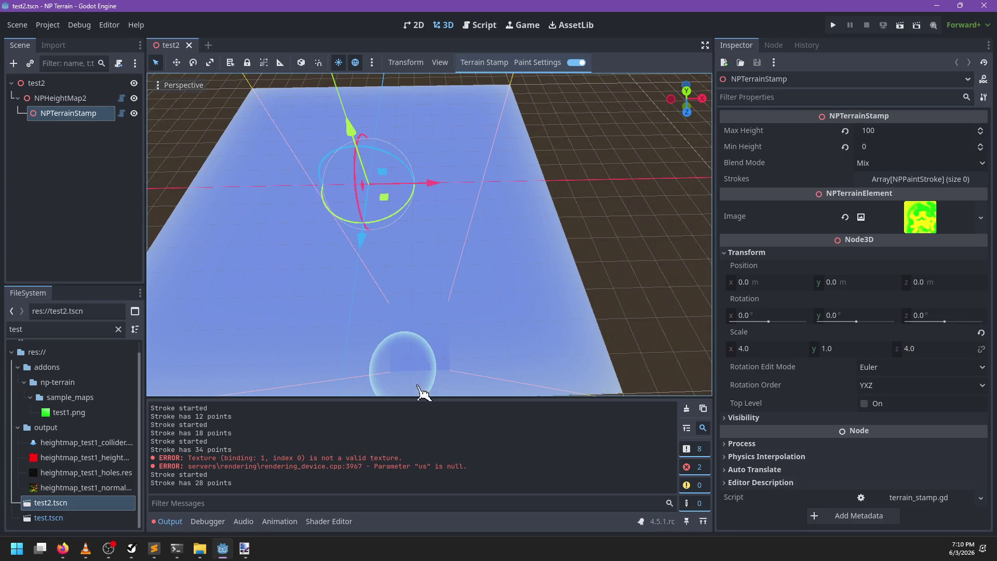
{"action": "mouse_move", "coordinate": [552, 327]}
{"action": "left_mouse_down"}
{"action": "mouse_move", "coordinate": [453, 329]}
{"action": "mouse_move", "coordinate": [367, 285]}
{"action": "mouse_move", "coordinate": [400, 259]}
{"action": "left_mouse_up"}
{"action": "left_click", "coordinate": [686, 408]}
{"action": "left_click", "coordinate": [189, 45]}
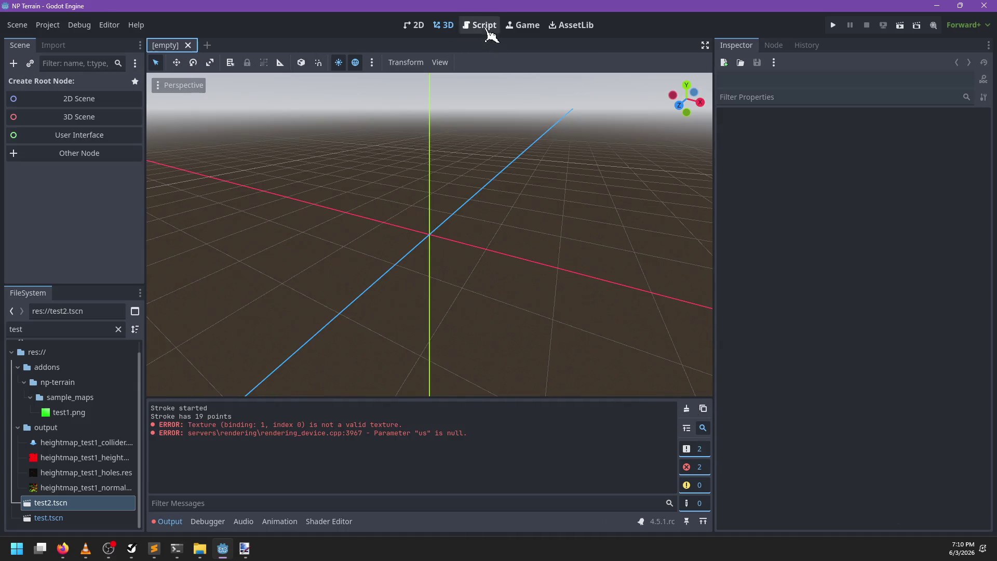
Remove pass from start_stroke and uncomment its work_queue _reset call for e.composited_stroke
{"action": "left_click", "coordinate": [480, 25]}
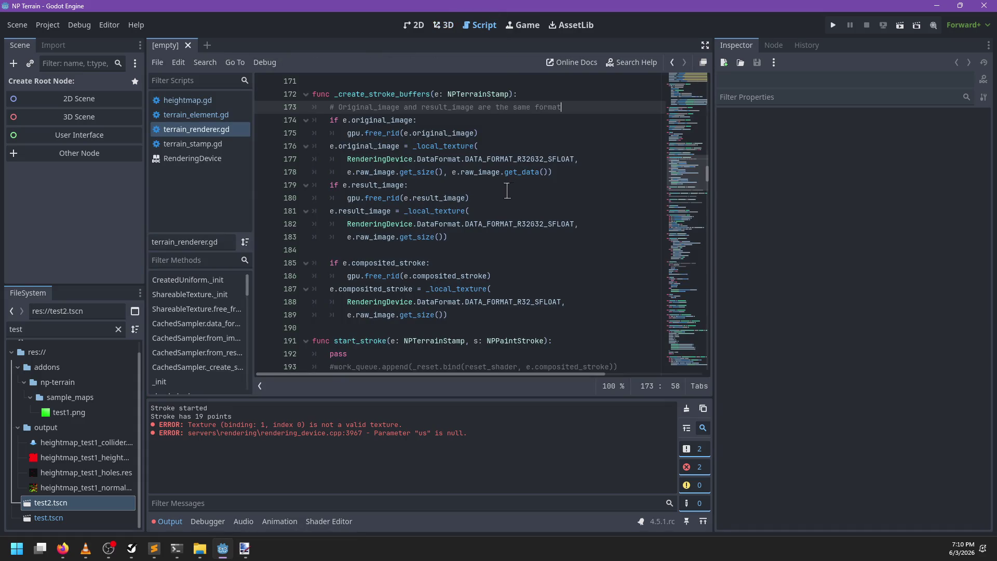
{"action": "scroll", "coordinate": [461, 279], "scroll_direction": "down", "scroll_amount": 2}
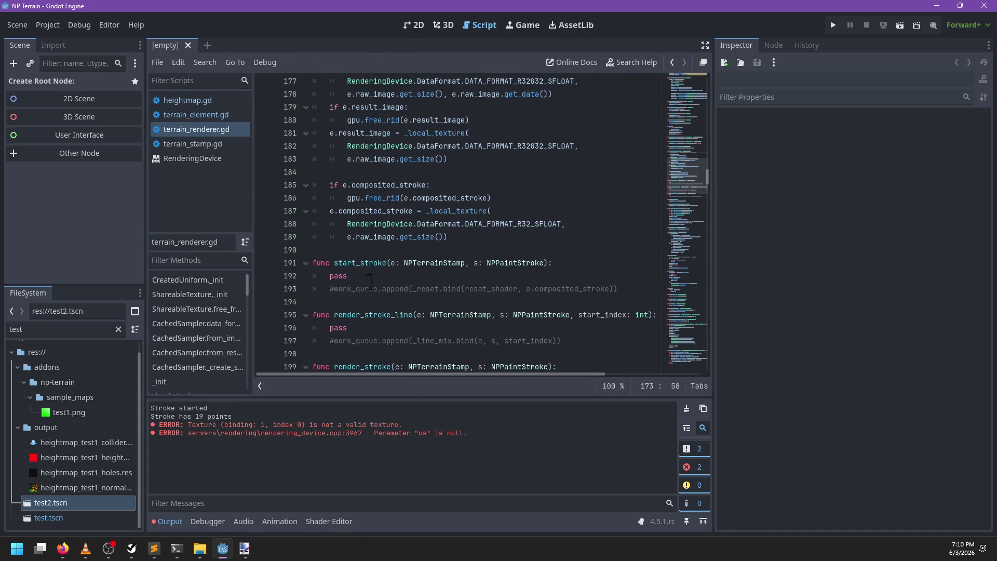
{"action": "left_click_drag", "start_coordinate": [331, 289], "coordinate": [328, 278]}
{"action": "key", "text": "BackSpace"}
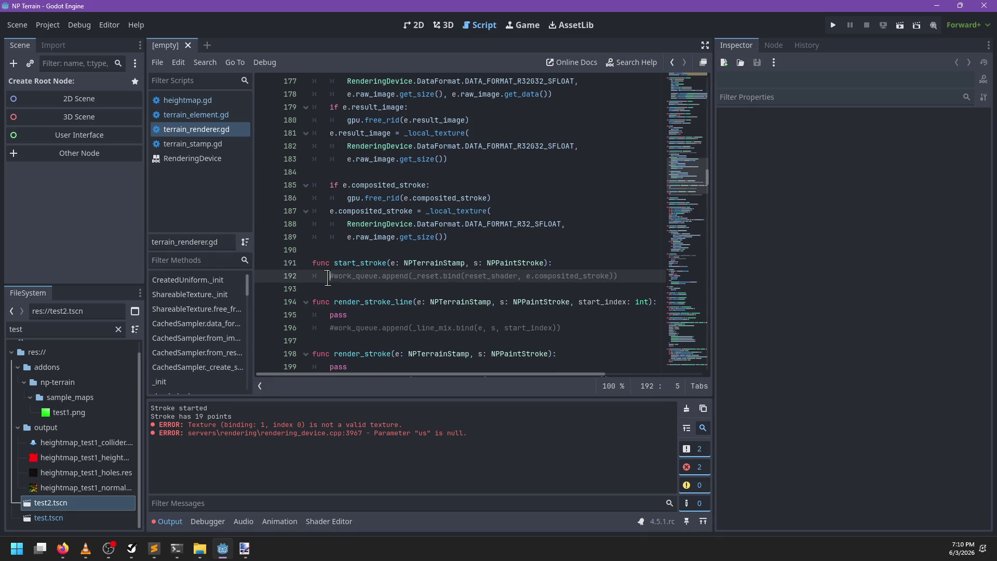
{"action": "key", "text": "Delete"}
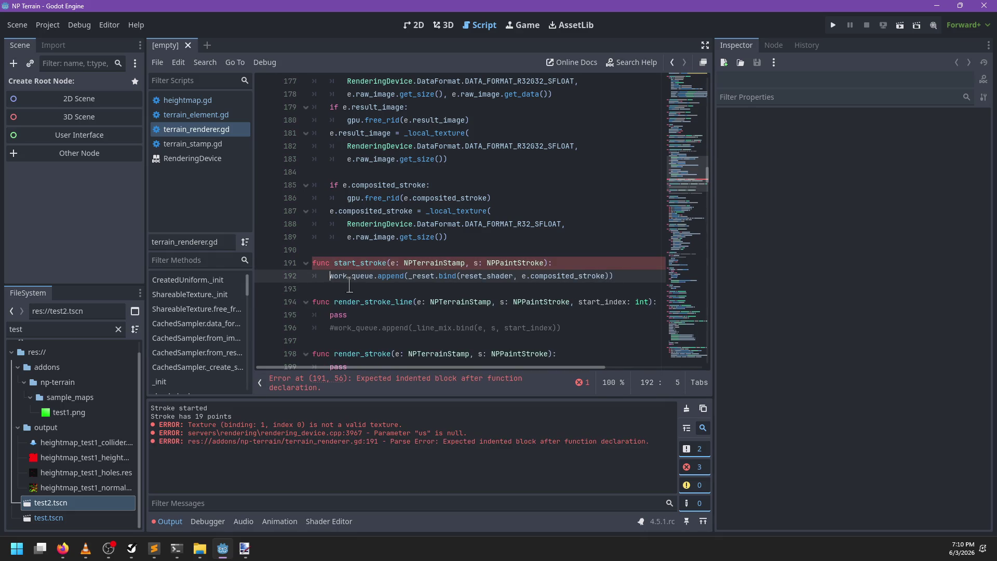
{"action": "key", "text": "Up"}
{"action": "key", "text": "End"}
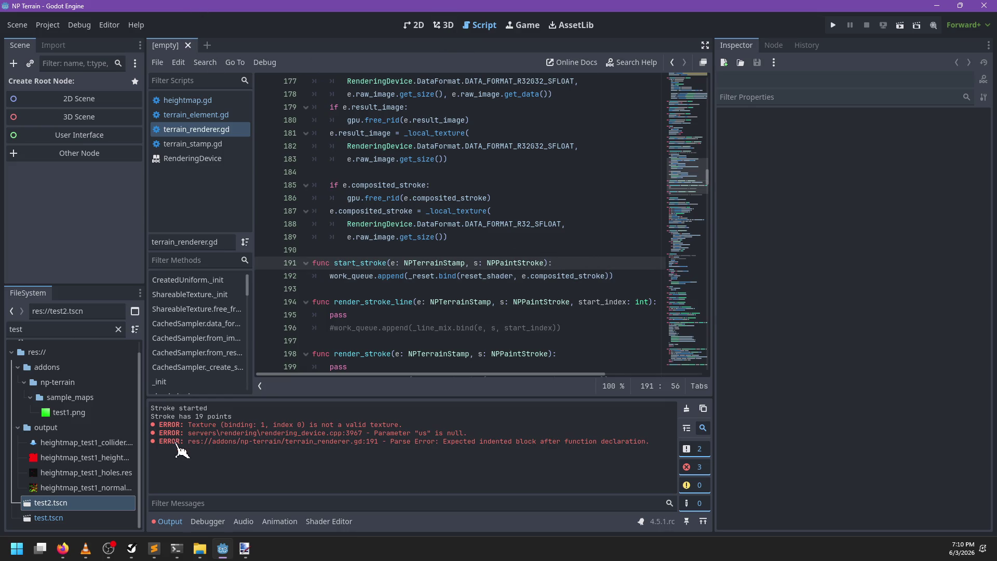
Reopen test2.tscn and paint three test strokes in 3D, reloading the scene and clearing Output between them
{"action": "double_click", "coordinate": [106, 502]}
{"action": "left_click", "coordinate": [443, 25]}
{"action": "left_click_drag", "start_coordinate": [447, 275], "coordinate": [418, 307]}
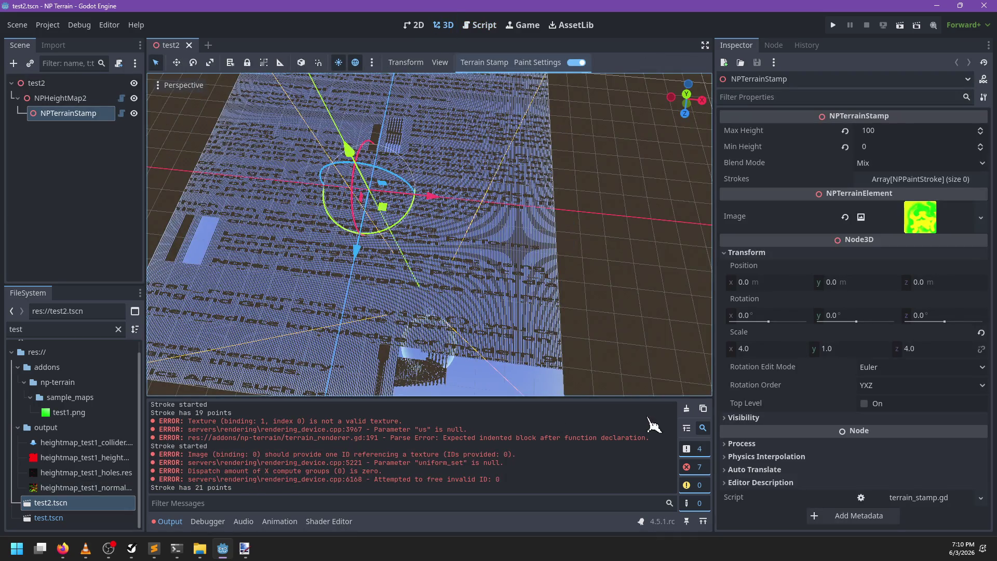
{"action": "left_click", "coordinate": [686, 408]}
{"action": "left_click_drag", "start_coordinate": [492, 270], "coordinate": [390, 332]}
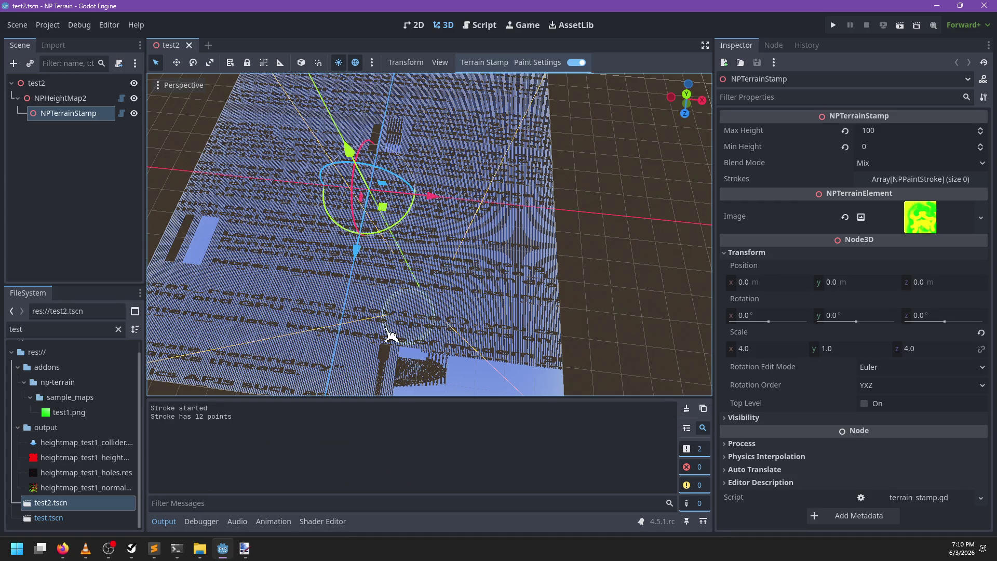
{"action": "left_click", "coordinate": [189, 45]}
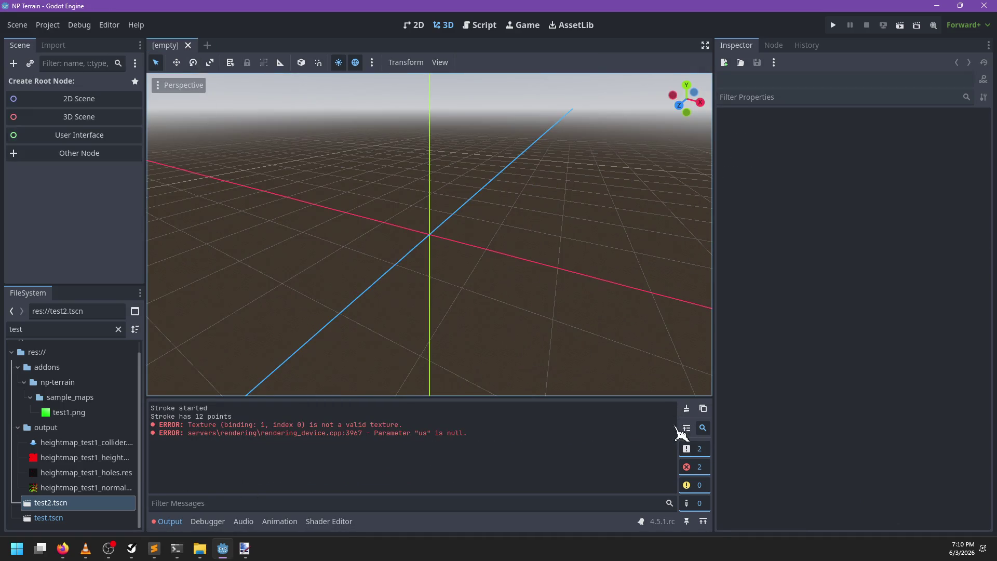
{"action": "left_click", "coordinate": [686, 408]}
{"action": "double_click", "coordinate": [111, 503]}
{"action": "mouse_move", "coordinate": [418, 231]}
{"action": "left_mouse_down"}
{"action": "mouse_move", "coordinate": [374, 318]}
{"action": "mouse_move", "coordinate": [467, 275]}
{"action": "mouse_move", "coordinate": [412, 315]}
{"action": "mouse_move", "coordinate": [391, 278]}
{"action": "mouse_move", "coordinate": [429, 283]}
{"action": "mouse_move", "coordinate": [294, 407]}
{"action": "left_mouse_up"}
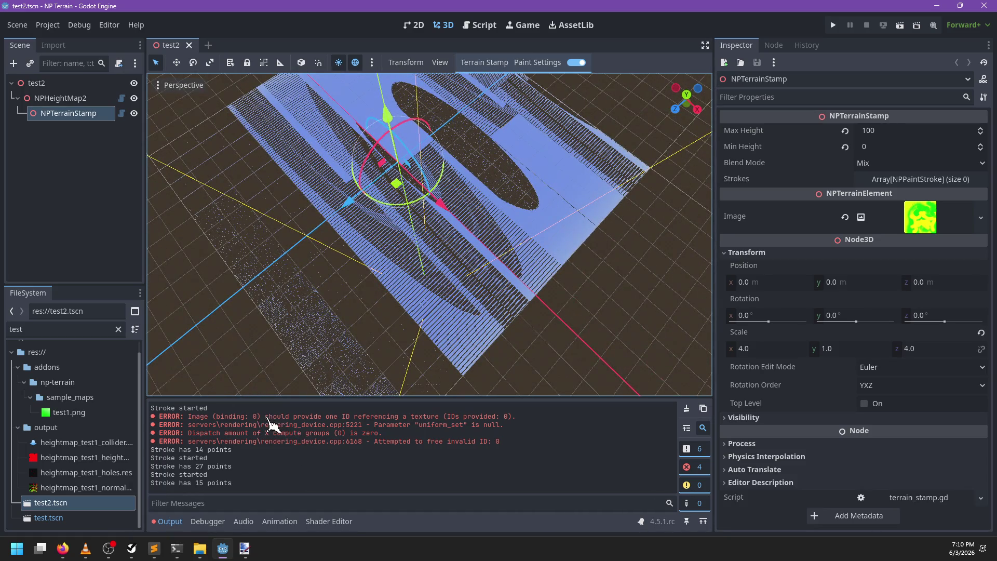
{"action": "left_click", "coordinate": [476, 25]}
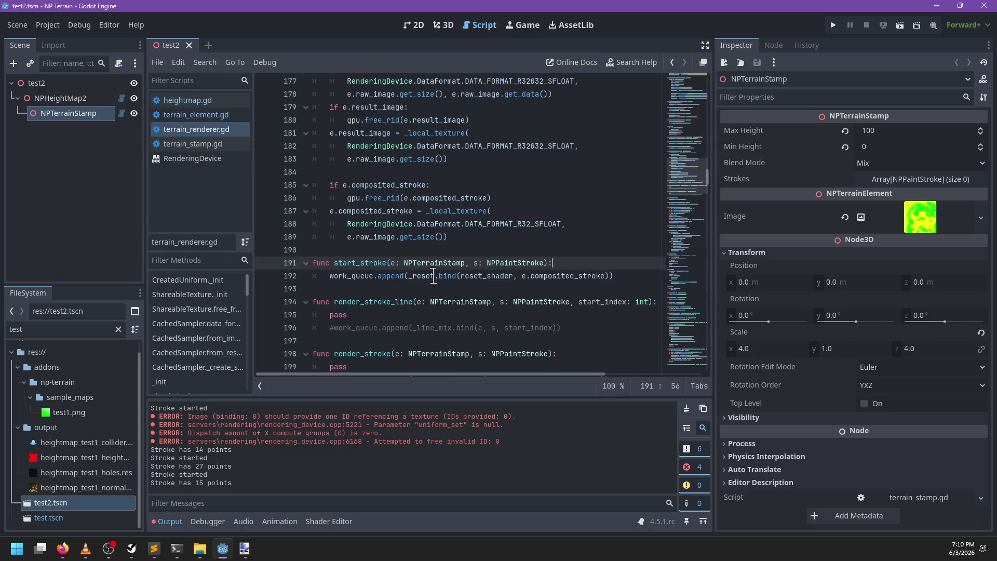
Inspect the work_queue call on line 192, the _reset signature and composited_stroke
{"action": "double_click", "coordinate": [367, 275]}
{"action": "double_click", "coordinate": [434, 276]}
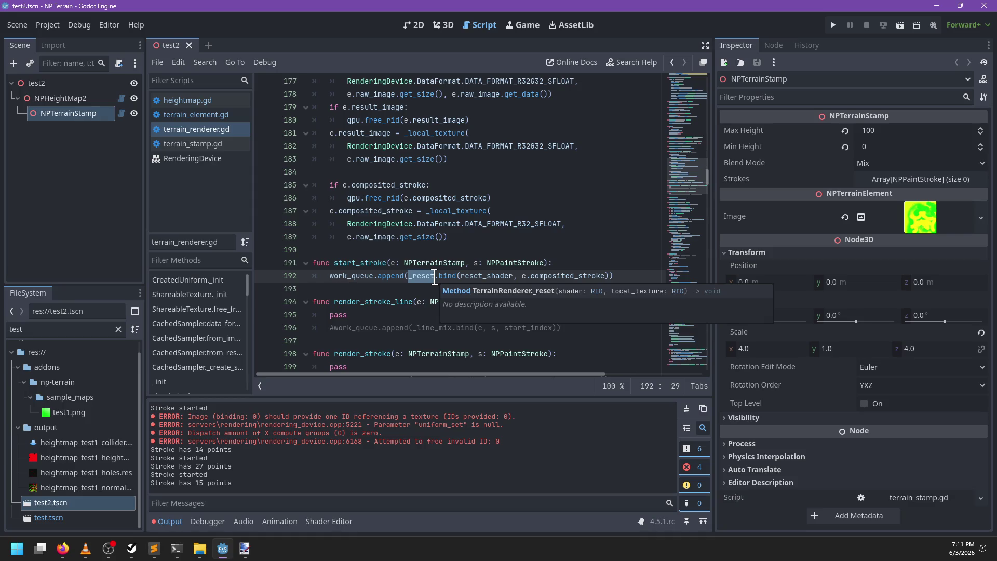
{"action": "left_click", "coordinate": [513, 235]}
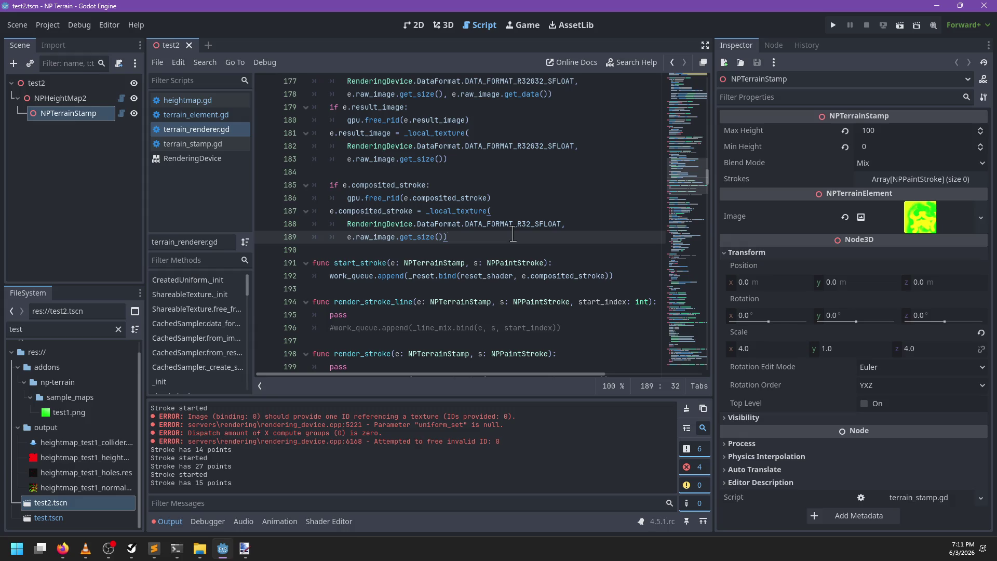
{"action": "double_click", "coordinate": [562, 276]}
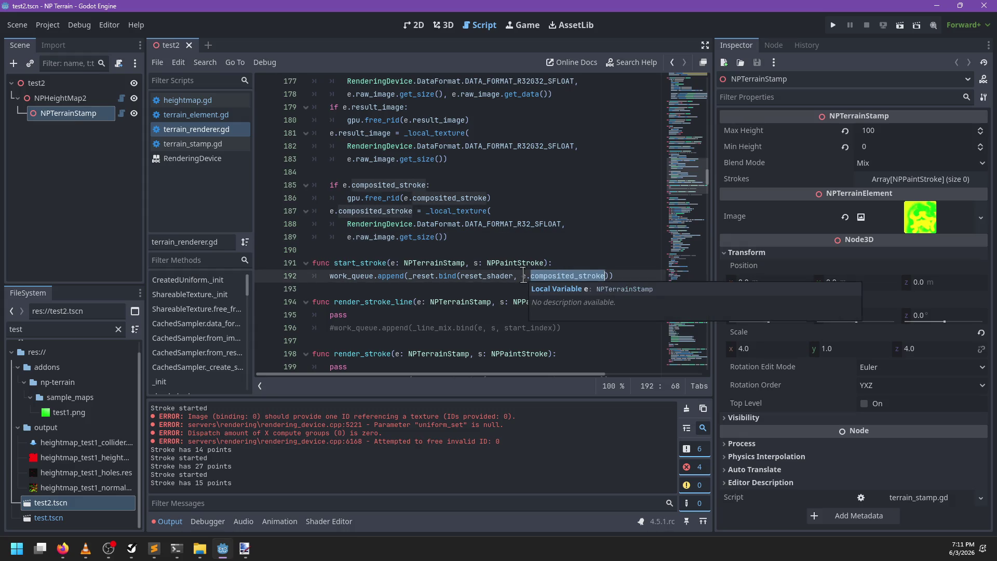
Read the Callable bind() docs, then jump to the _reset definition in terrain_renderer.gd
{"action": "left_click", "coordinate": [448, 276], "text": "ctrl"}
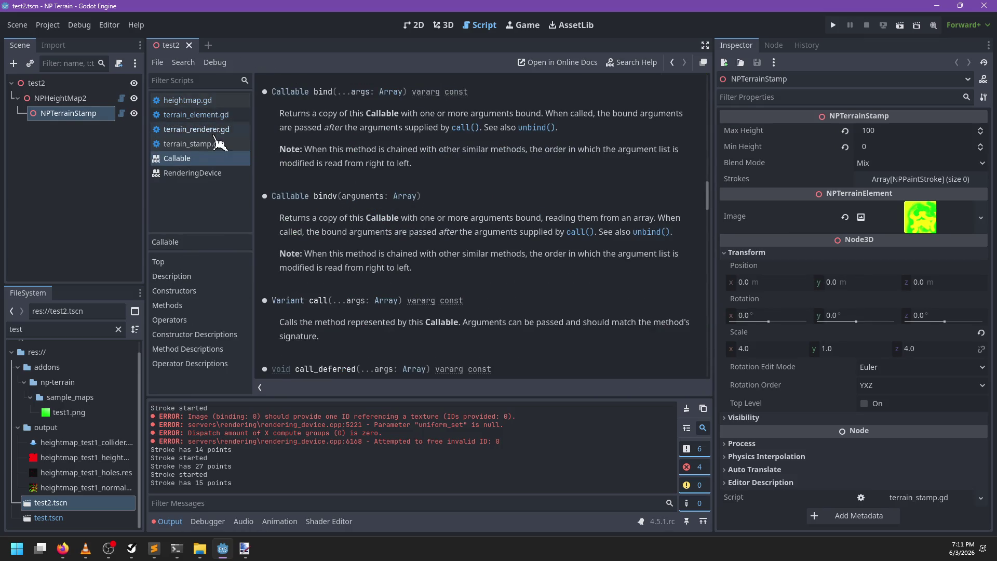
{"action": "left_click", "coordinate": [202, 129]}
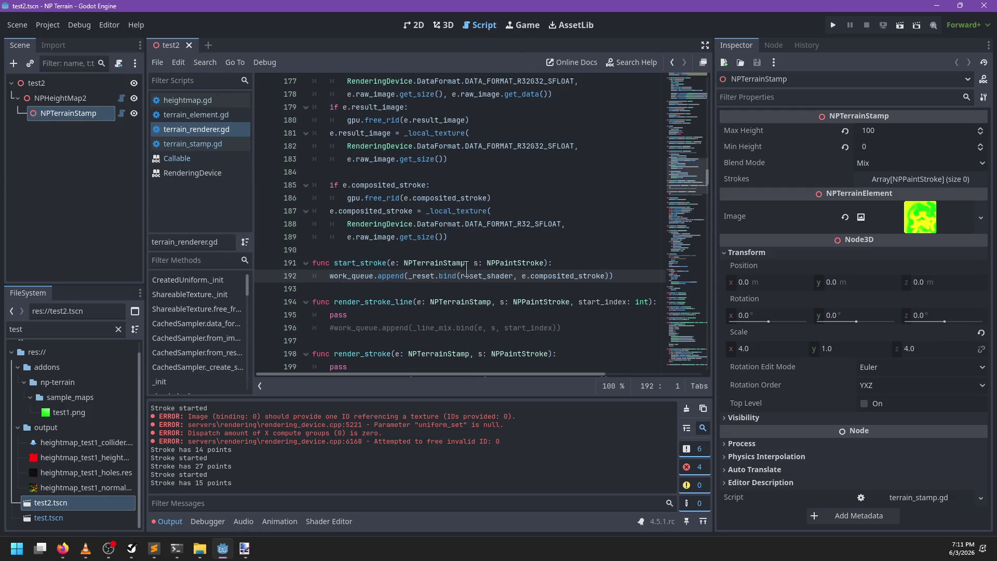
{"action": "left_click", "coordinate": [426, 276], "text": "ctrl"}
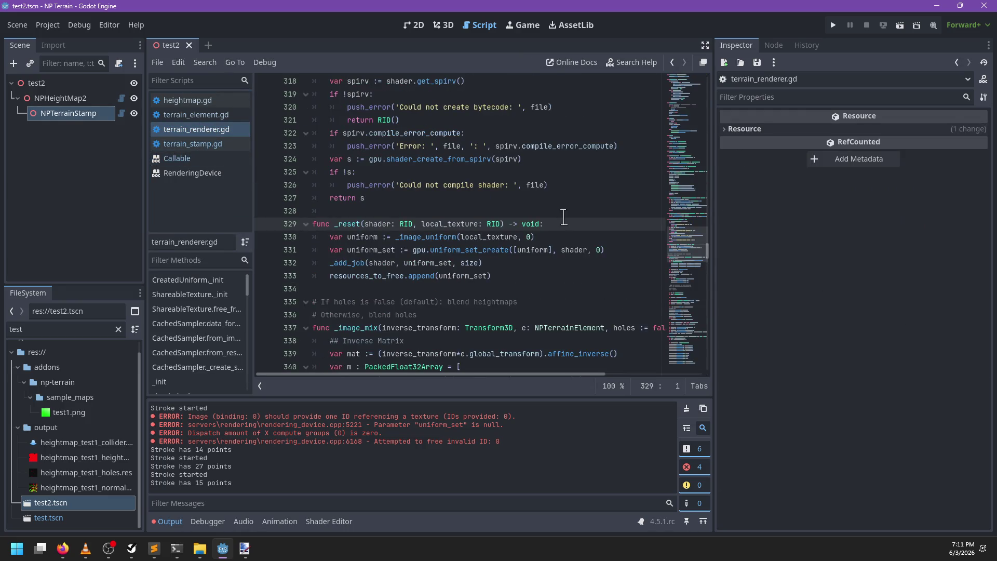
Add a debug print line at the start of _reset, then delete it
{"action": "key", "text": "Return"}
{"action": "type", "text": "priun"}
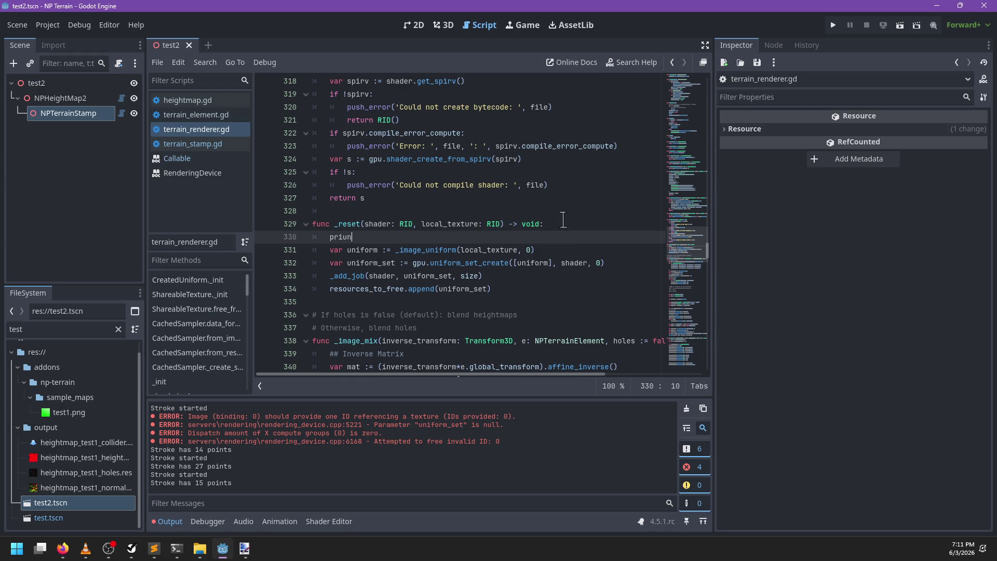
{"action": "key", "text": "BackSpace"}
{"action": "key", "text": "BackSpace"}
{"action": "type", "text": "ng('"}
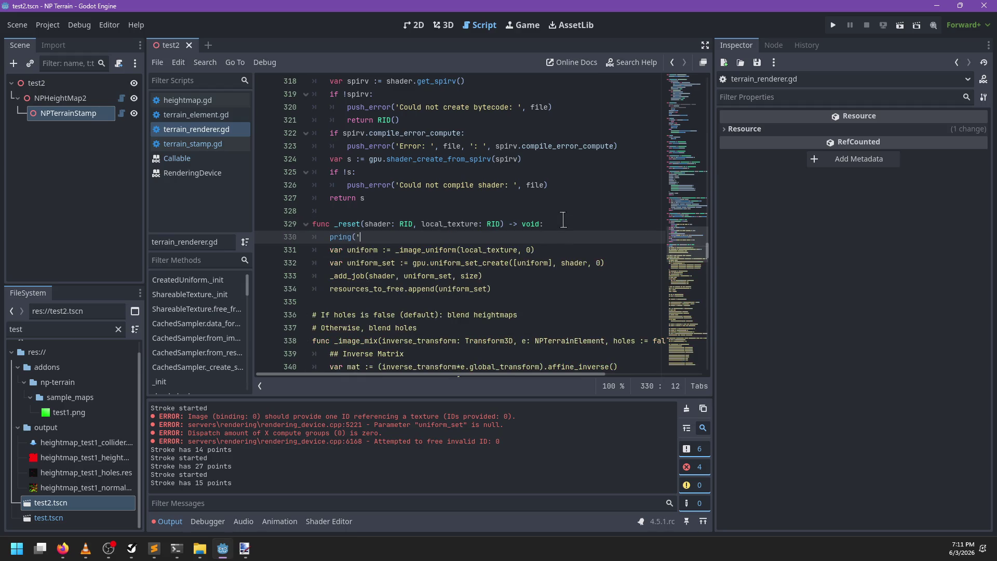
{"action": "type", "text": "')"}
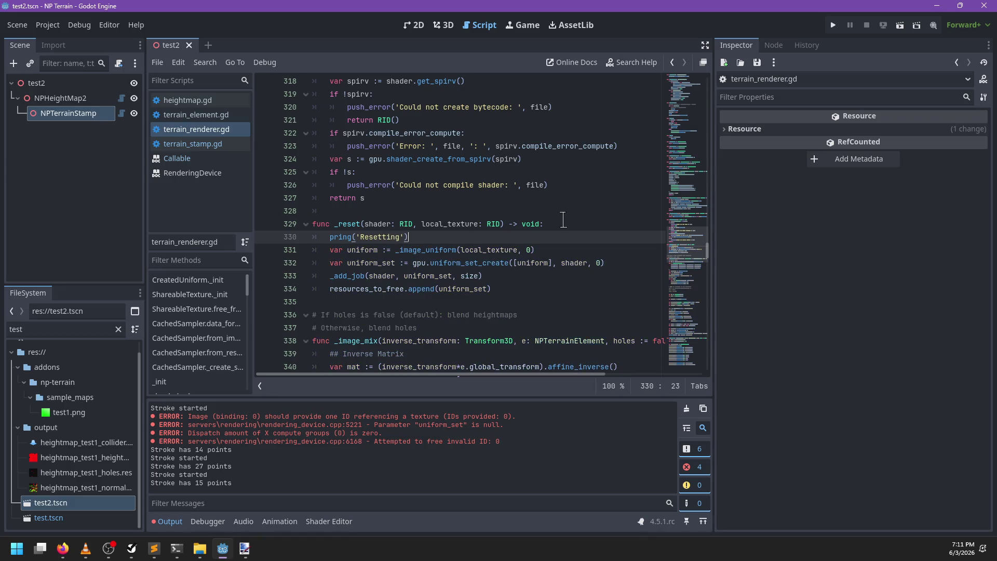
{"action": "key", "text": "Right"}
{"action": "key", "text": "Delete"}
{"action": "type", "text": "t"}
{"action": "key", "text": "End"}
{"action": "key", "text": "Left"}
{"action": "key", "text": "Left"}
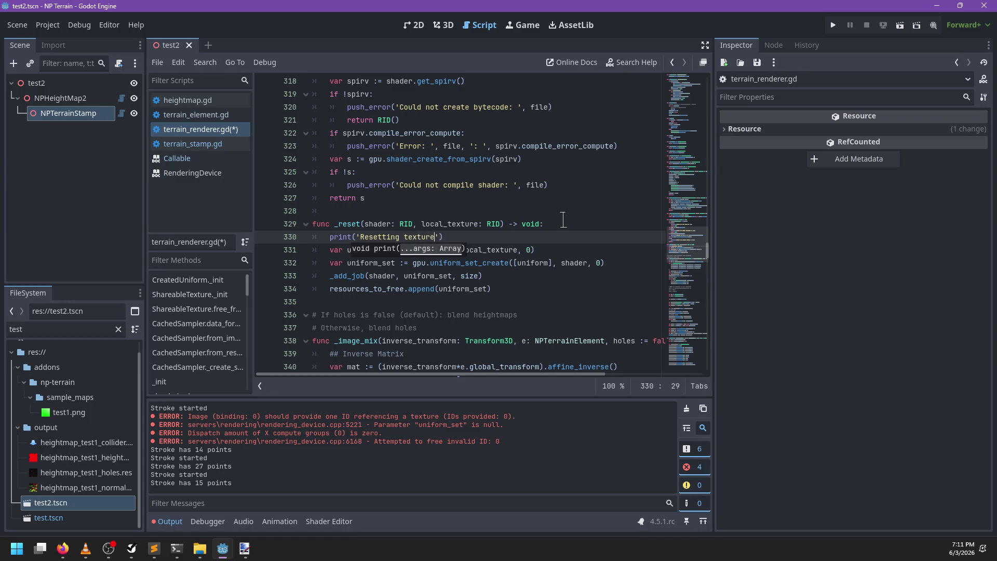
{"action": "key", "text": "ctrl+shift+Left"}
{"action": "key", "text": "ctrl+shift+Left"}
{"action": "key", "text": "ctrl+shift+Left"}
{"action": "key", "text": "BackSpace"}
{"action": "key", "text": "BackSpace"}
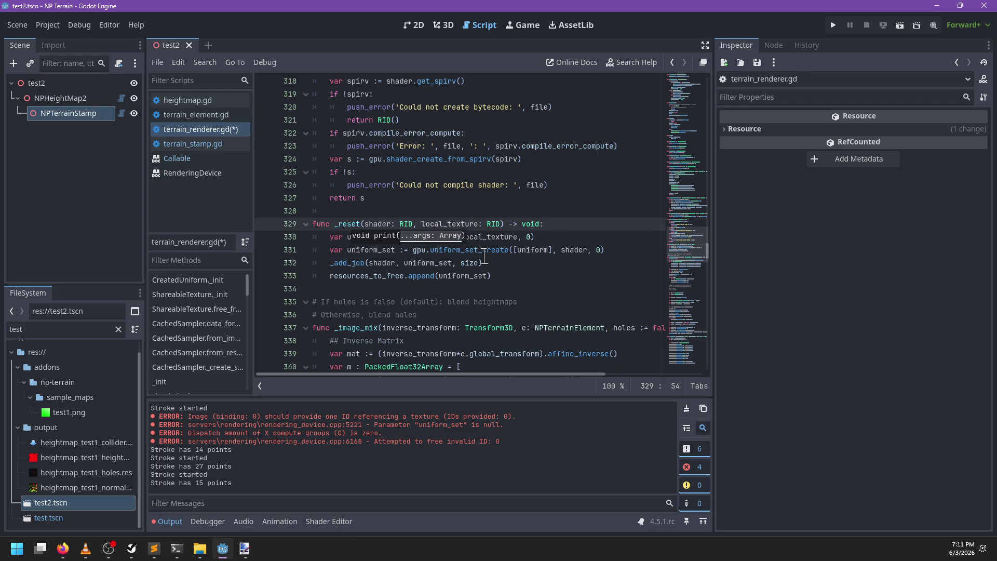
Add an optional p_size := Vector2i.ZERO parameter to _reset
{"action": "double_click", "coordinate": [467, 259]}
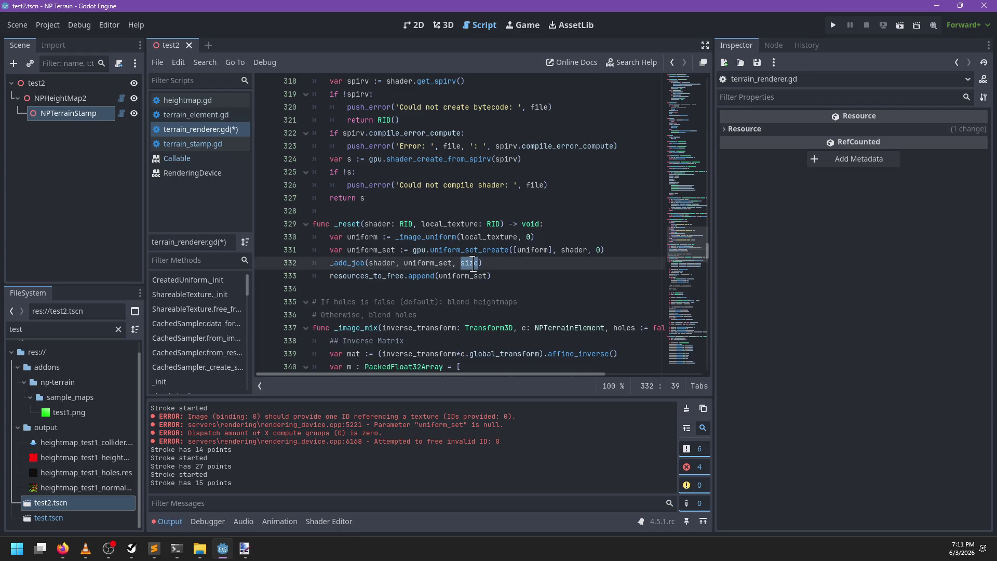
{"action": "left_click", "coordinate": [500, 224]}
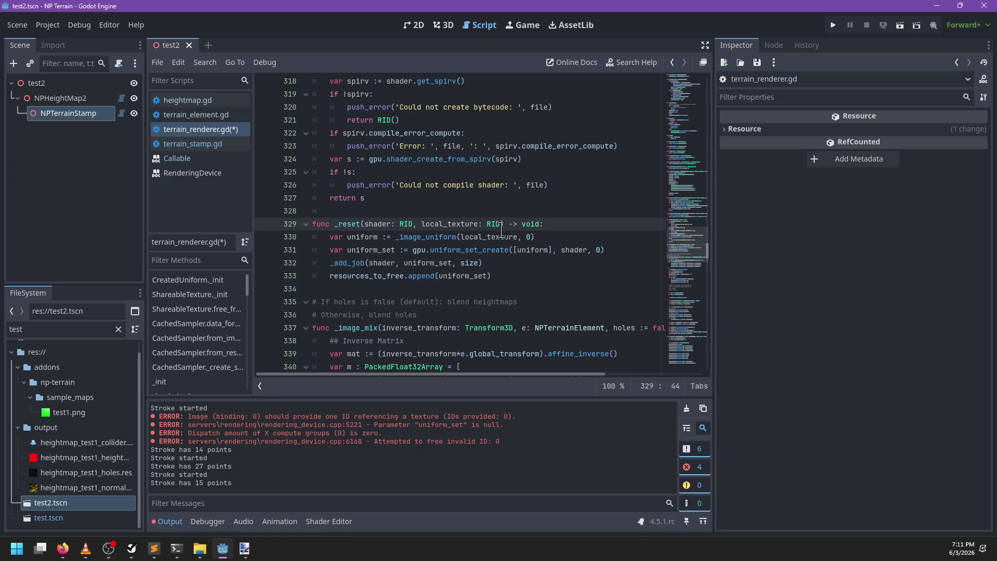
{"action": "type", "text": ", size"}
{"action": "key", "text": "BackSpace"}
{"action": "key", "text": "BackSpace"}
{"action": "key", "text": "BackSpace"}
{"action": "type", "text": "p_size := Vector2"}
{"action": "type", "text": "."}
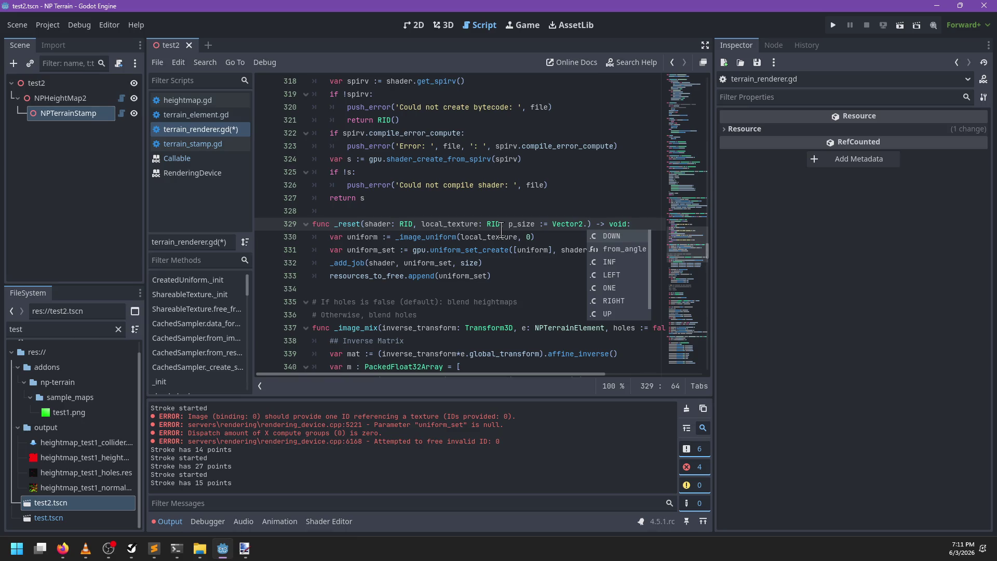
{"action": "key", "text": "BackSpace"}
{"action": "type", "text": "i.ZER"}
{"action": "key", "text": "Return"}
Make p_size fall back to size when unset and pass p_size to _add_job
{"action": "key", "text": "Return"}
{"action": "type", "text": "p"}
{"action": "key", "text": "Return"}
{"action": "type", "text": ":"}
{"action": "key", "text": "Return"}
{"action": "type", "text": "p"}
{"action": "key", "text": "Return"}
{"action": "type", "text": "="}
{"action": "key", "text": "Return"}
{"action": "double_click", "coordinate": [469, 288]}
{"action": "type", "text": "p_si"}
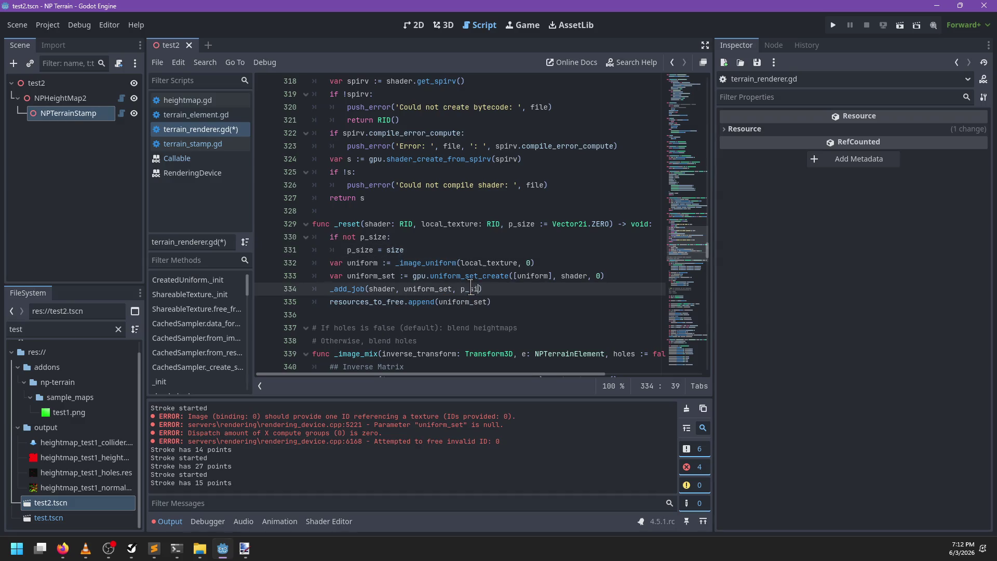
Pass e.image.get_size() to the _reset call in start_stroke, save, and close test2
{"action": "key", "text": "ctrl+f"}
{"action": "type", "text": "_reset"}
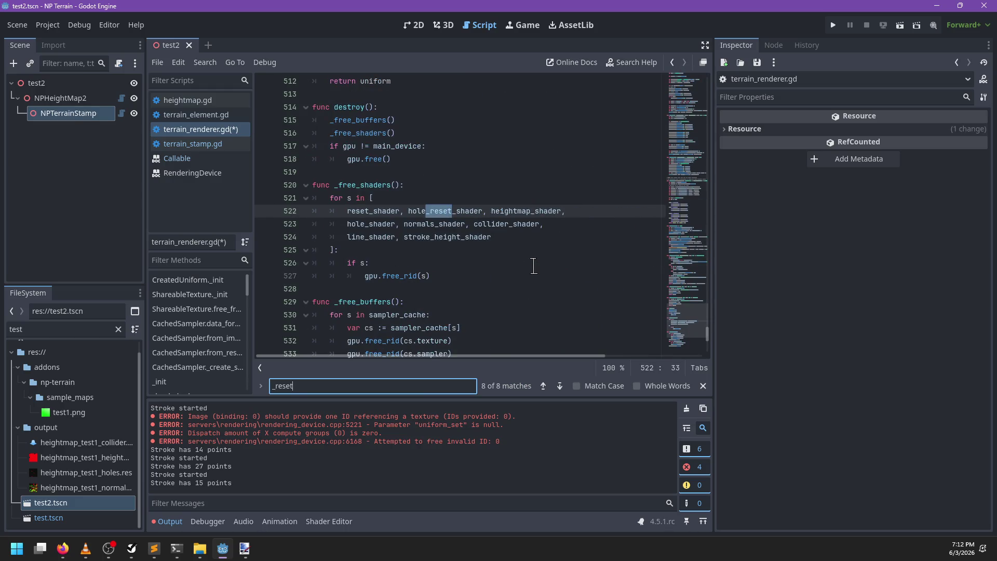
{"action": "key", "text": "Return"}
{"action": "key", "text": "Escape"}
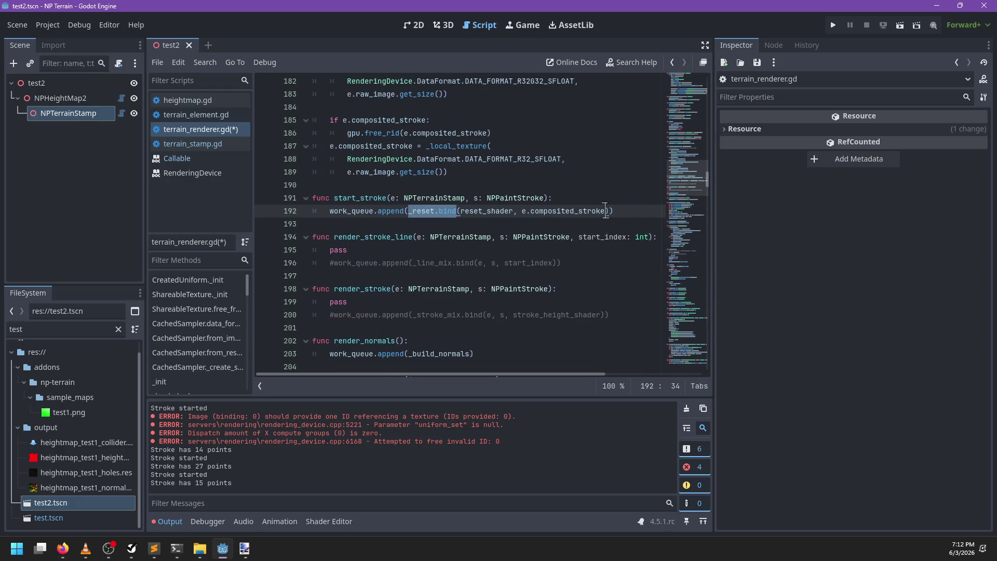
{"action": "left_click", "coordinate": [606, 211]}
{"action": "type", "text": "e.image.e"}
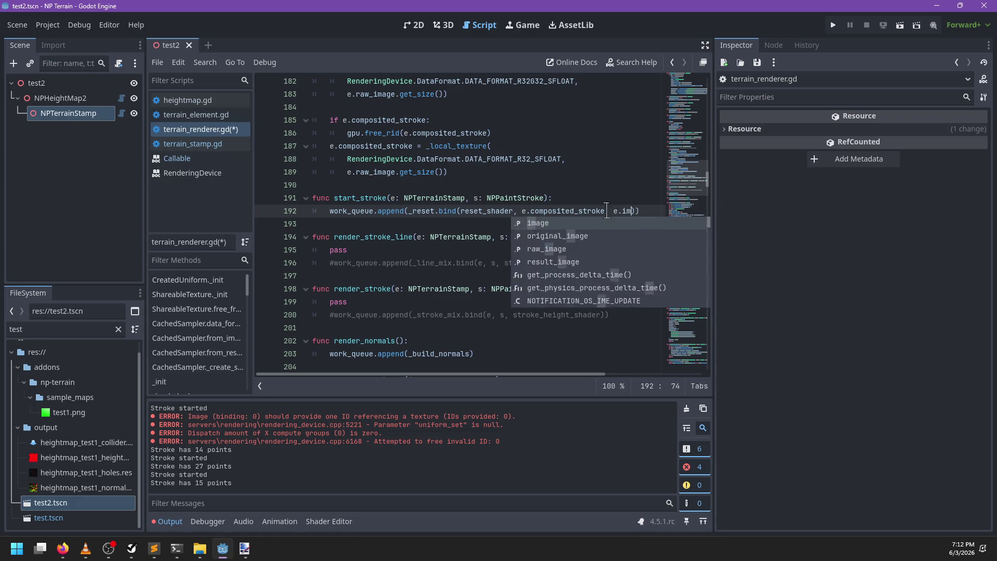
{"action": "key", "text": "BackSpace"}
{"action": "type", "text": "size"}
{"action": "key", "text": "Return"}
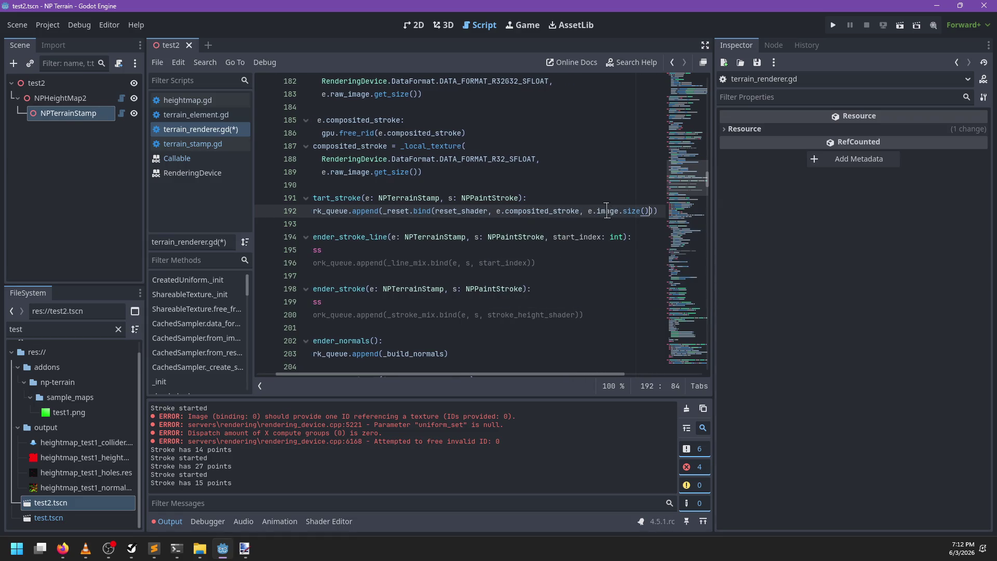
{"action": "key", "text": "Left"}
{"action": "key", "text": "Left"}
{"action": "key", "text": "Left"}
{"action": "type", "text": "get_"}
{"action": "key", "text": "ctrl+s"}
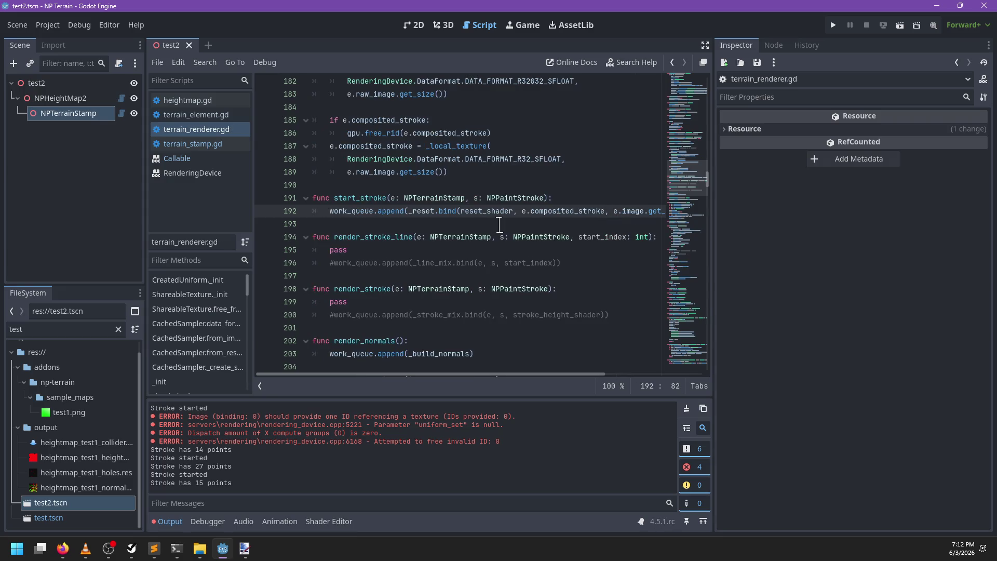
{"action": "left_click", "coordinate": [189, 45]}
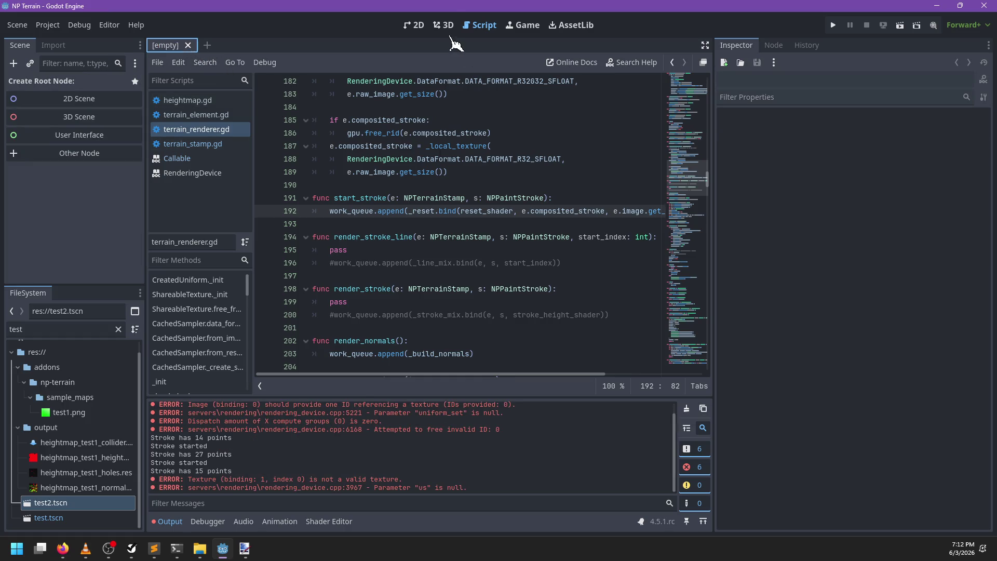
Reopen test2.tscn in the 3D view, paint a test stroke, and clear the Output log
{"action": "left_click", "coordinate": [444, 25]}
{"action": "double_click", "coordinate": [117, 502]}
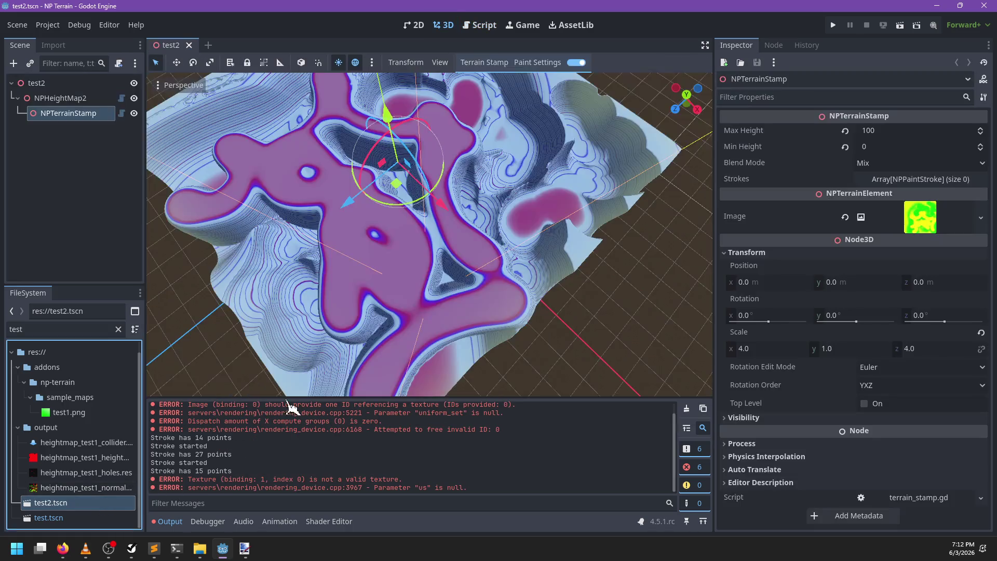
{"action": "mouse_move", "coordinate": [483, 252]}
{"action": "left_mouse_down"}
{"action": "mouse_move", "coordinate": [340, 338]}
{"action": "mouse_move", "coordinate": [367, 352]}
{"action": "left_mouse_up"}
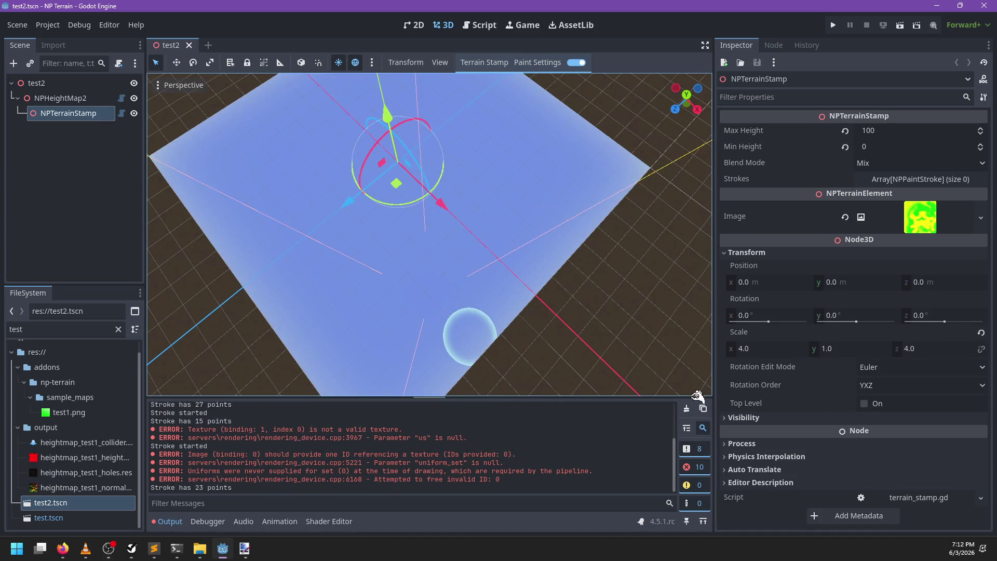
{"action": "left_click", "coordinate": [686, 408]}
Reload test2, paint another test stroke, and return to the script editor
{"action": "left_click", "coordinate": [189, 45]}
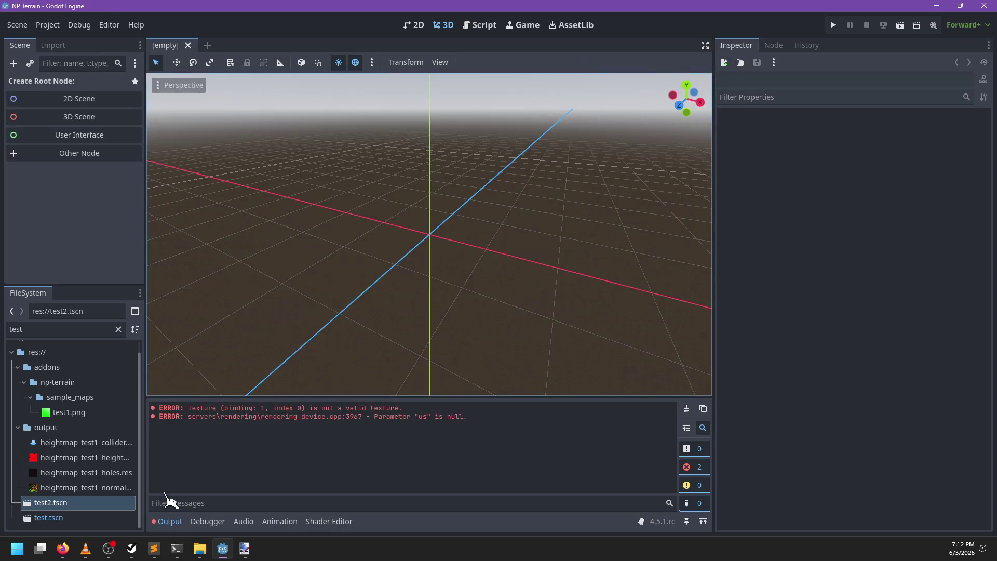
{"action": "double_click", "coordinate": [88, 503]}
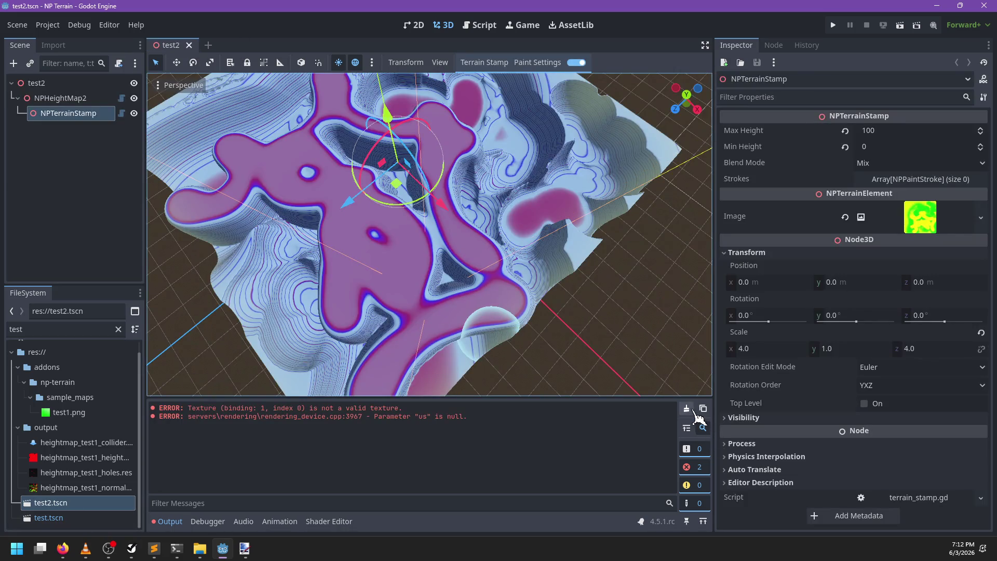
{"action": "mouse_move", "coordinate": [456, 262]}
{"action": "left_mouse_down"}
{"action": "mouse_move", "coordinate": [356, 305]}
{"action": "mouse_move", "coordinate": [359, 317]}
{"action": "left_mouse_up"}
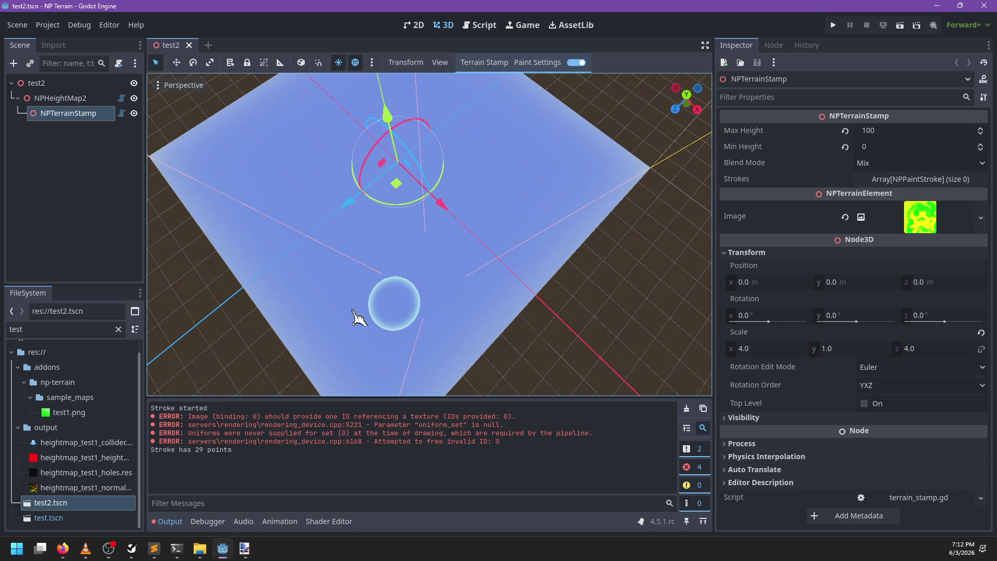
{"action": "left_click", "coordinate": [478, 25]}
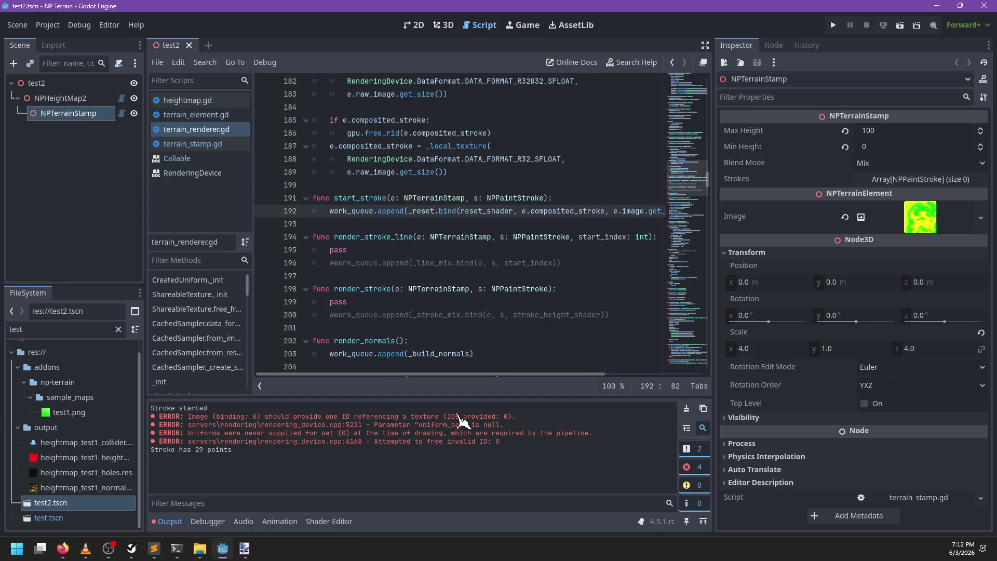
Jump to the _reset definition and highlight its uses of local_texture and shader
{"action": "scroll", "coordinate": [467, 214], "scroll_direction": "right", "scroll_amount": 3}
{"action": "scroll", "coordinate": [467, 214], "scroll_direction": "left", "scroll_amount": 3}
{"action": "left_click", "coordinate": [436, 215], "text": "ctrl"}
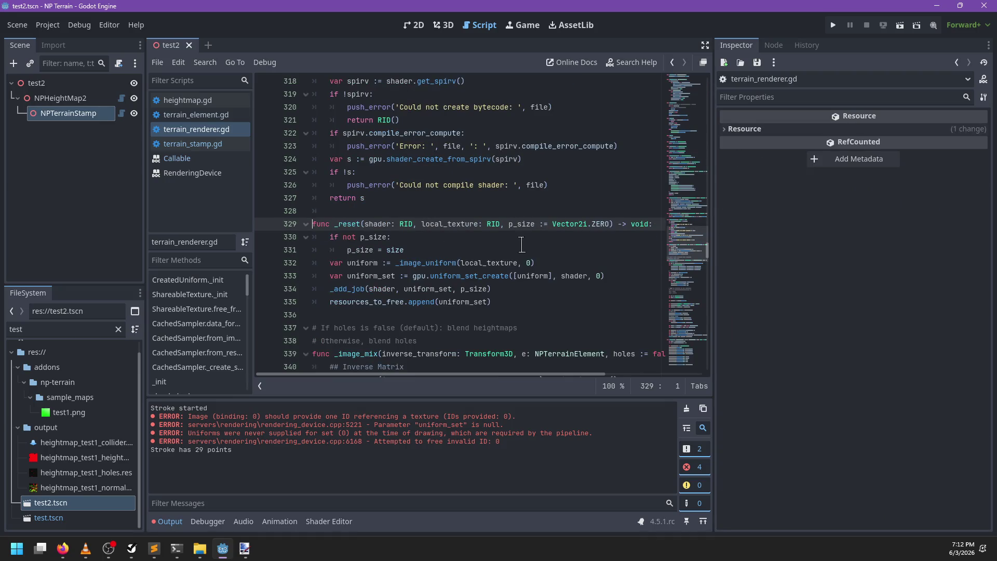
{"action": "left_click", "coordinate": [489, 262]}
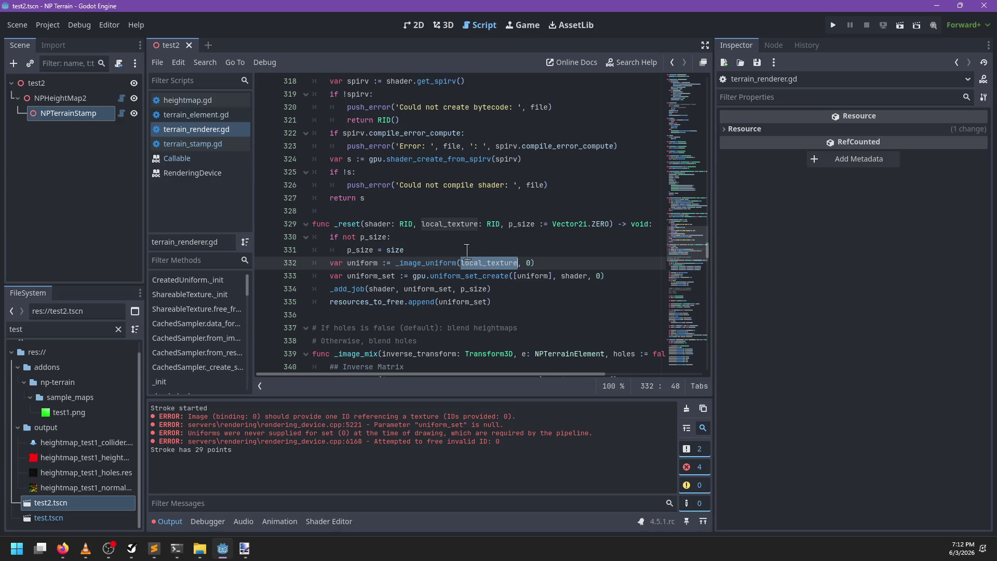
{"action": "double_click", "coordinate": [570, 275]}
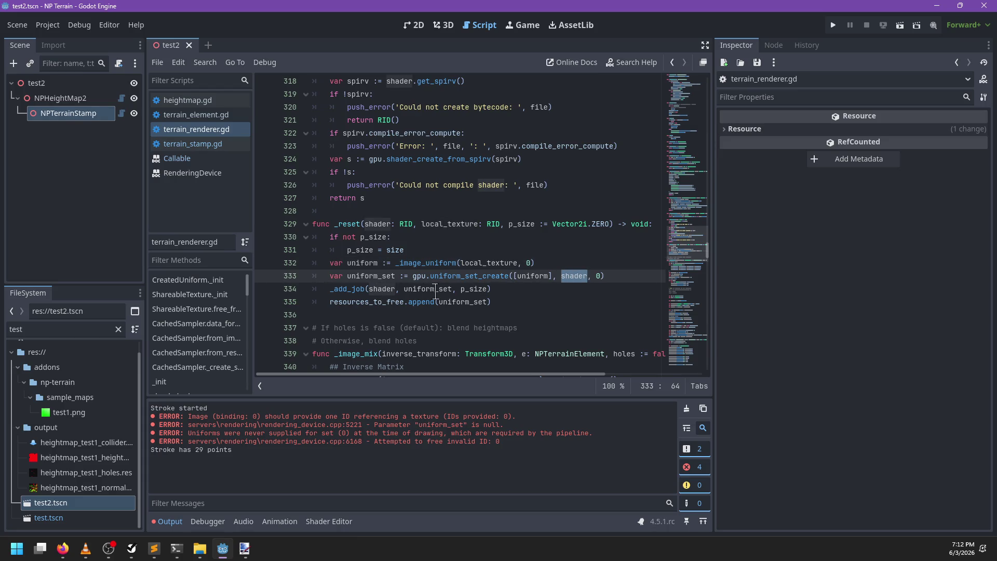
{"action": "mouse_move", "coordinate": [464, 292]}
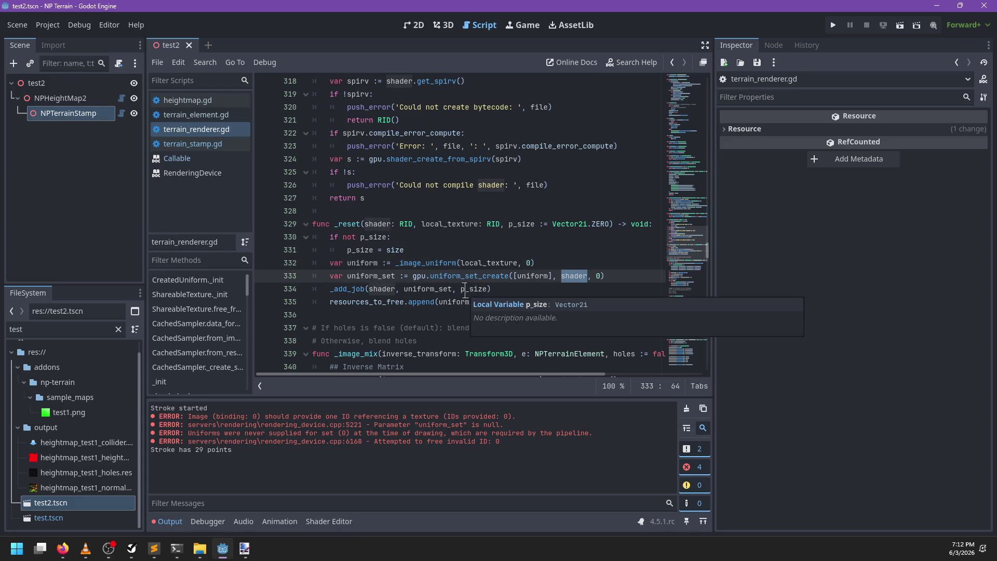
{"action": "scroll", "coordinate": [465, 291], "scroll_direction": "down", "scroll_amount": 7}
{"action": "scroll", "coordinate": [465, 291], "scroll_direction": "up", "scroll_amount": 6}
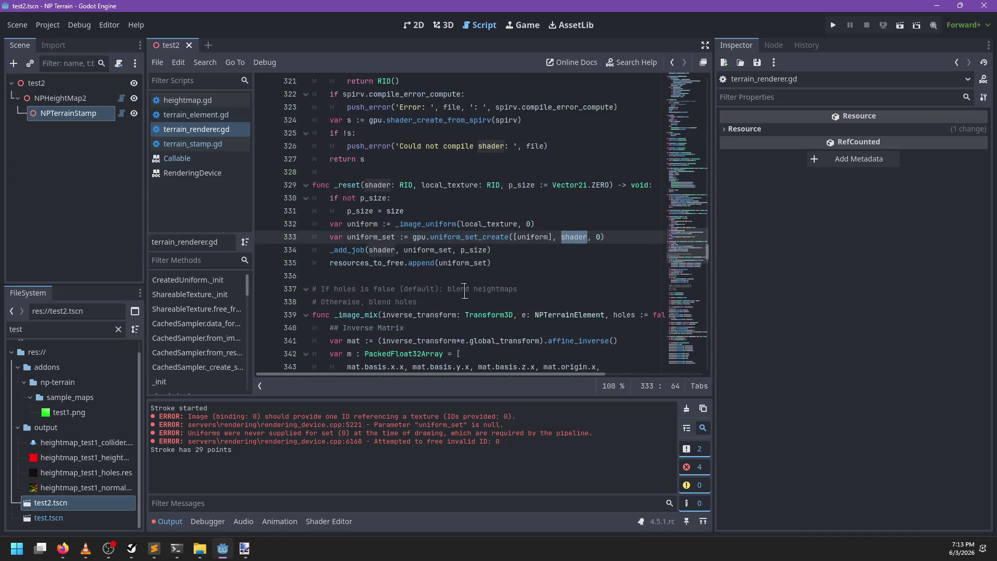
{"action": "left_click", "coordinate": [154, 548]}
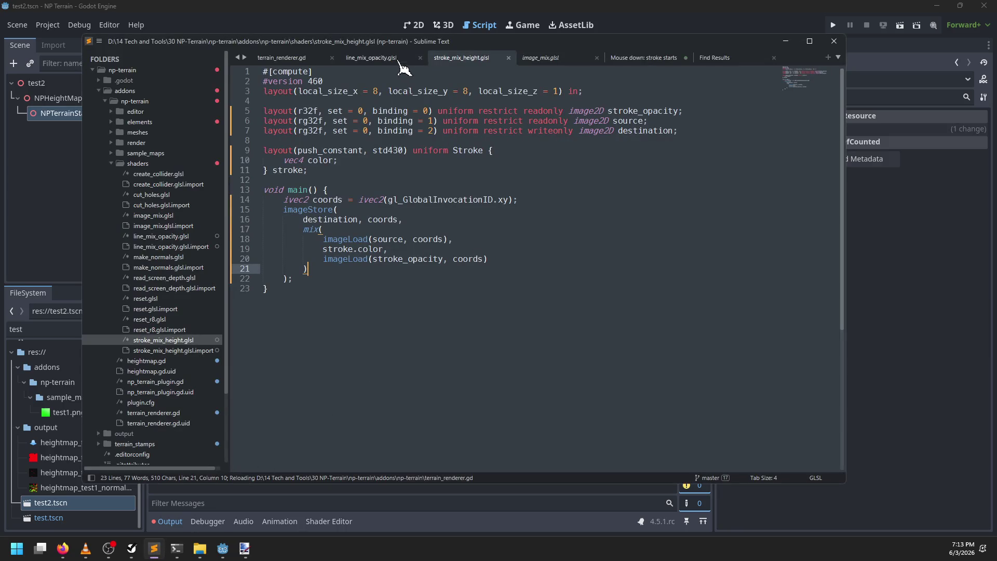
Open reset.glsl from the shaders folder and select its r32f image format
{"action": "left_click", "coordinate": [176, 299]}
{"action": "double_click", "coordinate": [313, 111]}
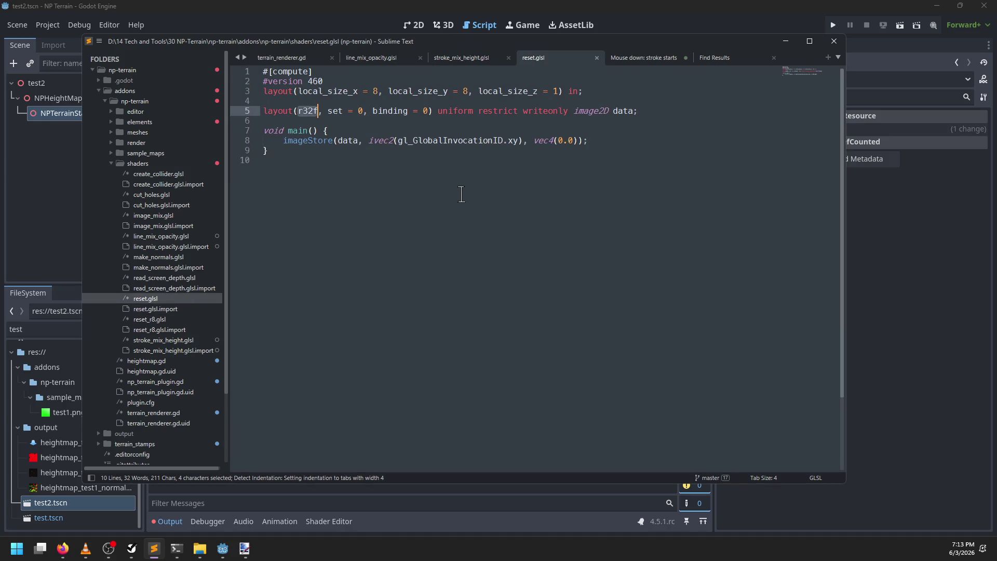
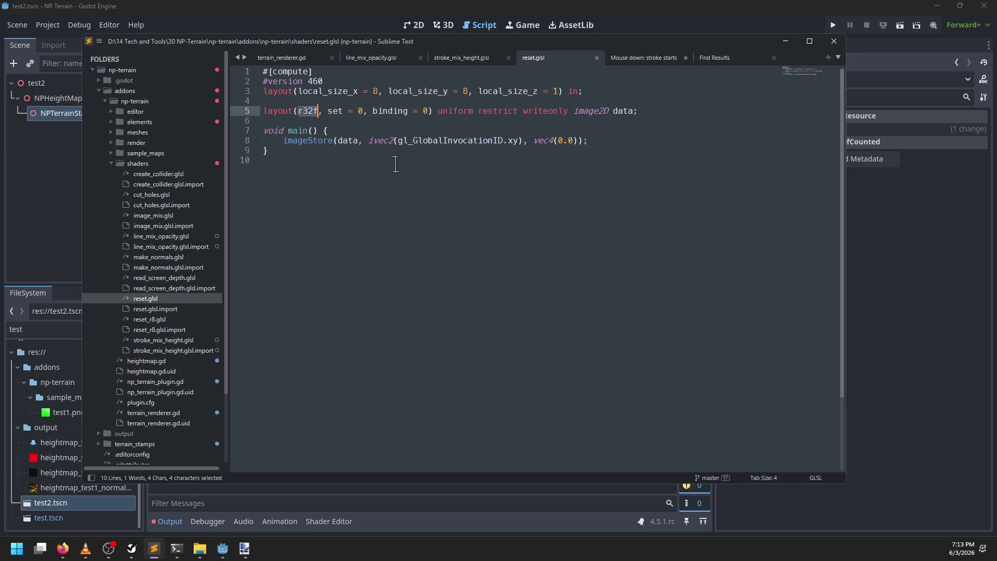
In start_stroke, comment out the _reset job line and add a pass placeholder above it
{"action": "left_click", "coordinate": [364, 31]}
{"action": "key", "text": "ctrl+f"}
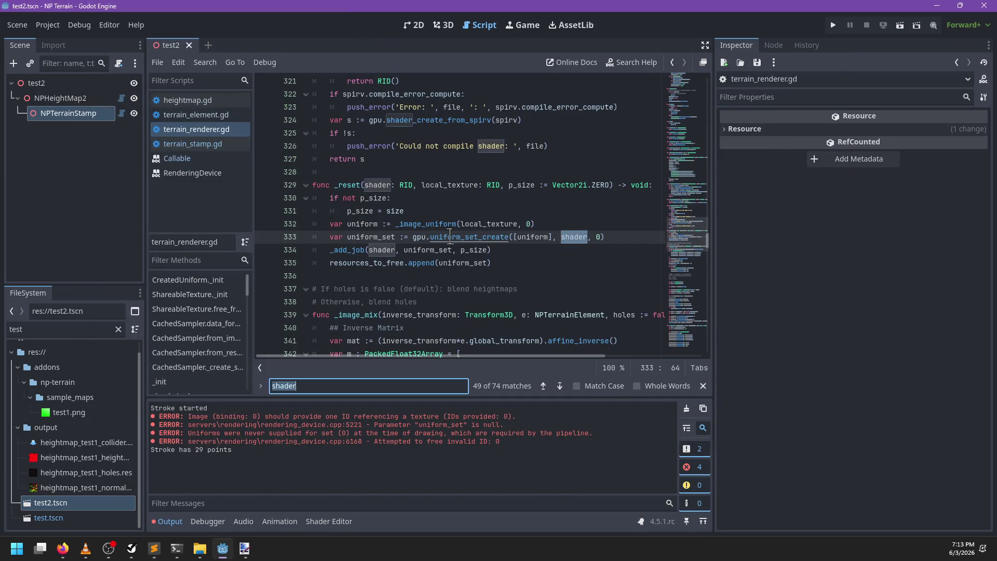
{"action": "type", "text": "_reset.mix"}
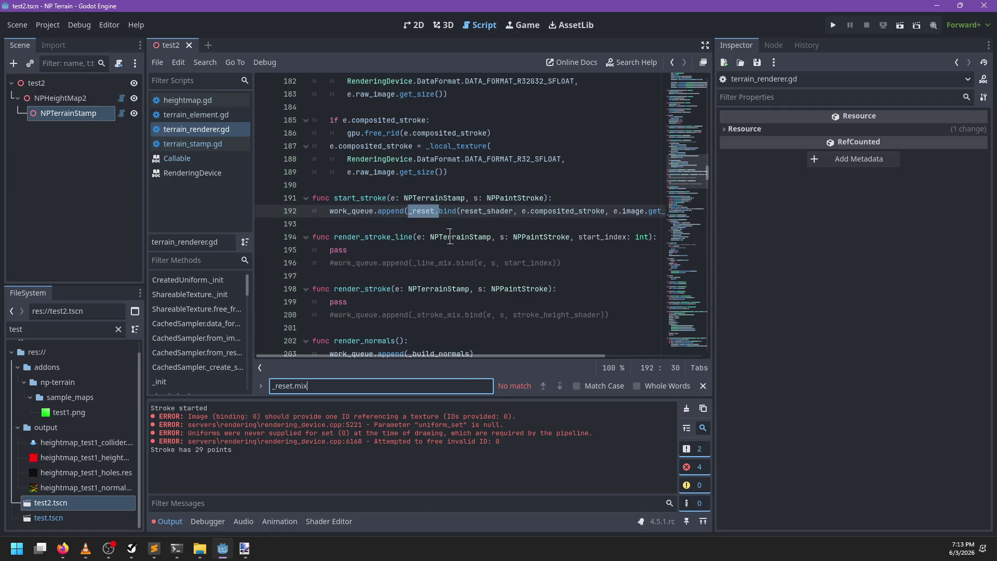
{"action": "key", "text": "Escape"}
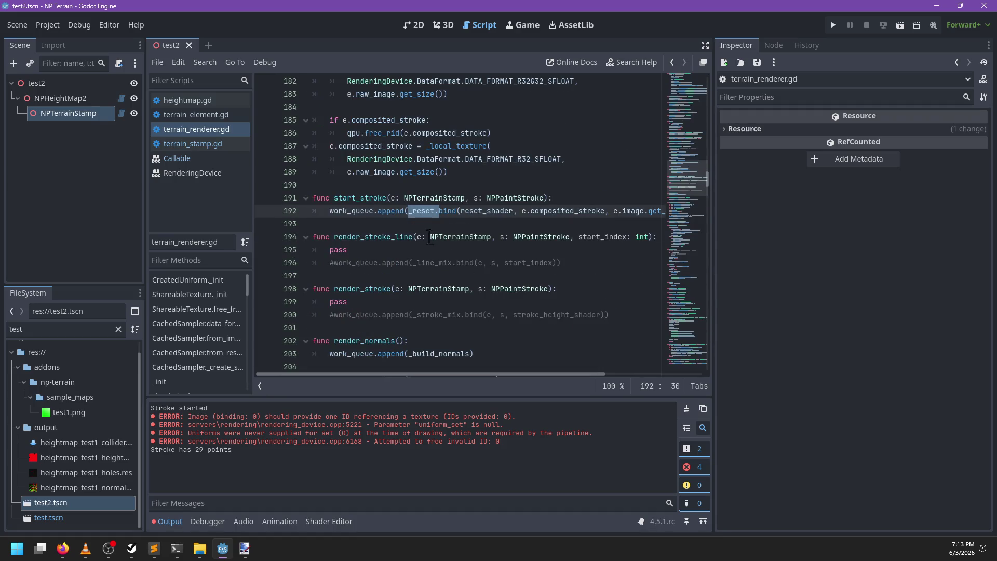
{"action": "left_click", "coordinate": [326, 210]}
{"action": "key", "text": "ctrl+k"}
{"action": "key", "text": "ctrl+shift+Return"}
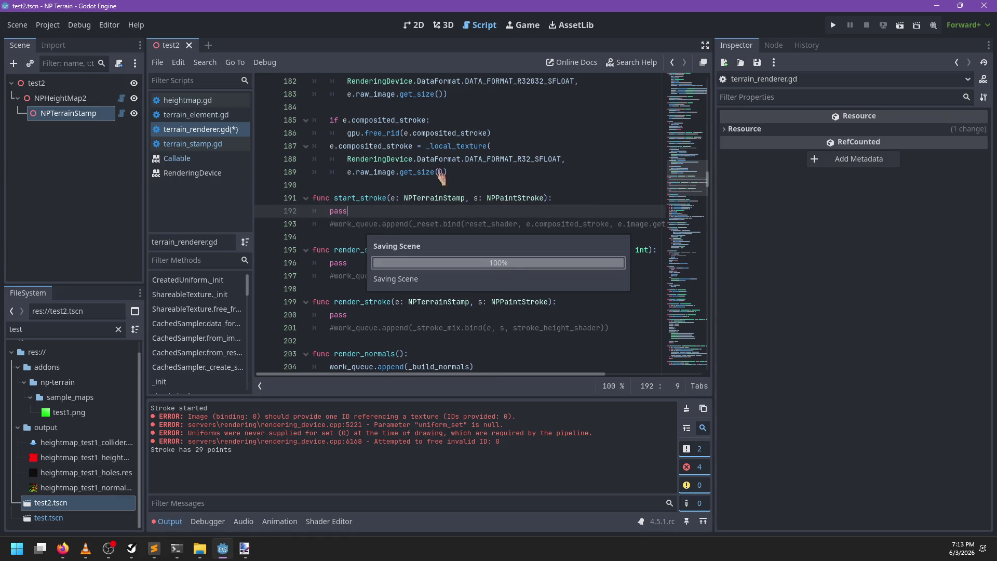
{"action": "key", "text": "Escape"}
Restore the _line_mix and _stroke_mix appends in place of their pass placeholders, and save
{"action": "left_click_drag", "start_coordinate": [331, 274], "coordinate": [328, 263]}
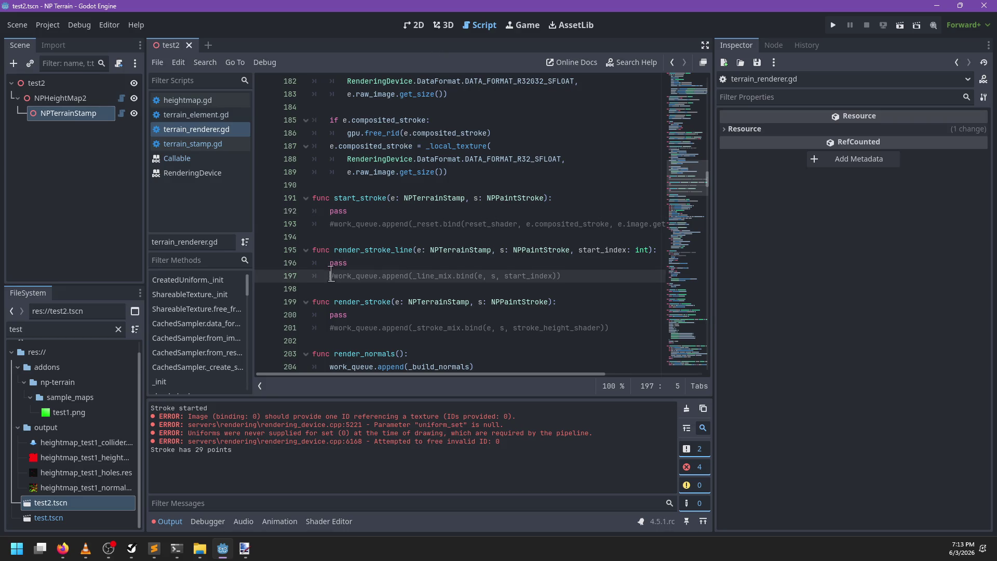
{"action": "key", "text": "BackSpace"}
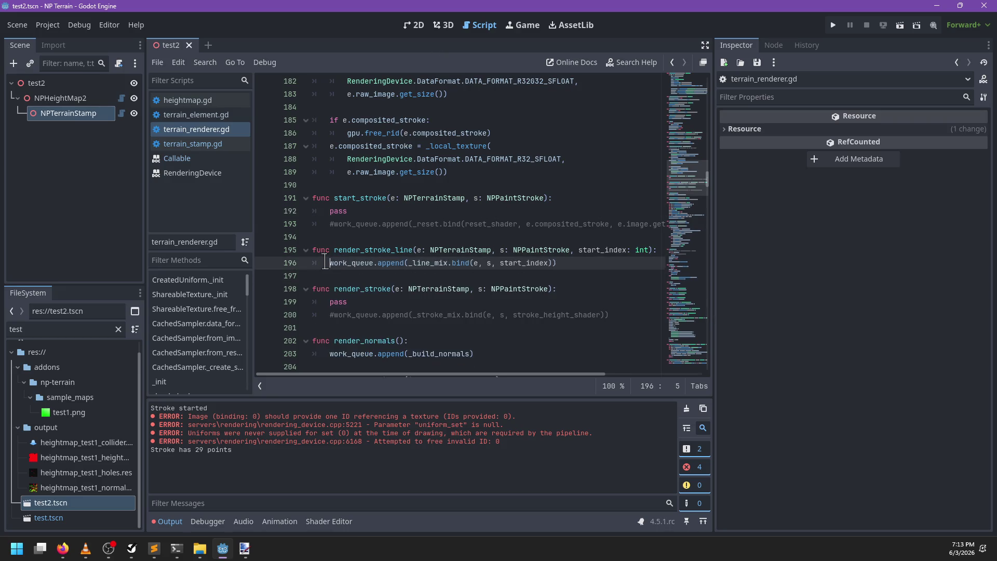
{"action": "left_click_drag", "start_coordinate": [334, 315], "coordinate": [328, 301]}
{"action": "key", "text": "BackSpace"}
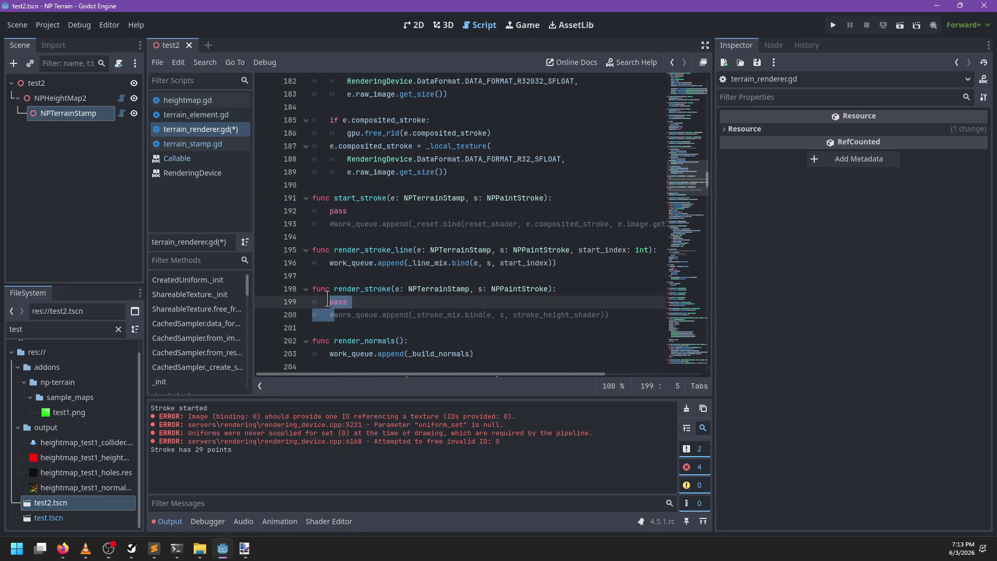
{"action": "key", "text": "ctrl+s"}
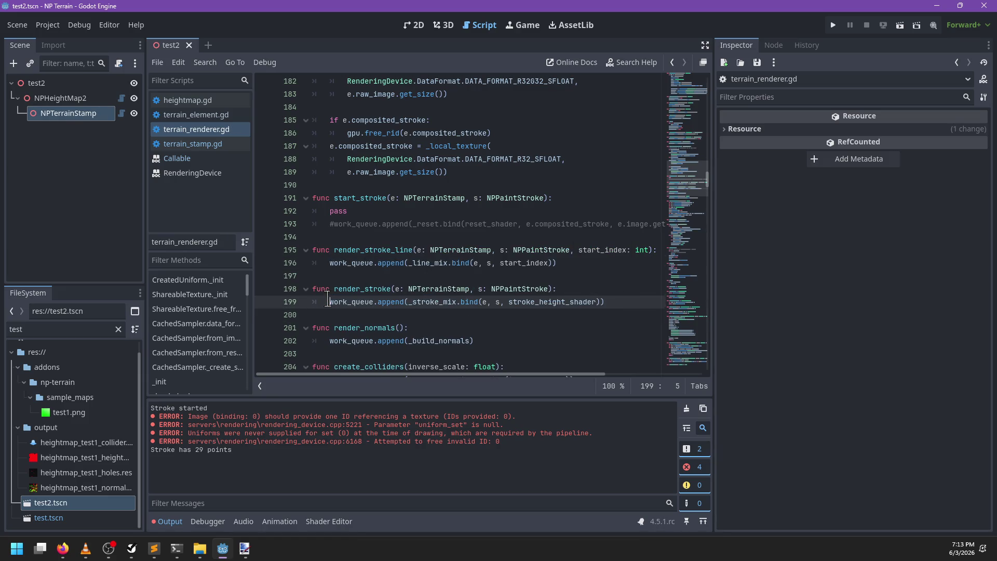
{"action": "left_click", "coordinate": [444, 25]}
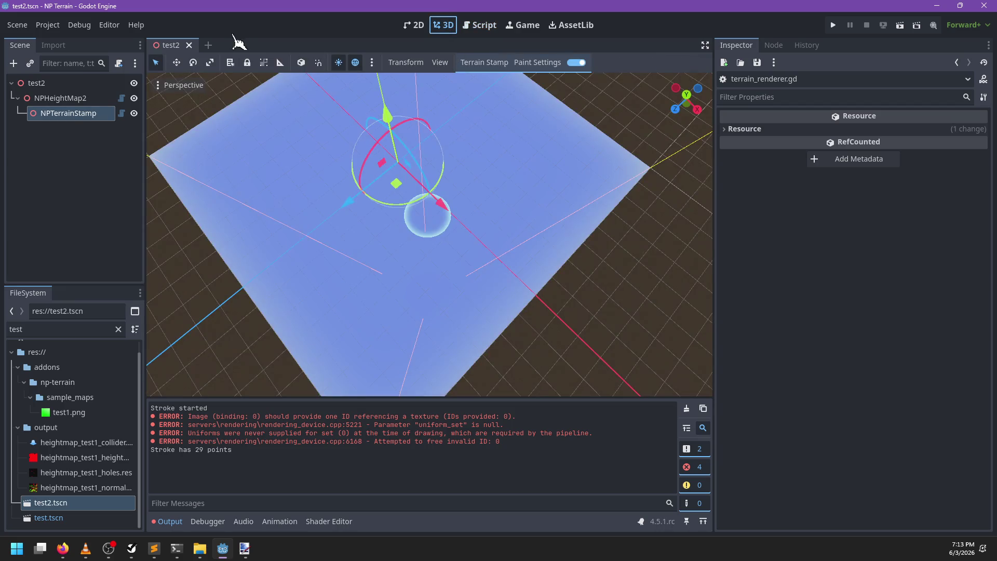
Close and reopen the test2 scene, then clear the Output log
{"action": "left_click", "coordinate": [188, 45]}
{"action": "double_click", "coordinate": [37, 503]}
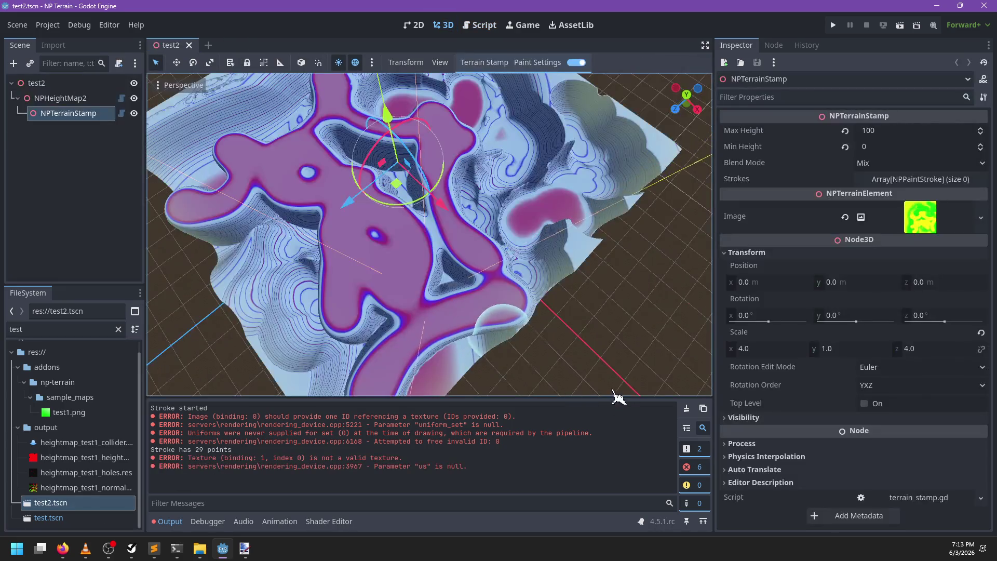
{"action": "left_click", "coordinate": [686, 409]}
Paint four strokes across the terrain stamp in the 3D viewport
{"action": "mouse_move", "coordinate": [429, 294]}
{"action": "left_mouse_down"}
{"action": "mouse_move", "coordinate": [402, 310]}
{"action": "mouse_move", "coordinate": [461, 335]}
{"action": "left_mouse_up"}
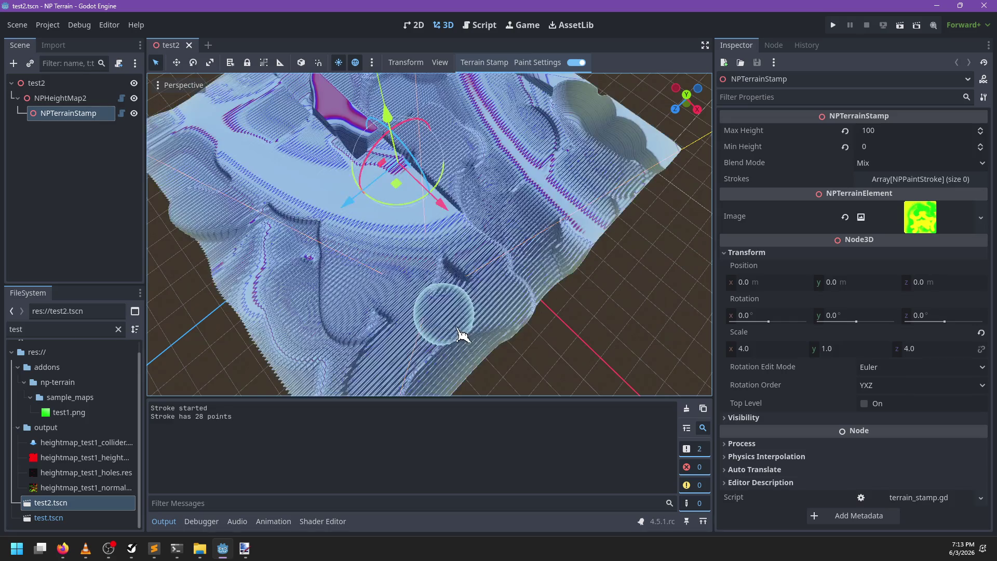
{"action": "mouse_move", "coordinate": [512, 316]}
{"action": "left_mouse_down"}
{"action": "mouse_move", "coordinate": [338, 307]}
{"action": "mouse_move", "coordinate": [347, 249]}
{"action": "mouse_move", "coordinate": [514, 291]}
{"action": "mouse_move", "coordinate": [440, 301]}
{"action": "mouse_move", "coordinate": [469, 340]}
{"action": "left_mouse_up"}
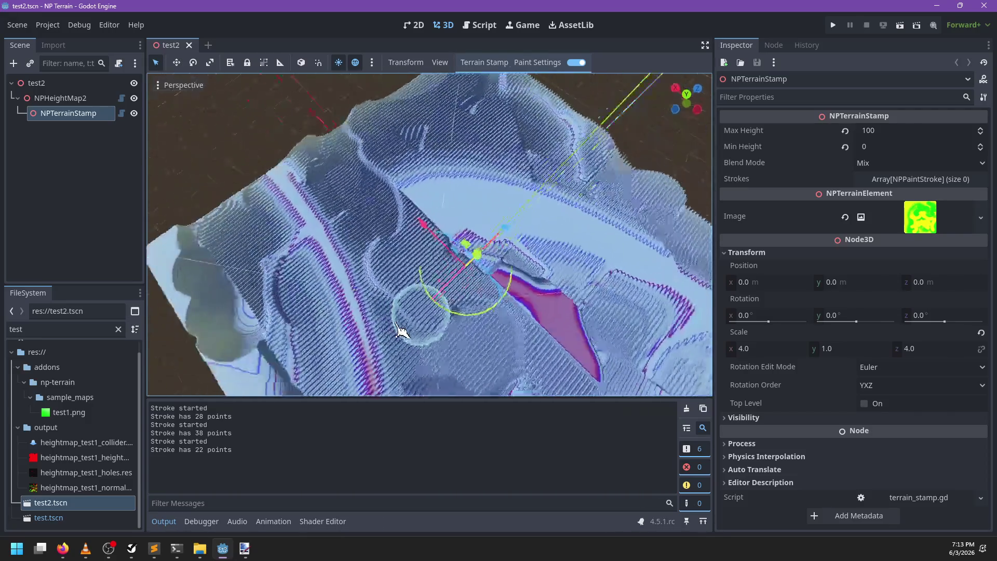
{"action": "mouse_move", "coordinate": [393, 279]}
{"action": "left_mouse_down"}
{"action": "mouse_move", "coordinate": [338, 312]}
{"action": "mouse_move", "coordinate": [523, 272]}
{"action": "mouse_move", "coordinate": [561, 232]}
{"action": "mouse_move", "coordinate": [340, 283]}
{"action": "mouse_move", "coordinate": [356, 260]}
{"action": "mouse_move", "coordinate": [585, 273]}
{"action": "mouse_move", "coordinate": [388, 275]}
{"action": "left_mouse_up"}
{"action": "mouse_move", "coordinate": [395, 311]}
{"action": "left_mouse_down"}
{"action": "mouse_move", "coordinate": [356, 338]}
{"action": "mouse_move", "coordinate": [536, 238]}
{"action": "mouse_move", "coordinate": [347, 287]}
{"action": "mouse_move", "coordinate": [276, 317]}
{"action": "left_mouse_up"}
{"action": "scroll", "coordinate": [284, 352], "scroll_direction": "down", "scroll_amount": 3}
{"action": "mouse_move", "coordinate": [390, 290]}
{"action": "left_mouse_down"}
{"action": "mouse_move", "coordinate": [323, 223]}
{"action": "mouse_move", "coordinate": [378, 290]}
{"action": "left_mouse_up"}
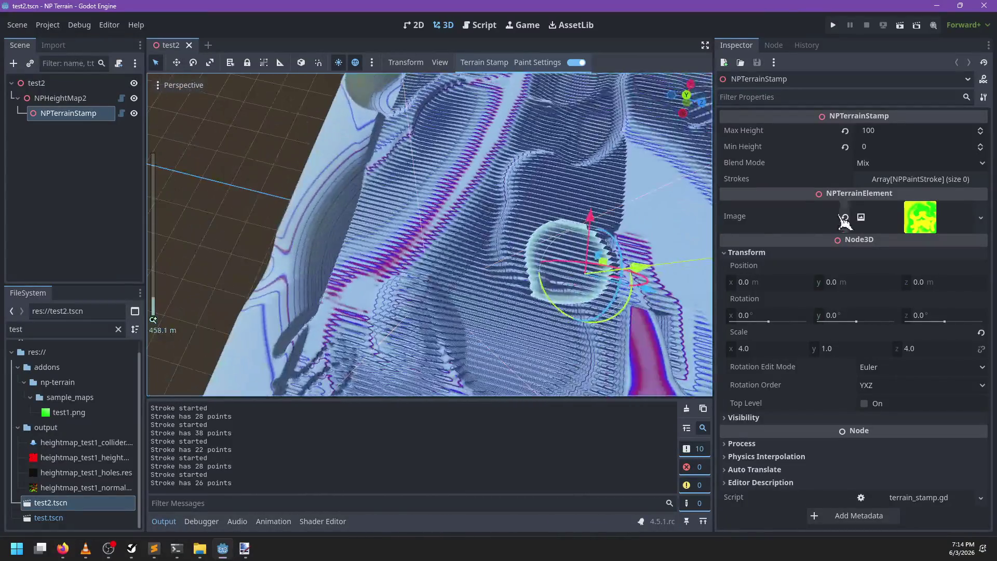
{"action": "mouse_move", "coordinate": [601, 285]}
{"action": "left_mouse_down"}
{"action": "mouse_move", "coordinate": [401, 314]}
{"action": "mouse_move", "coordinate": [517, 295]}
{"action": "mouse_move", "coordinate": [556, 329]}
{"action": "mouse_move", "coordinate": [563, 290]}
{"action": "mouse_move", "coordinate": [605, 346]}
{"action": "left_mouse_up"}
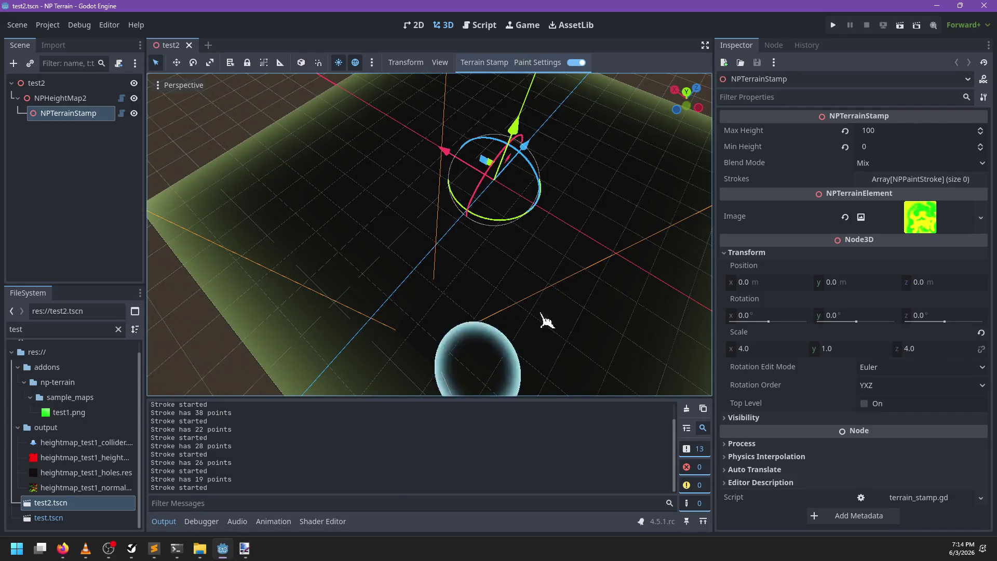
{"action": "left_click_drag", "start_coordinate": [457, 212], "coordinate": [499, 223]}
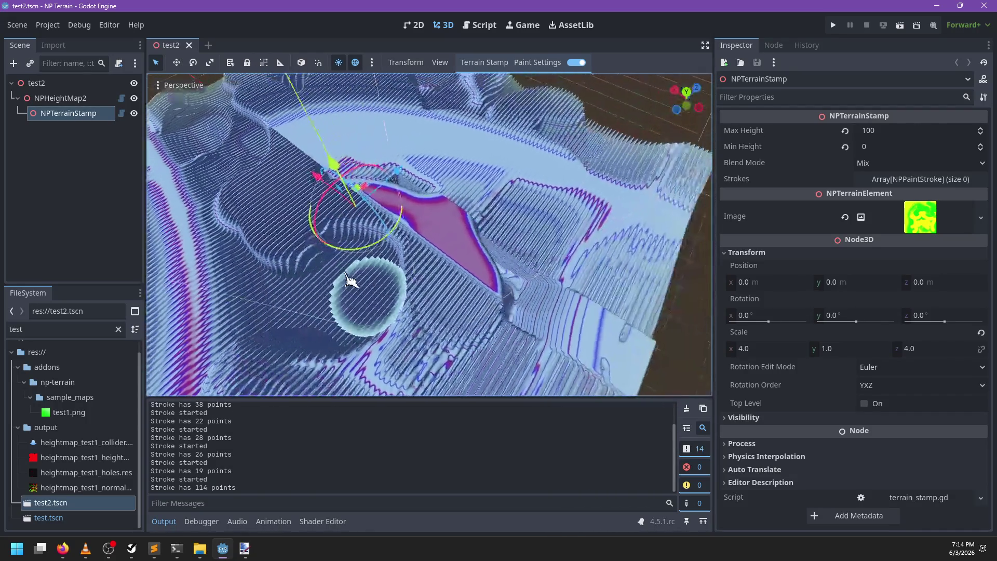
{"action": "left_click", "coordinate": [480, 25]}
Find the _save_element function definition in heightmap.gd
{"action": "left_click", "coordinate": [190, 145]}
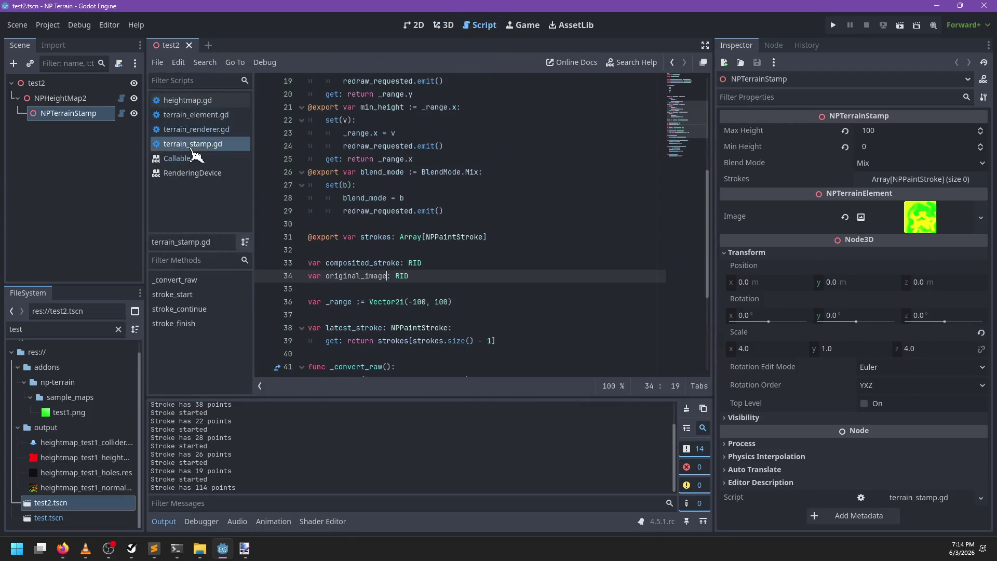
{"action": "left_click", "coordinate": [200, 116]}
{"action": "left_click", "coordinate": [486, 213]}
{"action": "key", "text": "ctrl+f"}
{"action": "type", "text": "_save_ele"}
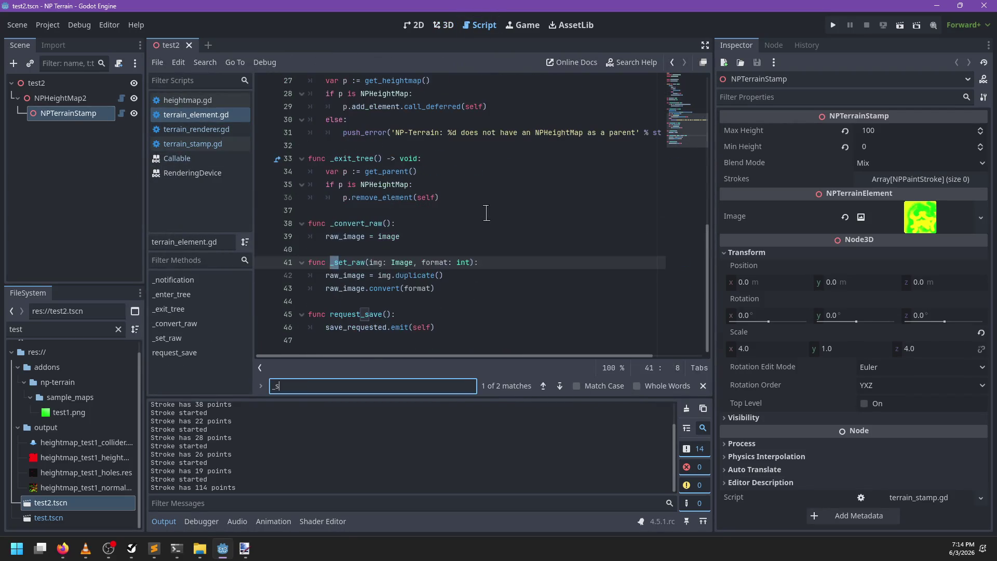
{"action": "left_click", "coordinate": [188, 100]}
{"action": "double_click", "coordinate": [428, 198]}
{"action": "key", "text": "ctrl+f"}
{"action": "type", "text": "_save_element"}
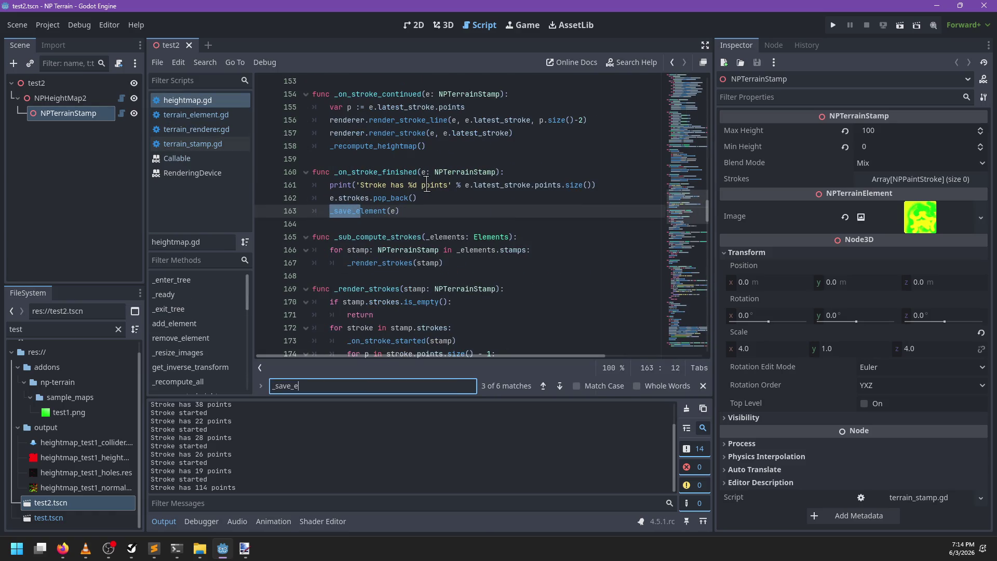
{"action": "key", "text": "Escape"}
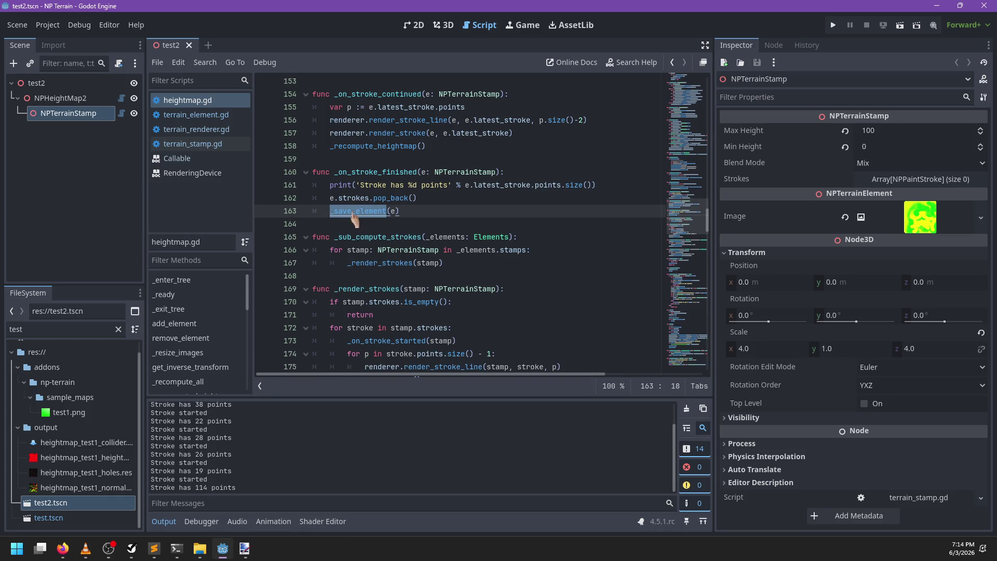
{"action": "left_click", "coordinate": [364, 210], "text": "ctrl"}
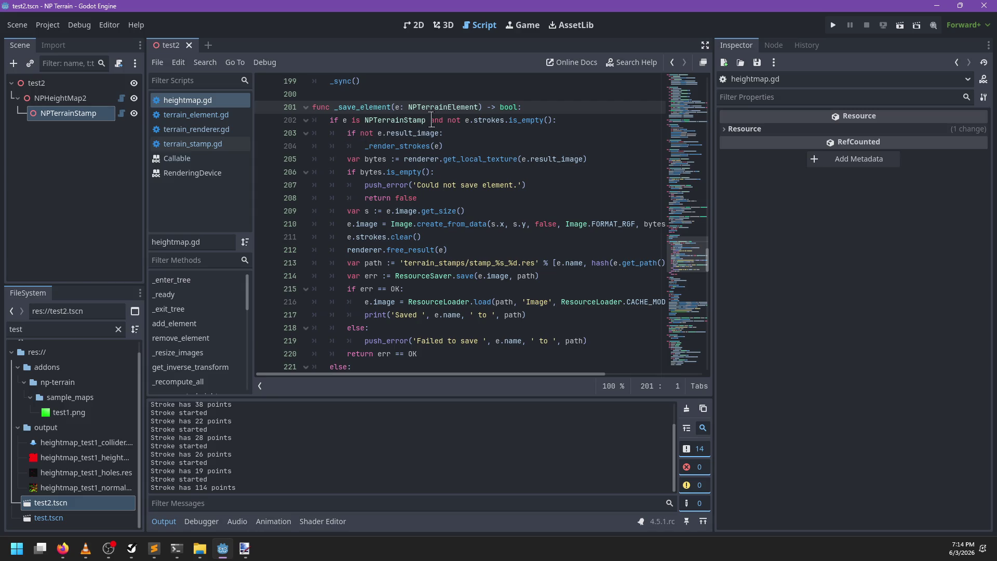
Change the condition to 'and e.result_image', delete the _render_strokes fallback, and save
{"action": "left_click_drag", "start_coordinate": [430, 120], "coordinate": [565, 124]}
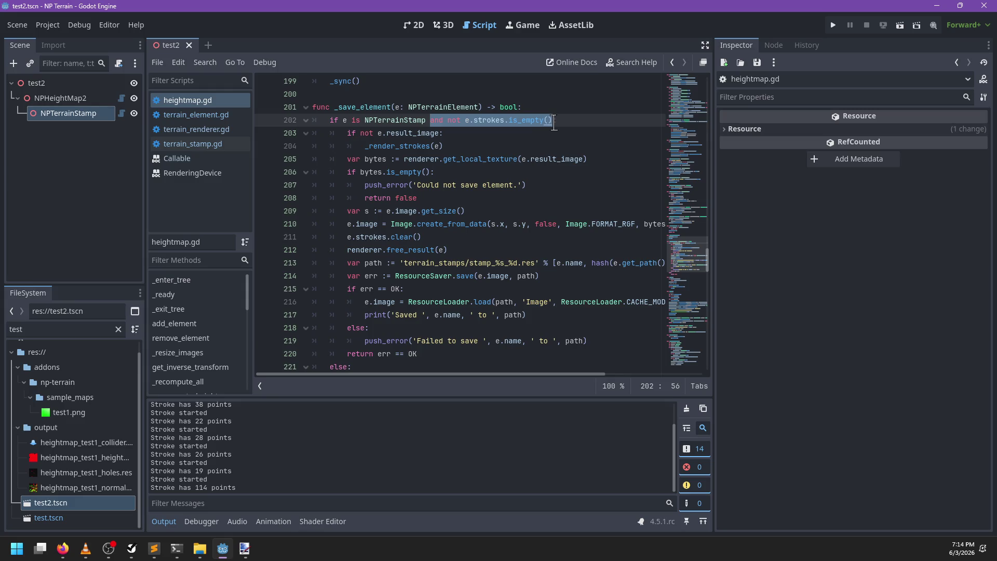
{"action": "type", "text": "and e.res"}
{"action": "key", "text": "Return"}
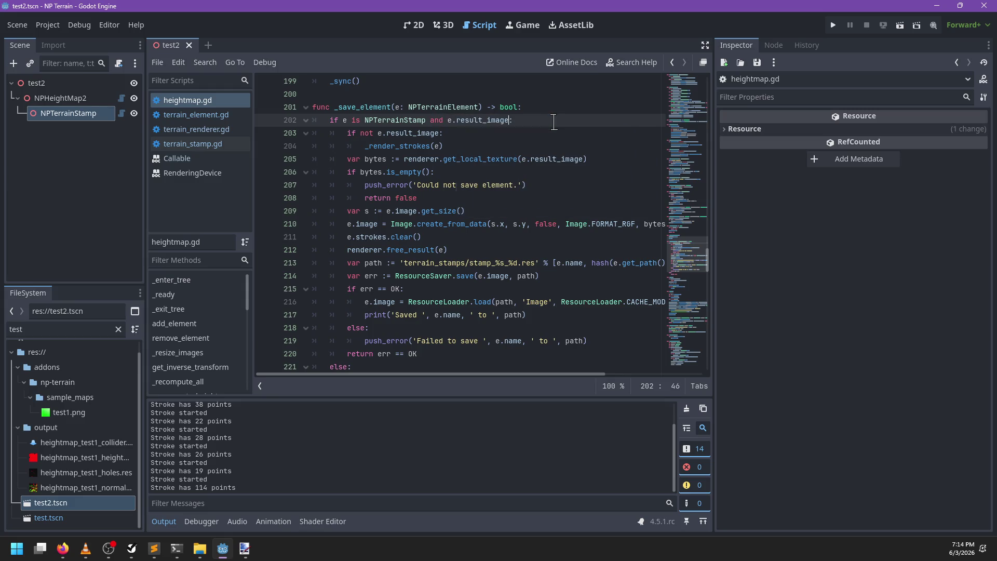
{"action": "left_click_drag", "start_coordinate": [505, 141], "coordinate": [547, 118]}
{"action": "key", "text": "BackSpace"}
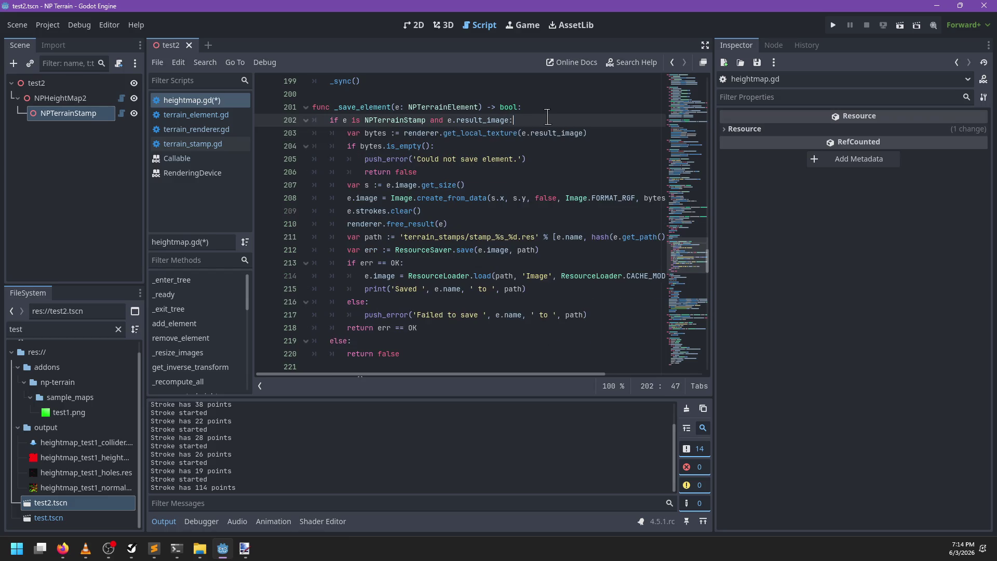
{"action": "scroll", "coordinate": [481, 230], "scroll_direction": "down", "scroll_amount": 1}
{"action": "key", "text": "ctrl+s"}
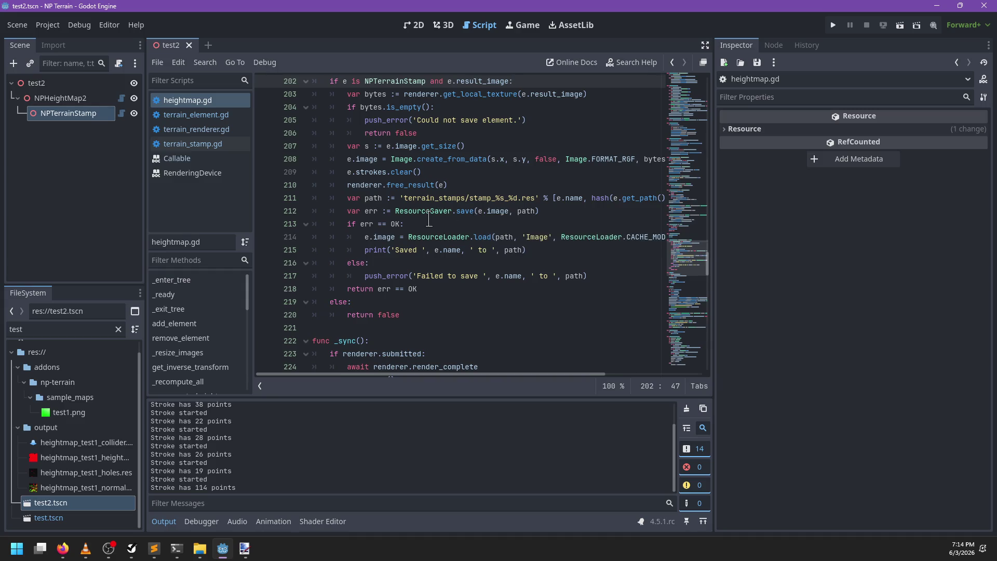
{"action": "left_click", "coordinate": [444, 25]}
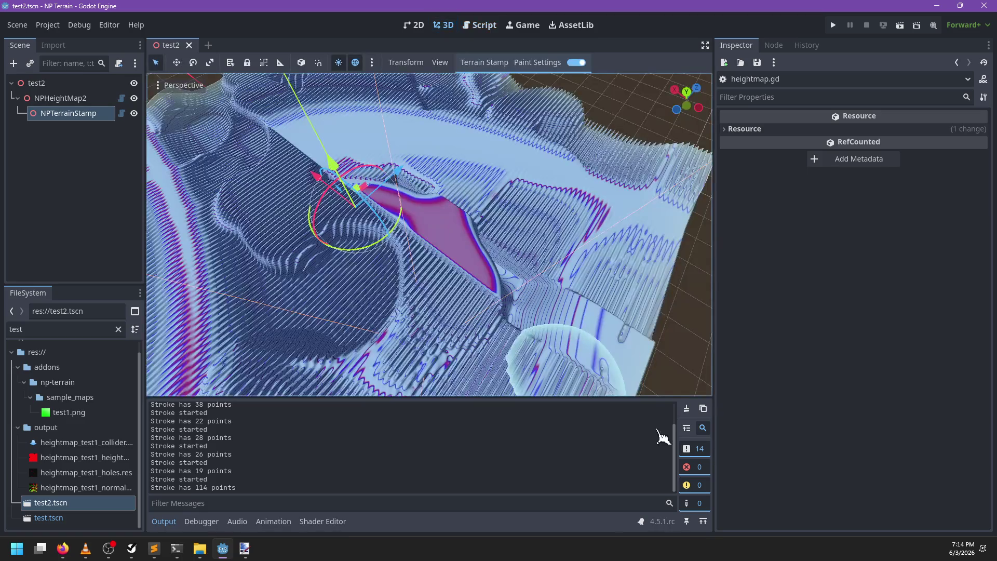
Clear Output, select NPTerrainStamp, paint several strokes, and enlarge its Image preview
{"action": "left_click", "coordinate": [687, 408]}
{"action": "left_click_drag", "start_coordinate": [457, 260], "coordinate": [352, 338]}
{"action": "left_click", "coordinate": [56, 114]}
{"action": "mouse_move", "coordinate": [488, 224]}
{"action": "left_mouse_down"}
{"action": "mouse_move", "coordinate": [507, 204]}
{"action": "mouse_move", "coordinate": [556, 244]}
{"action": "mouse_move", "coordinate": [564, 297]}
{"action": "mouse_move", "coordinate": [400, 285]}
{"action": "left_mouse_up"}
{"action": "left_click", "coordinate": [928, 222]}
{"action": "mouse_move", "coordinate": [523, 322]}
{"action": "left_mouse_down"}
{"action": "mouse_move", "coordinate": [474, 263]}
{"action": "mouse_move", "coordinate": [527, 332]}
{"action": "mouse_move", "coordinate": [475, 322]}
{"action": "mouse_move", "coordinate": [301, 234]}
{"action": "left_mouse_up"}
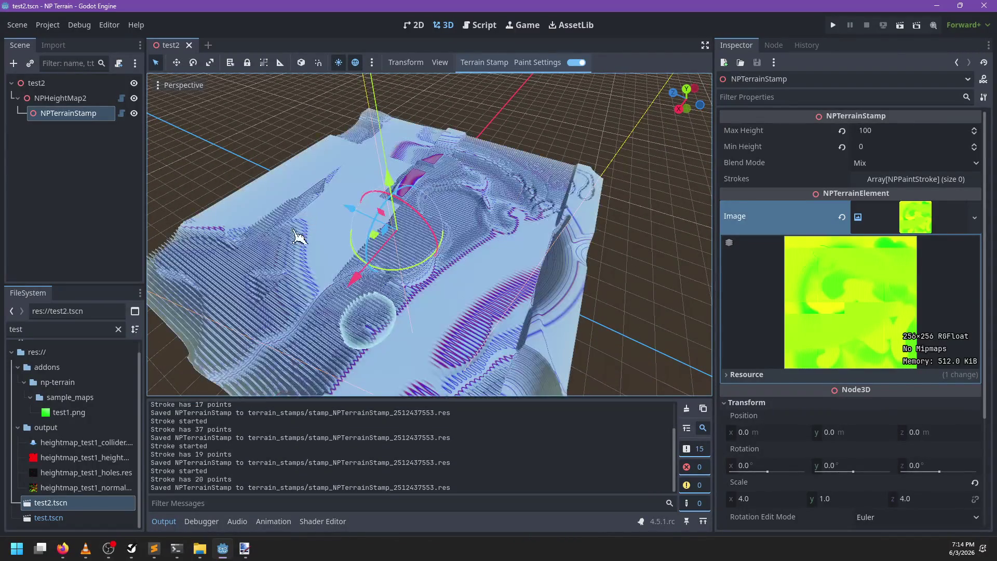
{"action": "mouse_move", "coordinate": [501, 300]}
{"action": "left_mouse_down"}
{"action": "mouse_move", "coordinate": [466, 295]}
{"action": "mouse_move", "coordinate": [456, 271]}
{"action": "mouse_move", "coordinate": [556, 345]}
{"action": "left_mouse_up"}
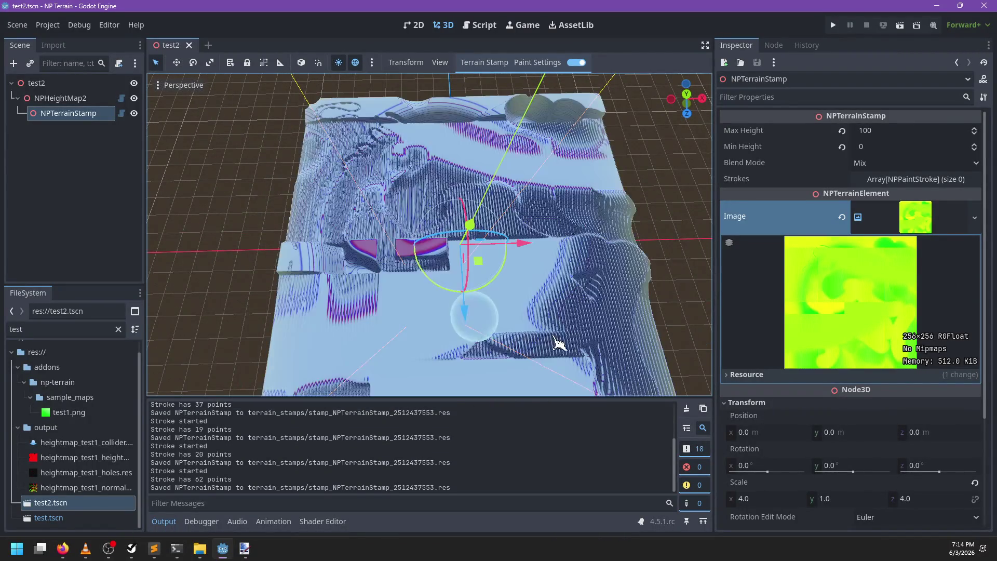
Paint another stroke near the stamp centre and inspect the raised terrain up close
{"action": "left_click", "coordinate": [488, 26]}
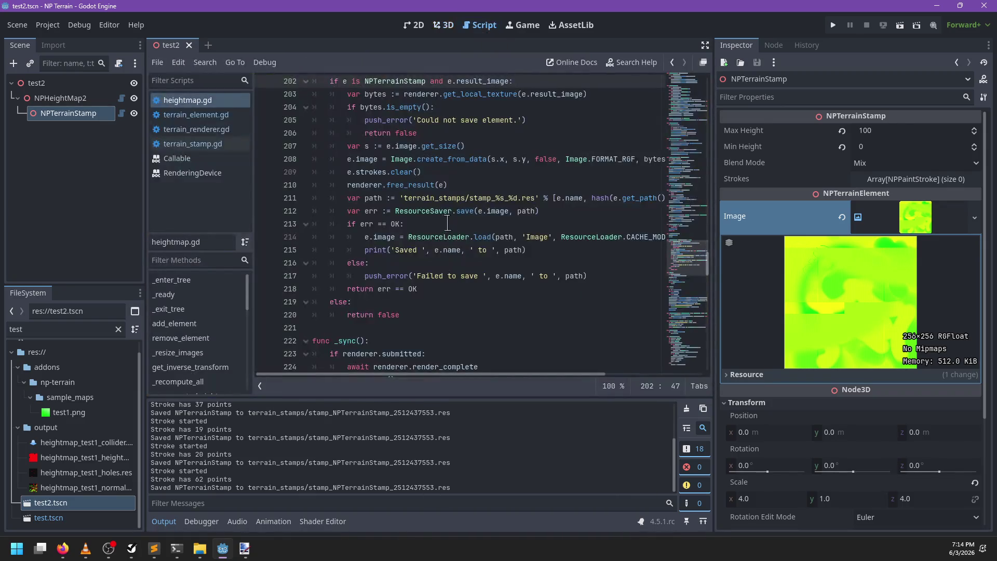
{"action": "scroll", "coordinate": [474, 202], "scroll_direction": "up", "scroll_amount": 1}
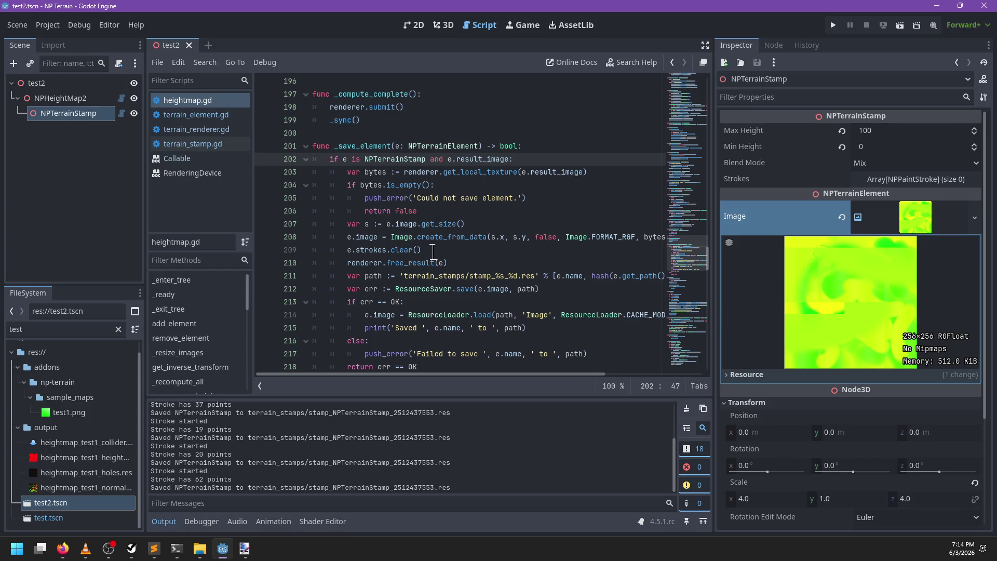
{"action": "left_click", "coordinate": [443, 25]}
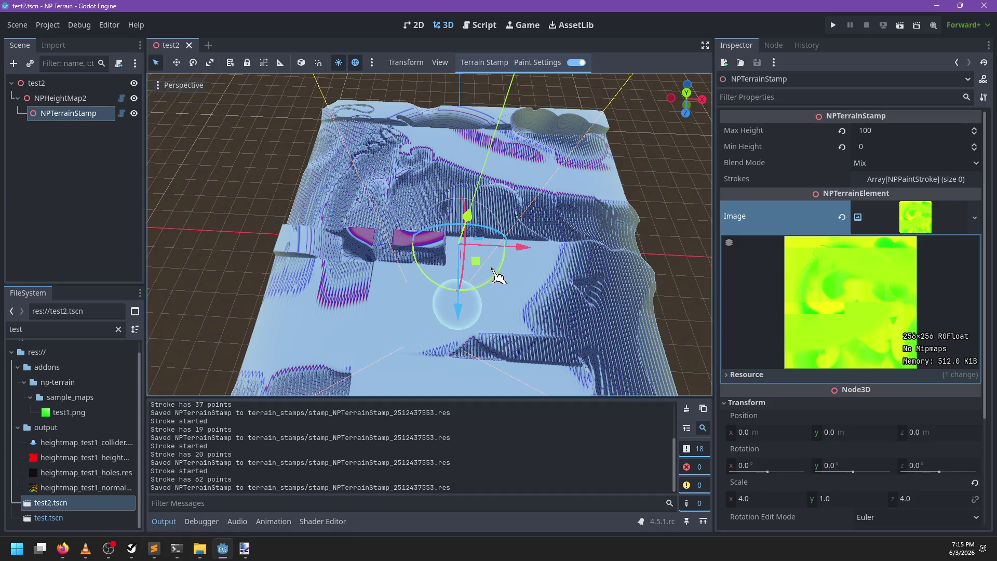
{"action": "scroll", "coordinate": [498, 275], "scroll_direction": "up", "scroll_amount": 3}
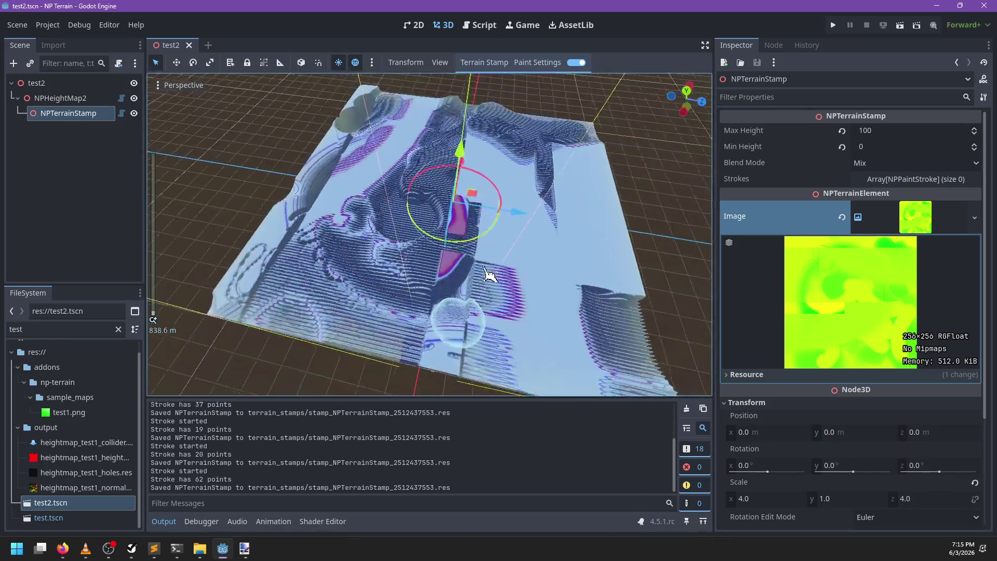
{"action": "scroll", "coordinate": [489, 274], "scroll_direction": "up", "scroll_amount": 5}
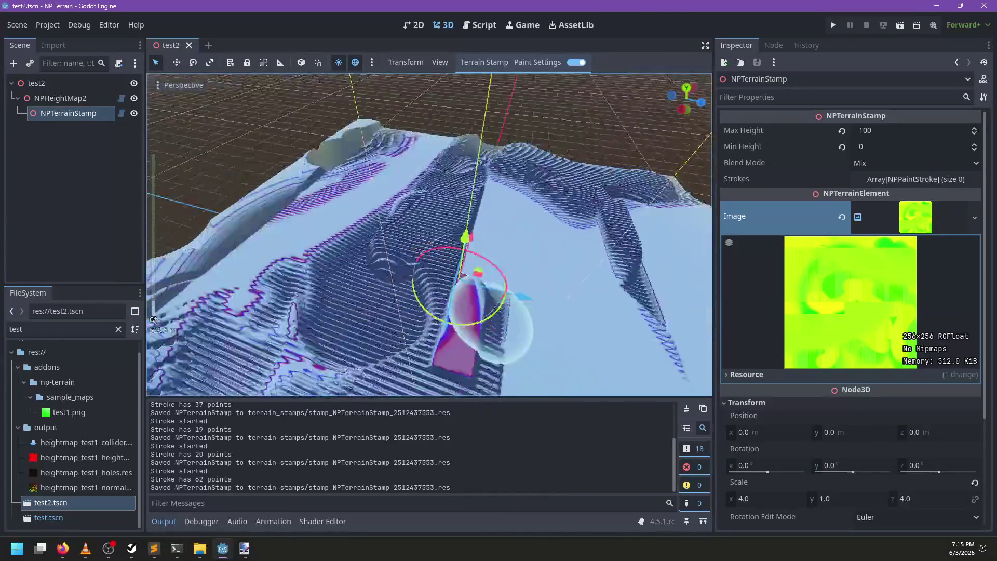
{"action": "mouse_move", "coordinate": [456, 312]}
{"action": "left_mouse_down"}
{"action": "mouse_move", "coordinate": [439, 318]}
{"action": "mouse_move", "coordinate": [347, 276]}
{"action": "left_mouse_up"}
{"action": "mouse_move", "coordinate": [481, 289]}
{"action": "left_mouse_down"}
{"action": "mouse_move", "coordinate": [436, 298]}
{"action": "mouse_move", "coordinate": [510, 271]}
{"action": "mouse_move", "coordinate": [456, 254]}
{"action": "mouse_move", "coordinate": [500, 193]}
{"action": "mouse_move", "coordinate": [418, 290]}
{"action": "mouse_move", "coordinate": [305, 256]}
{"action": "mouse_move", "coordinate": [507, 229]}
{"action": "mouse_move", "coordinate": [379, 229]}
{"action": "mouse_move", "coordinate": [478, 312]}
{"action": "mouse_move", "coordinate": [512, 278]}
{"action": "mouse_move", "coordinate": [413, 268]}
{"action": "mouse_move", "coordinate": [496, 133]}
{"action": "left_mouse_up"}
{"action": "scroll", "coordinate": [493, 208], "scroll_direction": "down", "scroll_amount": 3}
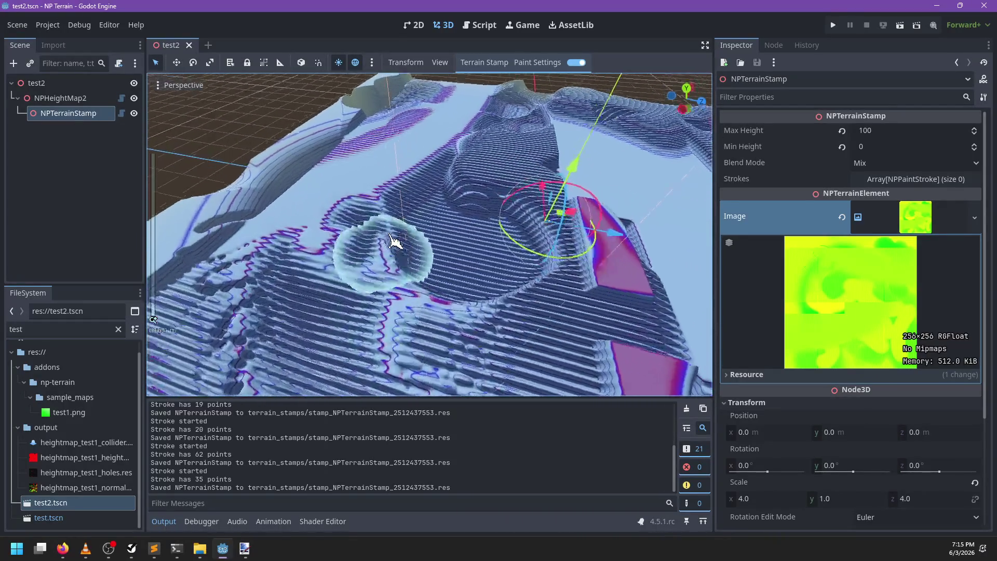
{"action": "scroll", "coordinate": [395, 242], "scroll_direction": "down", "scroll_amount": 3}
{"action": "mouse_move", "coordinate": [466, 230]}
{"action": "left_mouse_down"}
{"action": "mouse_move", "coordinate": [378, 283]}
{"action": "mouse_move", "coordinate": [378, 256]}
{"action": "mouse_move", "coordinate": [454, 249]}
{"action": "mouse_move", "coordinate": [467, 208]}
{"action": "left_mouse_up"}
{"action": "left_click", "coordinate": [482, 25]}
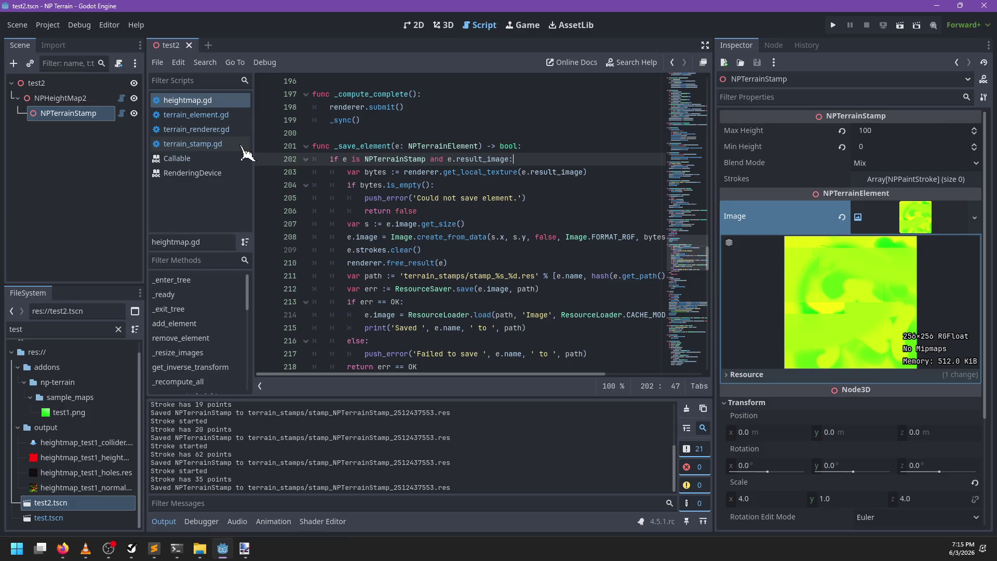
In terrain_renderer.gd, replace pass with the uncommented reset line in start_stroke, and save
{"action": "left_click", "coordinate": [203, 129]}
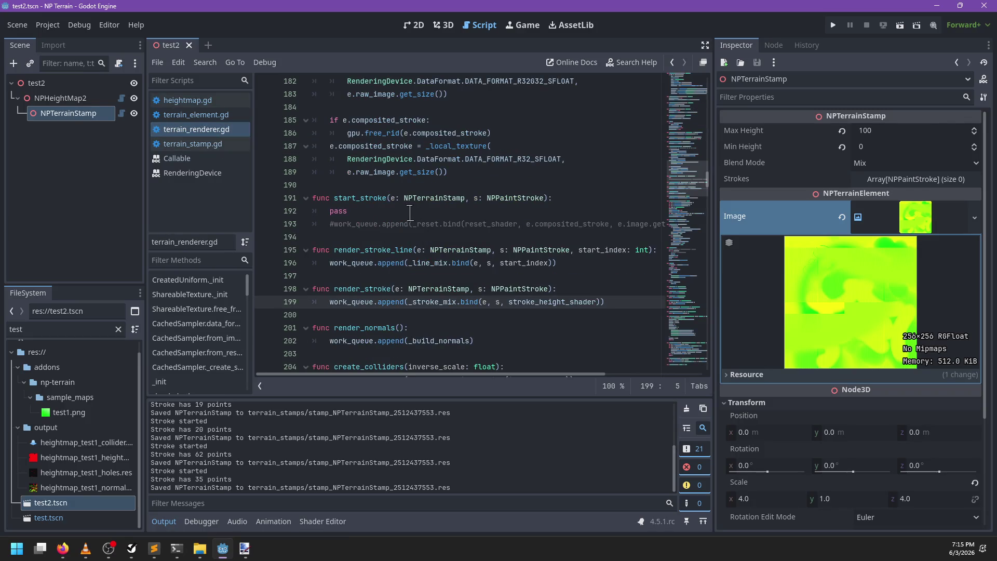
{"action": "left_click_drag", "start_coordinate": [333, 224], "coordinate": [327, 213]}
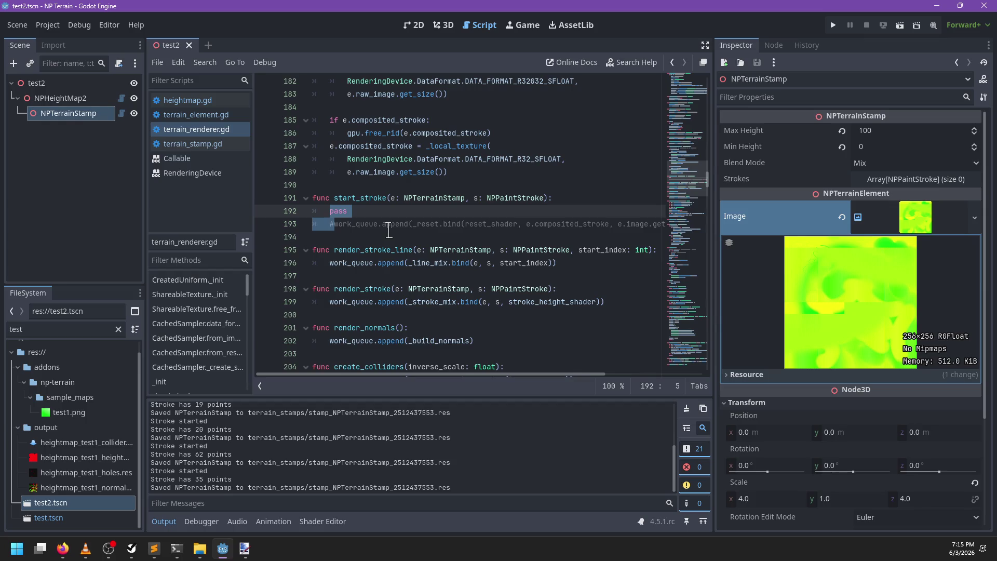
{"action": "key", "text": "BackSpace"}
{"action": "key", "text": "ctrl+s"}
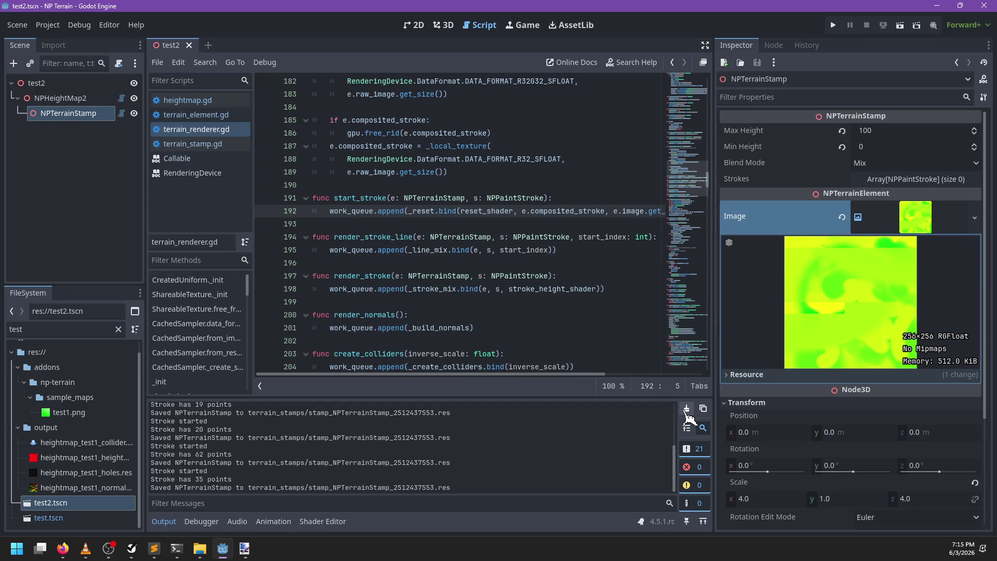
Undo back to pass with the reset line commented, and view stroke_mix_height.glsl in Sublime Text
{"action": "key", "text": "ctrl+z"}
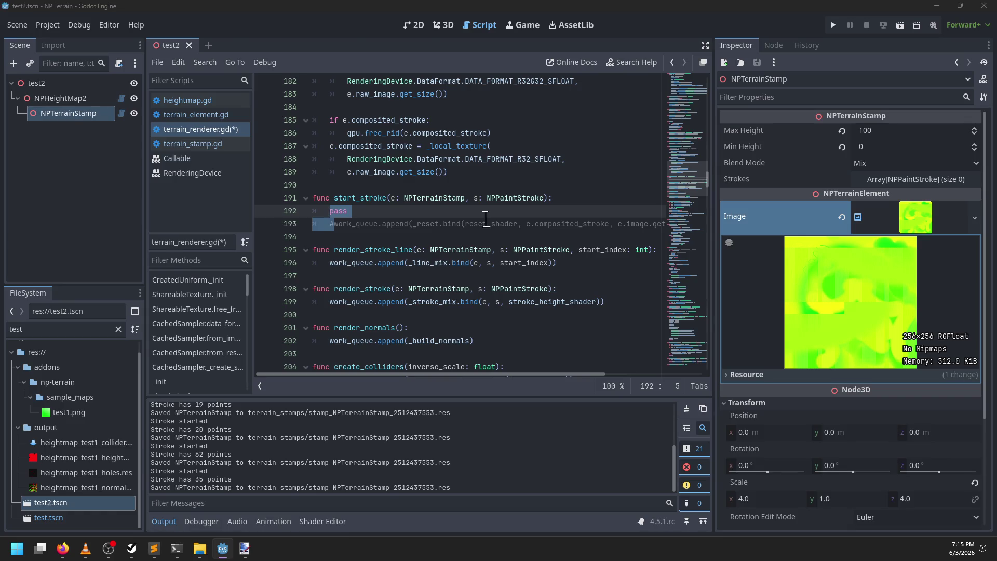
{"action": "key", "text": "alt+Tab"}
{"action": "left_click", "coordinate": [484, 59]}
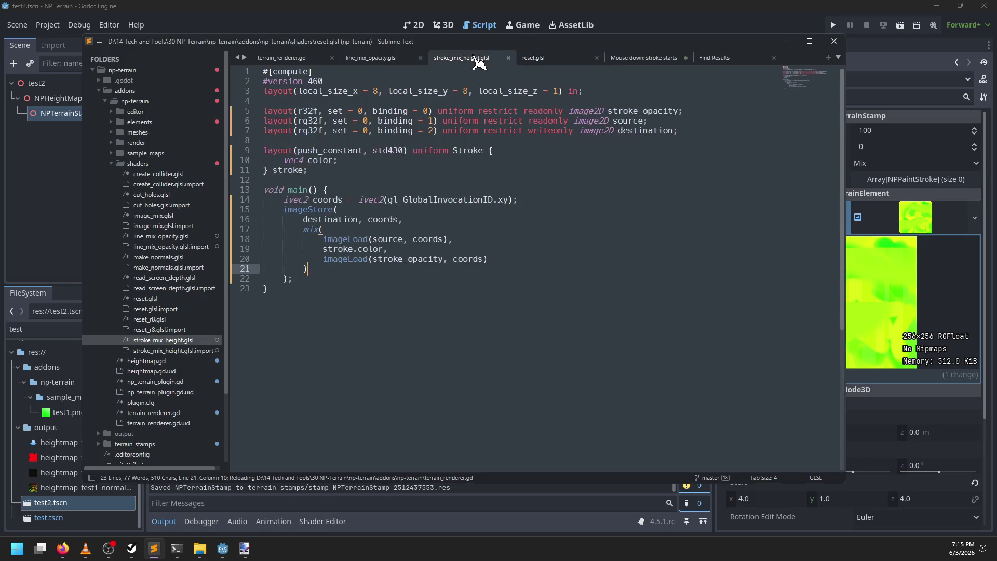
Replace the mix( … ) block in stroke_mix_height.glsl with imageLoad(stroke_opacity, coords), and save
{"action": "double_click", "coordinate": [332, 239]}
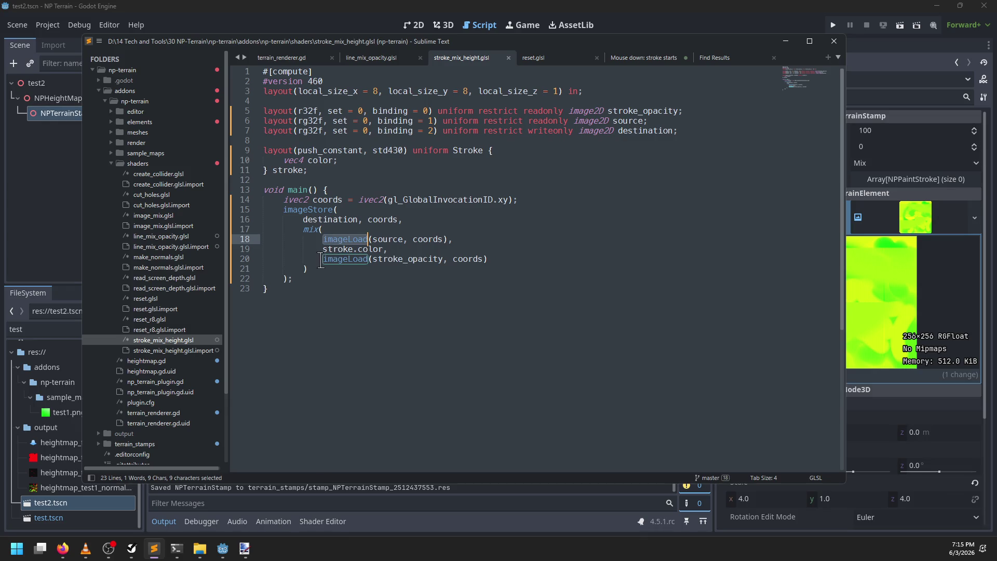
{"action": "left_click_drag", "start_coordinate": [321, 259], "coordinate": [515, 259]}
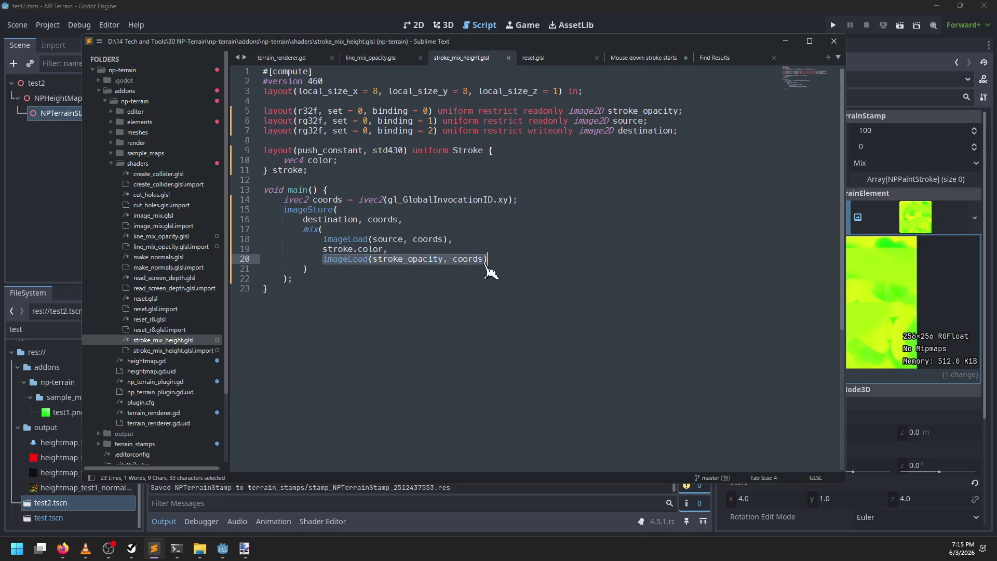
{"action": "key", "text": "ctrl+x"}
{"action": "mouse_move", "coordinate": [323, 260]}
{"action": "left_mouse_down"}
{"action": "mouse_move", "coordinate": [262, 239]}
{"action": "mouse_move", "coordinate": [304, 229]}
{"action": "left_mouse_up"}
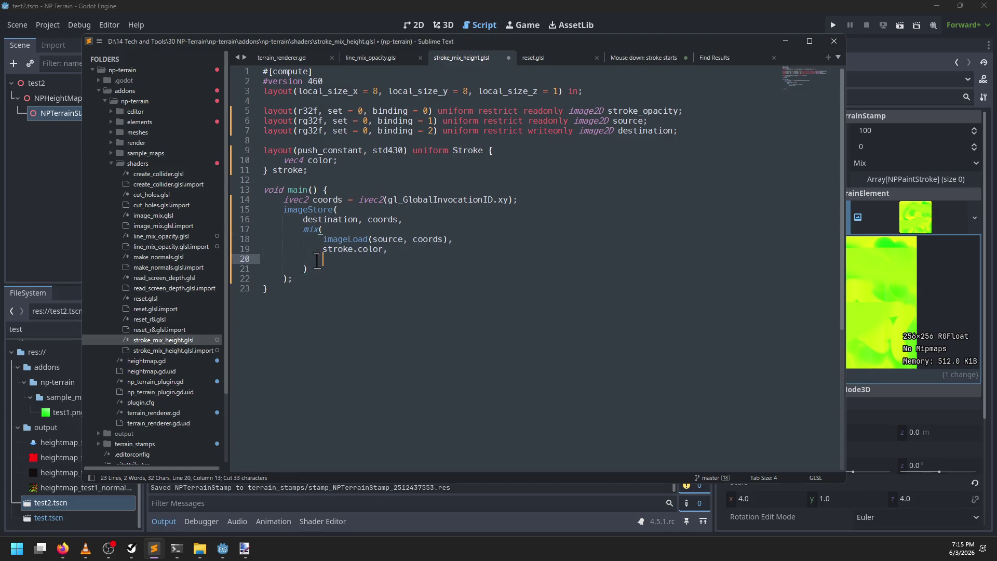
{"action": "left_click_drag", "start_coordinate": [312, 269], "coordinate": [304, 229]}
{"action": "key", "text": "ctrl+v"}
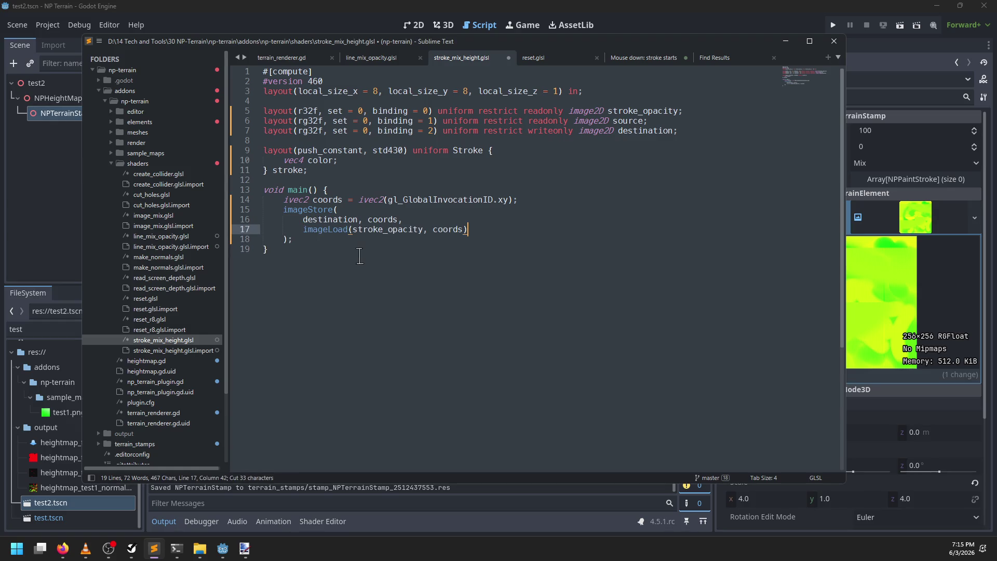
{"action": "key", "text": "ctrl+s"}
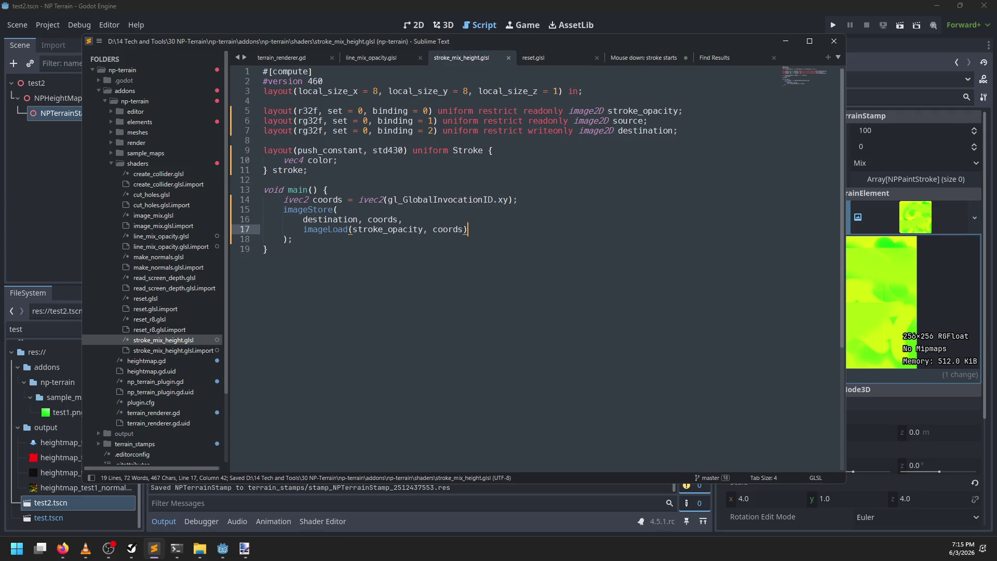
{"action": "left_click", "coordinate": [431, 8]}
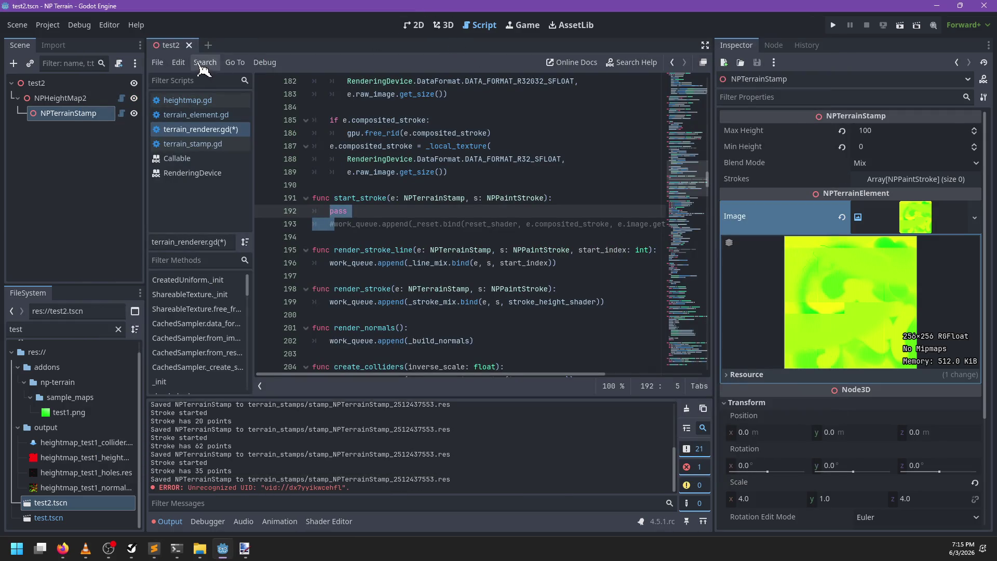
Reopen test2, clear the Output, and paint two strokes across the terrain stamp in 3D
{"action": "double_click", "coordinate": [89, 510]}
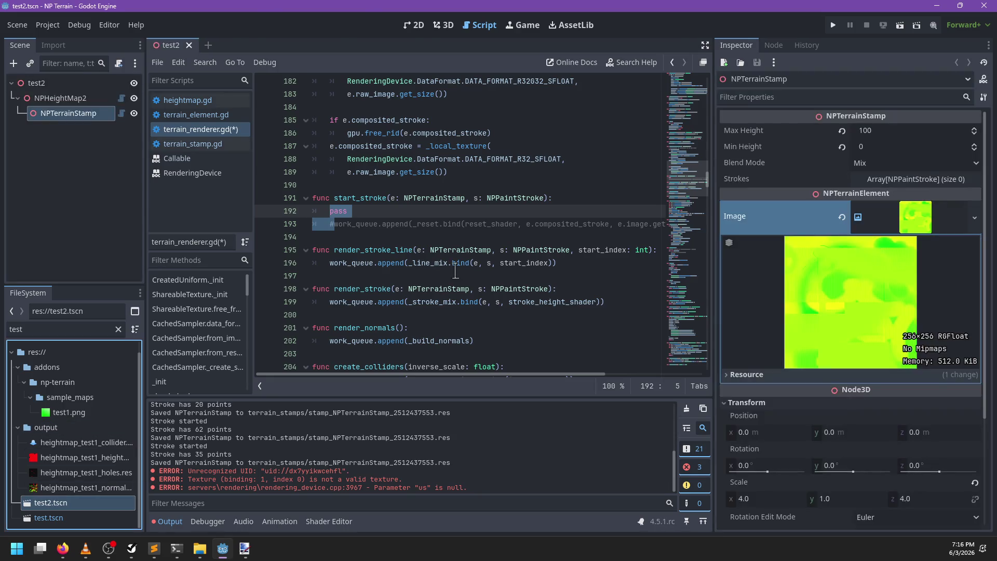
{"action": "key", "text": "alt+Tab"}
{"action": "key", "text": "alt+Tab"}
{"action": "left_click", "coordinate": [443, 25]}
{"action": "mouse_move", "coordinate": [409, 205]}
{"action": "left_mouse_down"}
{"action": "mouse_move", "coordinate": [410, 289]}
{"action": "mouse_move", "coordinate": [516, 312]}
{"action": "mouse_move", "coordinate": [527, 329]}
{"action": "mouse_move", "coordinate": [487, 328]}
{"action": "mouse_move", "coordinate": [423, 383]}
{"action": "mouse_move", "coordinate": [561, 356]}
{"action": "mouse_move", "coordinate": [556, 345]}
{"action": "mouse_move", "coordinate": [348, 375]}
{"action": "mouse_move", "coordinate": [422, 330]}
{"action": "mouse_move", "coordinate": [447, 363]}
{"action": "left_mouse_up"}
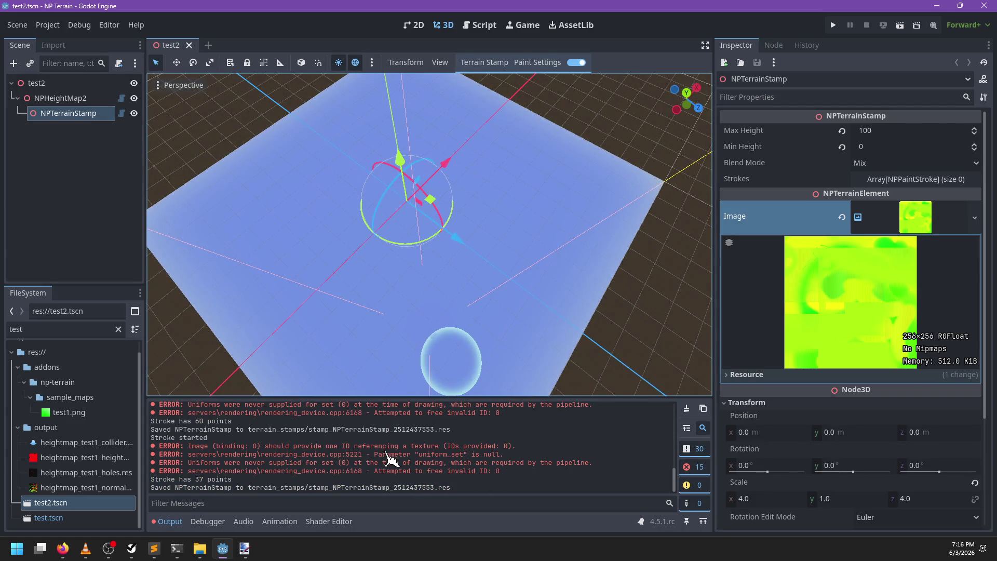
{"action": "left_click", "coordinate": [703, 408]}
{"action": "mouse_move", "coordinate": [447, 280]}
{"action": "left_mouse_down"}
{"action": "mouse_move", "coordinate": [416, 323]}
{"action": "mouse_move", "coordinate": [497, 379]}
{"action": "mouse_move", "coordinate": [439, 361]}
{"action": "left_mouse_up"}
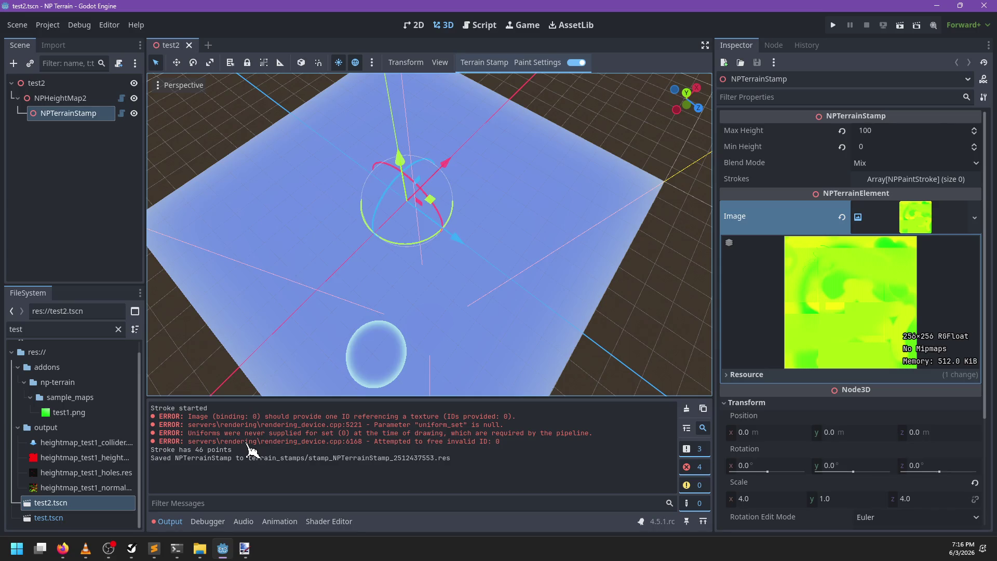
Remove pass and uncomment the reset job in start_stroke, save, and paint a test stroke
{"action": "left_click", "coordinate": [479, 25]}
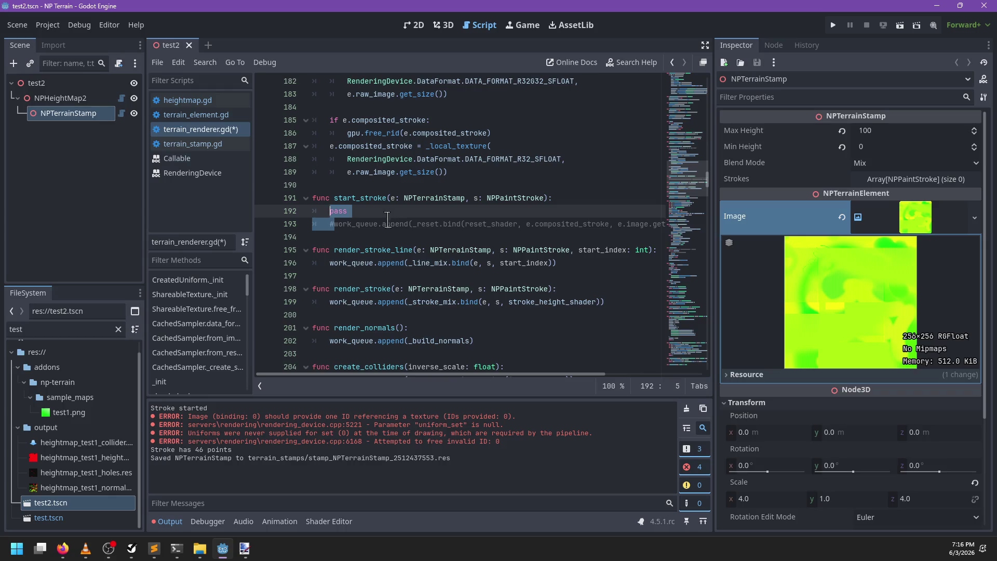
{"action": "key", "text": "BackSpace"}
{"action": "key", "text": "ctrl+s"}
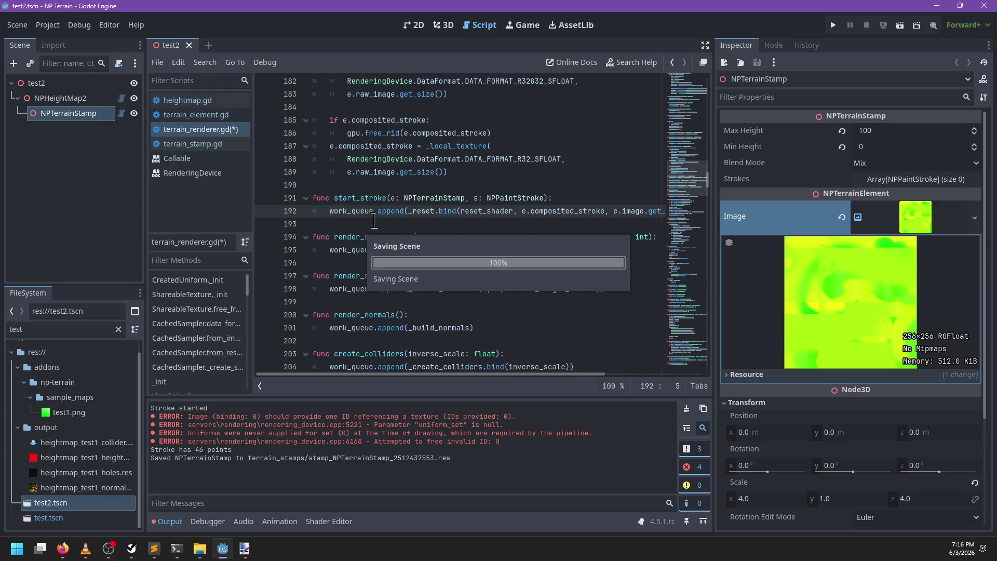
{"action": "left_click", "coordinate": [444, 25]}
{"action": "left_click_drag", "start_coordinate": [462, 299], "coordinate": [464, 300]}
Inspect the _line_mix definition, composited_stroke and line_shader uses, then return to Sublime Text
{"action": "key", "text": "ctrl+F3"}
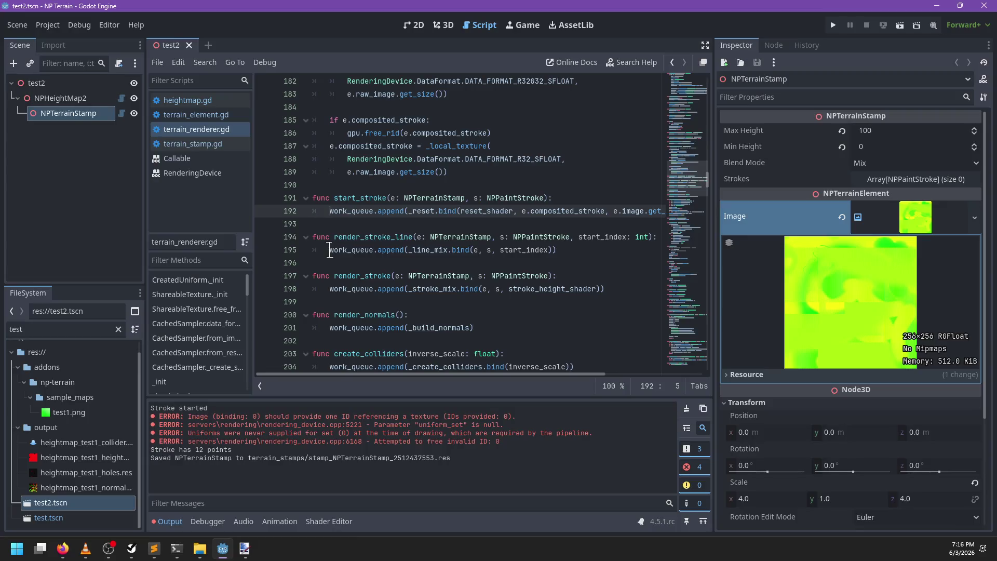
{"action": "left_click", "coordinate": [431, 254], "text": "ctrl"}
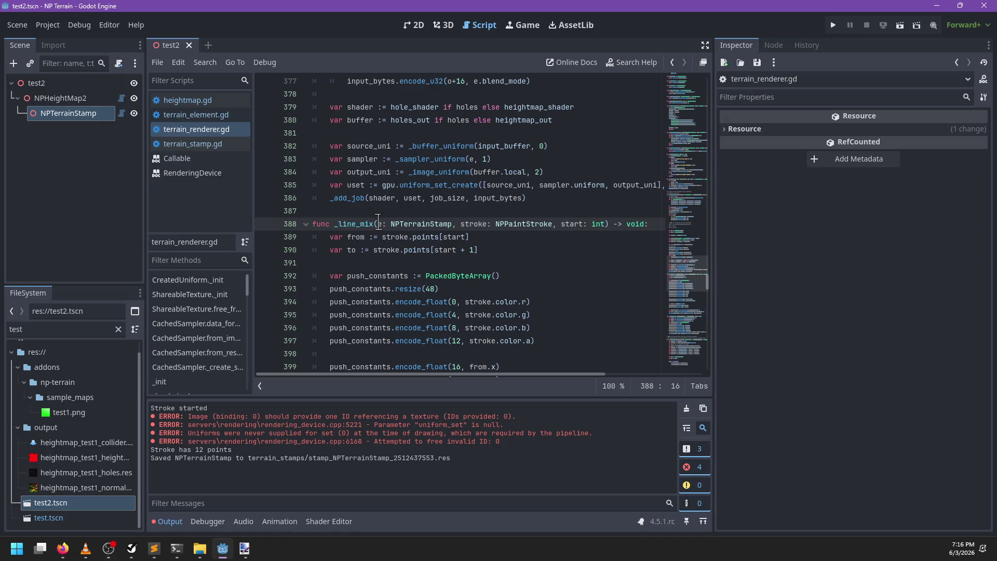
{"action": "double_click", "coordinate": [432, 223]}
{"action": "scroll", "coordinate": [525, 217], "scroll_direction": "down", "scroll_amount": 3}
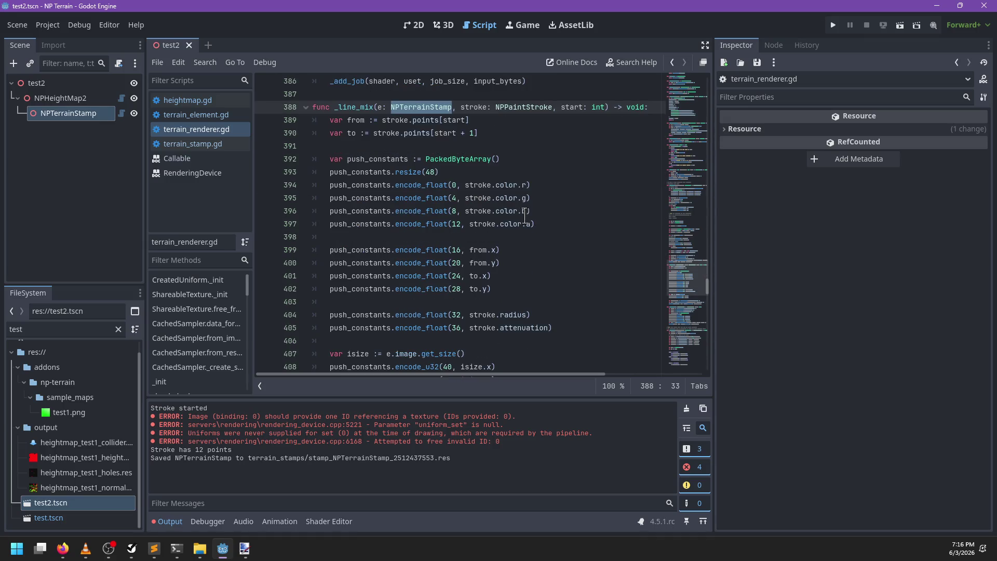
{"action": "left_click", "coordinate": [379, 107]}
{"action": "scroll", "coordinate": [511, 178], "scroll_direction": "down", "scroll_amount": 4}
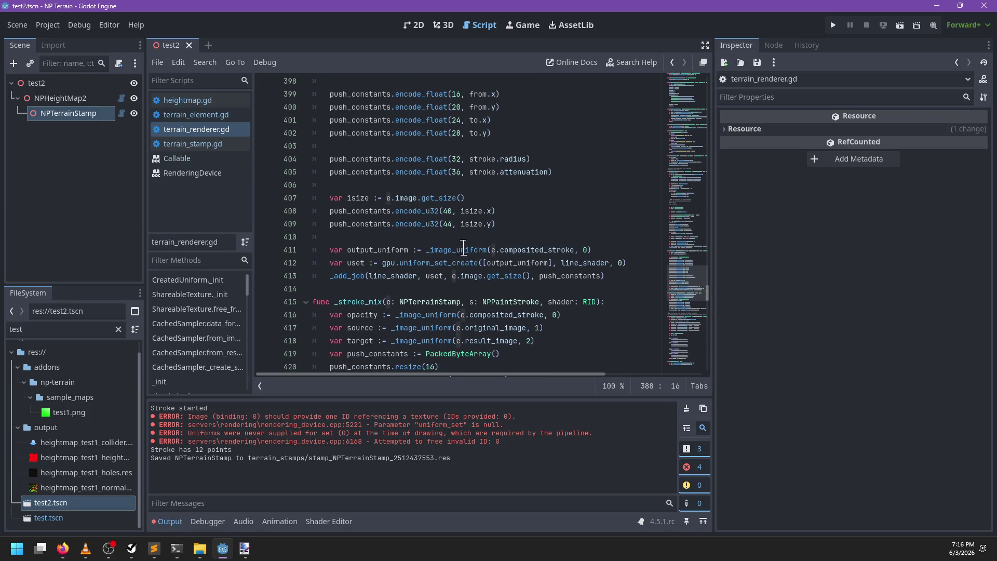
{"action": "double_click", "coordinate": [461, 250]}
{"action": "double_click", "coordinate": [526, 249]}
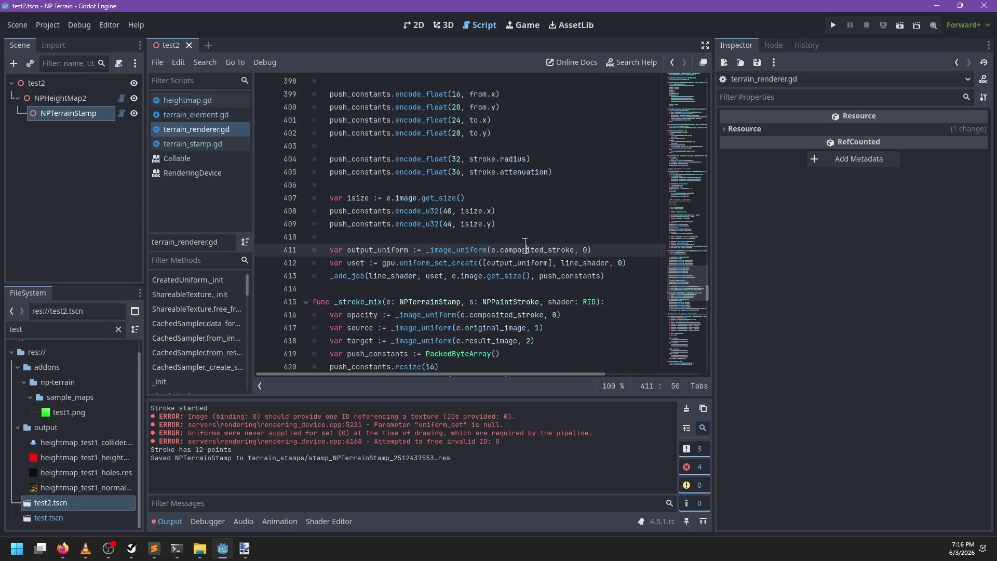
{"action": "scroll", "coordinate": [474, 297], "scroll_direction": "down", "scroll_amount": 1}
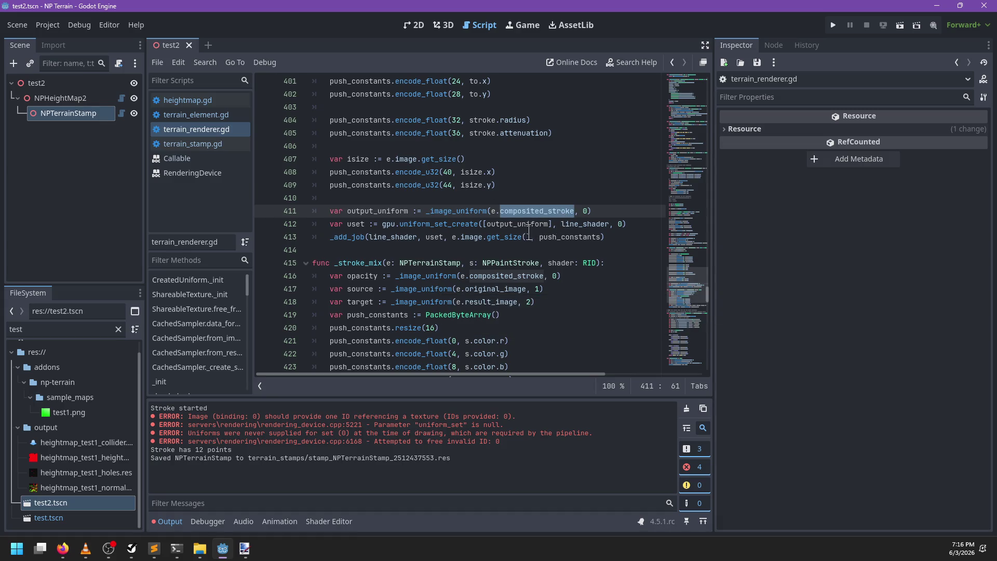
{"action": "double_click", "coordinate": [571, 224]}
{"action": "key", "text": "alt+Tab"}
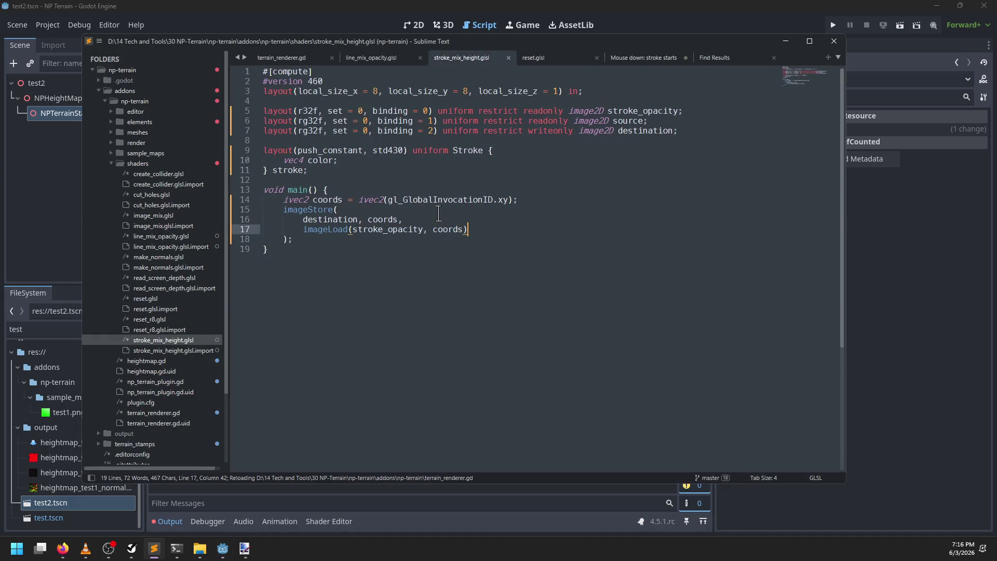
{"action": "left_click", "coordinate": [374, 58]}
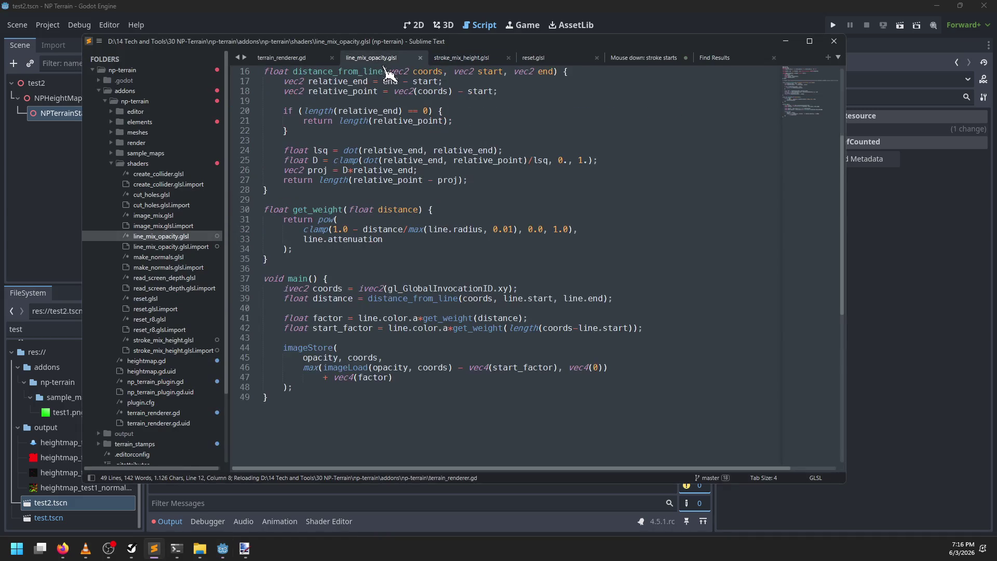
{"action": "scroll", "coordinate": [431, 173], "scroll_direction": "up", "scroll_amount": 5}
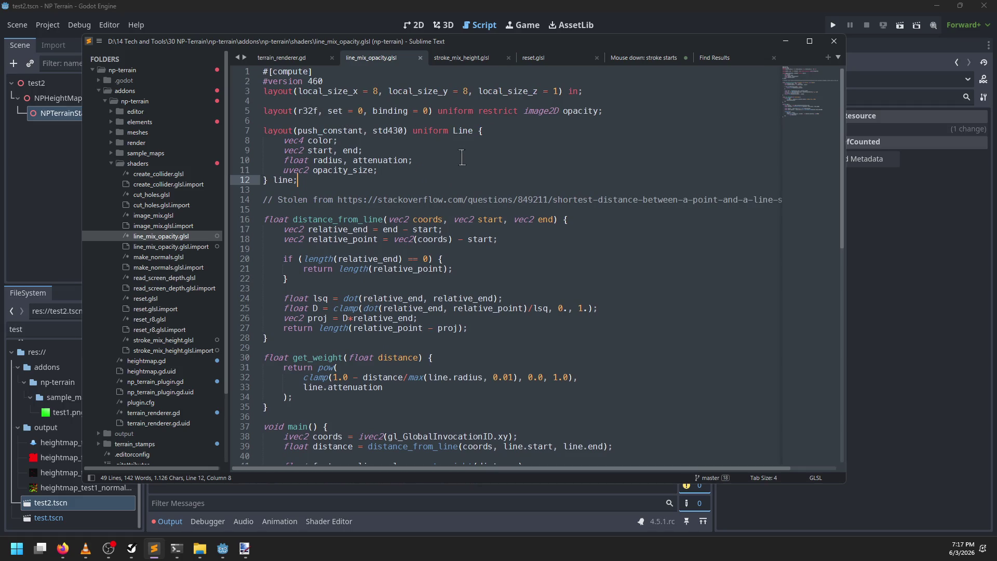
{"action": "key", "text": "alt+Tab"}
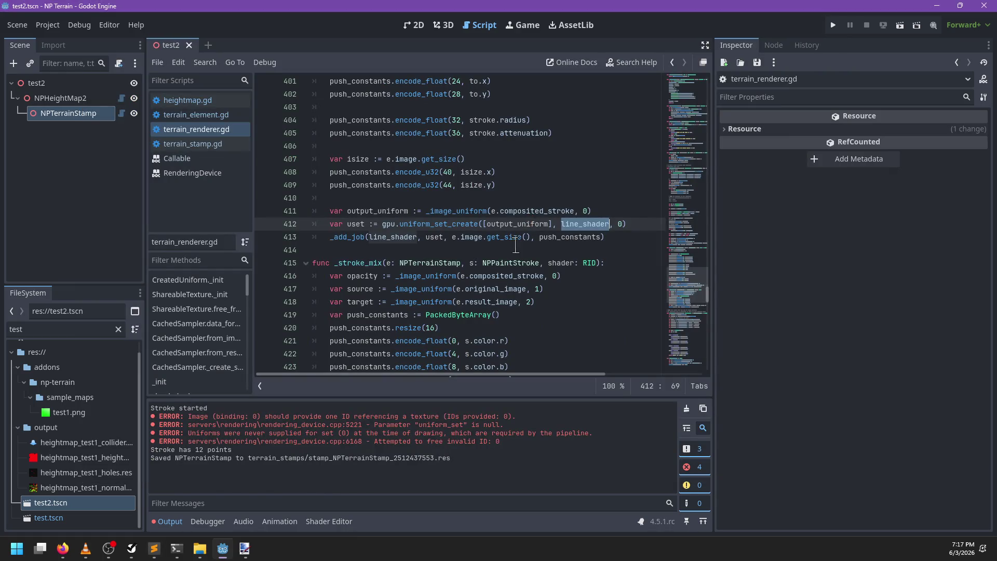
{"action": "key", "text": "alt+Tab"}
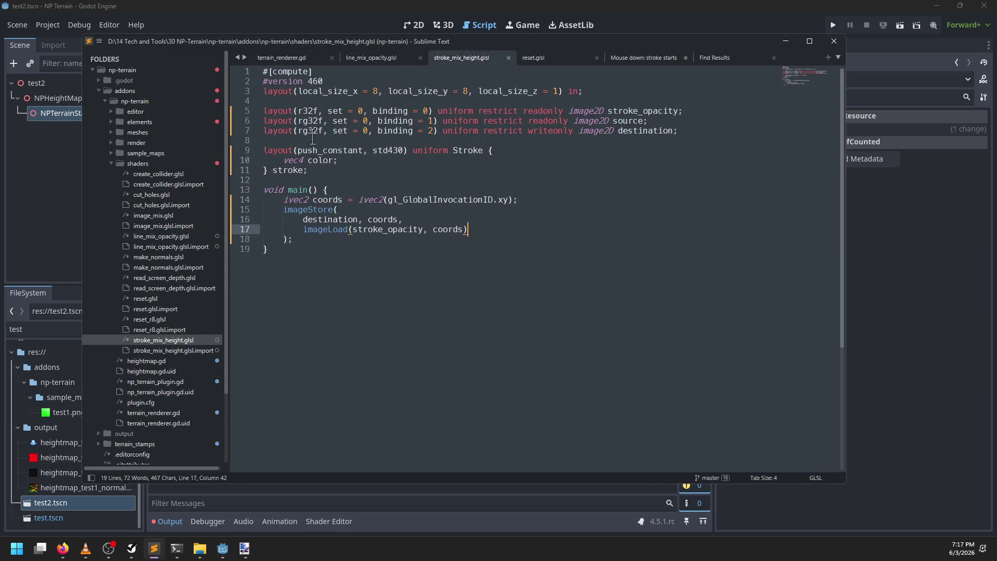
{"action": "key", "text": "alt+Tab"}
{"action": "key", "text": "alt+Tab"}
{"action": "key", "text": "alt+Tab"}
{"action": "scroll", "coordinate": [431, 291], "scroll_direction": "down", "scroll_amount": 10}
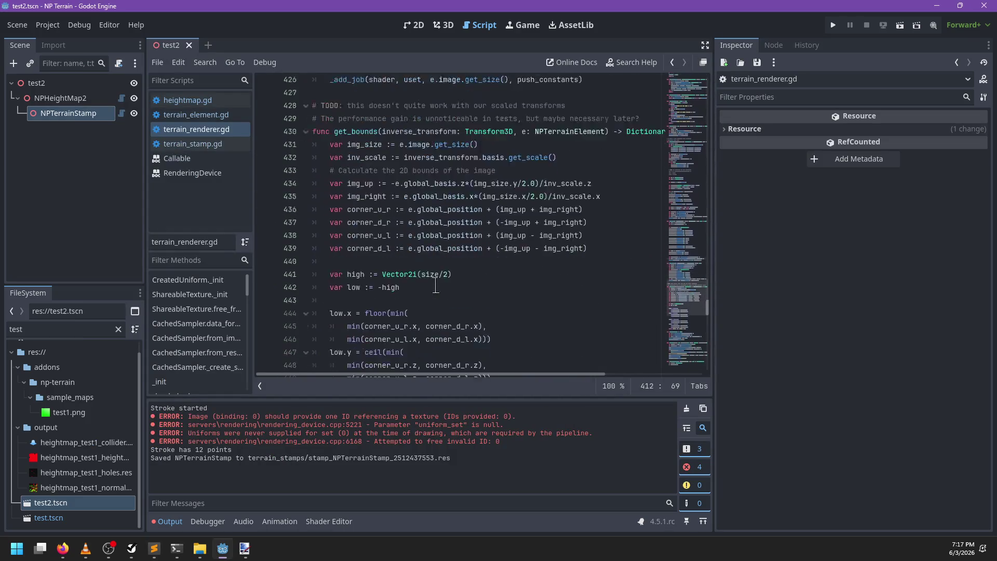
{"action": "scroll", "coordinate": [436, 284], "scroll_direction": "down", "scroll_amount": 5}
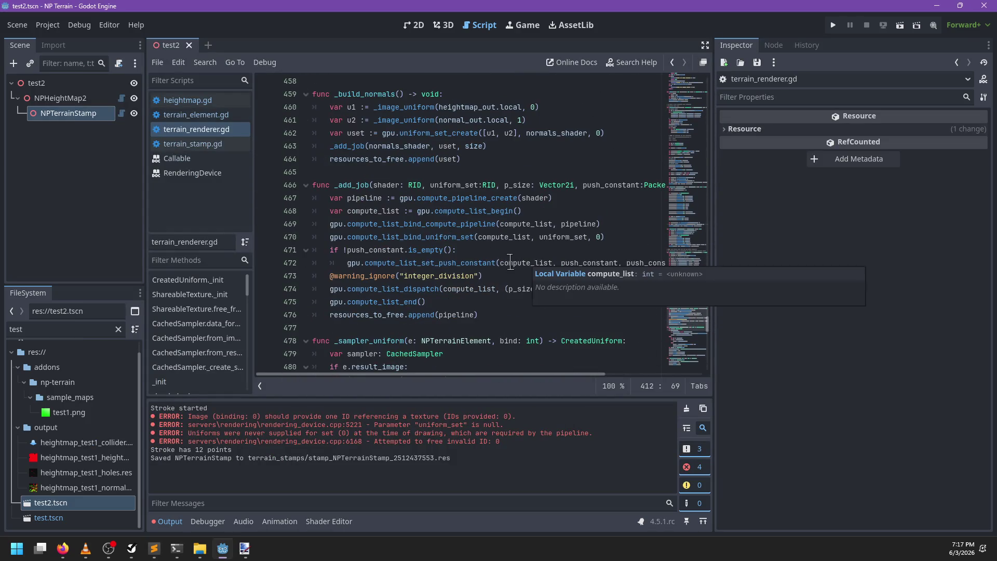
{"action": "scroll", "coordinate": [504, 264], "scroll_direction": "down", "scroll_amount": 5}
{"action": "scroll", "coordinate": [497, 266], "scroll_direction": "up", "scroll_amount": 4}
{"action": "scroll", "coordinate": [501, 262], "scroll_direction": "down", "scroll_amount": 10}
{"action": "scroll", "coordinate": [505, 258], "scroll_direction": "down", "scroll_amount": 4}
{"action": "key", "text": "ctrl+f"}
{"action": "type", "text": "create"}
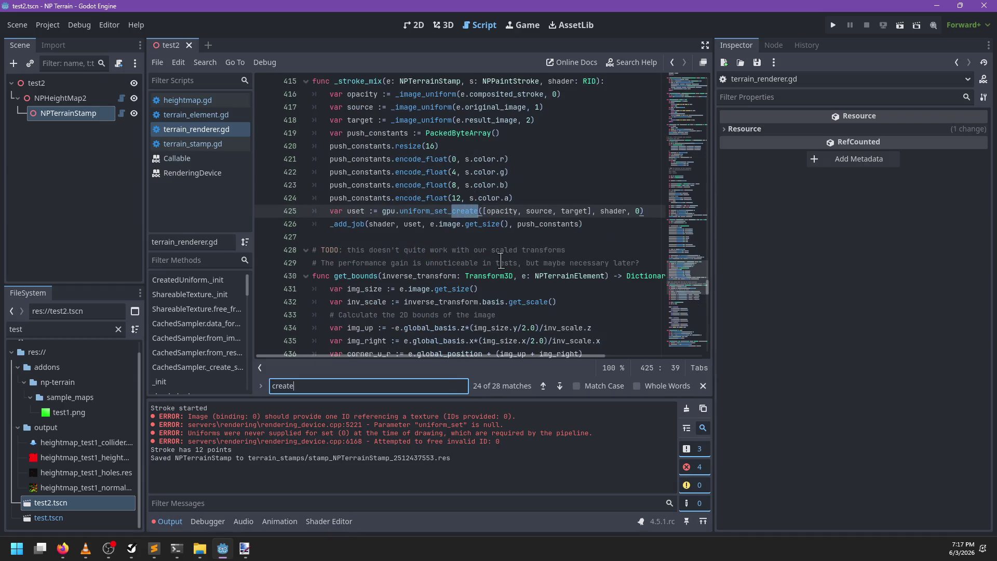
{"action": "type", "text": "_stroke_vu"}
{"action": "key", "text": "BackSpace"}
{"action": "key", "text": "BackSpace"}
{"action": "type", "text": "buffers"}
{"action": "key", "text": "Escape"}
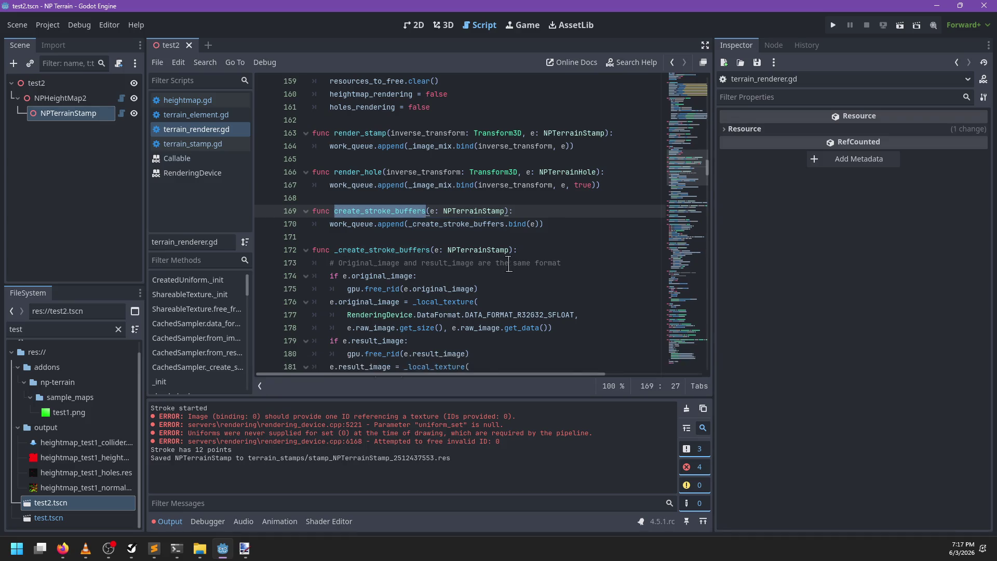
{"action": "scroll", "coordinate": [509, 262], "scroll_direction": "down", "scroll_amount": 2}
{"action": "double_click", "coordinate": [512, 237]}
{"action": "scroll", "coordinate": [517, 273], "scroll_direction": "down", "scroll_amount": 1}
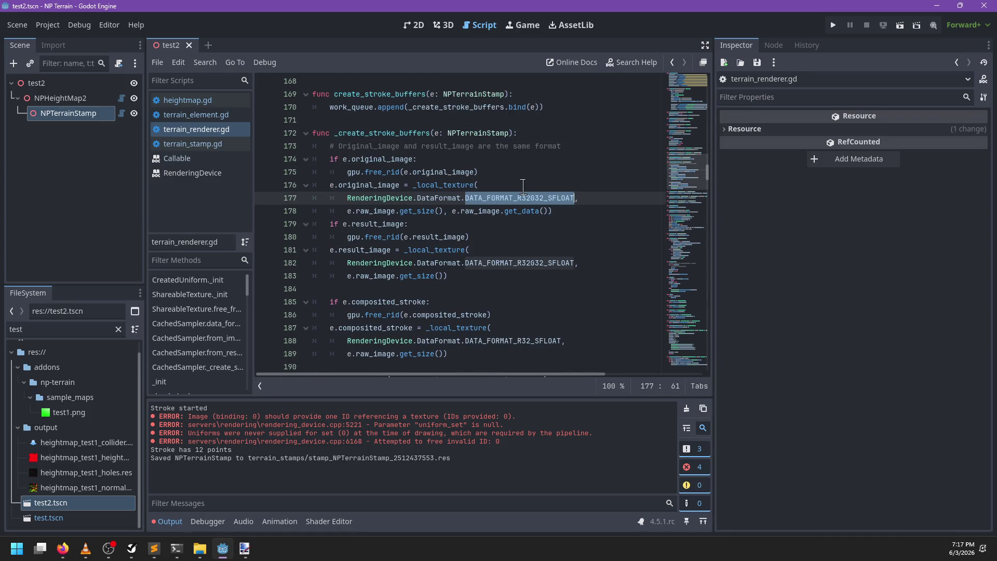
{"action": "scroll", "coordinate": [516, 292], "scroll_direction": "down", "scroll_amount": 2}
{"action": "double_click", "coordinate": [513, 263]}
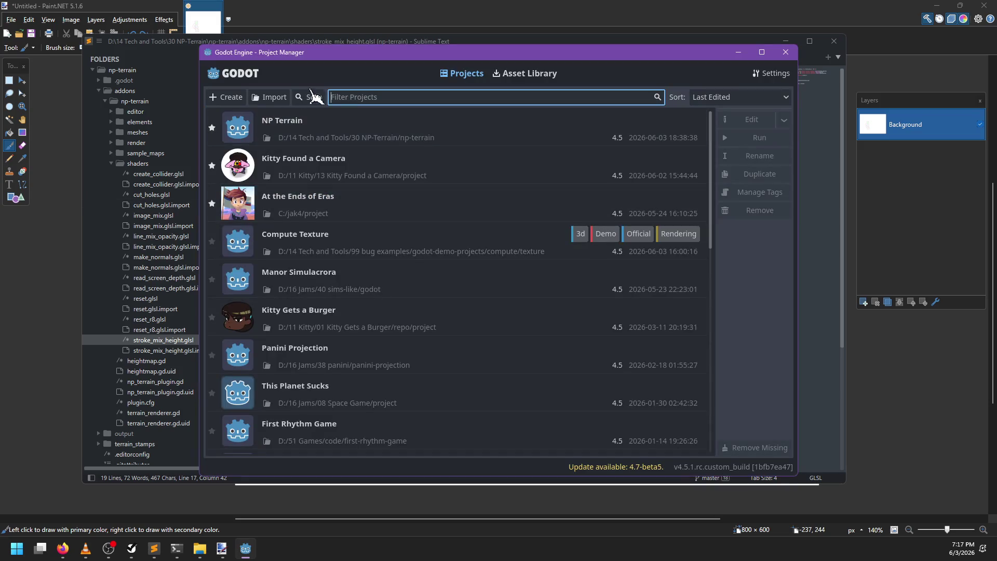
Open the NP Terrain project from the Project Manager list
{"action": "double_click", "coordinate": [329, 133]}
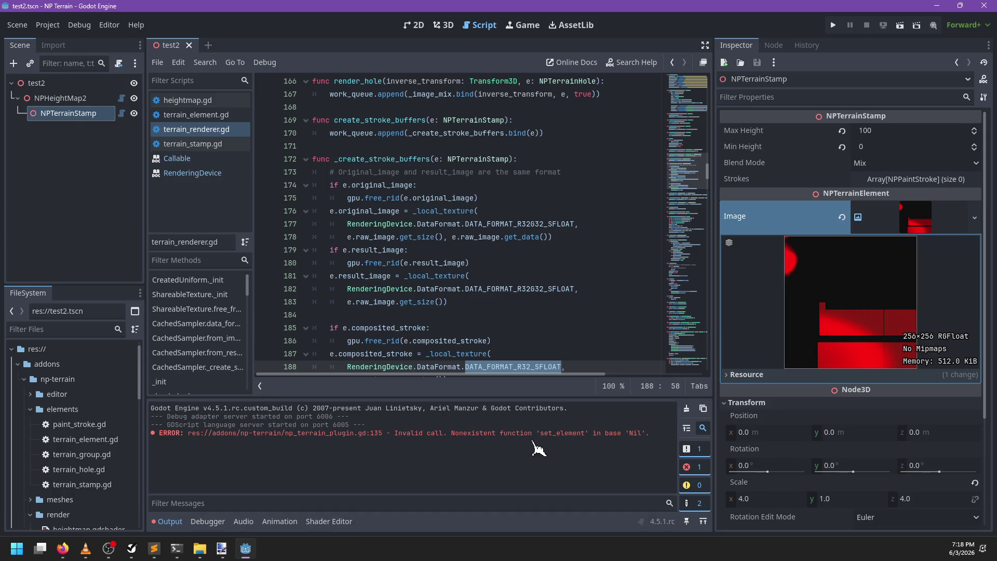
Disable and re-enable the NP Terrain plugin in Project Settings > Plugins, then clear Output
{"action": "left_click", "coordinate": [686, 409]}
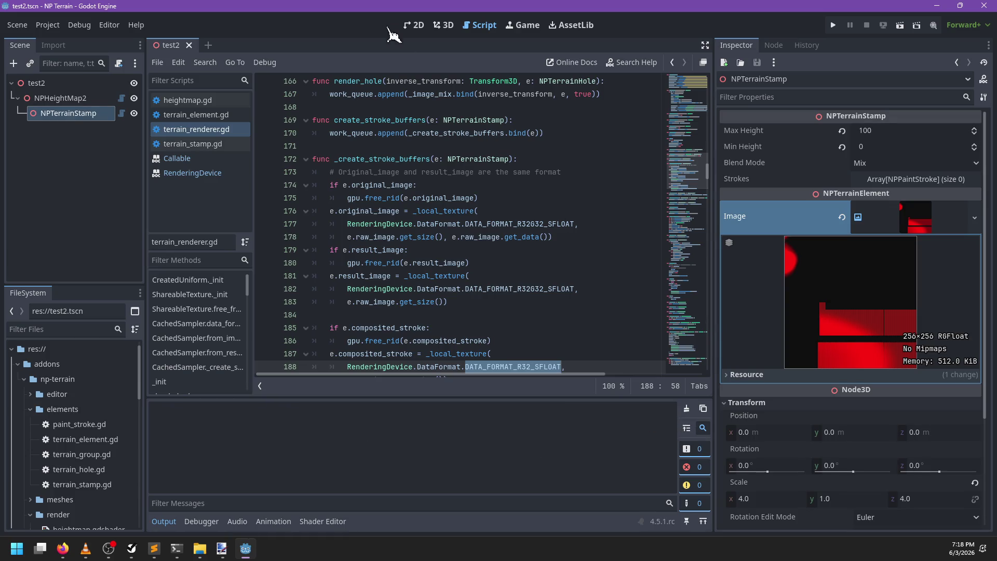
{"action": "left_click", "coordinate": [439, 27]}
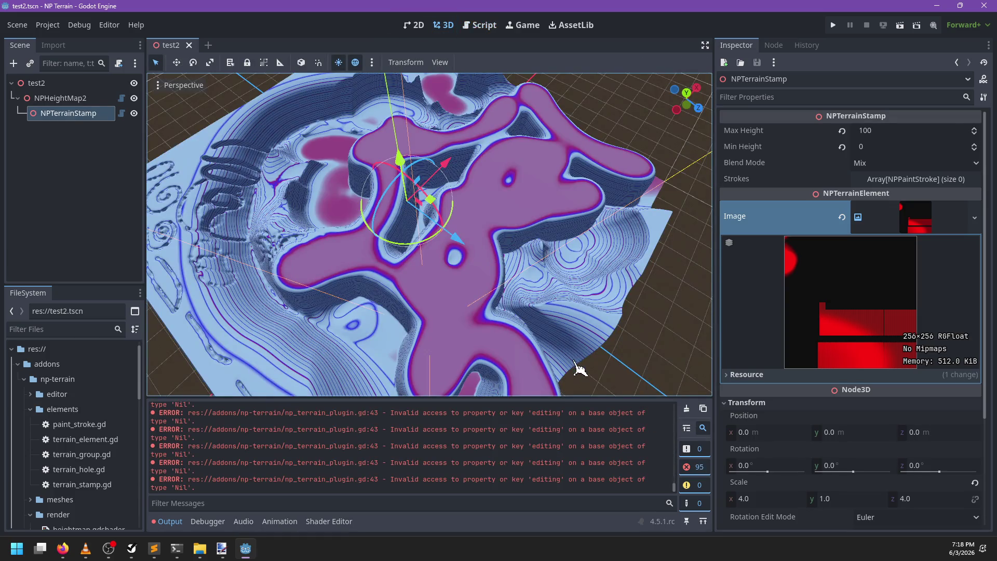
{"action": "left_click", "coordinate": [56, 24]}
{"action": "left_click", "coordinate": [63, 38]}
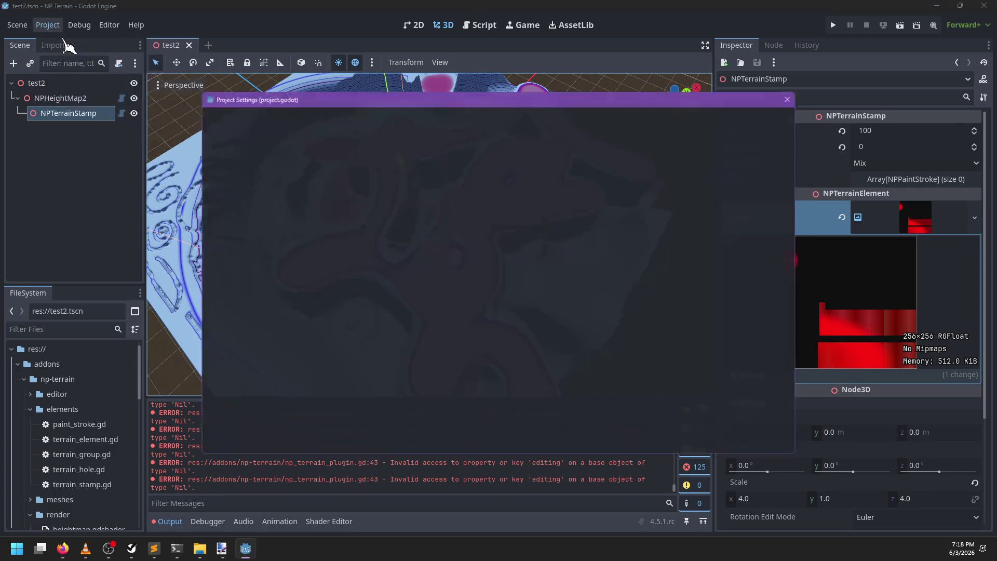
{"action": "left_click", "coordinate": [384, 110]}
{"action": "left_click", "coordinate": [212, 162]}
{"action": "left_click", "coordinate": [213, 162]}
{"action": "left_click", "coordinate": [497, 448]}
{"action": "left_click", "coordinate": [686, 408]}
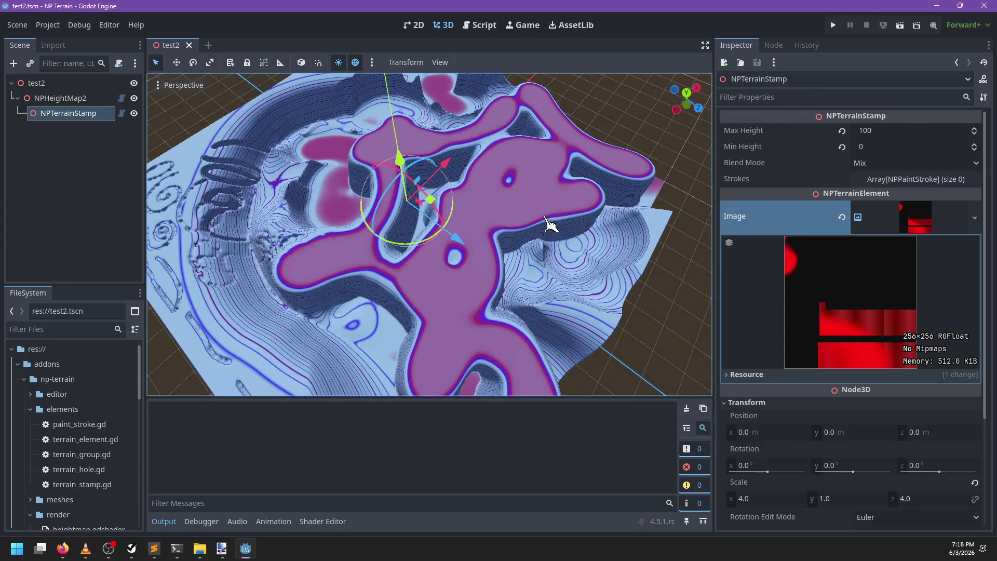
Select NPTerrainStamp, turn on stamp painting, and paint a stroke across the terrain
{"action": "left_click", "coordinate": [914, 228]}
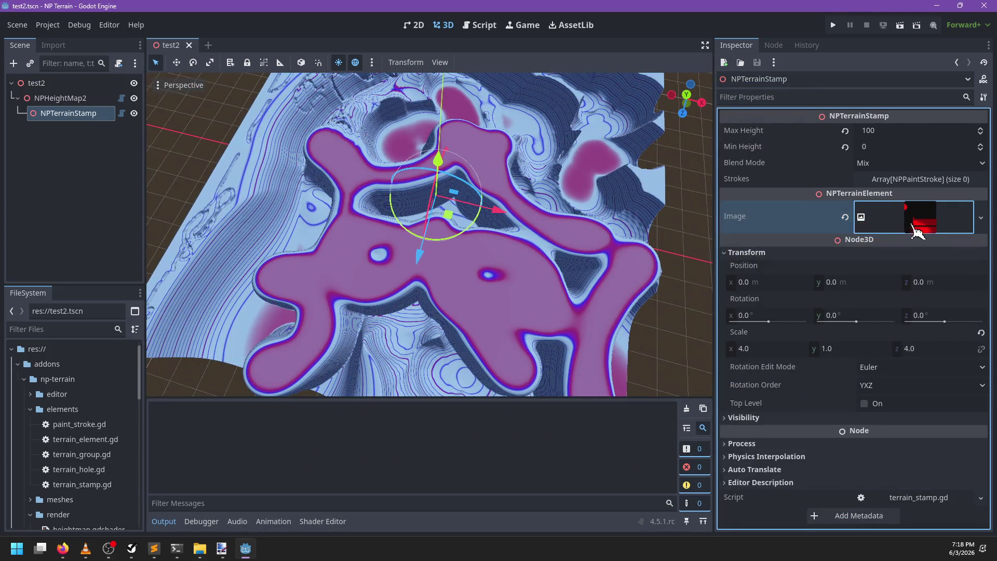
{"action": "left_click", "coordinate": [915, 229]}
{"action": "left_click", "coordinate": [74, 102]}
{"action": "left_click", "coordinate": [79, 113]}
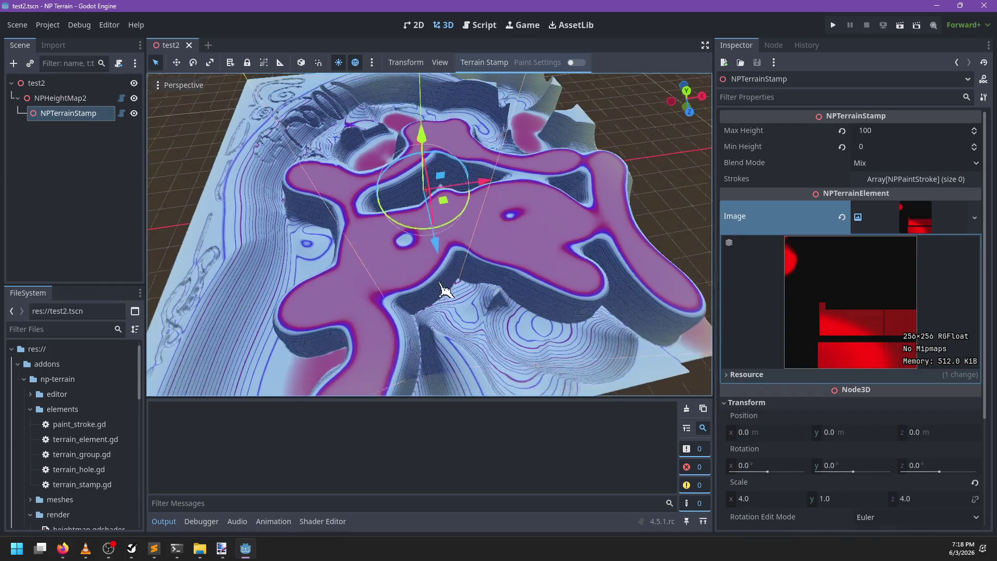
{"action": "left_click", "coordinate": [577, 62]}
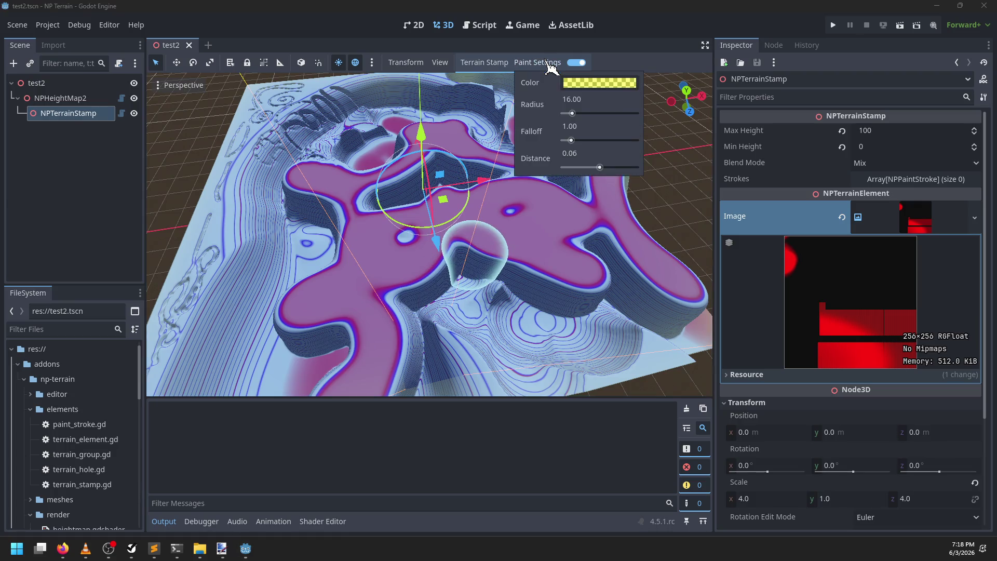
{"action": "mouse_move", "coordinate": [529, 176]}
{"action": "left_mouse_down"}
{"action": "mouse_move", "coordinate": [456, 285]}
{"action": "mouse_move", "coordinate": [378, 282]}
{"action": "mouse_move", "coordinate": [540, 314]}
{"action": "mouse_move", "coordinate": [508, 306]}
{"action": "mouse_move", "coordinate": [455, 435]}
{"action": "left_mouse_up"}
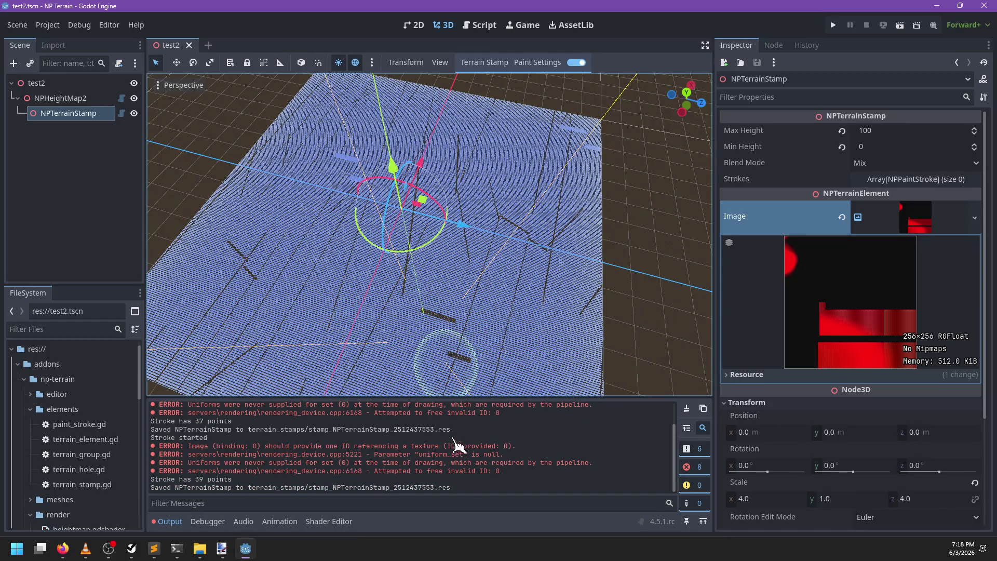
{"action": "mouse_move", "coordinate": [516, 279]}
{"action": "left_mouse_down"}
{"action": "mouse_move", "coordinate": [378, 318]}
{"action": "mouse_move", "coordinate": [463, 254]}
{"action": "mouse_move", "coordinate": [422, 313]}
{"action": "mouse_move", "coordinate": [488, 275]}
{"action": "mouse_move", "coordinate": [468, 264]}
{"action": "mouse_move", "coordinate": [403, 274]}
{"action": "mouse_move", "coordinate": [534, 275]}
{"action": "mouse_move", "coordinate": [516, 238]}
{"action": "mouse_move", "coordinate": [466, 426]}
{"action": "left_mouse_up"}
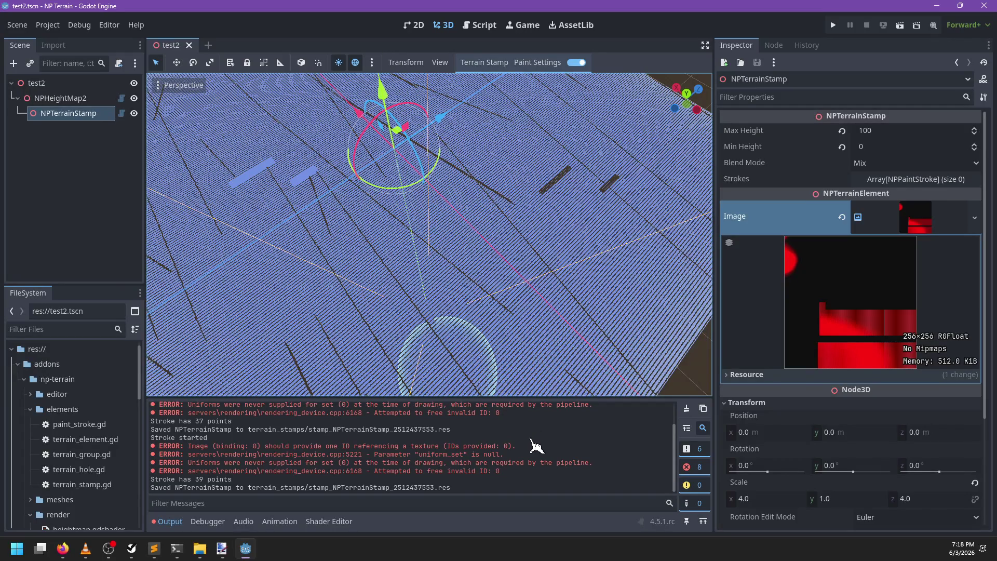
{"action": "left_click", "coordinate": [482, 25]}
Search terrain_renderer.gd for the start_stroke function
{"action": "scroll", "coordinate": [405, 255], "scroll_direction": "down", "scroll_amount": 14}
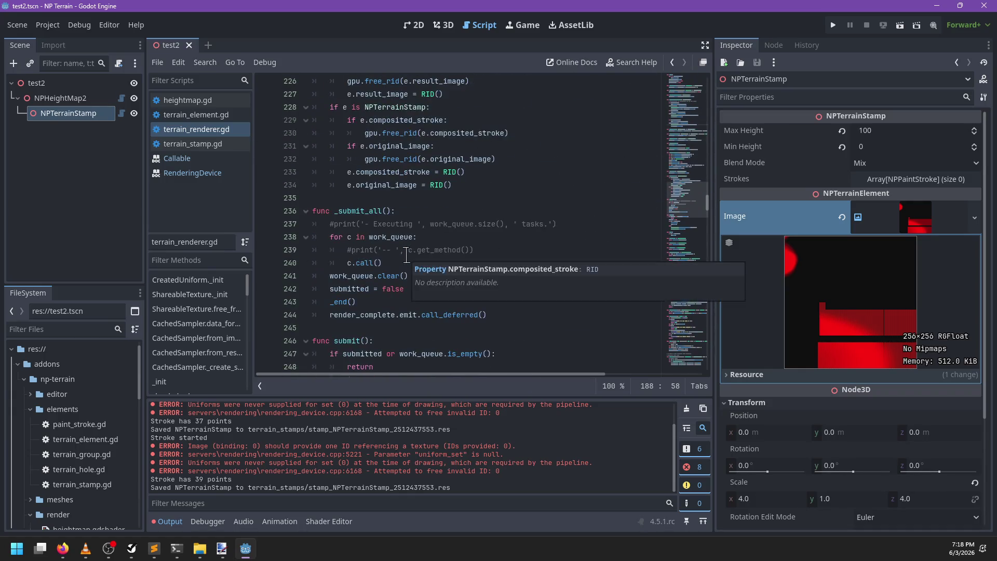
{"action": "scroll", "coordinate": [406, 255], "scroll_direction": "down", "scroll_amount": 5}
{"action": "left_click", "coordinate": [488, 216]}
{"action": "key", "text": "ctrl+f"}
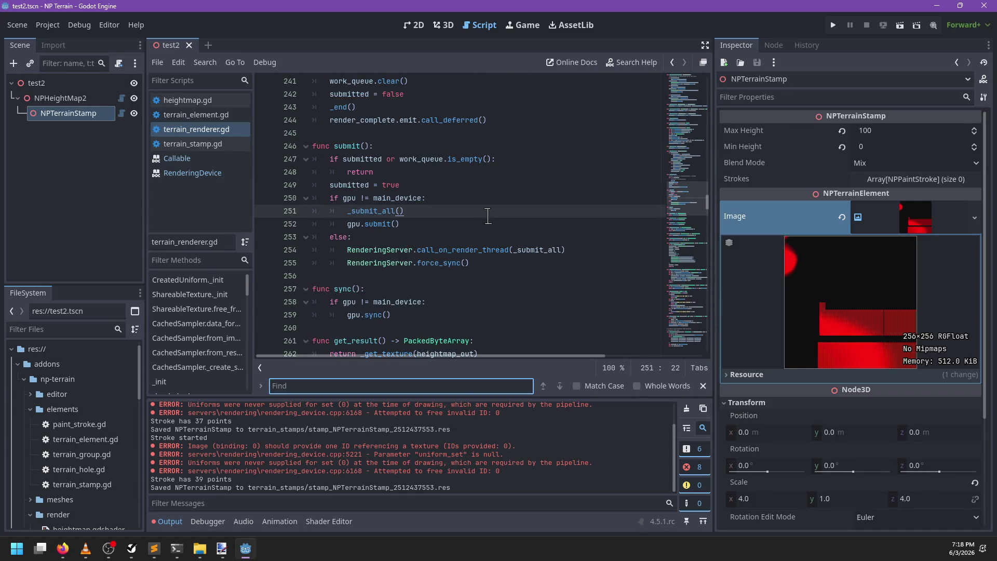
{"action": "type", "text": "stroke_st"}
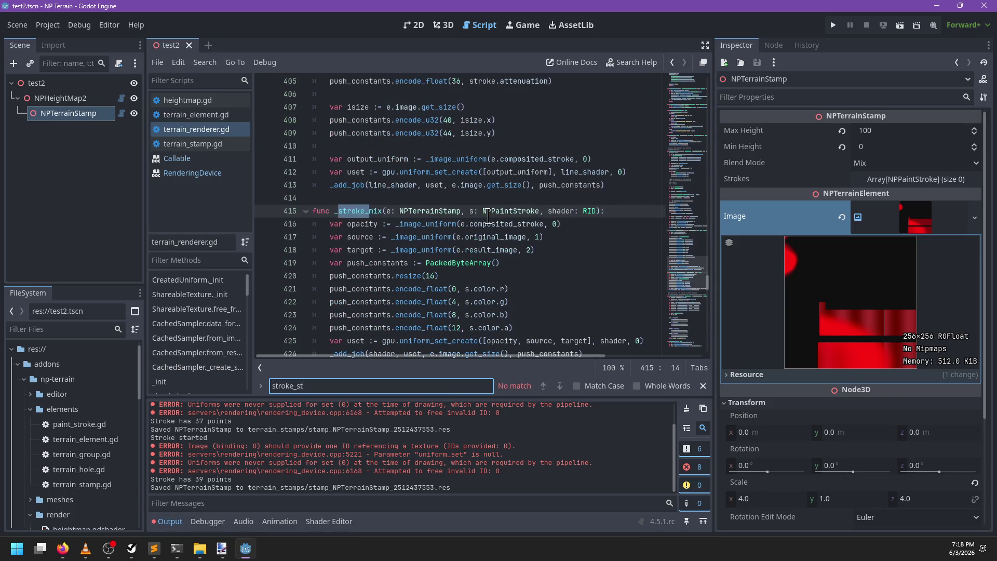
{"action": "key", "text": "Escape"}
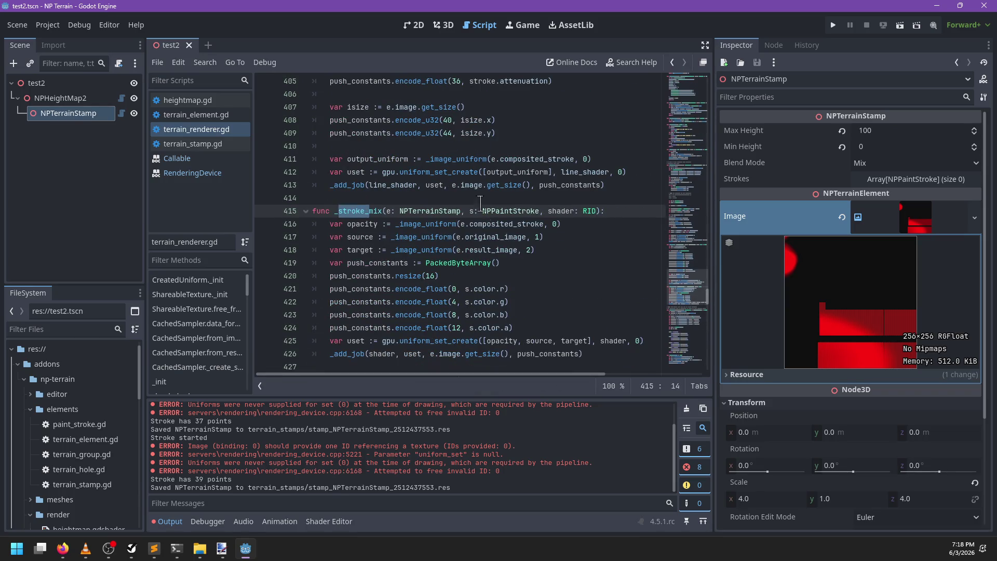
{"action": "left_click", "coordinate": [499, 188]}
{"action": "key", "text": "ctrl+f"}
{"action": "type", "text": "stroke"}
{"action": "key", "text": "Return"}
{"action": "key", "text": "Return"}
{"action": "key", "text": "Return"}
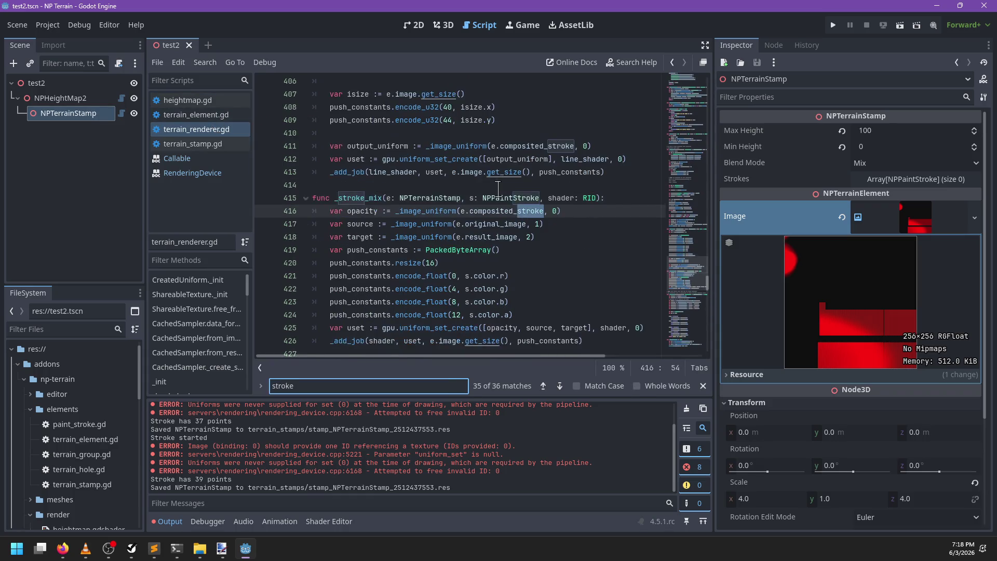
{"action": "key", "text": "ctrl+a"}
{"action": "type", "text": "start_stroke"}
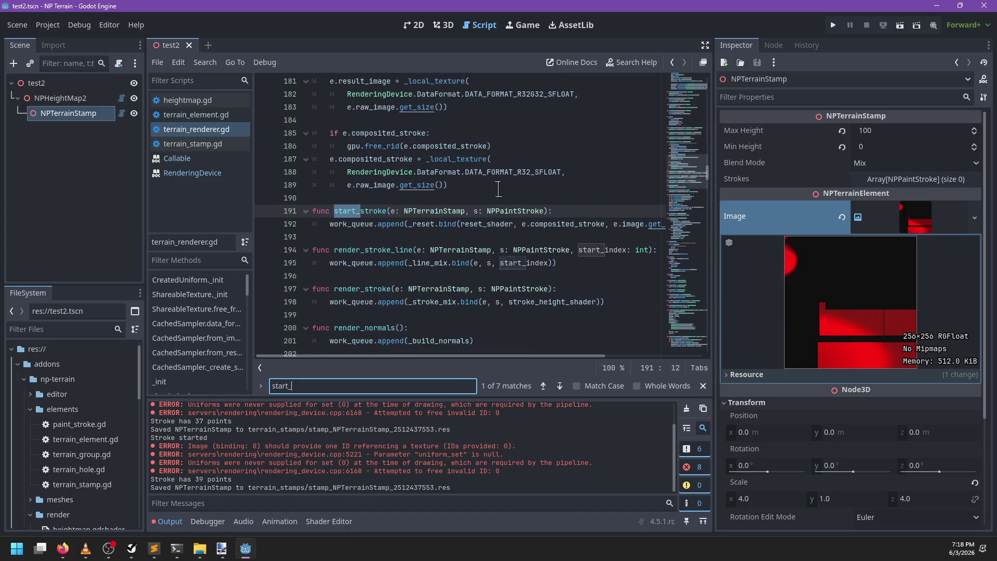
{"action": "key", "text": "Escape"}
Try commenting out start_stroke's work_queue call, then undo the edit
{"action": "scroll", "coordinate": [498, 188], "scroll_direction": "down", "scroll_amount": 1}
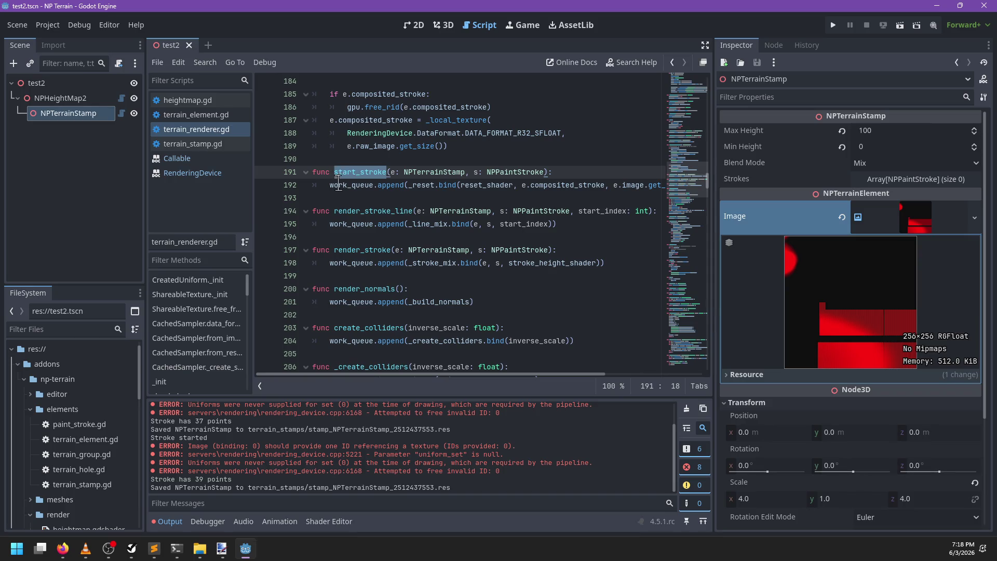
{"action": "left_click", "coordinate": [326, 185]}
{"action": "key", "text": "ctrl+k"}
{"action": "key", "text": "Up"}
{"action": "key", "text": "End"}
{"action": "key", "text": "Return"}
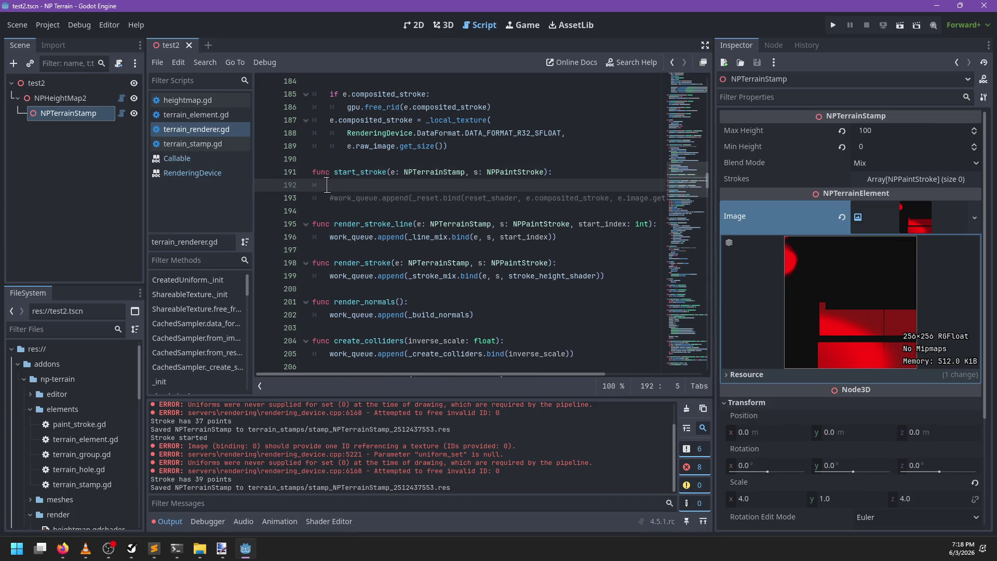
{"action": "key", "text": "ctrl+z"}
{"action": "key", "text": "ctrl+z"}
Comment out the work_queue calls in render_stroke_line and render_stroke, then save
{"action": "left_click", "coordinate": [326, 224]}
{"action": "key", "text": "ctrl+k"}
{"action": "key", "text": "End"}
{"action": "key", "text": "Return"}
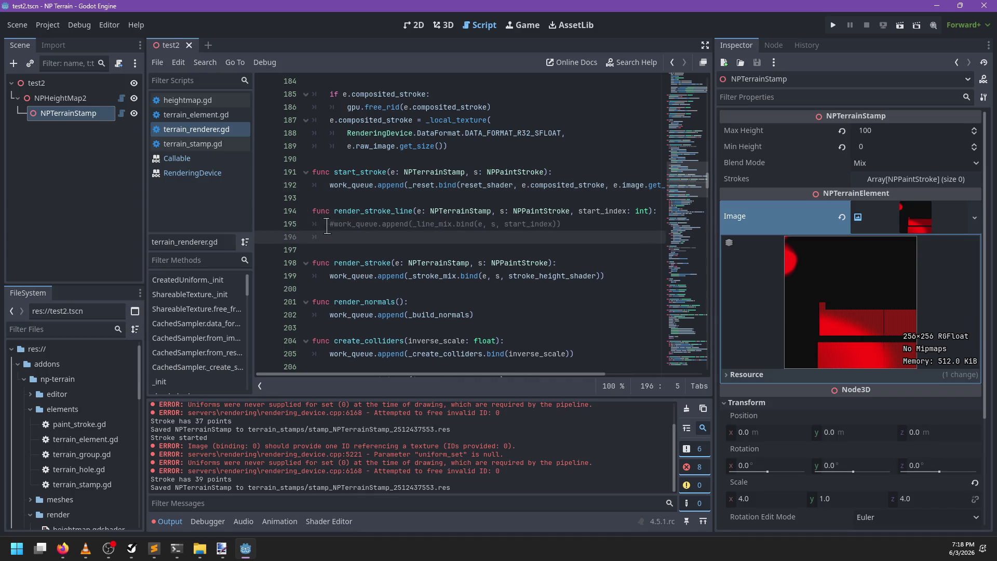
{"action": "type", "text": "pass"}
{"action": "left_click", "coordinate": [327, 276]}
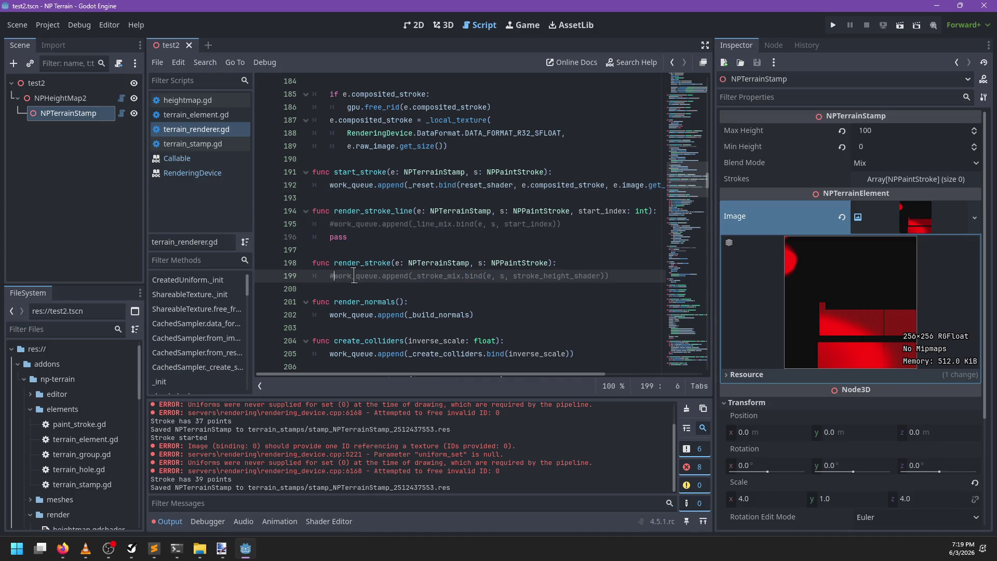
{"action": "key", "text": "ctrl+k"}
{"action": "key", "text": "End"}
{"action": "key", "text": "Return"}
{"action": "key", "text": "ctrl+s"}
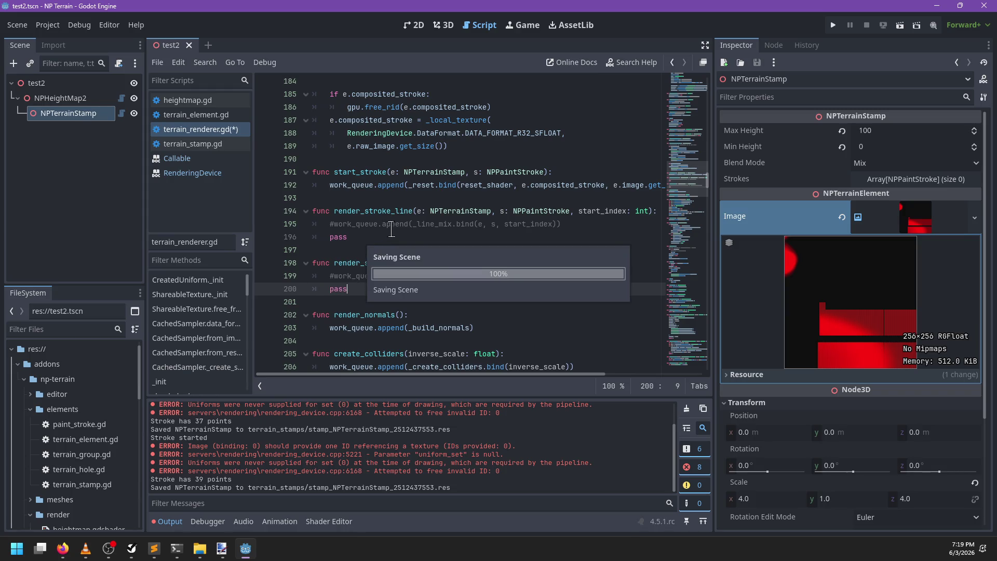
Paint two test strokes on the terrain in the 3D view, clearing the Output log
{"action": "left_click", "coordinate": [445, 25]}
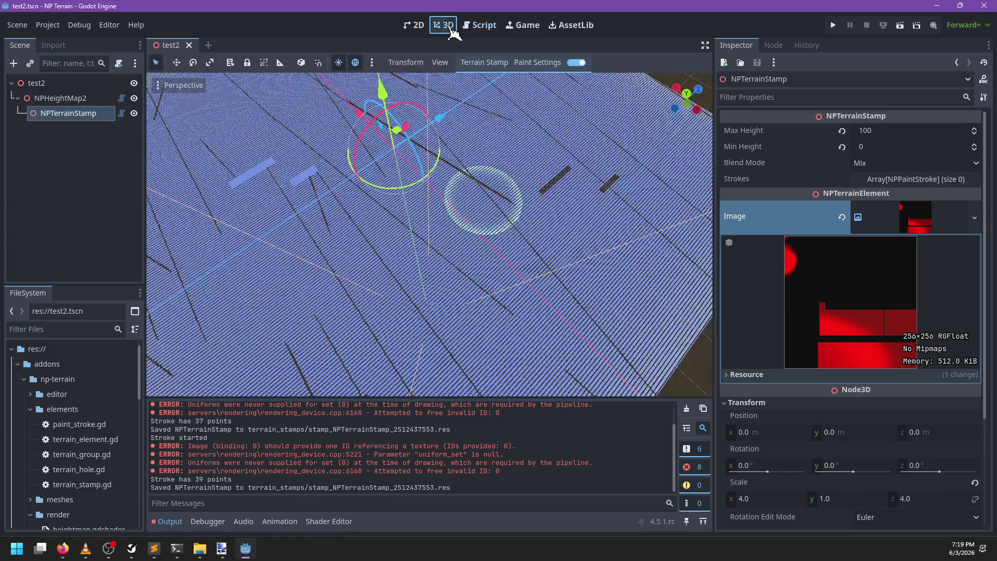
{"action": "left_click_drag", "start_coordinate": [414, 260], "coordinate": [442, 299]}
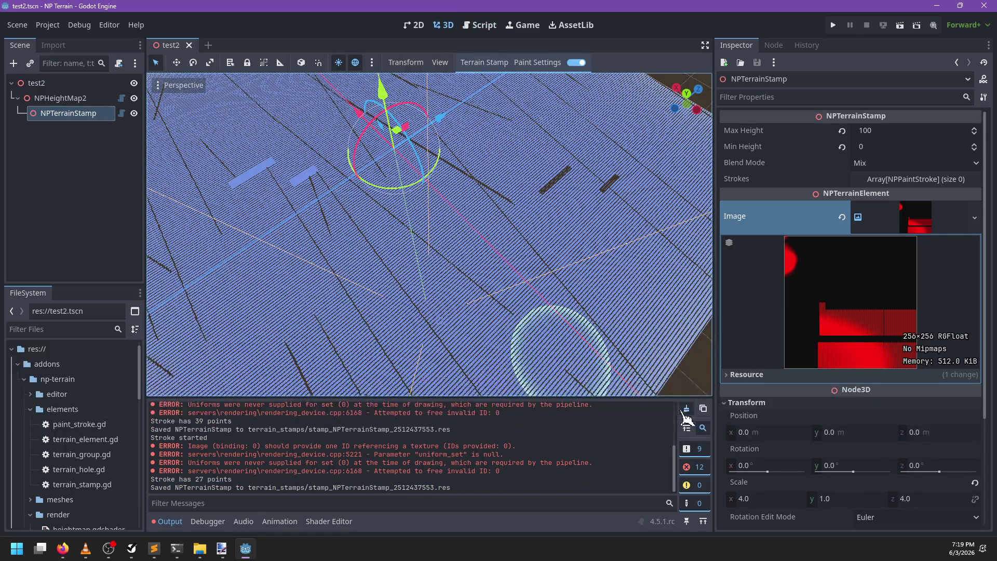
{"action": "left_click", "coordinate": [686, 408]}
{"action": "scroll", "coordinate": [524, 269], "scroll_direction": "down", "scroll_amount": 5}
{"action": "scroll", "coordinate": [472, 291], "scroll_direction": "up", "scroll_amount": 4}
{"action": "left_click_drag", "start_coordinate": [474, 296], "coordinate": [485, 318]}
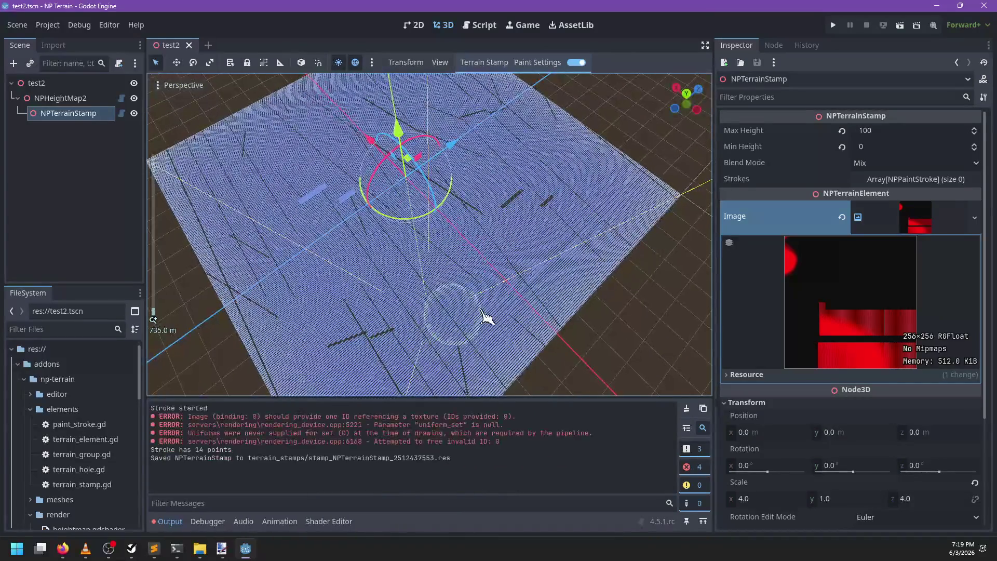
Comment out start_stroke's work_queue call and re-enable render_stroke_line's call, then save
{"action": "left_click", "coordinate": [479, 25]}
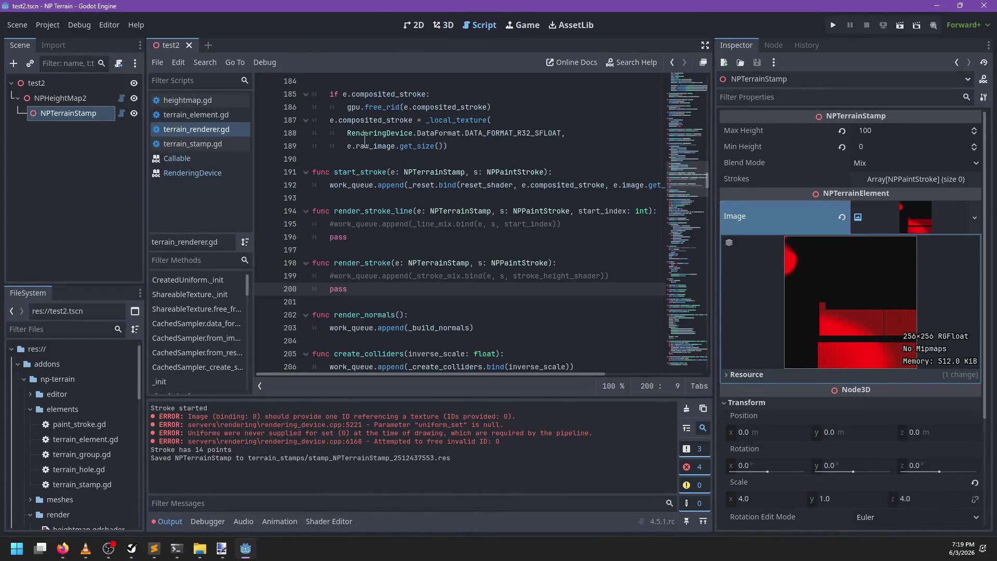
{"action": "left_click", "coordinate": [327, 186]}
{"action": "key", "text": "ctrl+k"}
{"action": "left_click", "coordinate": [335, 224]}
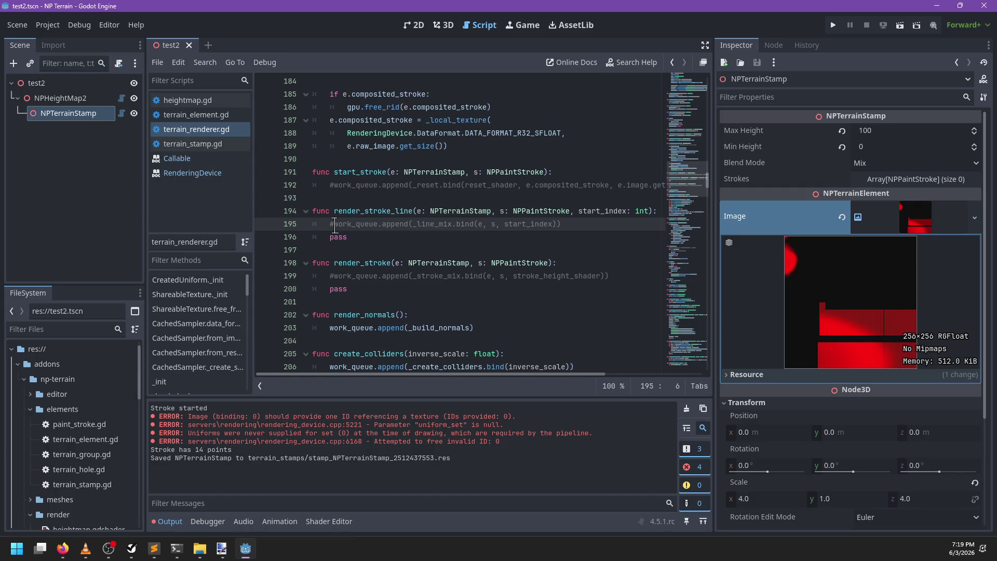
{"action": "key", "text": "BackSpace"}
{"action": "key", "text": "ctrl+s"}
Add a pass statement under start_stroke's commented call, save, and paint a test stroke
{"action": "left_click", "coordinate": [341, 185]}
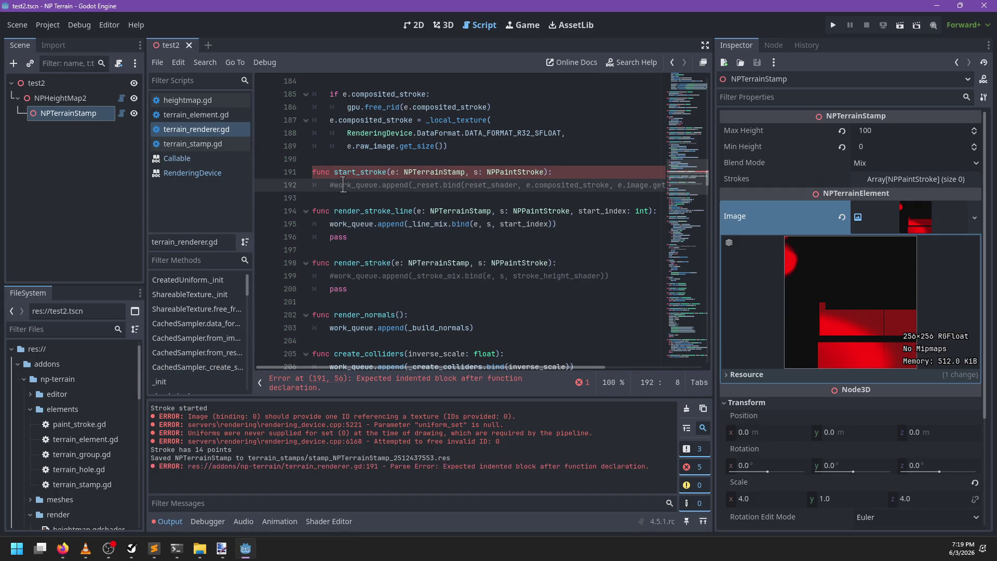
{"action": "key", "text": "ctrl+Return"}
{"action": "type", "text": "pass"}
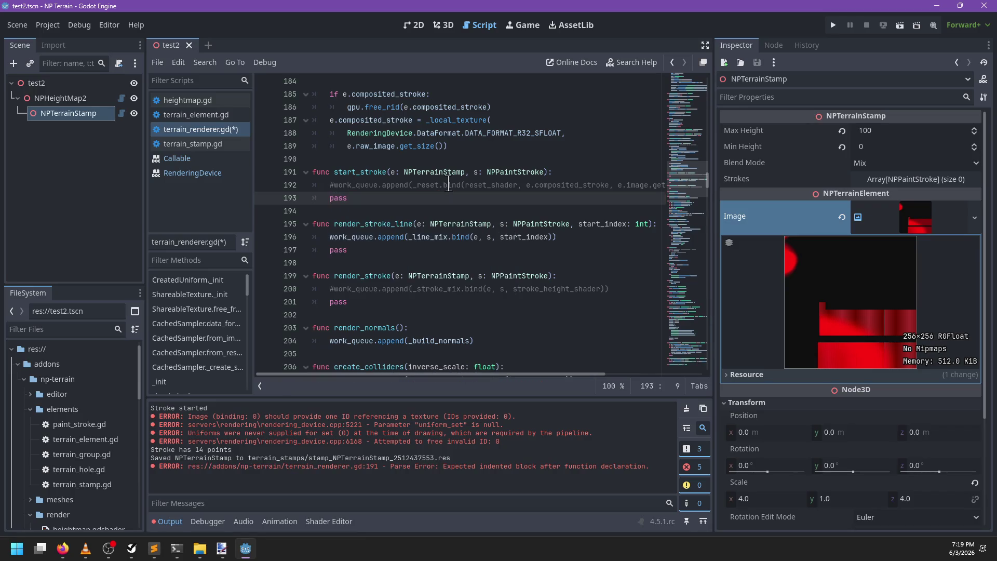
{"action": "key", "text": "ctrl+s"}
{"action": "left_click", "coordinate": [443, 24]}
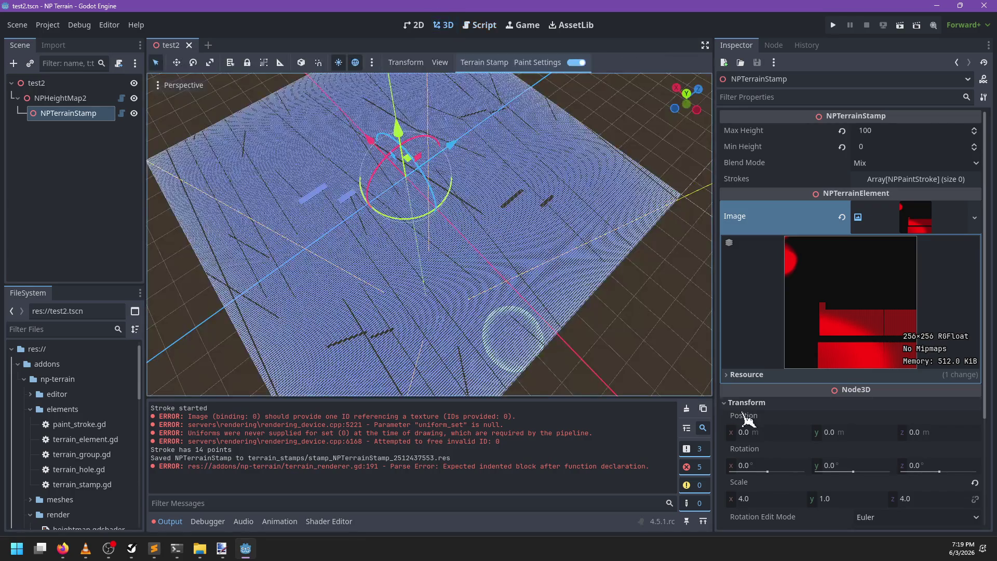
{"action": "mouse_move", "coordinate": [474, 282]}
{"action": "left_mouse_down"}
{"action": "mouse_move", "coordinate": [468, 289]}
{"action": "mouse_move", "coordinate": [563, 312]}
{"action": "mouse_move", "coordinate": [514, 218]}
{"action": "mouse_move", "coordinate": [412, 327]}
{"action": "mouse_move", "coordinate": [421, 289]}
{"action": "mouse_move", "coordinate": [544, 243]}
{"action": "left_mouse_up"}
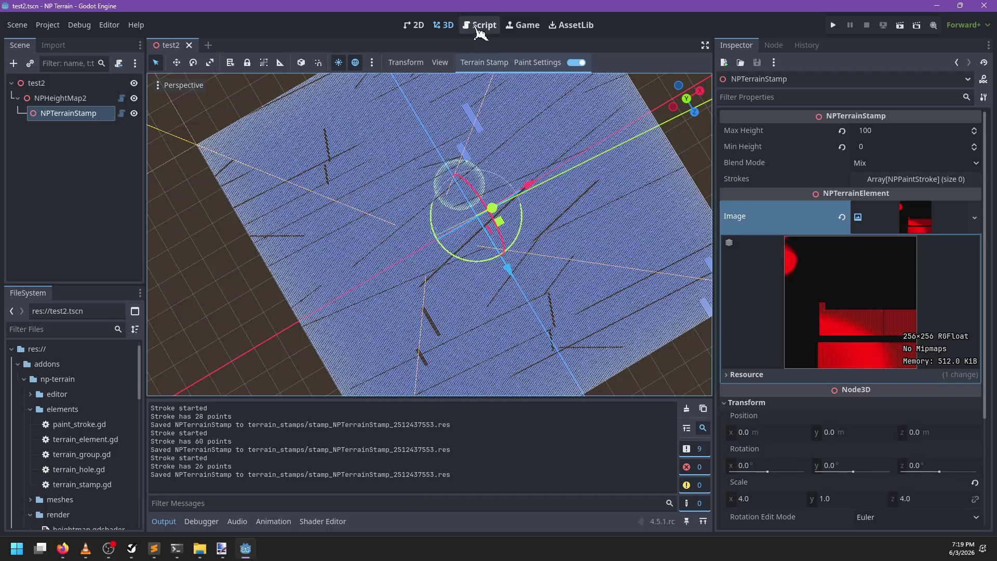
Re-enable render_stroke's stroke-mix work_queue line 200 and return to the 3D view
{"action": "left_click", "coordinate": [475, 25]}
{"action": "left_click", "coordinate": [331, 289]}
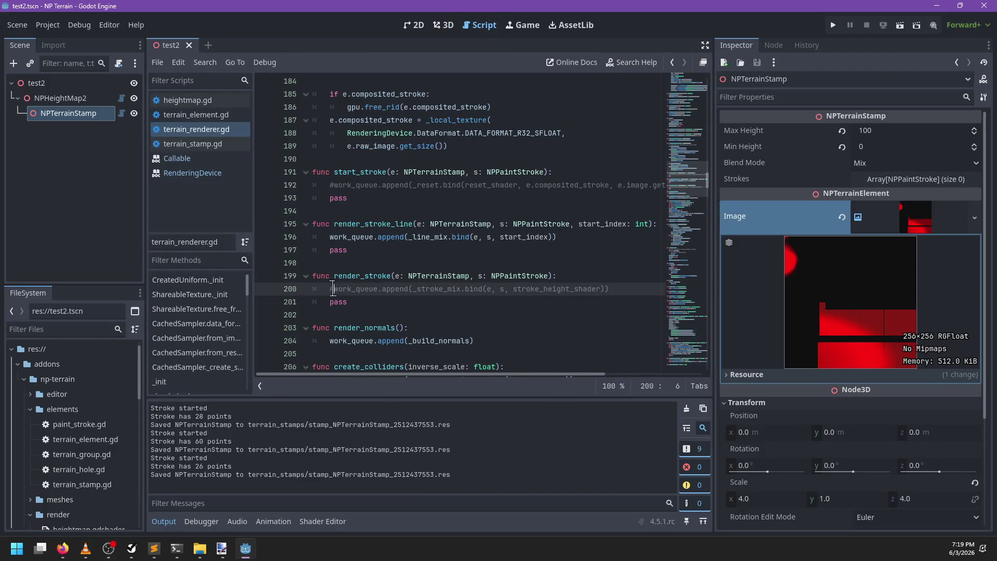
{"action": "key", "text": "BackSpace"}
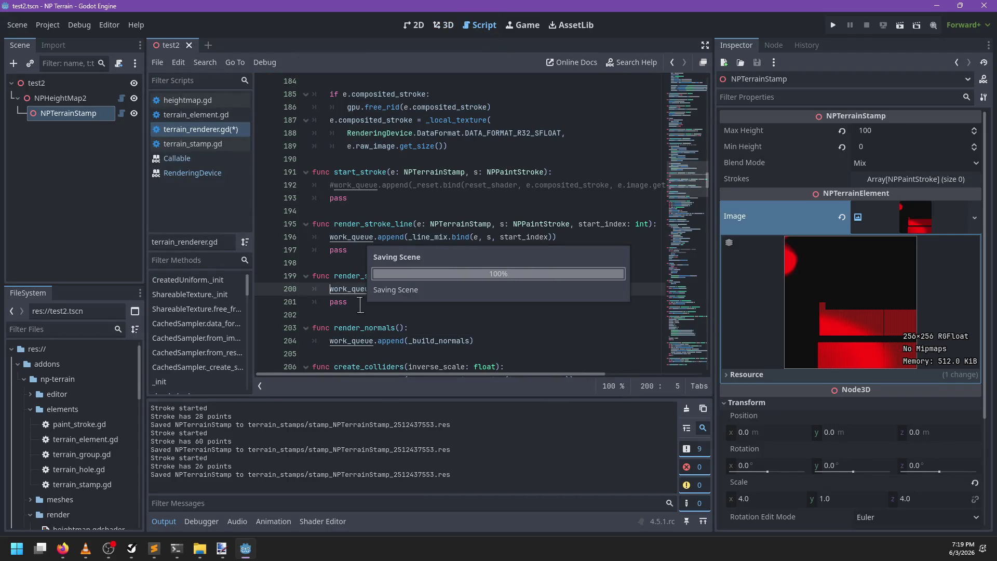
{"action": "left_click", "coordinate": [444, 25]}
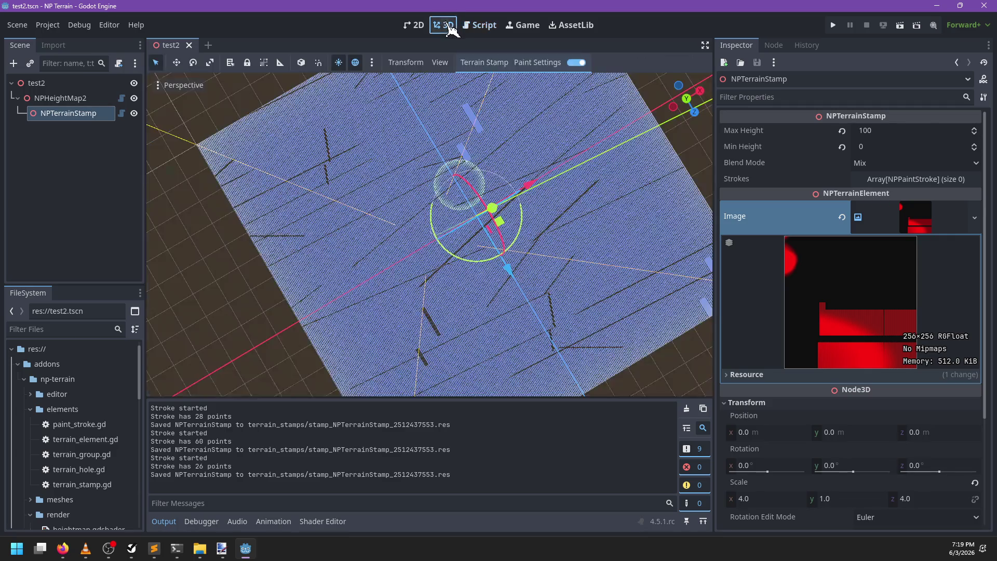
Clear the Output log and paint a series of strokes across the terrain stamp
{"action": "left_click", "coordinate": [704, 427]}
{"action": "left_click_drag", "start_coordinate": [504, 369], "coordinate": [501, 267]}
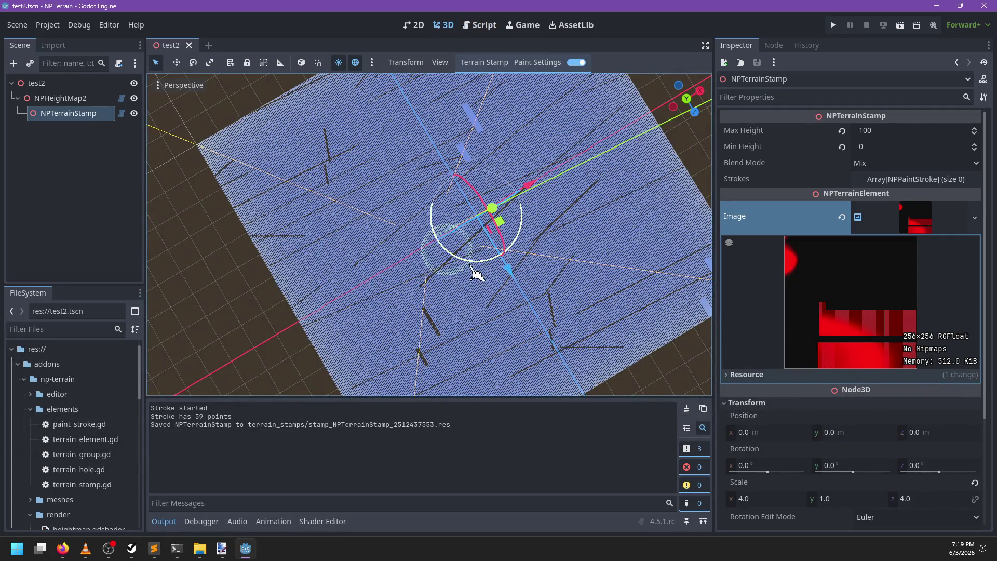
{"action": "left_click_drag", "start_coordinate": [388, 302], "coordinate": [475, 267]}
{"action": "mouse_move", "coordinate": [564, 247]}
{"action": "left_mouse_down"}
{"action": "mouse_move", "coordinate": [512, 322]}
{"action": "mouse_move", "coordinate": [386, 300]}
{"action": "left_mouse_up"}
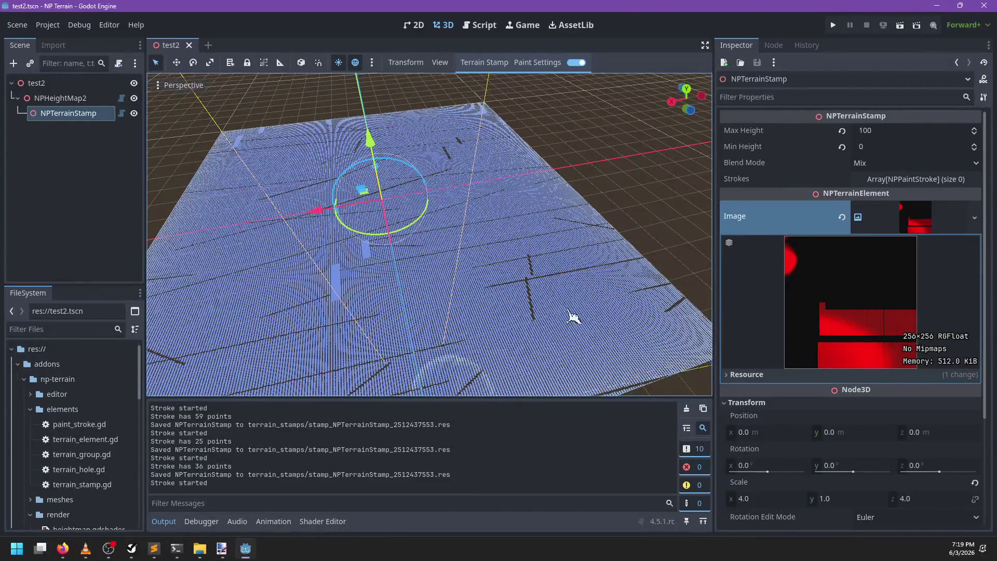
{"action": "left_click_drag", "start_coordinate": [560, 345], "coordinate": [343, 294]}
{"action": "mouse_move", "coordinate": [585, 279]}
{"action": "left_mouse_down"}
{"action": "mouse_move", "coordinate": [568, 351]}
{"action": "mouse_move", "coordinate": [633, 303]}
{"action": "left_mouse_up"}
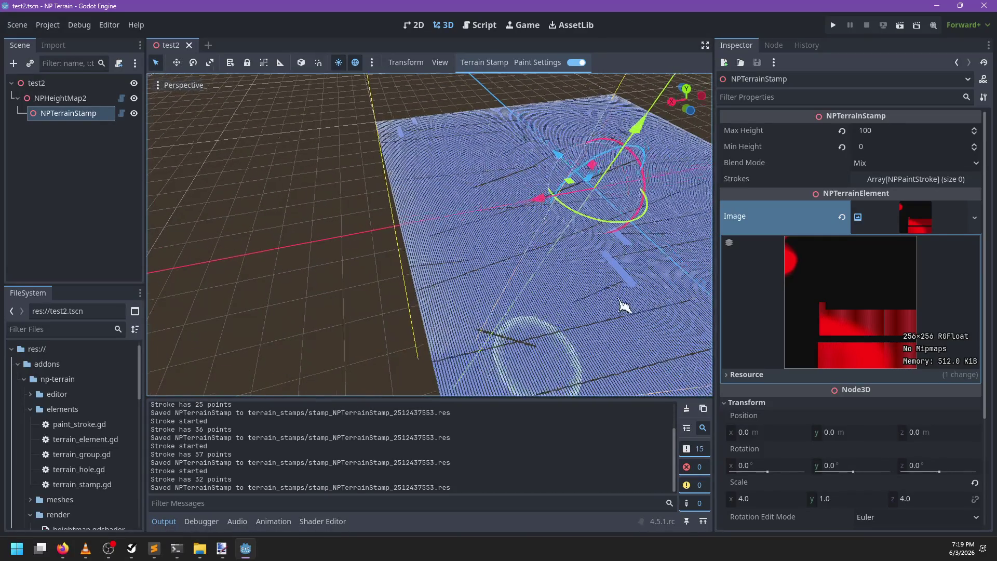
{"action": "mouse_move", "coordinate": [427, 244]}
{"action": "left_mouse_down"}
{"action": "mouse_move", "coordinate": [374, 344]}
{"action": "mouse_move", "coordinate": [438, 342]}
{"action": "left_mouse_up"}
{"action": "scroll", "coordinate": [466, 283], "scroll_direction": "up", "scroll_amount": 4}
{"action": "left_click_drag", "start_coordinate": [466, 283], "coordinate": [366, 329]}
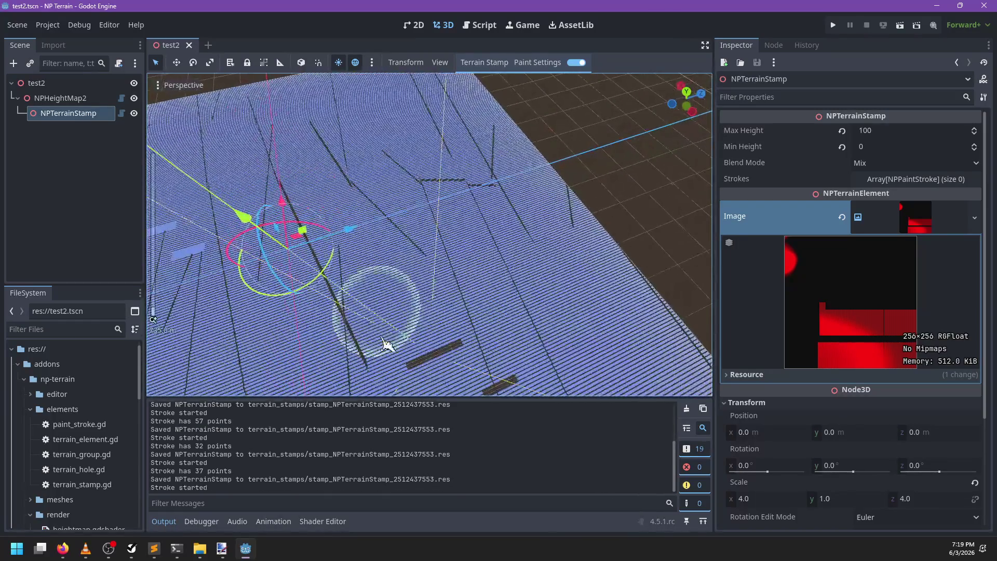
{"action": "left_click_drag", "start_coordinate": [497, 261], "coordinate": [445, 280]}
{"action": "scroll", "coordinate": [446, 280], "scroll_direction": "down", "scroll_amount": 2}
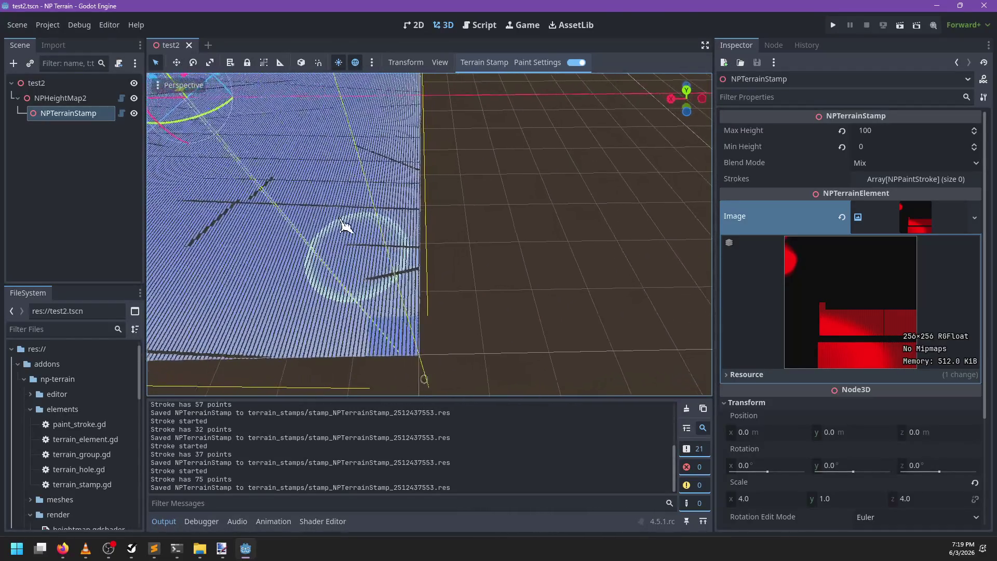
Paint more strokes, including one near the far edge and several short ones
{"action": "mouse_move", "coordinate": [314, 244]}
{"action": "left_mouse_down"}
{"action": "mouse_move", "coordinate": [307, 222]}
{"action": "mouse_move", "coordinate": [296, 287]}
{"action": "left_mouse_up"}
{"action": "mouse_move", "coordinate": [430, 267]}
{"action": "left_mouse_down"}
{"action": "mouse_move", "coordinate": [356, 229]}
{"action": "mouse_move", "coordinate": [372, 237]}
{"action": "left_mouse_up"}
{"action": "mouse_move", "coordinate": [526, 268]}
{"action": "left_mouse_down"}
{"action": "mouse_move", "coordinate": [369, 256]}
{"action": "mouse_move", "coordinate": [387, 270]}
{"action": "left_mouse_up"}
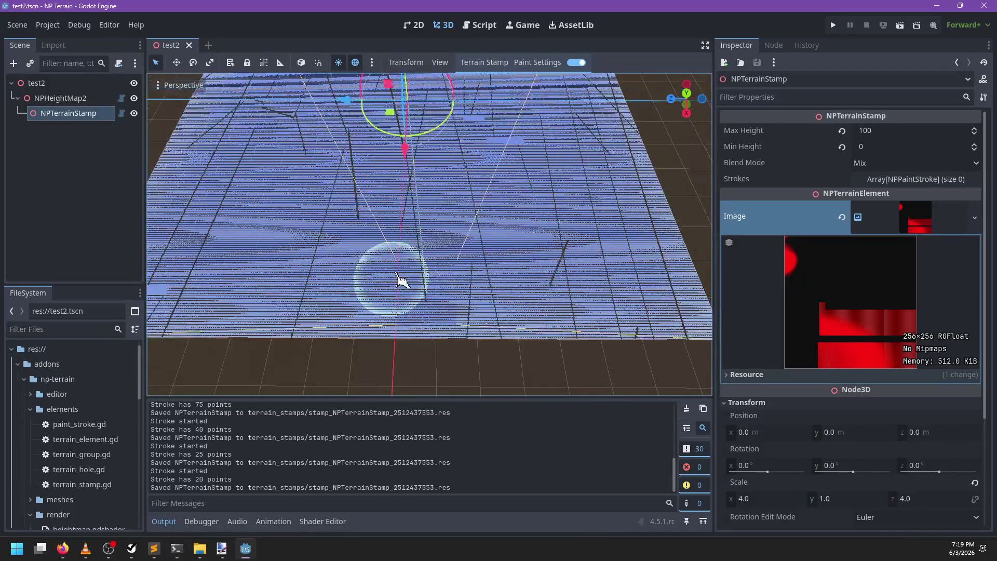
{"action": "mouse_move", "coordinate": [402, 312]}
{"action": "left_mouse_down"}
{"action": "mouse_move", "coordinate": [396, 292]}
{"action": "mouse_move", "coordinate": [527, 310]}
{"action": "left_mouse_up"}
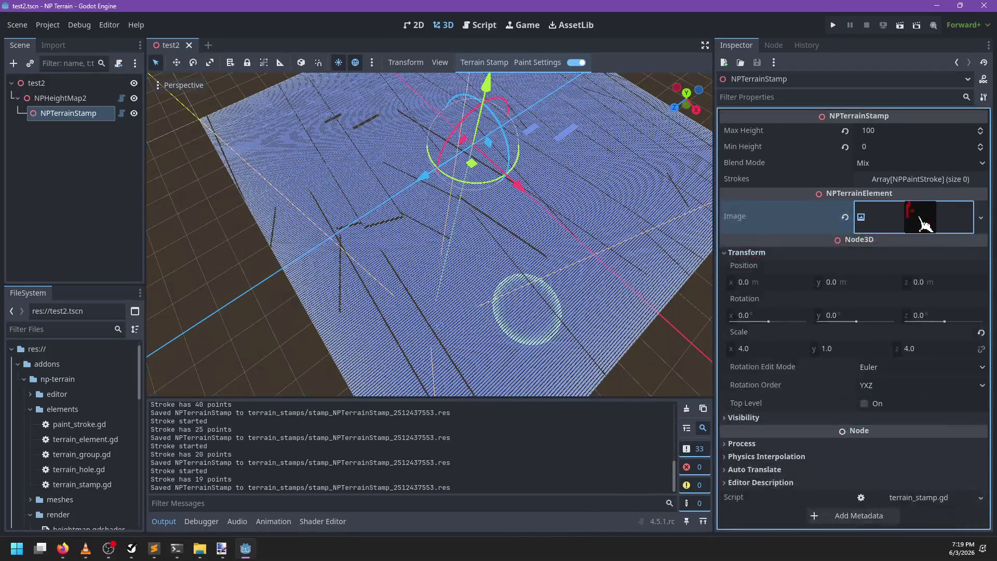
{"action": "scroll", "coordinate": [464, 303], "scroll_direction": "up", "scroll_amount": 3}
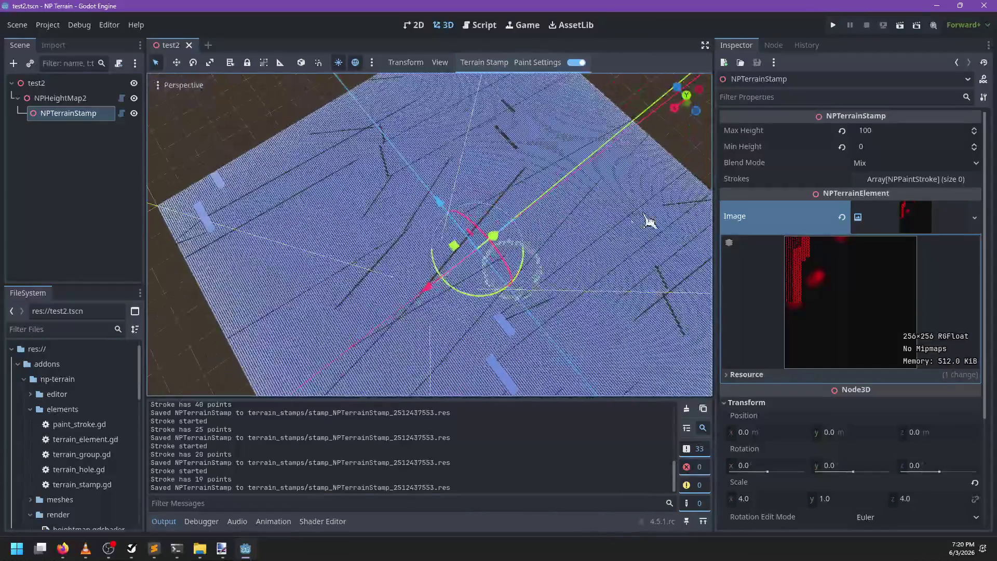
{"action": "mouse_move", "coordinate": [649, 221]}
{"action": "left_mouse_down"}
{"action": "mouse_move", "coordinate": [703, 316]}
{"action": "mouse_move", "coordinate": [609, 311]}
{"action": "left_mouse_up"}
{"action": "mouse_move", "coordinate": [385, 333]}
{"action": "left_mouse_down"}
{"action": "mouse_move", "coordinate": [349, 347]}
{"action": "mouse_move", "coordinate": [379, 340]}
{"action": "left_mouse_up"}
{"action": "mouse_move", "coordinate": [374, 291]}
{"action": "left_mouse_down"}
{"action": "mouse_move", "coordinate": [345, 256]}
{"action": "mouse_move", "coordinate": [361, 350]}
{"action": "left_mouse_up"}
{"action": "left_click_drag", "start_coordinate": [323, 261], "coordinate": [419, 334]}
Keep painting strokes while refreshing the Inspector Image preview to check the red marks
{"action": "left_click", "coordinate": [902, 229]}
{"action": "left_click", "coordinate": [902, 230]}
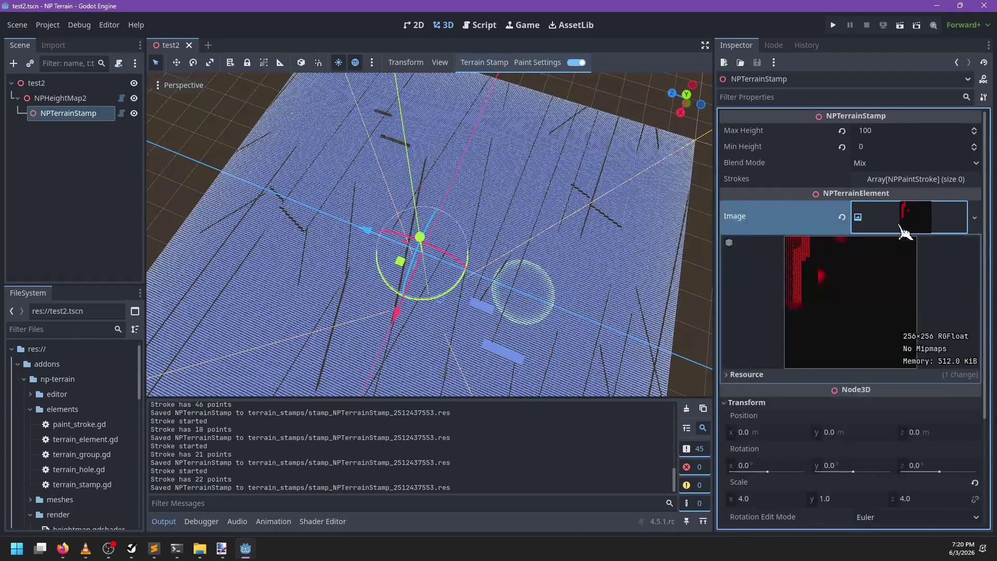
{"action": "left_click_drag", "start_coordinate": [529, 239], "coordinate": [514, 363]}
{"action": "left_click_drag", "start_coordinate": [408, 222], "coordinate": [468, 291]}
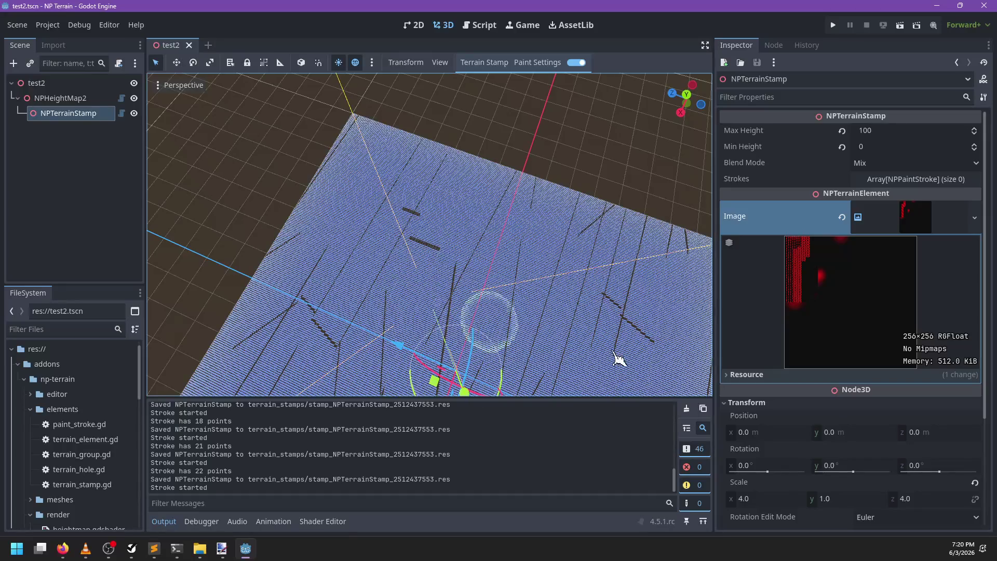
{"action": "left_click", "coordinate": [903, 228]}
{"action": "left_click", "coordinate": [903, 228]}
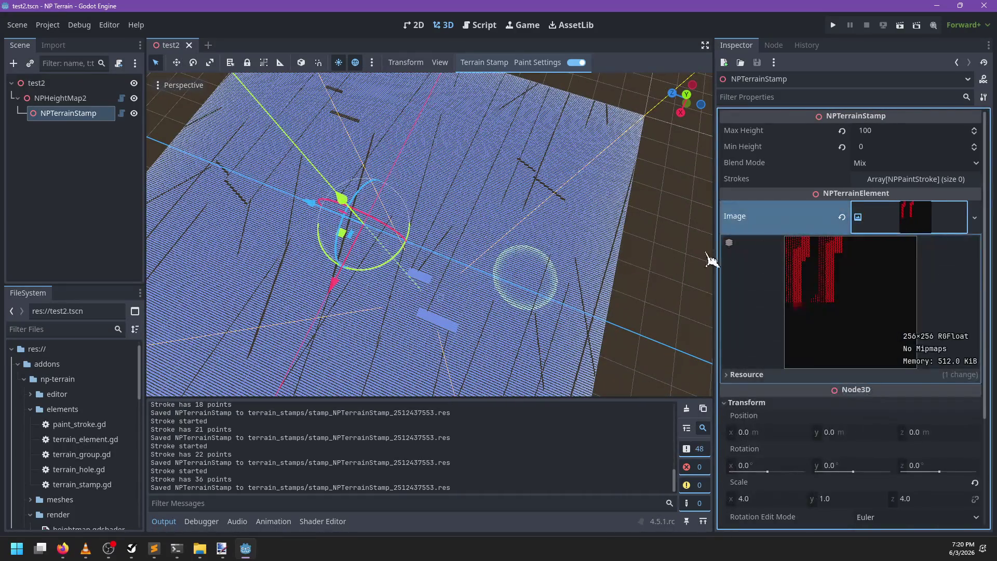
{"action": "mouse_move", "coordinate": [596, 280]}
{"action": "left_mouse_down"}
{"action": "mouse_move", "coordinate": [568, 214]}
{"action": "mouse_move", "coordinate": [451, 257]}
{"action": "mouse_move", "coordinate": [619, 260]}
{"action": "mouse_move", "coordinate": [350, 282]}
{"action": "mouse_move", "coordinate": [349, 296]}
{"action": "mouse_move", "coordinate": [458, 347]}
{"action": "mouse_move", "coordinate": [530, 357]}
{"action": "mouse_move", "coordinate": [525, 311]}
{"action": "left_mouse_up"}
{"action": "left_click", "coordinate": [935, 218]}
{"action": "left_click", "coordinate": [935, 217]}
{"action": "mouse_move", "coordinate": [472, 290]}
{"action": "left_mouse_down"}
{"action": "mouse_move", "coordinate": [583, 165]}
{"action": "mouse_move", "coordinate": [535, 171]}
{"action": "mouse_move", "coordinate": [602, 277]}
{"action": "left_mouse_up"}
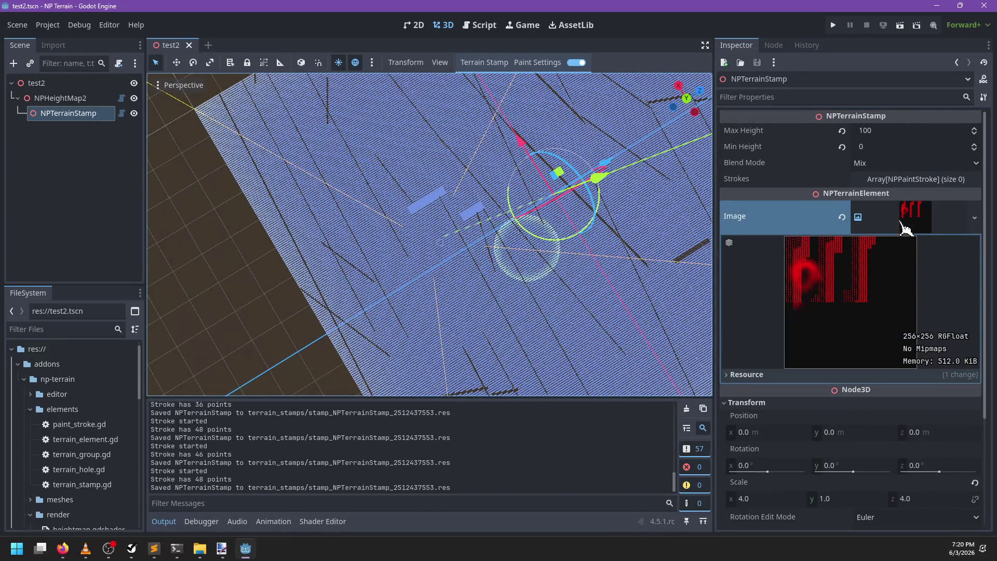
{"action": "mouse_move", "coordinate": [624, 238]}
{"action": "left_mouse_down"}
{"action": "mouse_move", "coordinate": [480, 327]}
{"action": "mouse_move", "coordinate": [399, 260]}
{"action": "mouse_move", "coordinate": [550, 344]}
{"action": "mouse_move", "coordinate": [487, 252]}
{"action": "mouse_move", "coordinate": [612, 442]}
{"action": "mouse_move", "coordinate": [499, 334]}
{"action": "mouse_move", "coordinate": [668, 178]}
{"action": "mouse_move", "coordinate": [457, 129]}
{"action": "mouse_move", "coordinate": [282, 163]}
{"action": "mouse_move", "coordinate": [267, 345]}
{"action": "mouse_move", "coordinate": [395, 301]}
{"action": "left_mouse_up"}
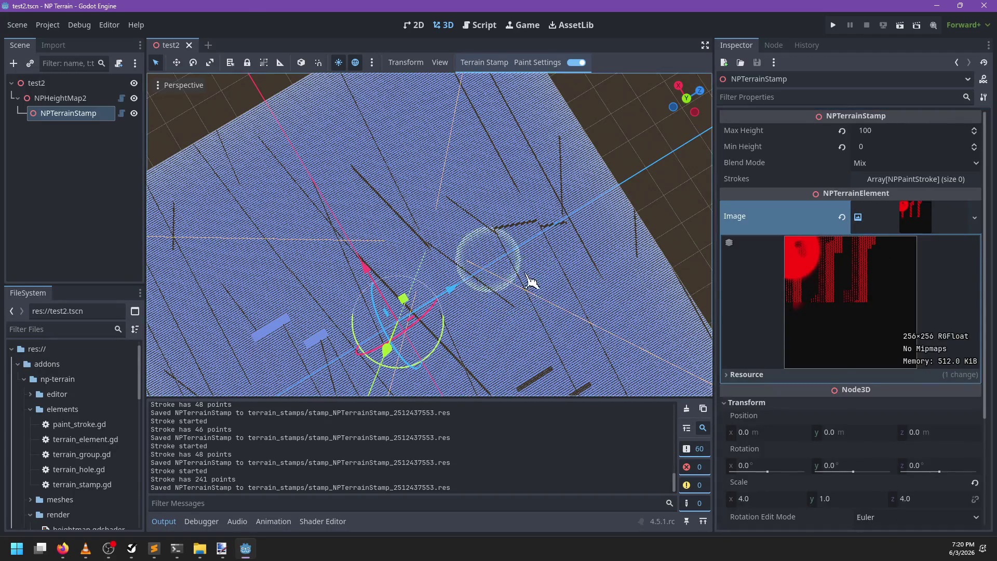
{"action": "key", "text": "alt+Tab"}
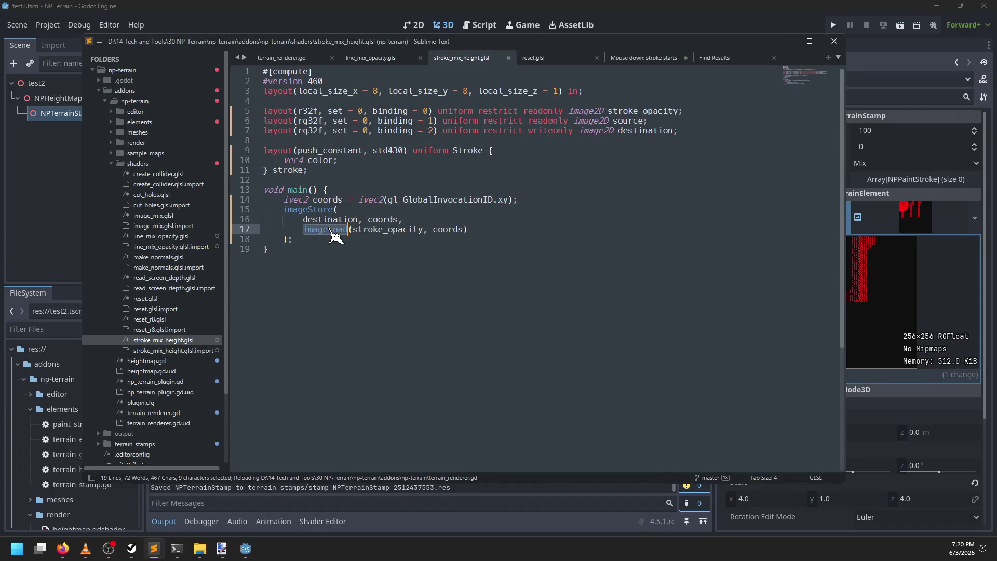
{"action": "double_click", "coordinate": [364, 229]}
{"action": "double_click", "coordinate": [441, 227]}
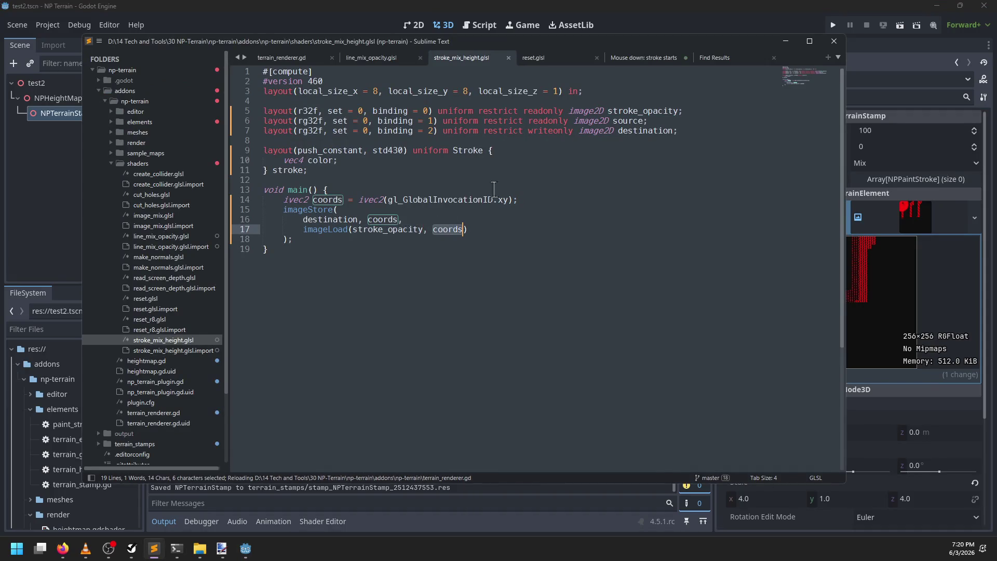
{"action": "left_click", "coordinate": [388, 63]}
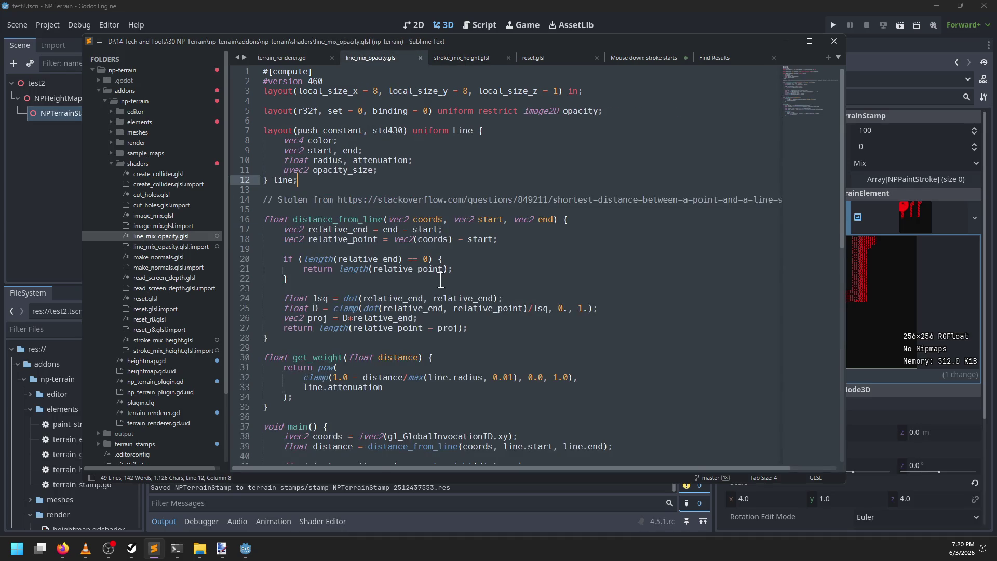
{"action": "scroll", "coordinate": [441, 280], "scroll_direction": "down", "scroll_amount": 7}
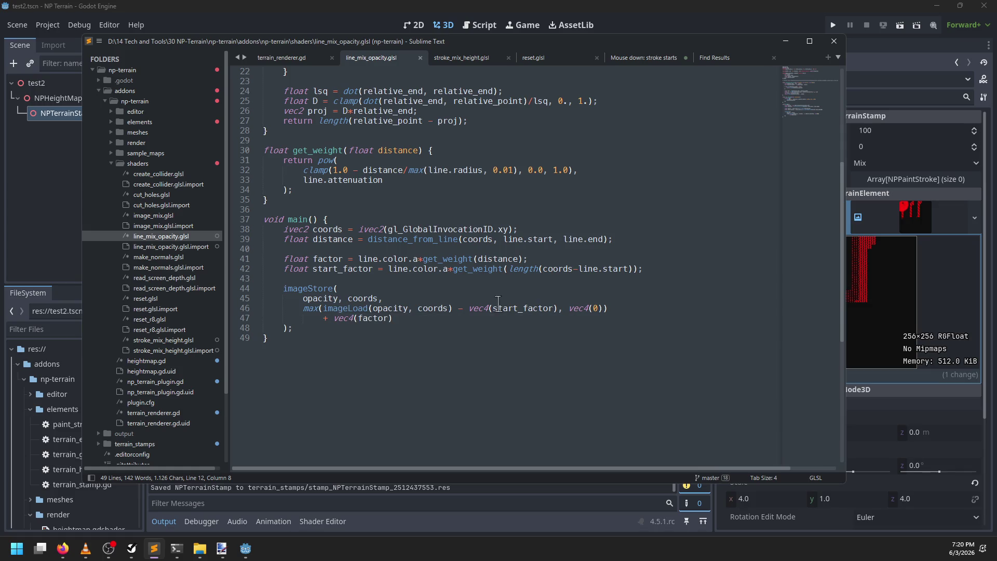
{"action": "double_click", "coordinate": [358, 309]}
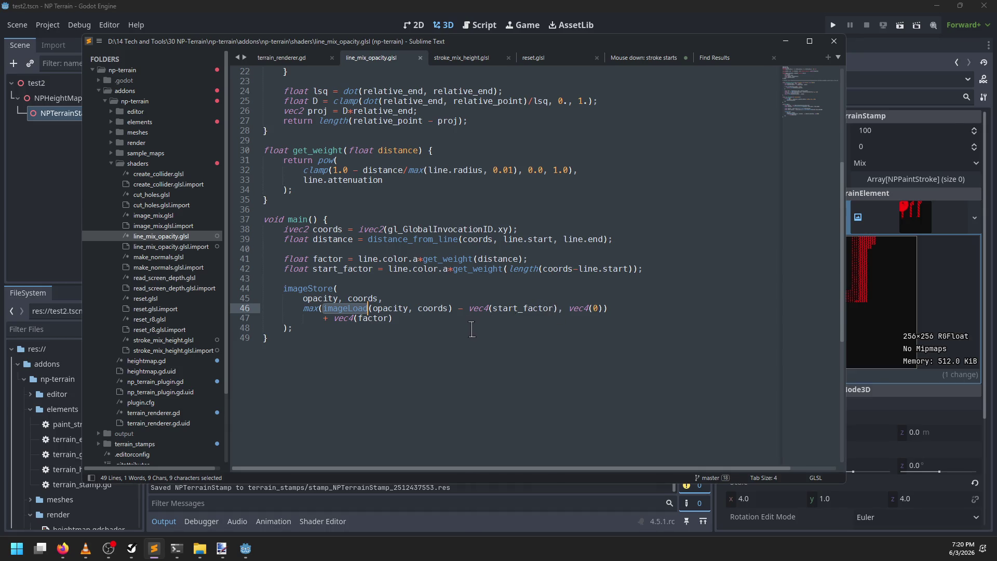
{"action": "double_click", "coordinate": [372, 318]}
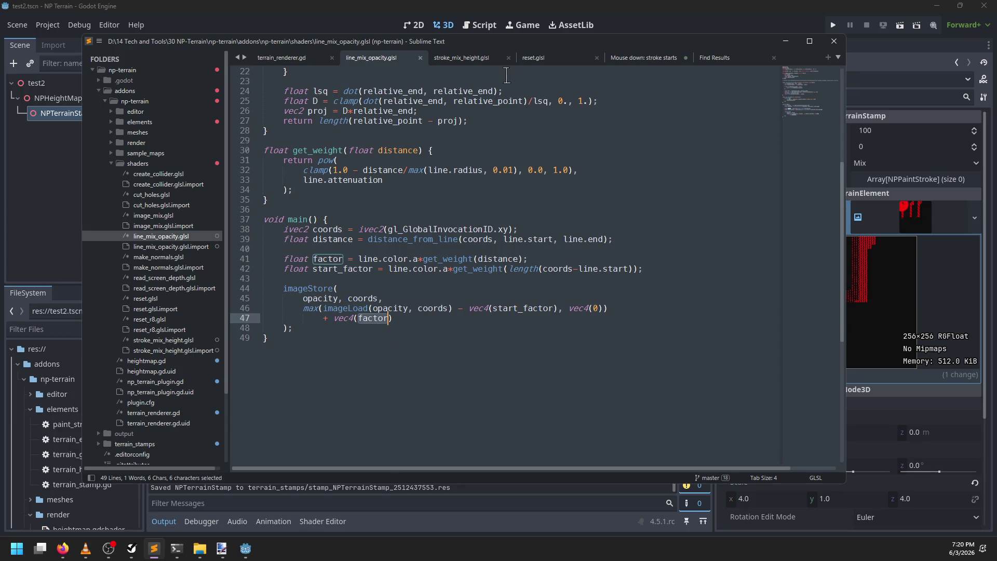
{"action": "left_click", "coordinate": [467, 58]}
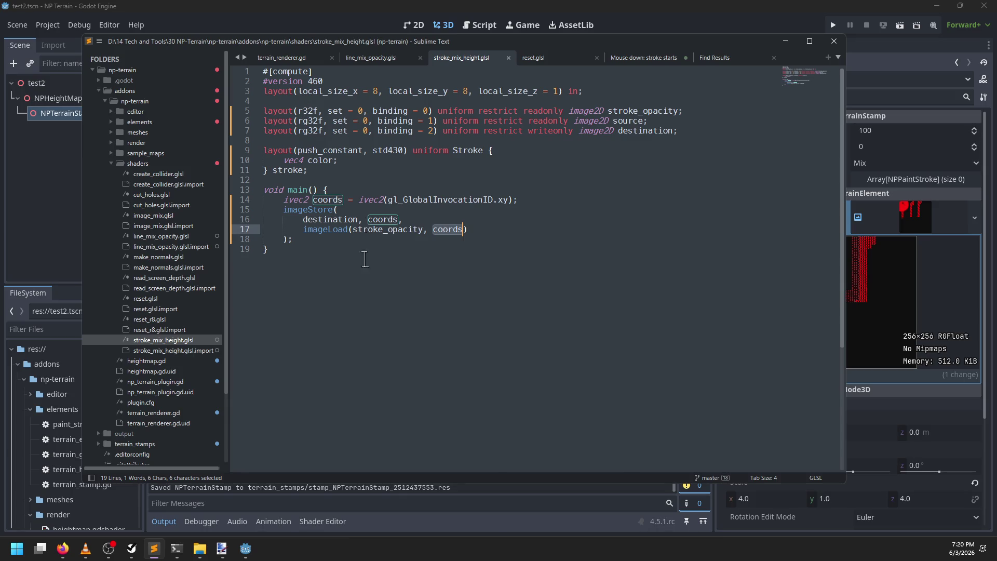
{"action": "double_click", "coordinate": [337, 231]}
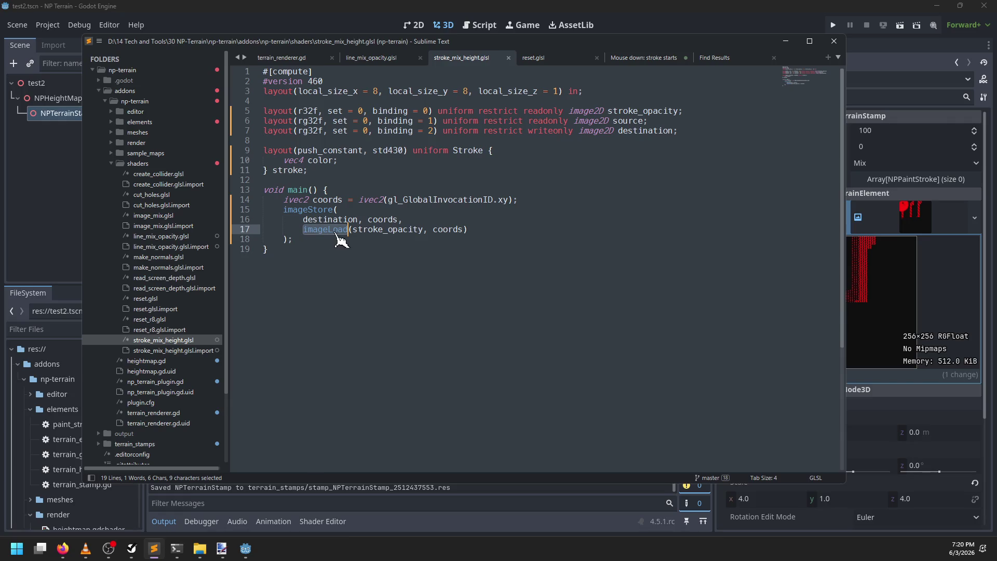
{"action": "left_click", "coordinate": [786, 41]}
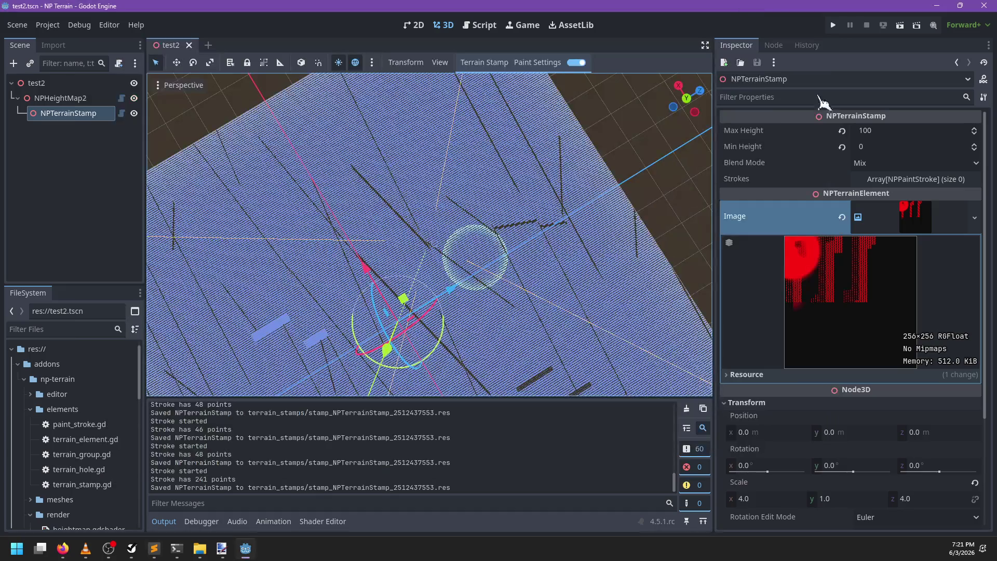
Paint four more strokes on the terrain, including a long one, panning and orbiting between them
{"action": "mouse_move", "coordinate": [406, 183]}
{"action": "left_mouse_down"}
{"action": "mouse_move", "coordinate": [400, 207]}
{"action": "mouse_move", "coordinate": [378, 210]}
{"action": "left_mouse_up"}
{"action": "mouse_move", "coordinate": [423, 260]}
{"action": "left_mouse_down"}
{"action": "mouse_move", "coordinate": [414, 202]}
{"action": "mouse_move", "coordinate": [407, 350]}
{"action": "mouse_move", "coordinate": [474, 178]}
{"action": "mouse_move", "coordinate": [488, 265]}
{"action": "mouse_move", "coordinate": [494, 247]}
{"action": "mouse_move", "coordinate": [358, 282]}
{"action": "mouse_move", "coordinate": [345, 345]}
{"action": "mouse_move", "coordinate": [483, 312]}
{"action": "left_mouse_up"}
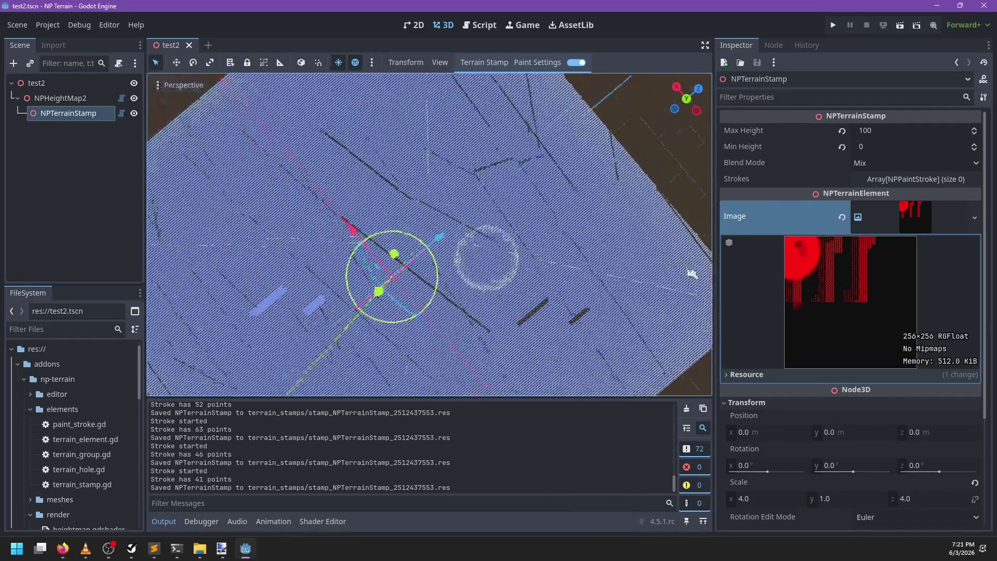
{"action": "mouse_move", "coordinate": [467, 228]}
{"action": "left_mouse_down"}
{"action": "mouse_move", "coordinate": [545, 283]}
{"action": "mouse_move", "coordinate": [581, 389]}
{"action": "left_mouse_up"}
{"action": "left_click_drag", "start_coordinate": [612, 261], "coordinate": [608, 263]}
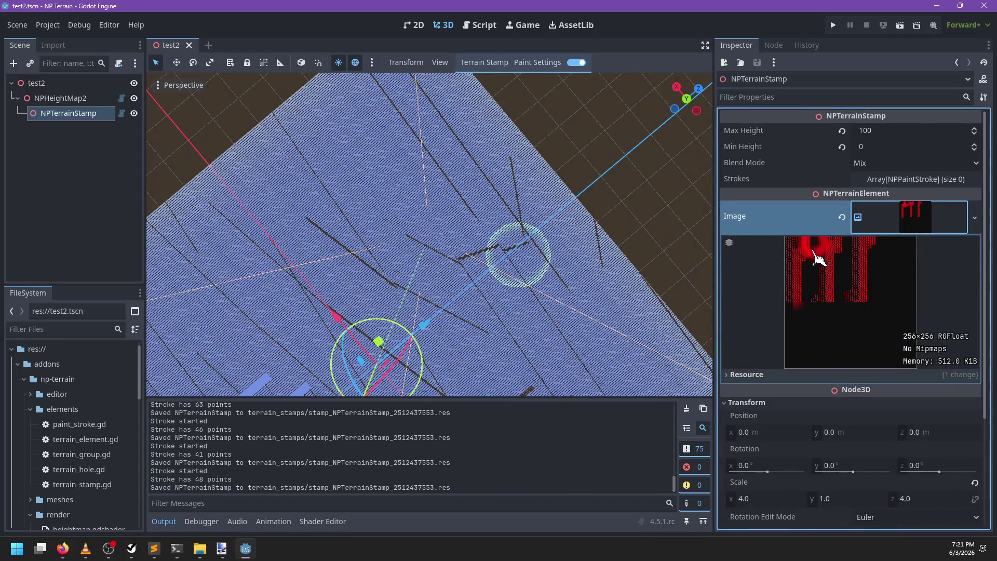
{"action": "scroll", "coordinate": [514, 343], "scroll_direction": "down", "scroll_amount": 2}
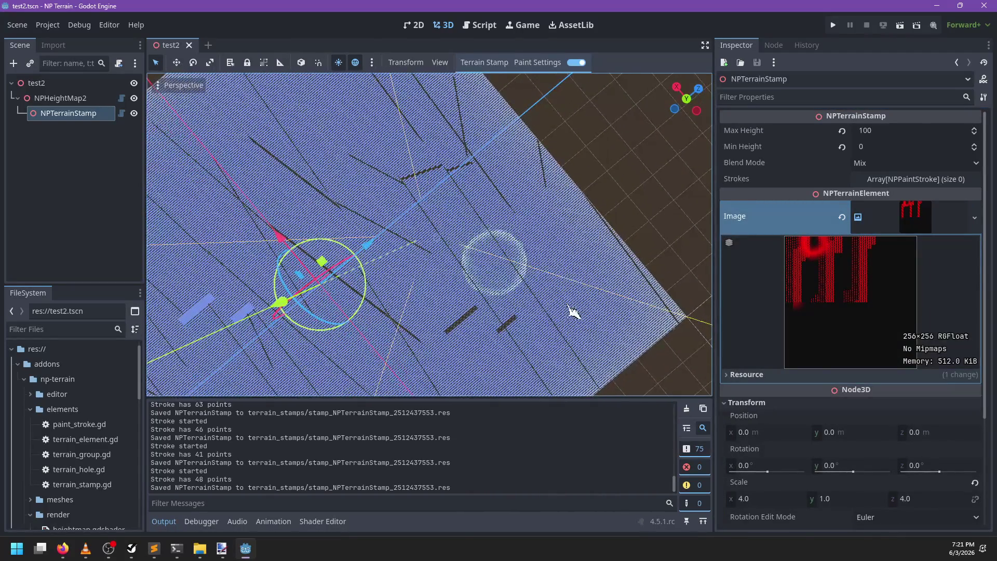
{"action": "left_click_drag", "start_coordinate": [562, 291], "coordinate": [587, 235]}
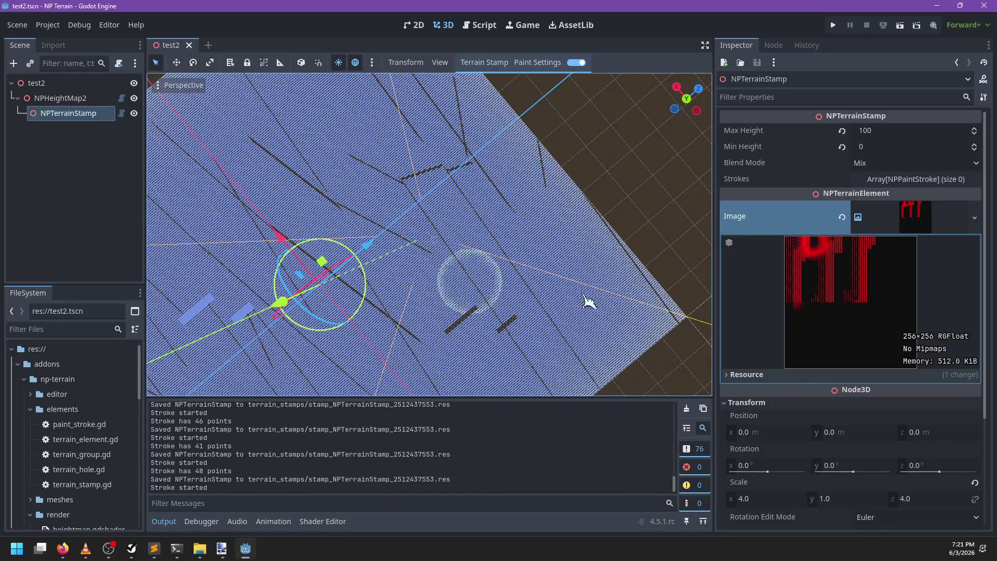
{"action": "left_click_drag", "start_coordinate": [555, 306], "coordinate": [538, 225]}
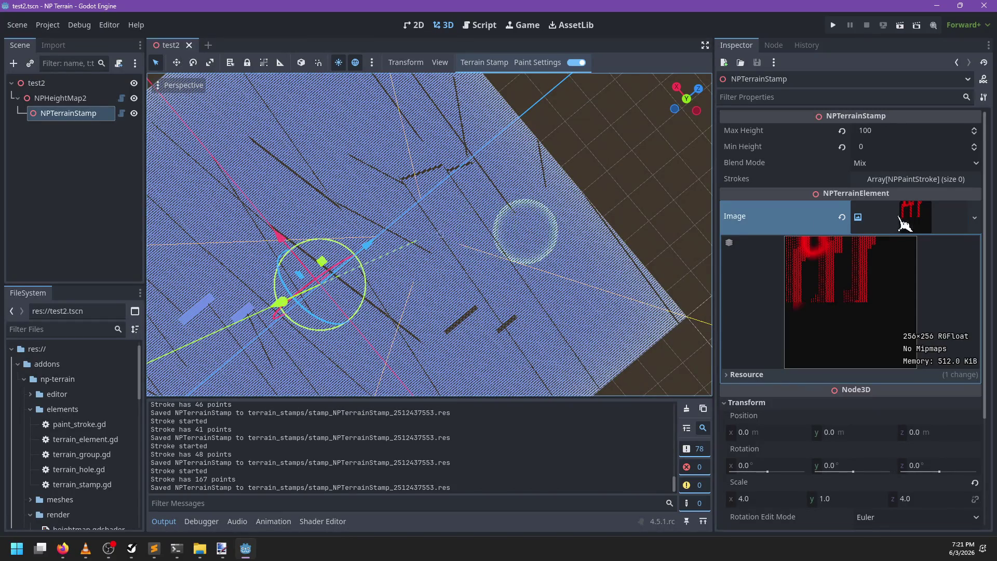
{"action": "mouse_move", "coordinate": [525, 278]}
{"action": "left_mouse_down"}
{"action": "mouse_move", "coordinate": [424, 278]}
{"action": "mouse_move", "coordinate": [436, 283]}
{"action": "mouse_move", "coordinate": [477, 293]}
{"action": "mouse_move", "coordinate": [534, 251]}
{"action": "mouse_move", "coordinate": [407, 235]}
{"action": "mouse_move", "coordinate": [467, 262]}
{"action": "mouse_move", "coordinate": [401, 278]}
{"action": "mouse_move", "coordinate": [319, 269]}
{"action": "mouse_move", "coordinate": [575, 254]}
{"action": "mouse_move", "coordinate": [368, 252]}
{"action": "mouse_move", "coordinate": [567, 267]}
{"action": "mouse_move", "coordinate": [477, 235]}
{"action": "mouse_move", "coordinate": [393, 240]}
{"action": "mouse_move", "coordinate": [516, 245]}
{"action": "mouse_move", "coordinate": [362, 244]}
{"action": "mouse_move", "coordinate": [445, 200]}
{"action": "left_mouse_up"}
Look over terrain_renderer.gd and refresh the stamp's Image preview
{"action": "left_click", "coordinate": [478, 26]}
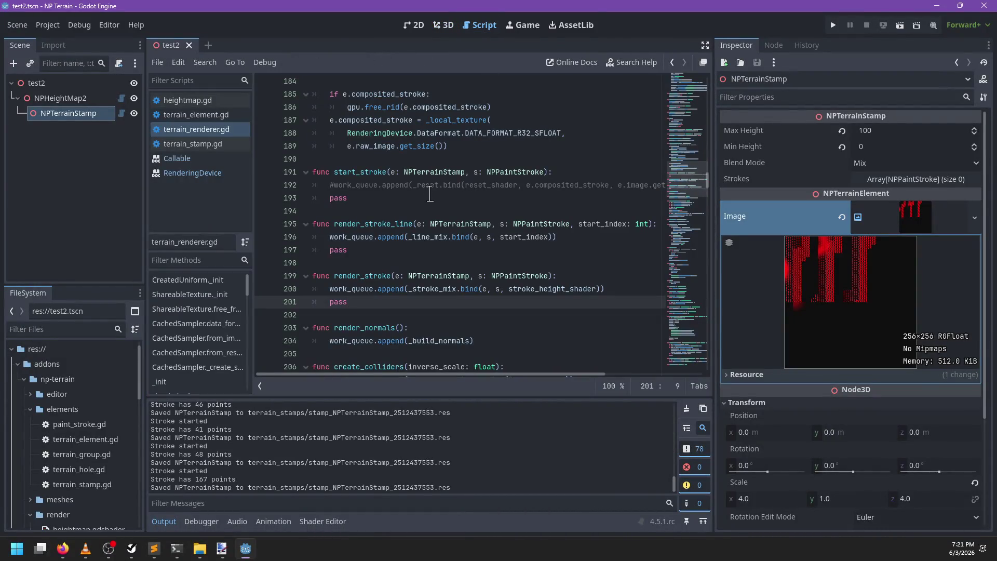
{"action": "scroll", "coordinate": [440, 228], "scroll_direction": "down", "scroll_amount": 3}
{"action": "scroll", "coordinate": [436, 223], "scroll_direction": "up", "scroll_amount": 3}
{"action": "left_click", "coordinate": [897, 227]}
{"action": "left_click", "coordinate": [893, 223]}
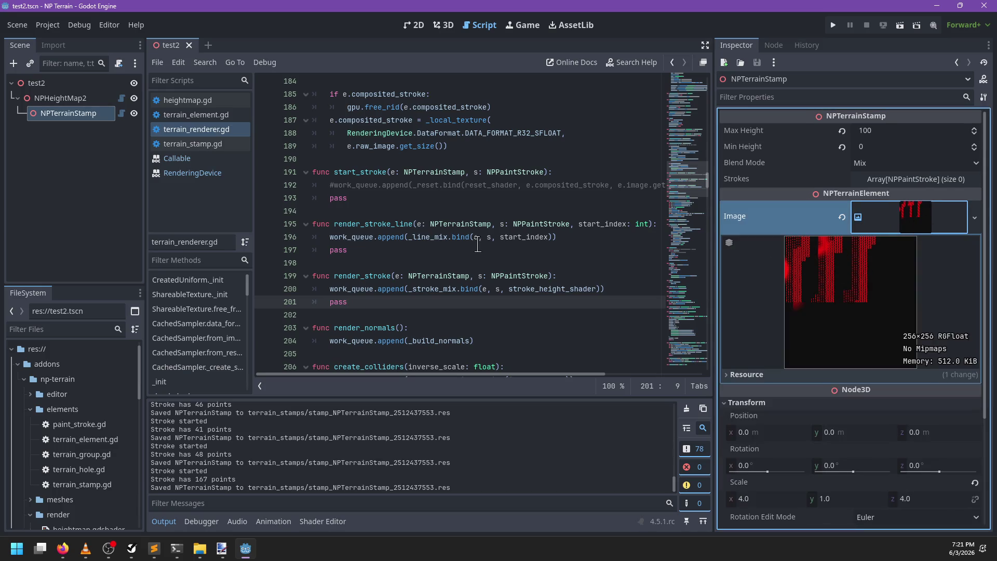
Set the NPTerrainStamp's Min Height to 50 and open the brush Paint Settings
{"action": "left_click", "coordinate": [444, 25]}
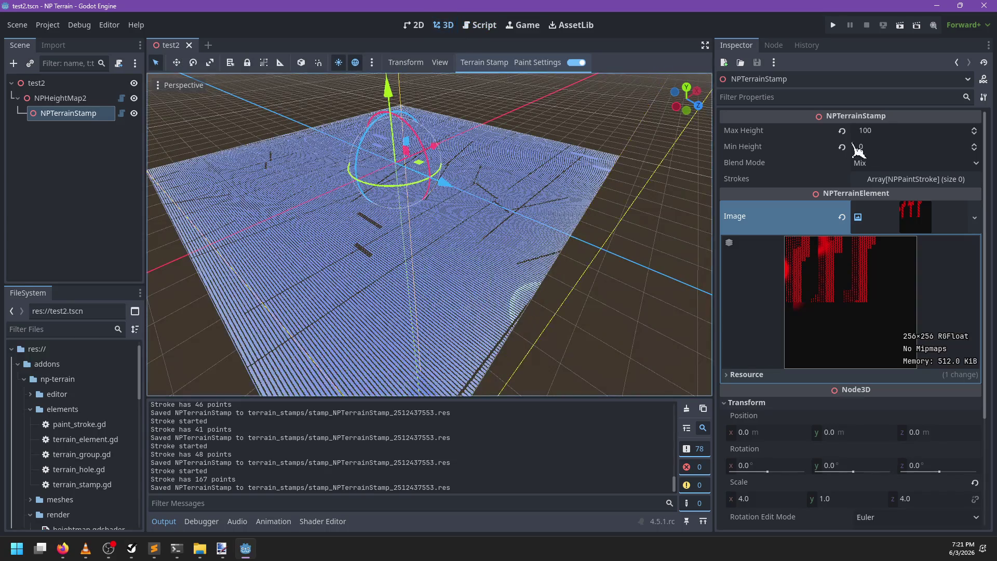
{"action": "left_click_drag", "start_coordinate": [878, 147], "coordinate": [914, 147]}
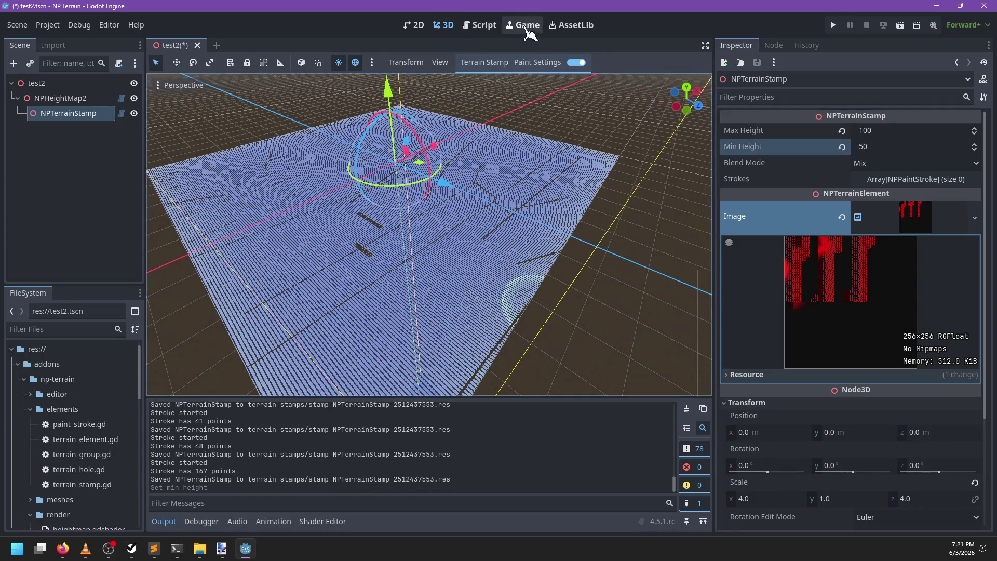
{"action": "left_click", "coordinate": [478, 25]}
{"action": "left_click", "coordinate": [446, 25]}
{"action": "left_click", "coordinate": [564, 64]}
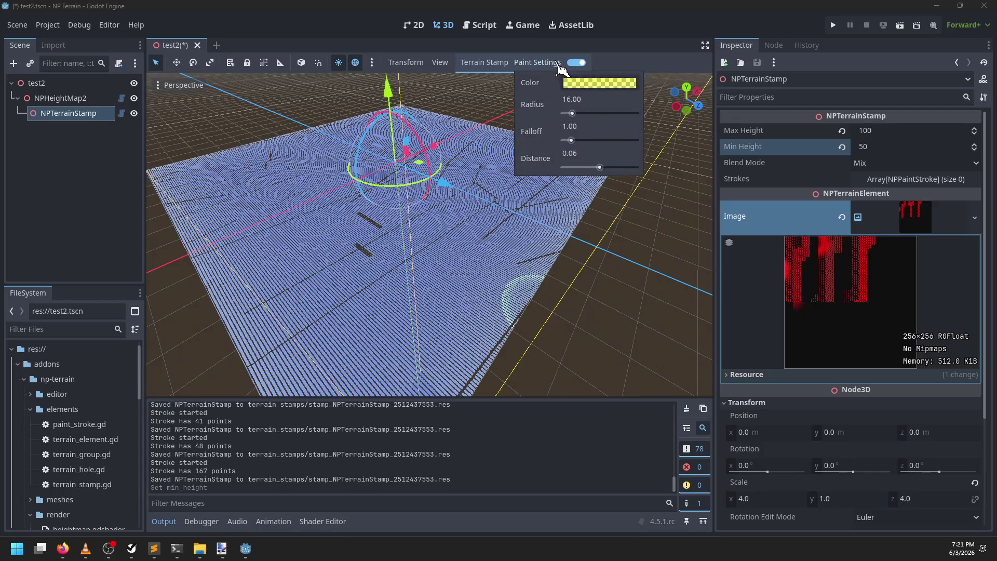
Paste the mix of source height and stroke.color by stroke_opacity into stroke_mix_height.glsl and save
{"action": "key", "text": "alt+Tab"}
{"action": "key", "text": "alt+Tab"}
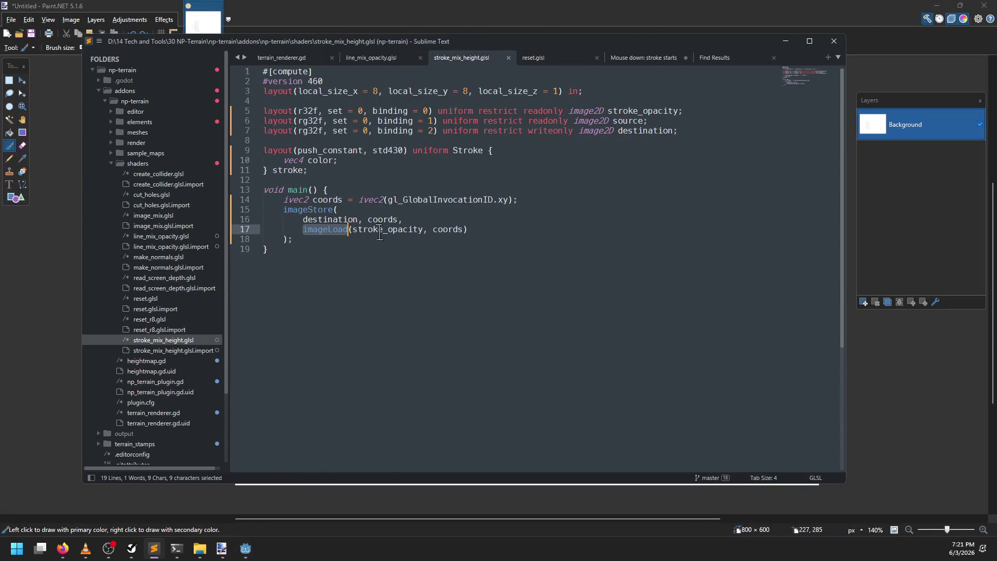
{"action": "type", "text": "mix( \t\t\timageLoad(source, coords), \t\t\tstroke.color, \t\t\t \t\t)"}
{"action": "key", "text": "ctrl+s"}
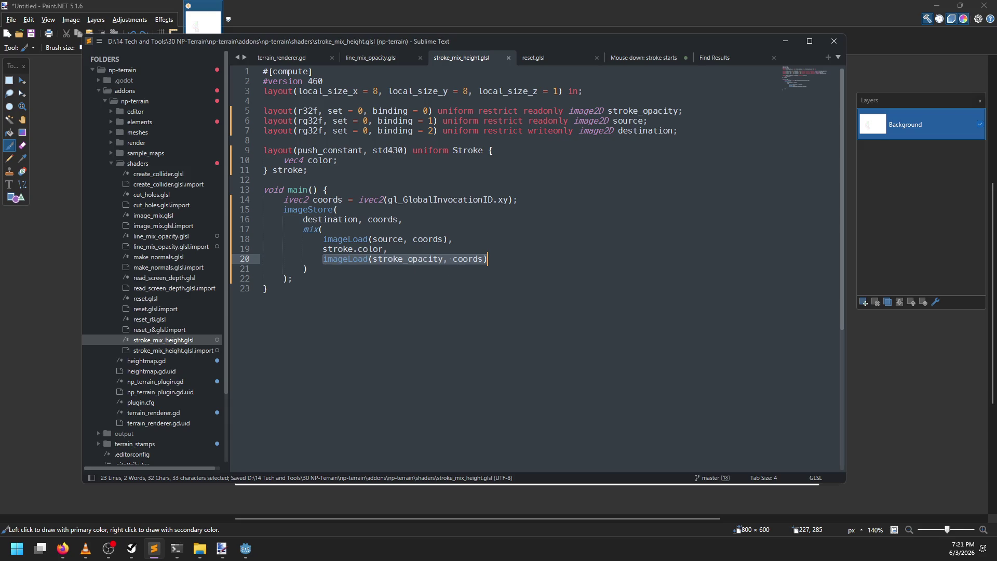
{"action": "key", "text": "alt+Tab"}
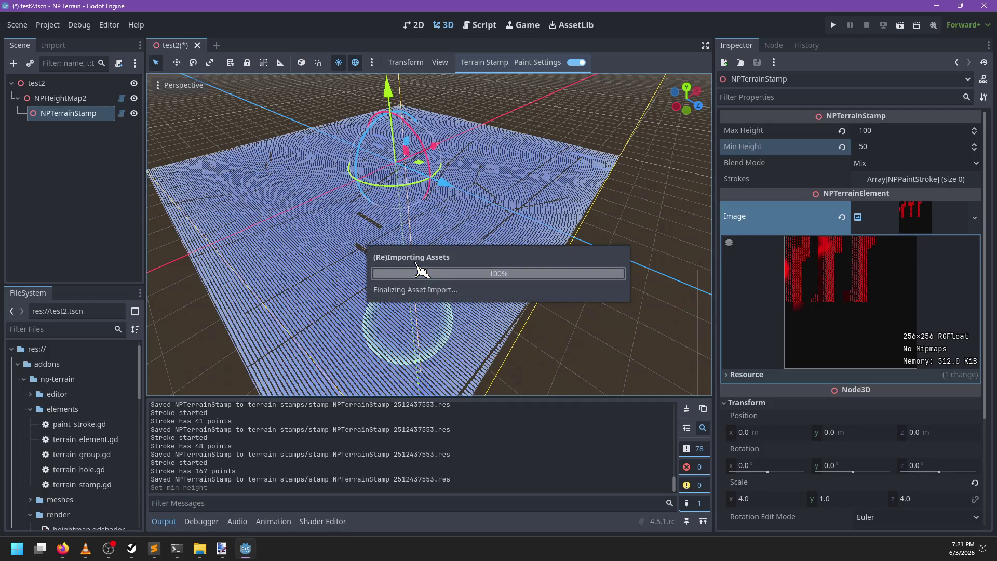
Close test2 without saving, reopen test2.tscn from the FileSystem dock, and paint a test stroke
{"action": "mouse_move", "coordinate": [488, 141]}
{"action": "left_mouse_down"}
{"action": "mouse_move", "coordinate": [489, 214]}
{"action": "mouse_move", "coordinate": [376, 260]}
{"action": "left_mouse_up"}
{"action": "left_click", "coordinate": [198, 46]}
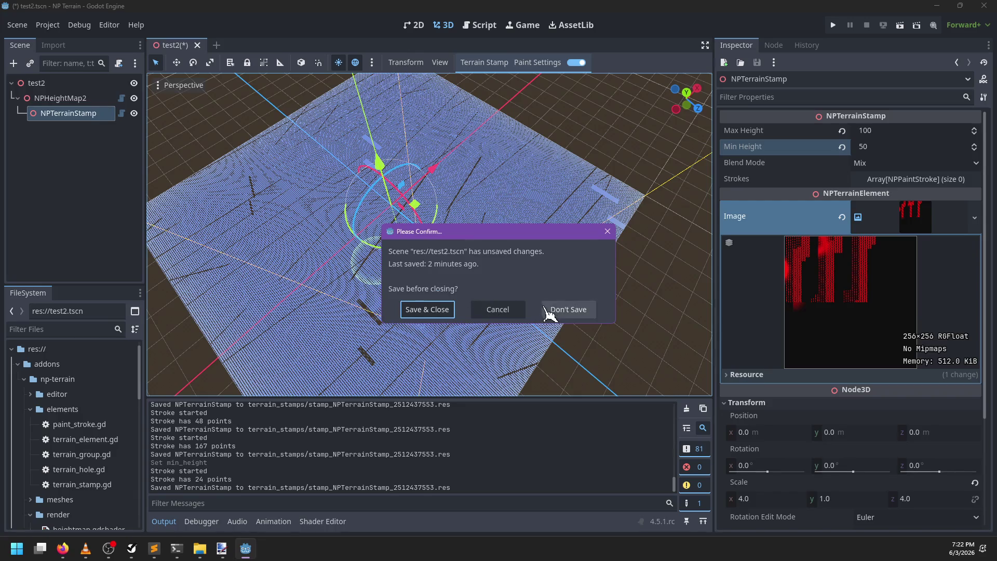
{"action": "left_click", "coordinate": [546, 310]}
{"action": "scroll", "coordinate": [78, 467], "scroll_direction": "down", "scroll_amount": 10}
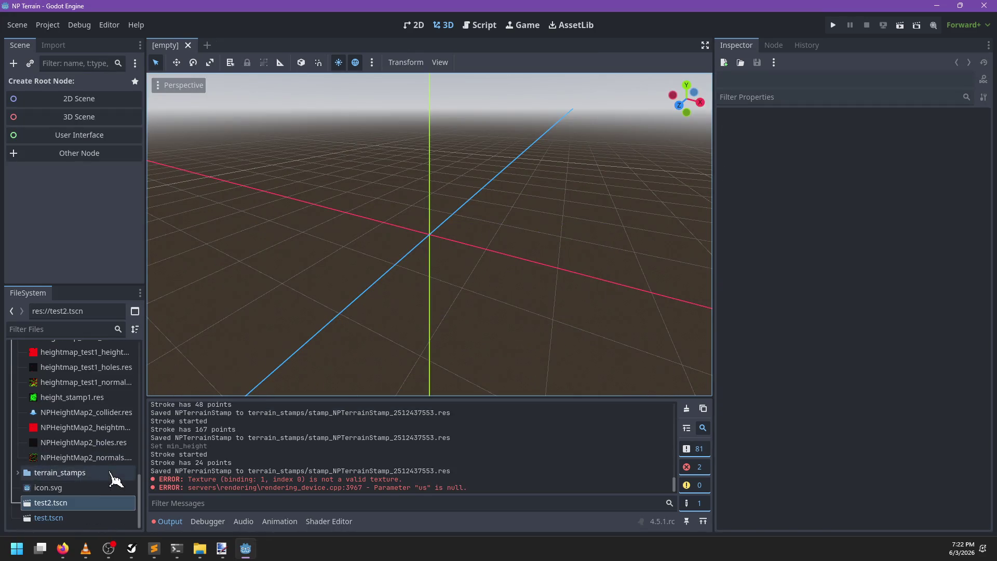
{"action": "double_click", "coordinate": [72, 502]}
{"action": "mouse_move", "coordinate": [423, 263]}
{"action": "left_mouse_down"}
{"action": "mouse_move", "coordinate": [460, 290]}
{"action": "mouse_move", "coordinate": [434, 311]}
{"action": "mouse_move", "coordinate": [503, 226]}
{"action": "mouse_move", "coordinate": [467, 285]}
{"action": "mouse_move", "coordinate": [516, 278]}
{"action": "mouse_move", "coordinate": [506, 252]}
{"action": "mouse_move", "coordinate": [478, 238]}
{"action": "mouse_move", "coordinate": [511, 293]}
{"action": "left_mouse_up"}
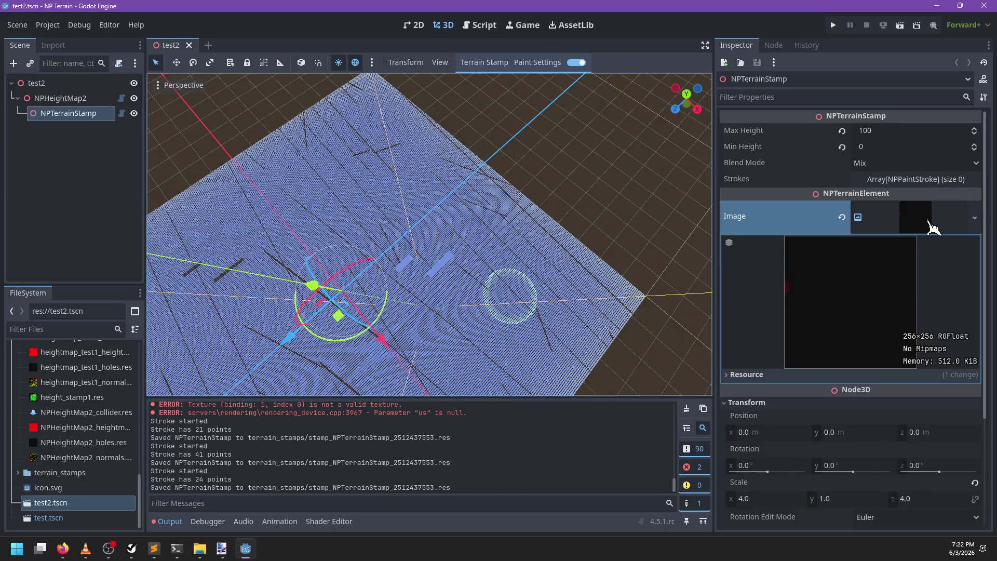
{"action": "left_click", "coordinate": [541, 62]}
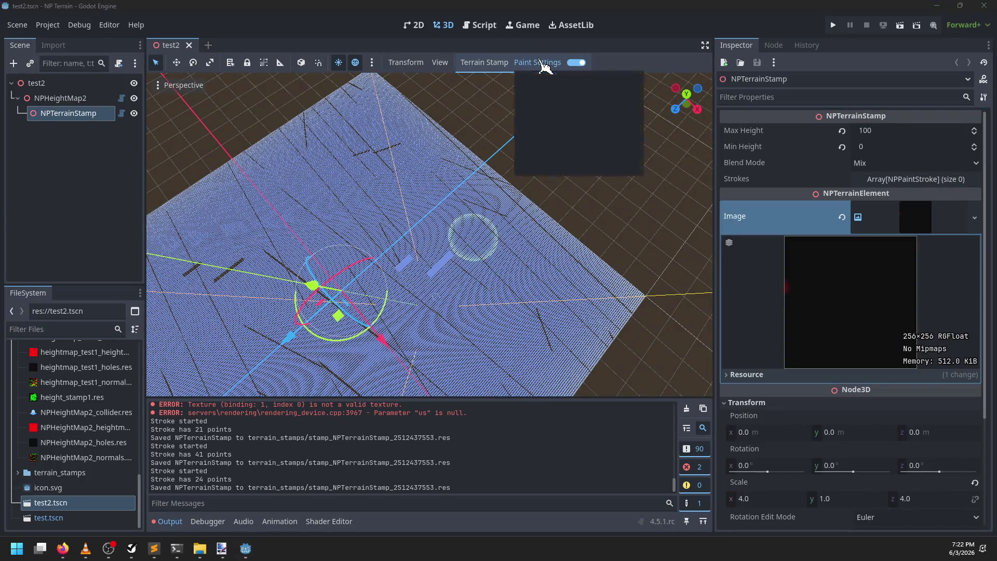
Change the brush Color in Paint Settings to semi-transparent green (00ff527e)
{"action": "left_click", "coordinate": [548, 66]}
{"action": "left_click", "coordinate": [549, 66]}
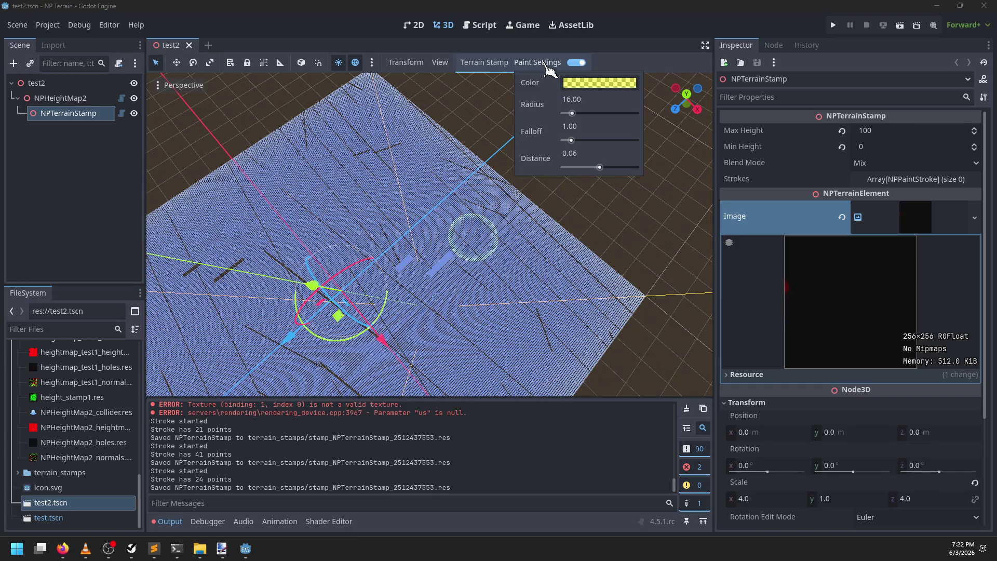
{"action": "left_click", "coordinate": [573, 82]}
{"action": "left_click", "coordinate": [670, 149]}
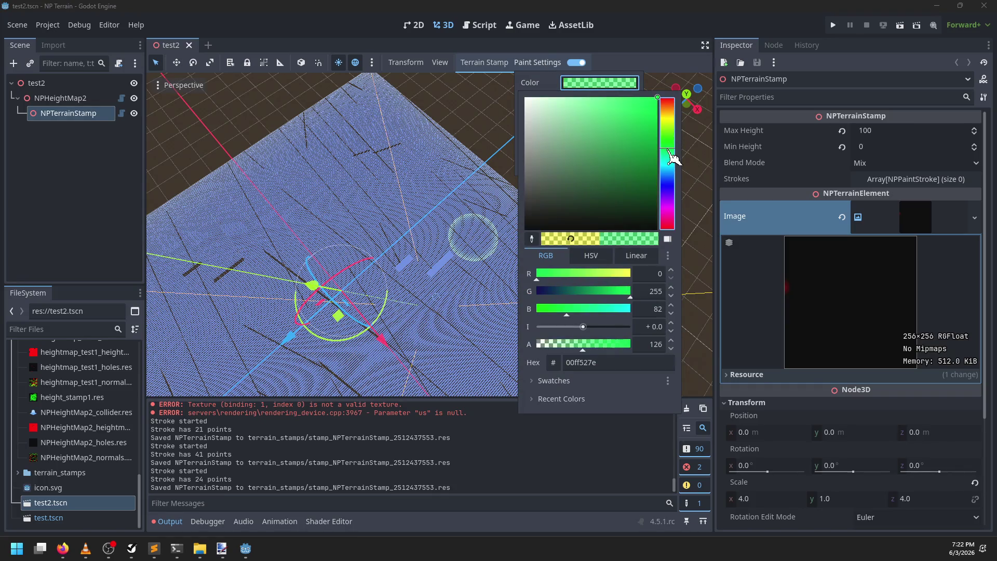
{"action": "left_click", "coordinate": [401, 207]}
Paint several test strokes on the terrain stamp with the green brush
{"action": "mouse_move", "coordinate": [401, 207]}
{"action": "left_mouse_down"}
{"action": "mouse_move", "coordinate": [461, 205]}
{"action": "mouse_move", "coordinate": [396, 262]}
{"action": "mouse_move", "coordinate": [545, 306]}
{"action": "mouse_move", "coordinate": [507, 211]}
{"action": "mouse_move", "coordinate": [327, 383]}
{"action": "mouse_move", "coordinate": [637, 350]}
{"action": "mouse_move", "coordinate": [520, 163]}
{"action": "mouse_move", "coordinate": [597, 223]}
{"action": "mouse_move", "coordinate": [607, 278]}
{"action": "mouse_move", "coordinate": [514, 254]}
{"action": "left_mouse_up"}
{"action": "left_click", "coordinate": [607, 278]}
{"action": "mouse_move", "coordinate": [525, 310]}
{"action": "left_mouse_down"}
{"action": "mouse_move", "coordinate": [338, 329]}
{"action": "mouse_move", "coordinate": [810, 255]}
{"action": "left_mouse_up"}
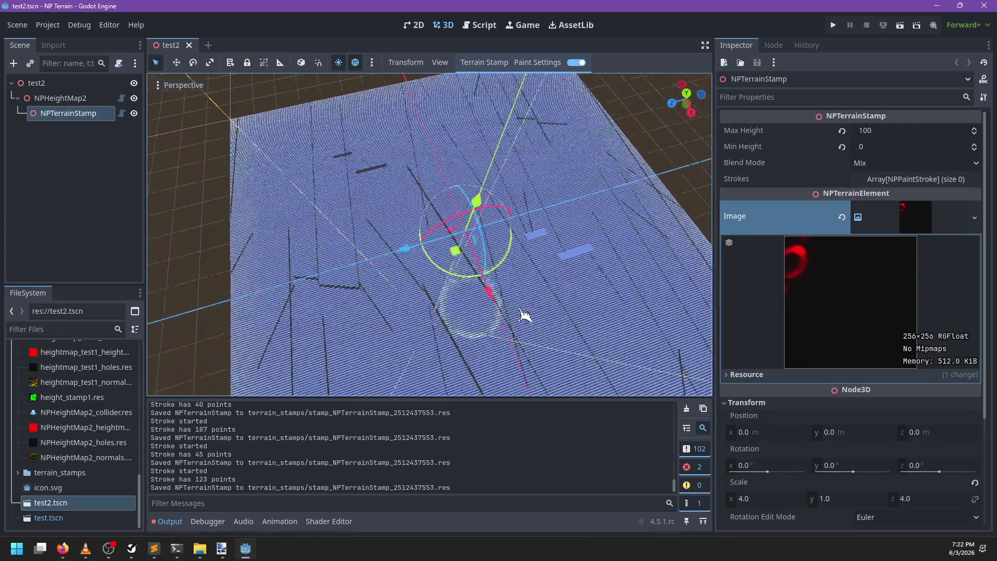
{"action": "mouse_move", "coordinate": [623, 265]}
{"action": "left_mouse_down"}
{"action": "mouse_move", "coordinate": [665, 260]}
{"action": "mouse_move", "coordinate": [422, 323]}
{"action": "mouse_move", "coordinate": [465, 334]}
{"action": "mouse_move", "coordinate": [344, 367]}
{"action": "mouse_move", "coordinate": [201, 387]}
{"action": "mouse_move", "coordinate": [304, 356]}
{"action": "left_mouse_up"}
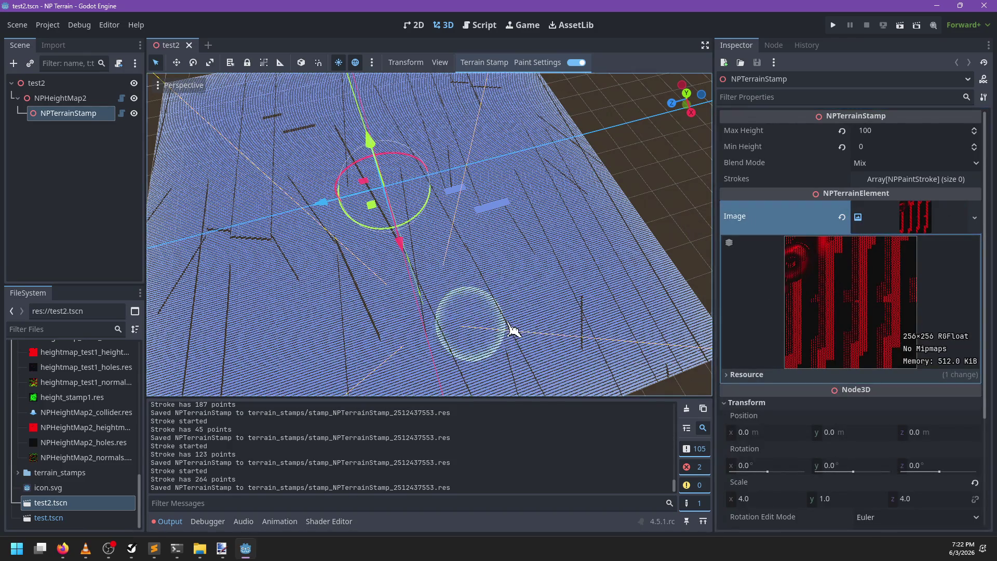
{"action": "mouse_move", "coordinate": [408, 304]}
{"action": "left_mouse_down"}
{"action": "mouse_move", "coordinate": [438, 275]}
{"action": "mouse_move", "coordinate": [467, 329]}
{"action": "mouse_move", "coordinate": [344, 311]}
{"action": "mouse_move", "coordinate": [491, 321]}
{"action": "mouse_move", "coordinate": [634, 267]}
{"action": "mouse_move", "coordinate": [286, 327]}
{"action": "mouse_move", "coordinate": [556, 272]}
{"action": "mouse_move", "coordinate": [618, 280]}
{"action": "mouse_move", "coordinate": [625, 258]}
{"action": "mouse_move", "coordinate": [317, 275]}
{"action": "left_mouse_up"}
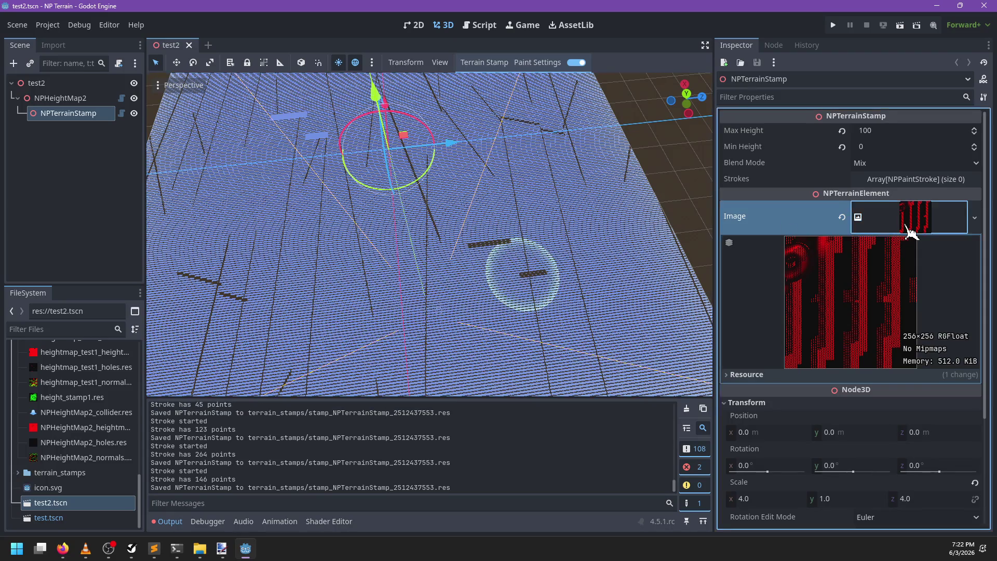
{"action": "left_click", "coordinate": [478, 25]}
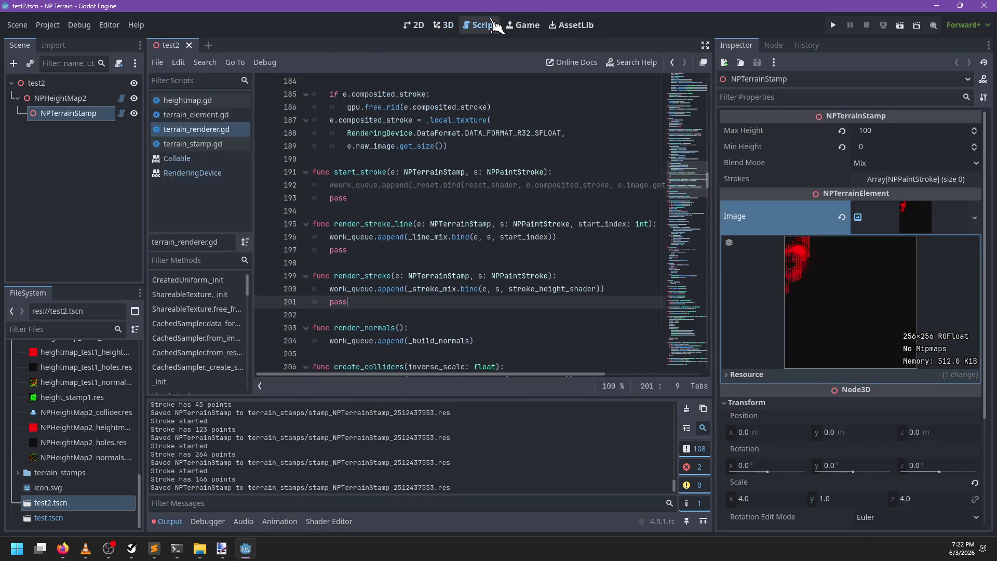
Search terrain_renderer.gd for uses of opacity and composited_stroke
{"action": "left_click", "coordinate": [527, 183]}
{"action": "key", "text": "ctrl+f"}
{"action": "type", "text": "opac"}
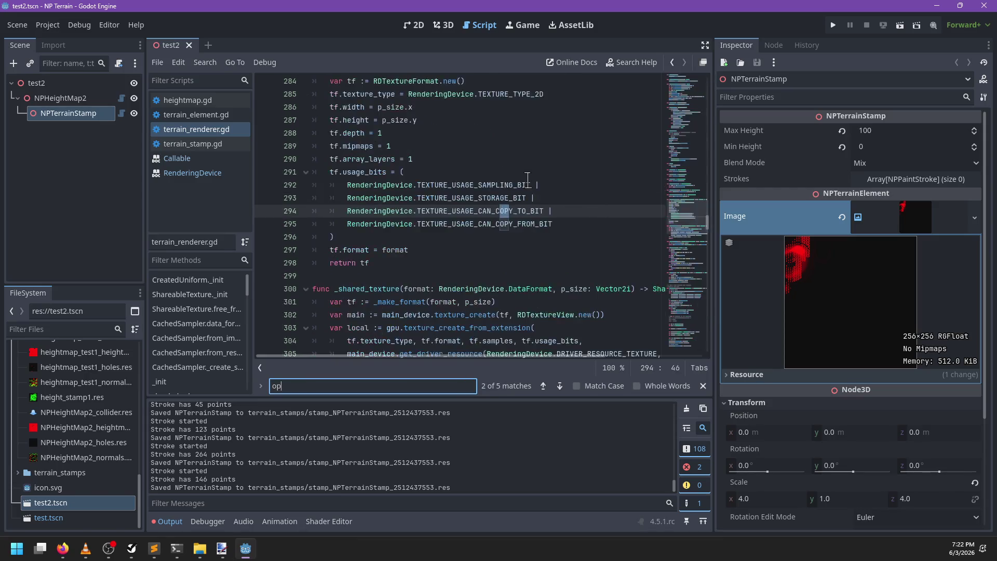
{"action": "key", "text": "shift+Return"}
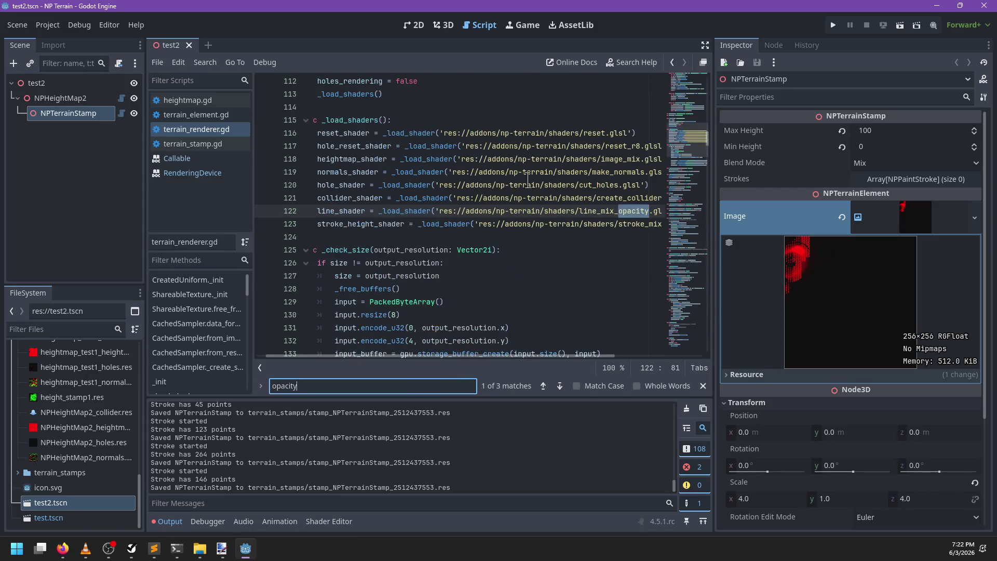
{"action": "key", "text": "Return"}
{"action": "key", "text": "Return"}
{"action": "key", "text": "Escape"}
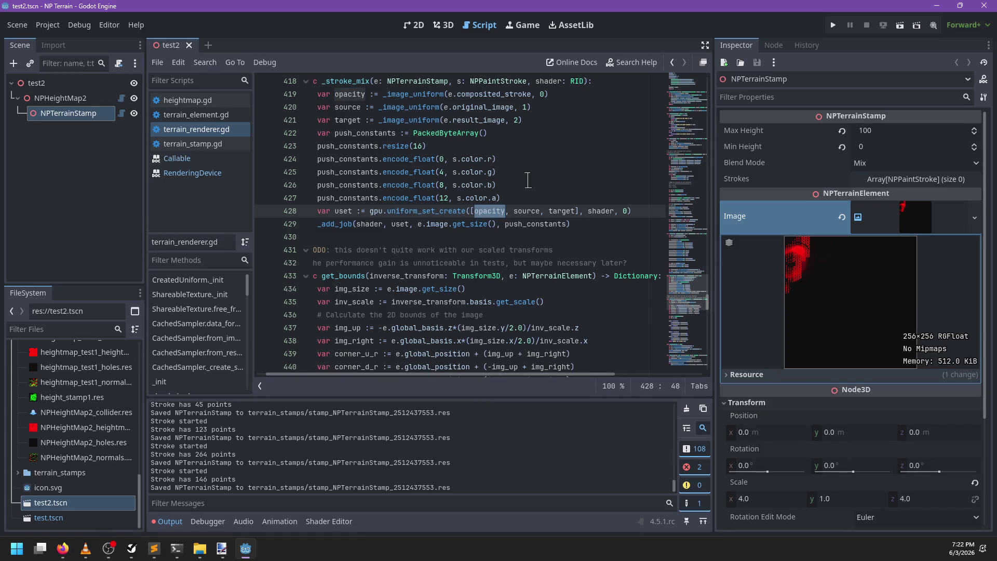
{"action": "key", "text": "ctrl+f"}
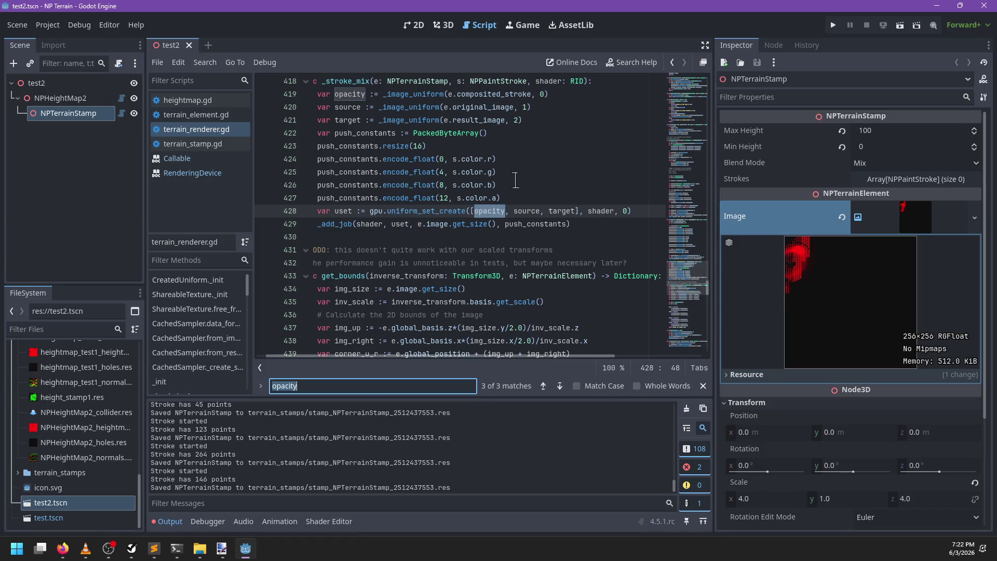
{"action": "type", "text": "composited"}
{"action": "key", "text": "BackSpace"}
{"action": "type", "text": "_stroke"}
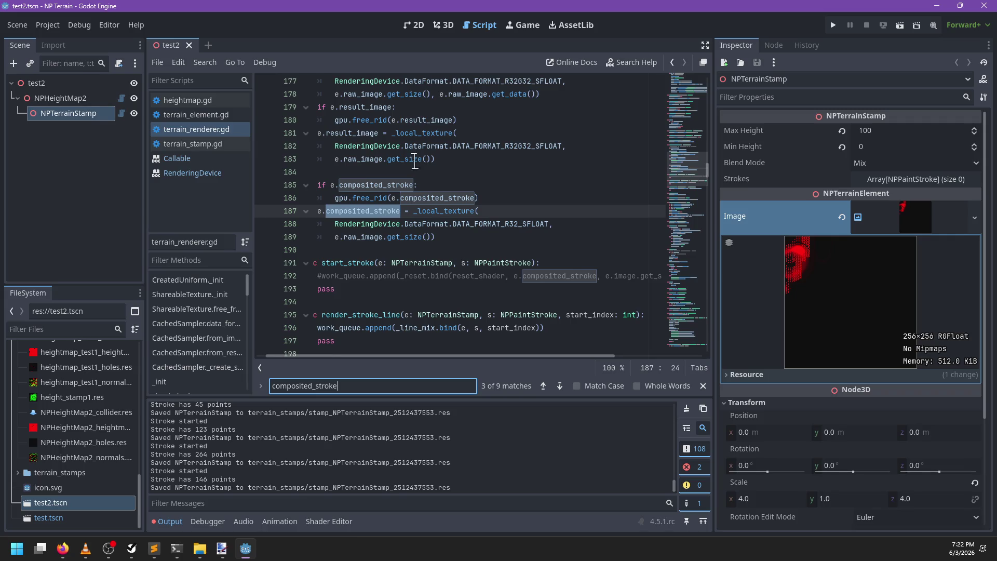
In heightmap.gd, delete the 'if not e.composited_stroke' check in _on_stroke_started and save
{"action": "left_click", "coordinate": [185, 100]}
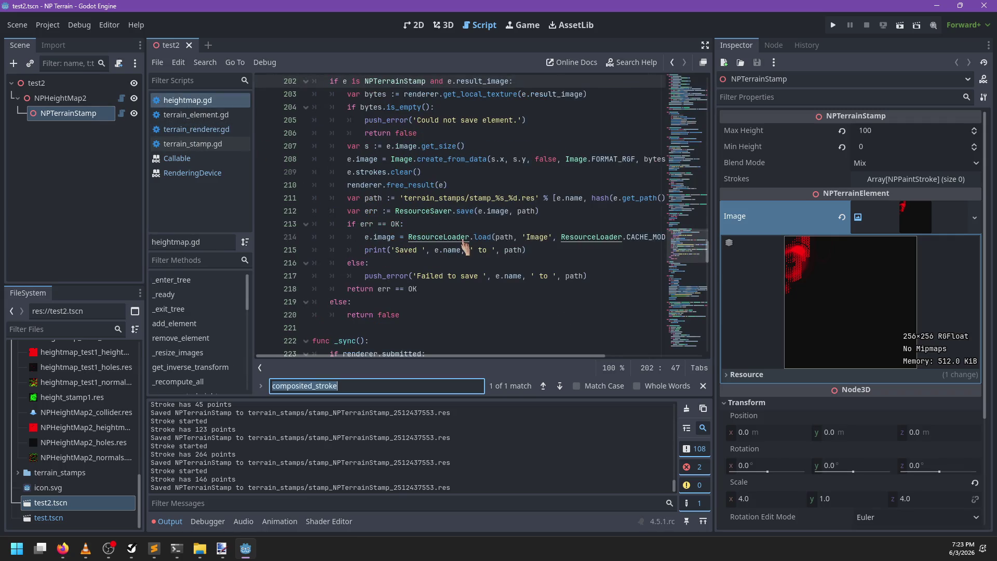
{"action": "key", "text": "ctrl+f"}
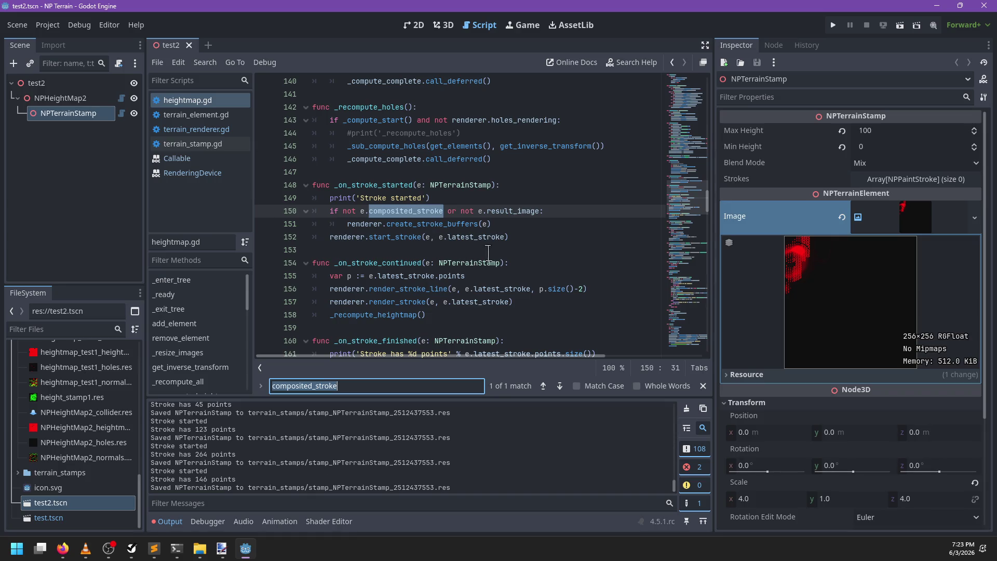
{"action": "key", "text": "Escape"}
{"action": "left_click", "coordinate": [444, 210]}
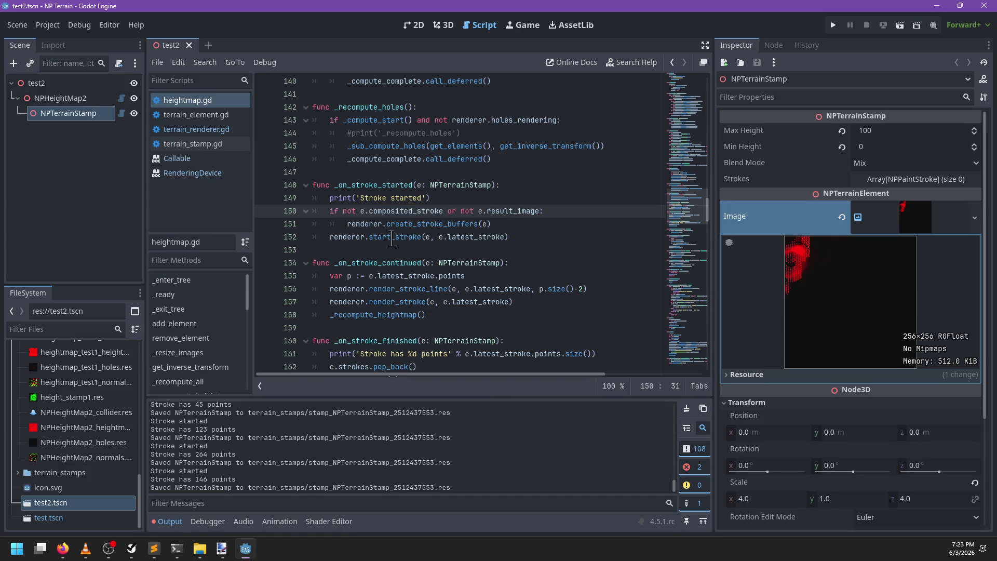
{"action": "left_click_drag", "start_coordinate": [347, 224], "coordinate": [330, 217]}
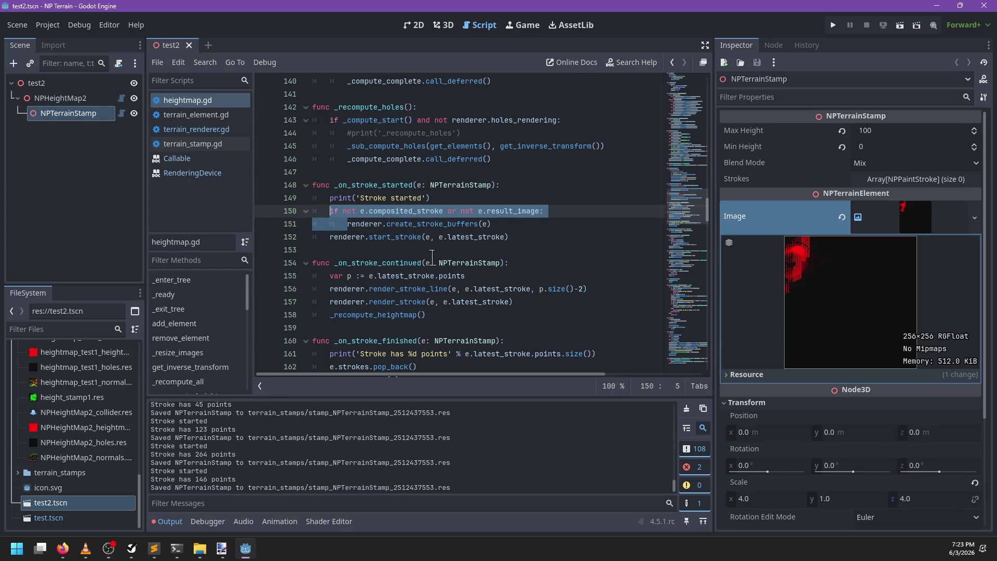
{"action": "key", "text": "BackSpace"}
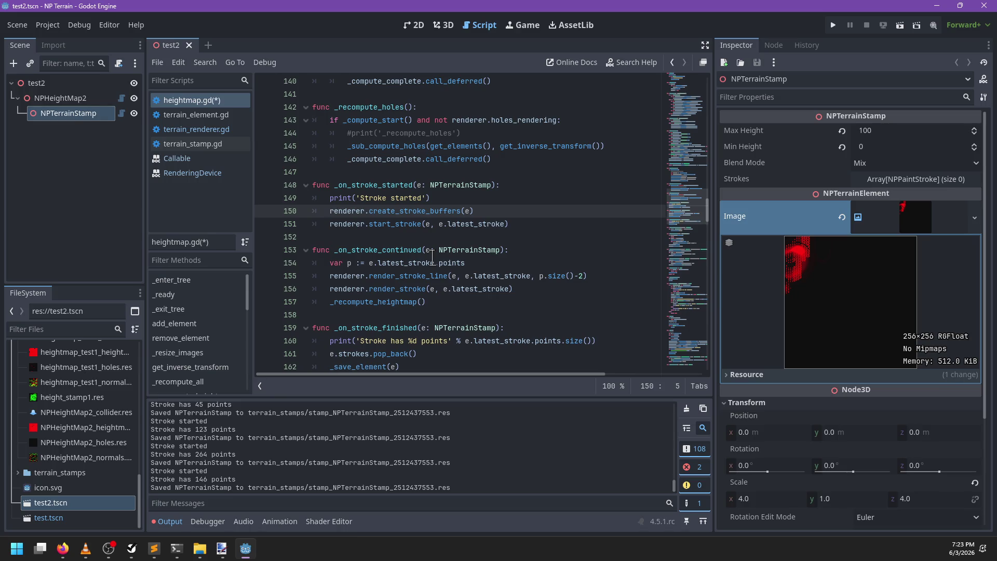
{"action": "key", "text": "ctrl+s"}
Back in the 3D view, clear the Output log and paint three test strokes on the terrain stamp
{"action": "left_click", "coordinate": [443, 25]}
{"action": "left_click_drag", "start_coordinate": [476, 220], "coordinate": [453, 251]}
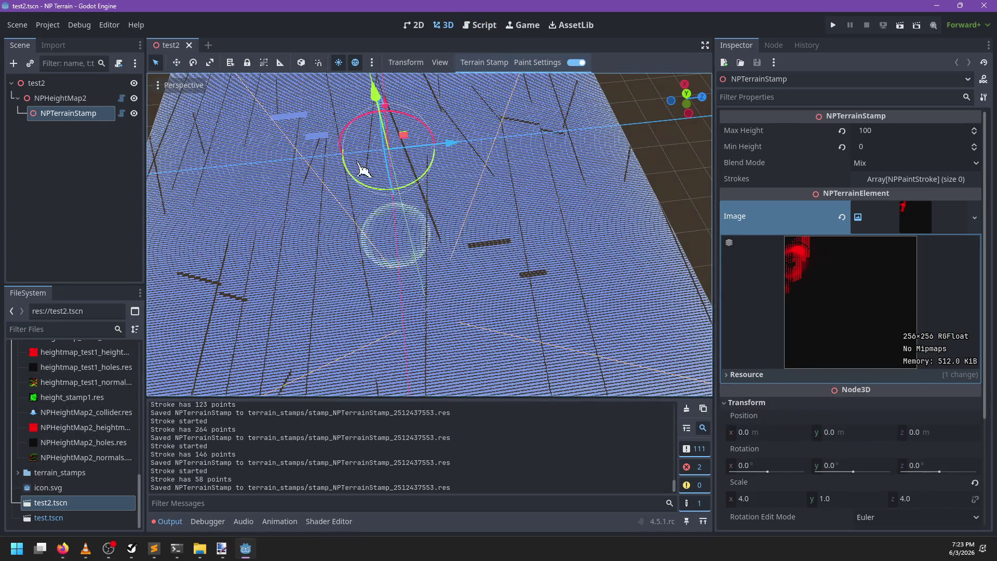
{"action": "left_click", "coordinate": [687, 409]}
{"action": "mouse_move", "coordinate": [629, 361]}
{"action": "left_mouse_down"}
{"action": "mouse_move", "coordinate": [327, 286]}
{"action": "mouse_move", "coordinate": [438, 351]}
{"action": "mouse_move", "coordinate": [514, 275]}
{"action": "left_mouse_up"}
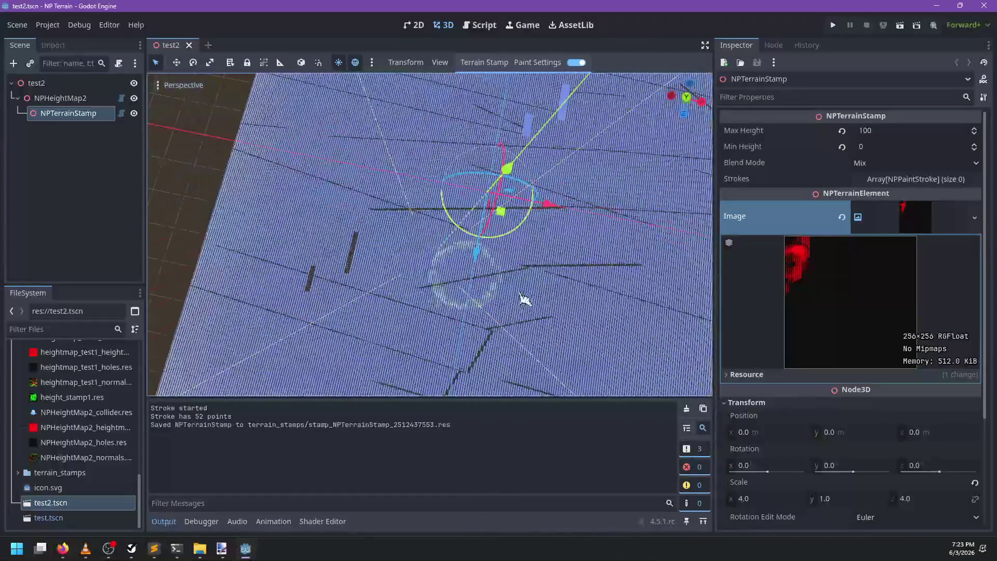
{"action": "left_click", "coordinate": [381, 250]}
{"action": "mouse_move", "coordinate": [380, 251]}
{"action": "left_mouse_down"}
{"action": "mouse_move", "coordinate": [389, 311]}
{"action": "mouse_move", "coordinate": [498, 312]}
{"action": "mouse_move", "coordinate": [374, 272]}
{"action": "mouse_move", "coordinate": [382, 301]}
{"action": "left_mouse_up"}
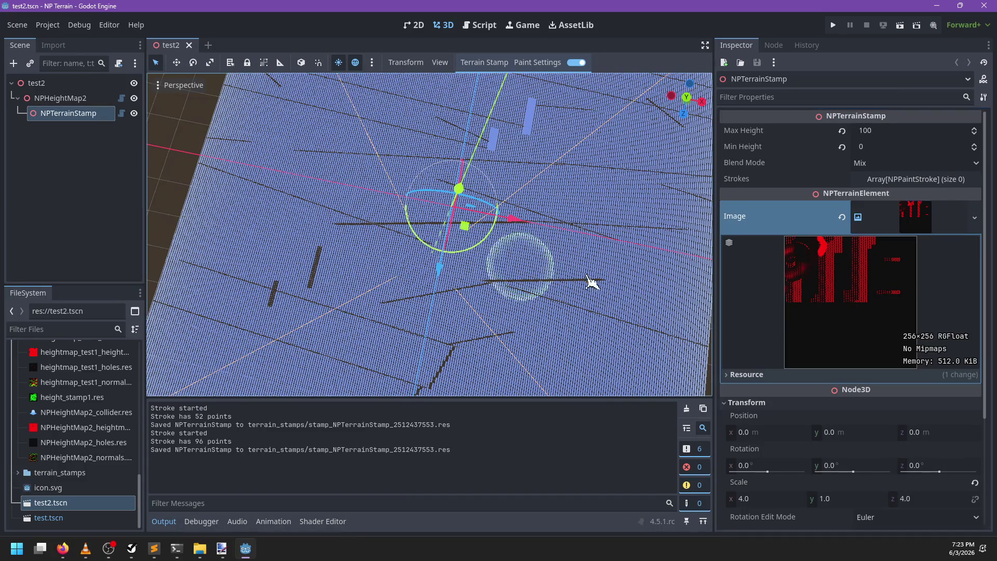
{"action": "key", "text": "alt+Tab"}
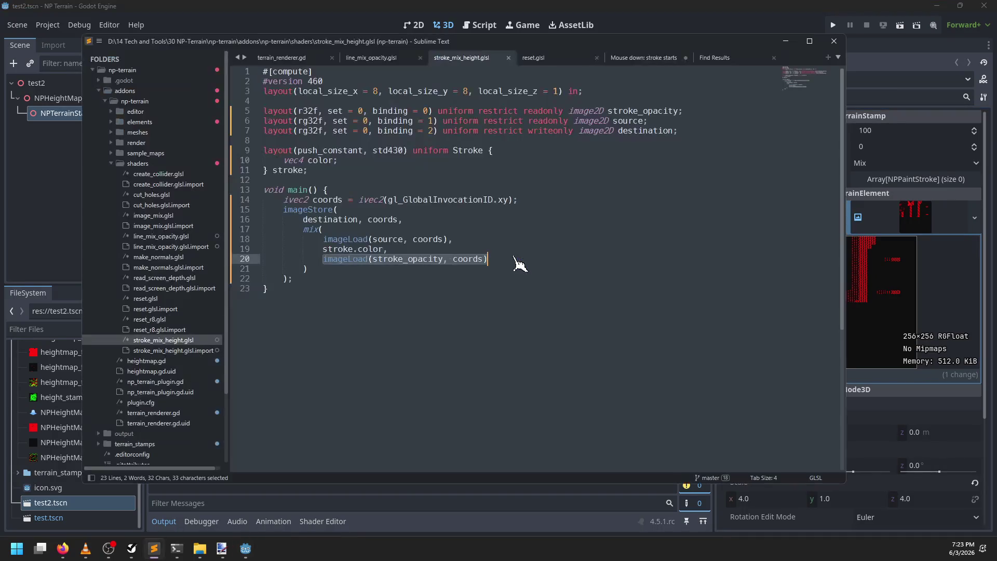
Examine the imageLoad source and stroke colour terms on lines 18–19 and the Stroke push-constant block
{"action": "double_click", "coordinate": [377, 249]}
{"action": "double_click", "coordinate": [385, 239]}
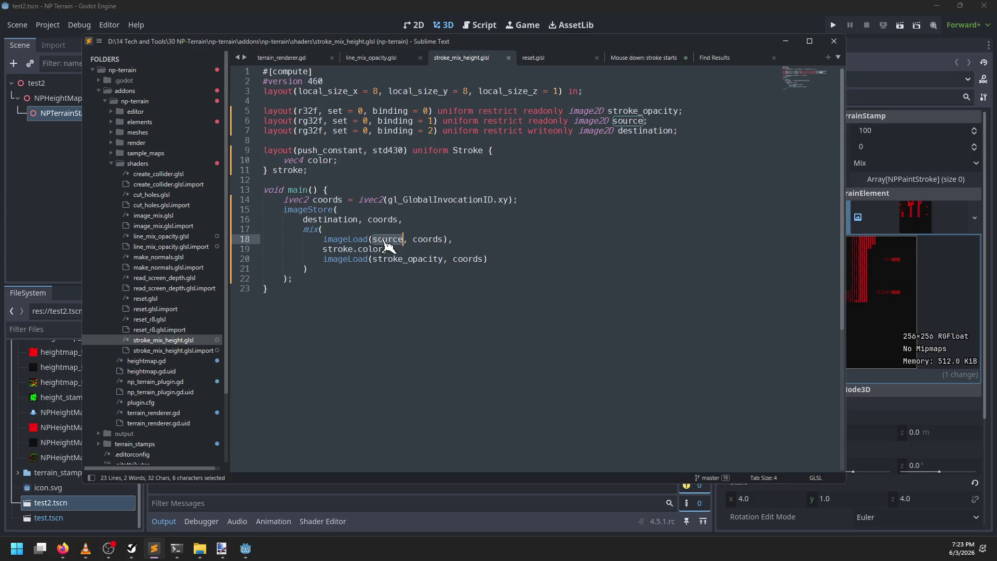
{"action": "double_click", "coordinate": [357, 239]}
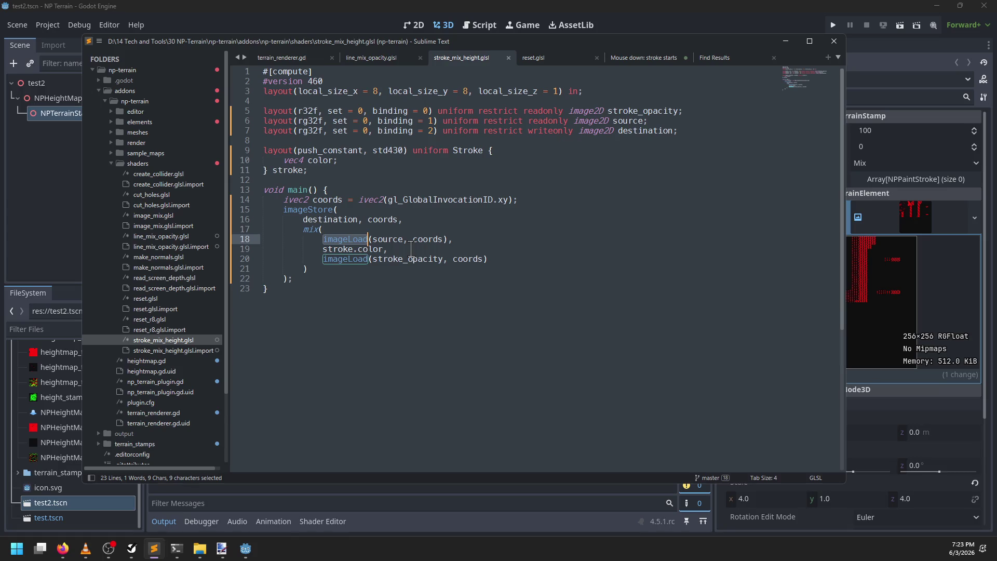
{"action": "double_click", "coordinate": [338, 249]}
{"action": "double_click", "coordinate": [373, 249]}
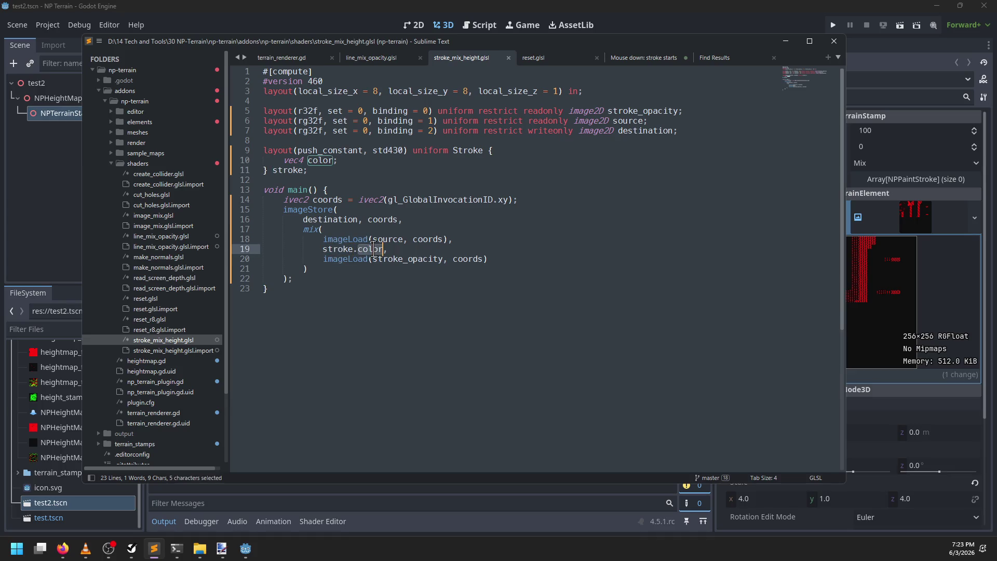
{"action": "double_click", "coordinate": [459, 151]}
{"action": "left_click", "coordinate": [354, 167]}
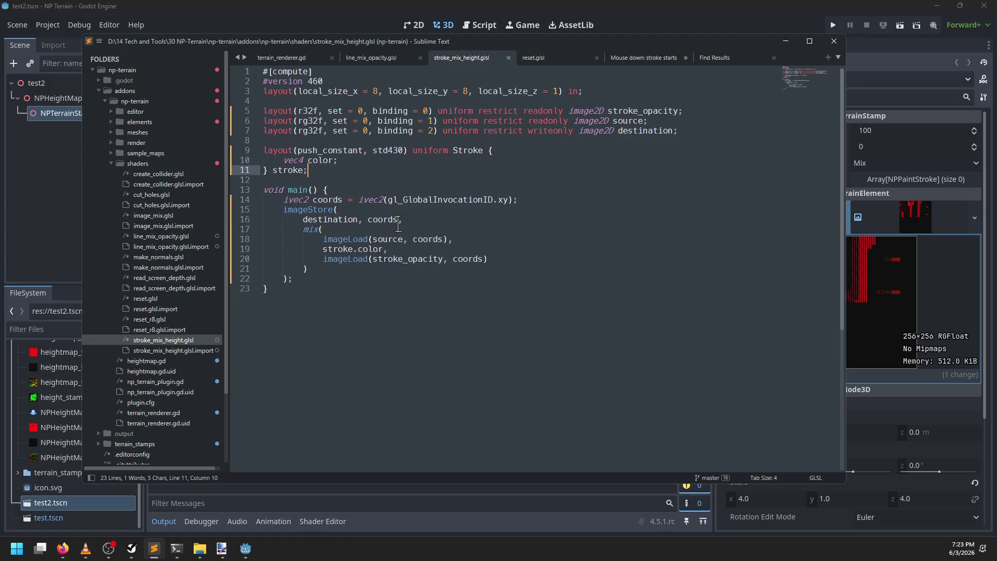
Replace the mix(...) block on lines 17–21 with stroke.color and save the shader
{"action": "left_click_drag", "start_coordinate": [309, 267], "coordinate": [307, 233]}
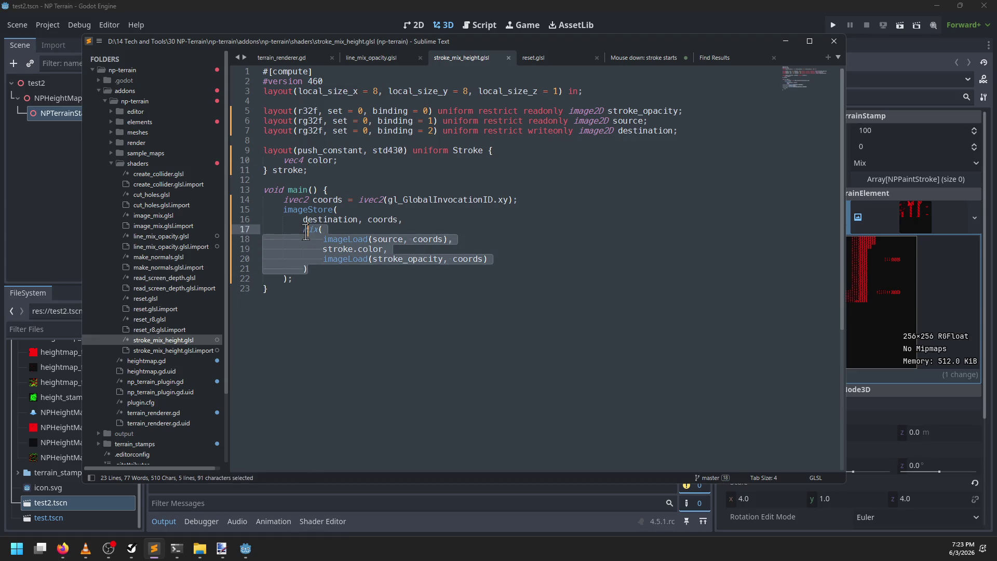
{"action": "mouse_move", "coordinate": [306, 232]}
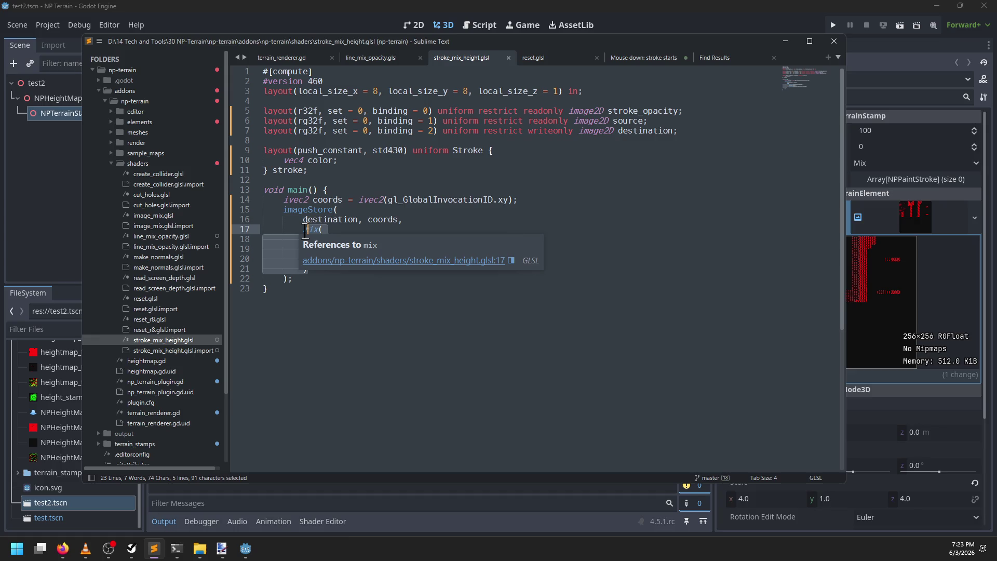
{"action": "key", "text": "ctrl+x"}
{"action": "type", "text": "stroke.col"}
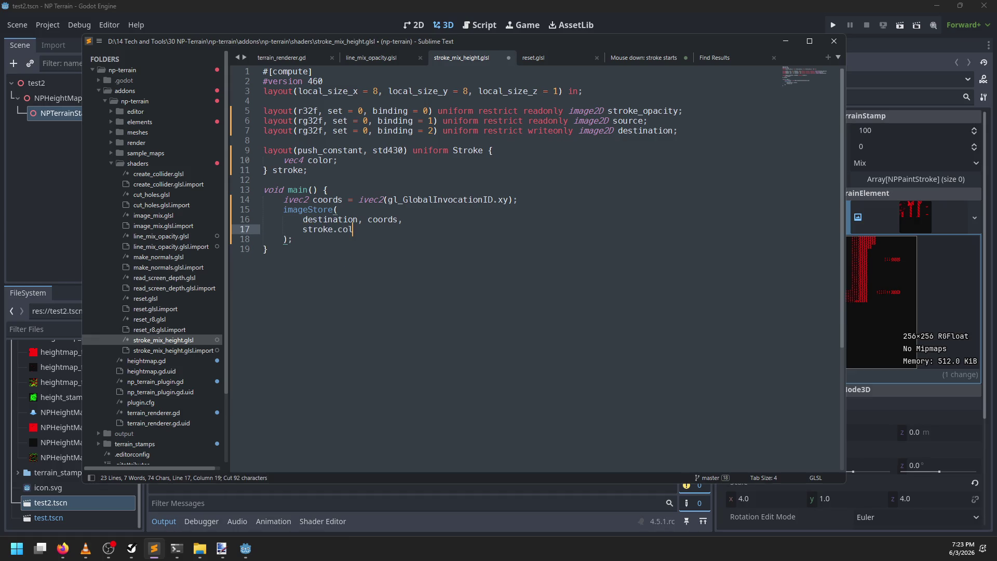
{"action": "type", "text": "or"}
{"action": "key", "text": "ctrl+s"}
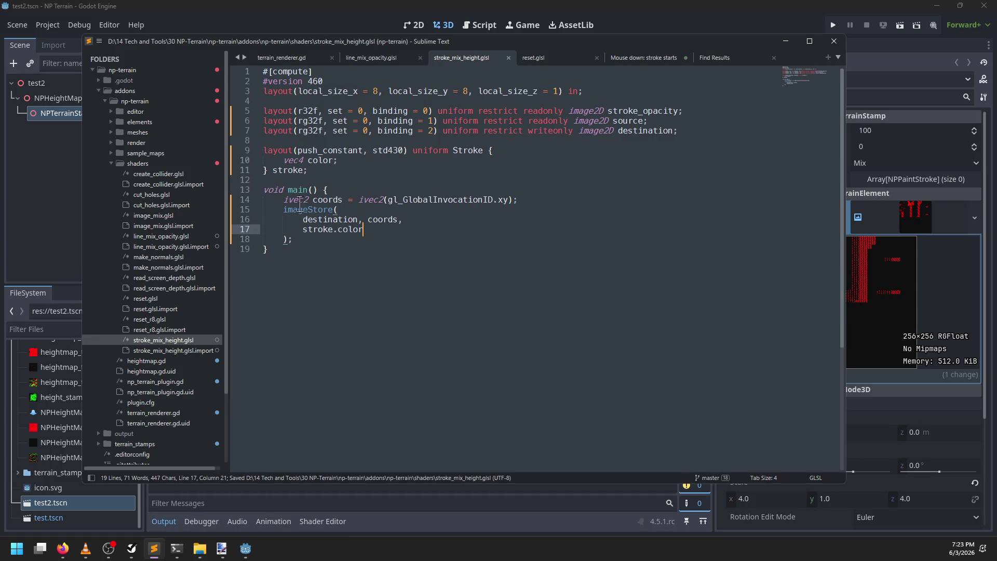
{"action": "left_click", "coordinate": [317, 6]}
{"action": "left_click", "coordinate": [200, 45]}
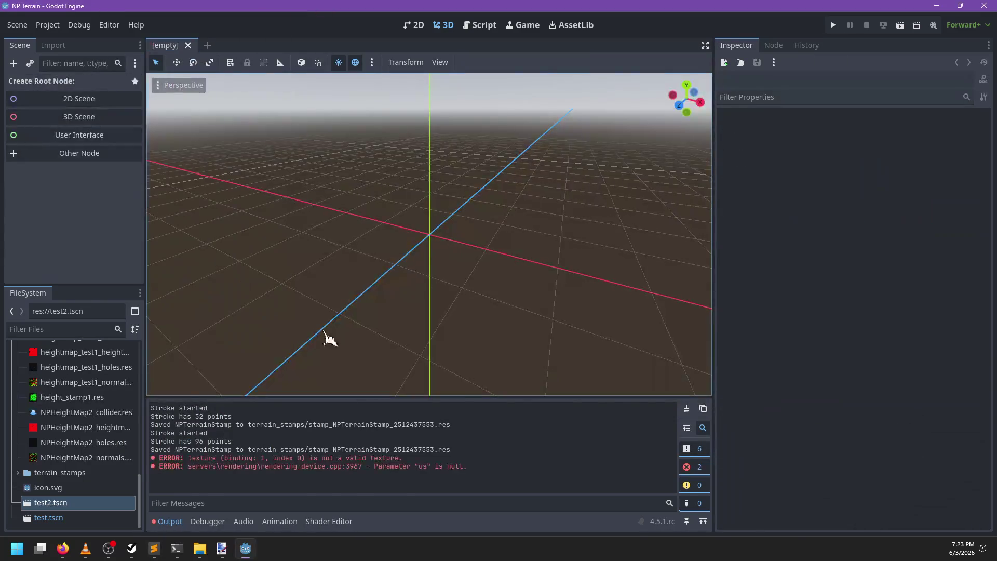
Reopen test2.tscn and paint 11-, 106- and 561-point strokes on the NPTerrainStamp
{"action": "double_click", "coordinate": [66, 503]}
{"action": "left_click_drag", "start_coordinate": [402, 260], "coordinate": [387, 289]}
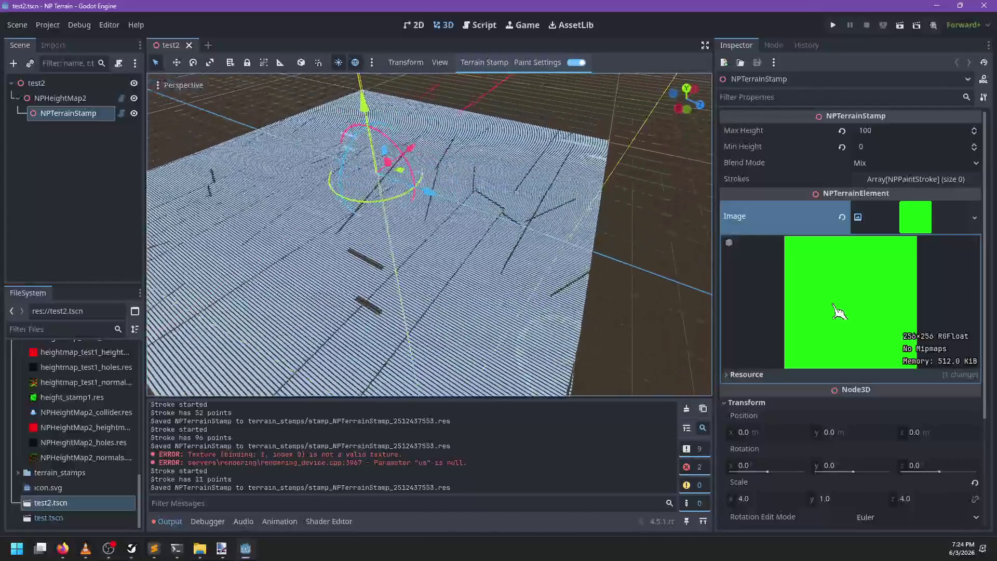
{"action": "scroll", "coordinate": [634, 278], "scroll_direction": "up", "scroll_amount": 5}
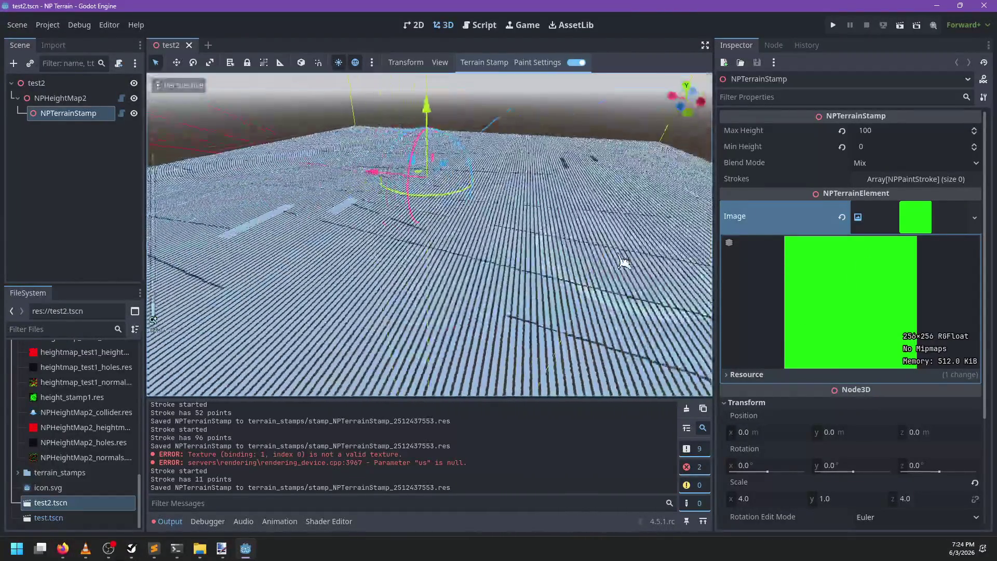
{"action": "scroll", "coordinate": [624, 262], "scroll_direction": "down", "scroll_amount": 5}
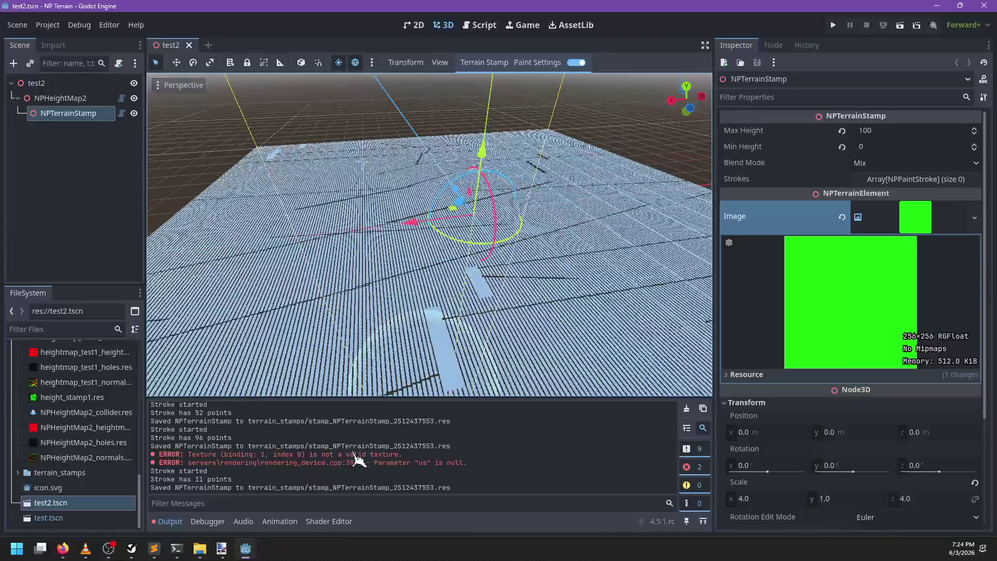
{"action": "scroll", "coordinate": [347, 467], "scroll_direction": "up", "scroll_amount": 1}
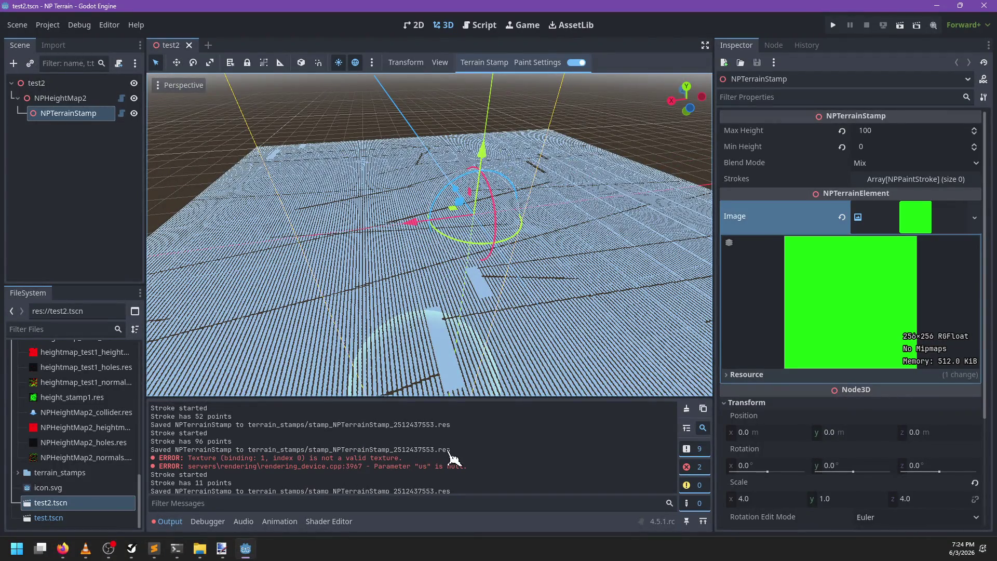
{"action": "mouse_move", "coordinate": [343, 244]}
{"action": "left_mouse_down"}
{"action": "mouse_move", "coordinate": [318, 238]}
{"action": "mouse_move", "coordinate": [592, 245]}
{"action": "left_mouse_up"}
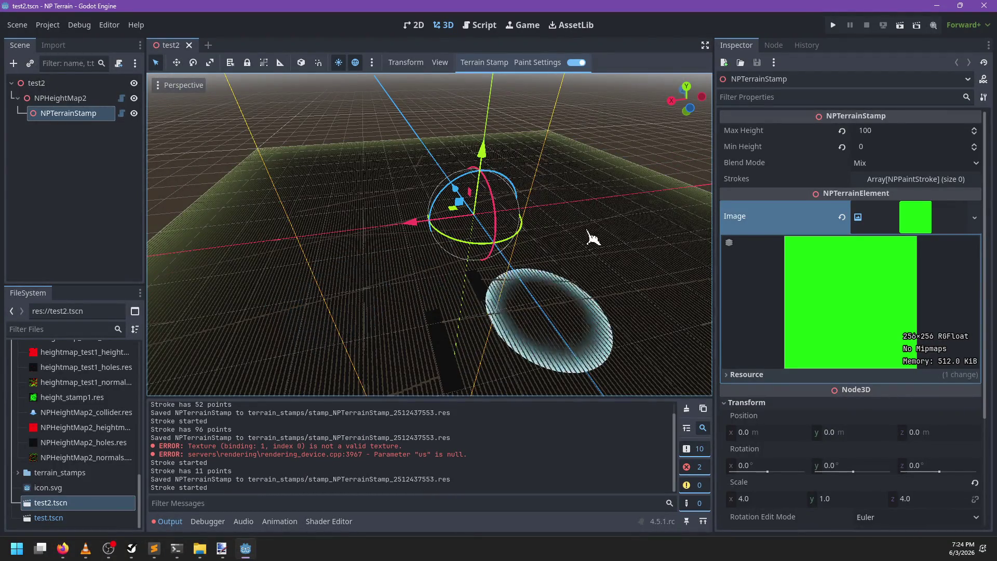
{"action": "left_click_drag", "start_coordinate": [457, 293], "coordinate": [396, 296]}
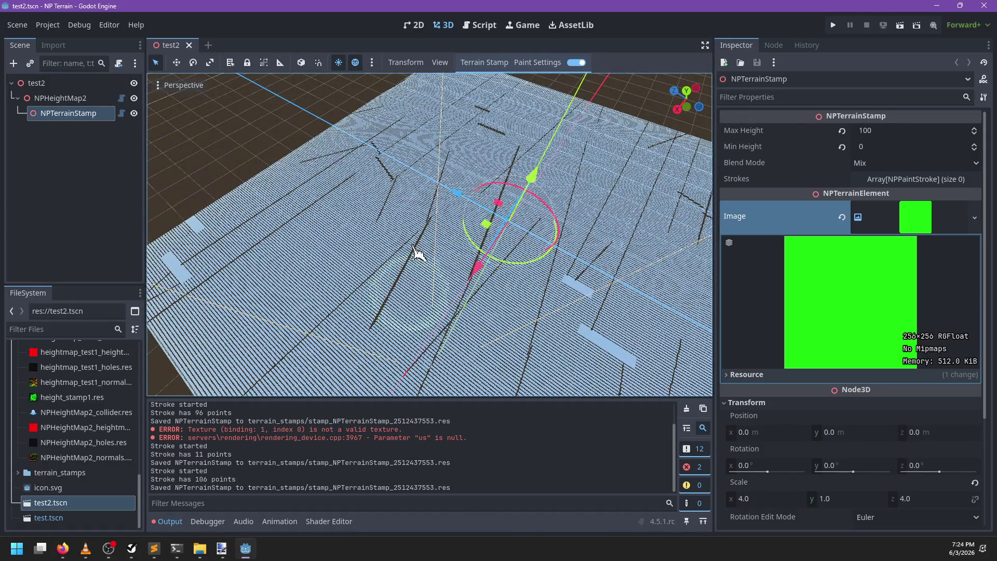
{"action": "mouse_move", "coordinate": [356, 311]}
{"action": "left_mouse_down"}
{"action": "mouse_move", "coordinate": [481, 234]}
{"action": "mouse_move", "coordinate": [249, 133]}
{"action": "mouse_move", "coordinate": [585, 289]}
{"action": "mouse_move", "coordinate": [405, 228]}
{"action": "mouse_move", "coordinate": [585, 338]}
{"action": "mouse_move", "coordinate": [271, 187]}
{"action": "mouse_move", "coordinate": [643, 189]}
{"action": "mouse_move", "coordinate": [716, 307]}
{"action": "mouse_move", "coordinate": [724, 301]}
{"action": "mouse_move", "coordinate": [742, 330]}
{"action": "mouse_move", "coordinate": [592, 182]}
{"action": "mouse_move", "coordinate": [380, 163]}
{"action": "mouse_move", "coordinate": [305, 251]}
{"action": "mouse_move", "coordinate": [200, 294]}
{"action": "mouse_move", "coordinate": [291, 373]}
{"action": "mouse_move", "coordinate": [467, 467]}
{"action": "mouse_move", "coordinate": [644, 519]}
{"action": "mouse_move", "coordinate": [657, 457]}
{"action": "mouse_move", "coordinate": [638, 431]}
{"action": "left_mouse_up"}
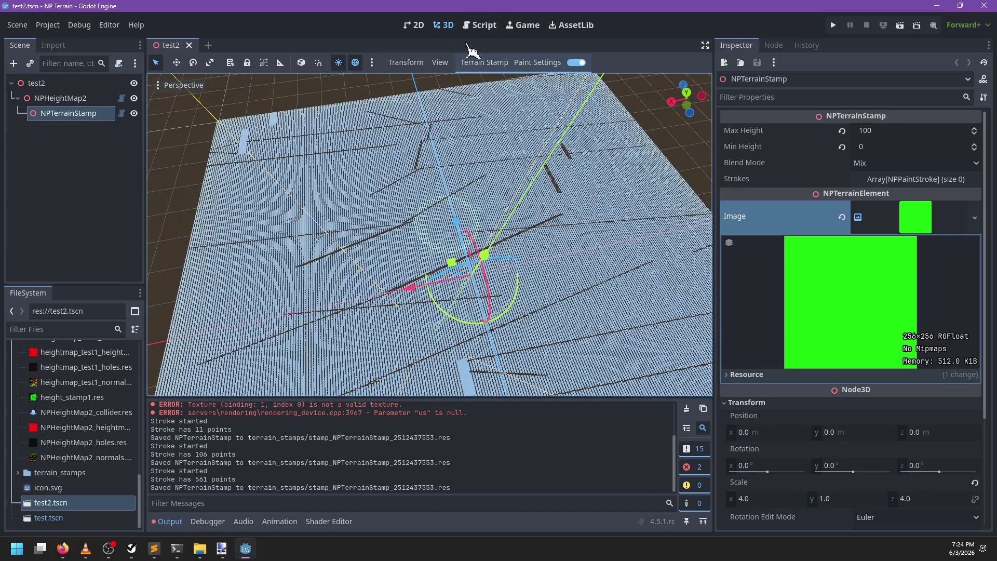
Follow create_stroke_buffers from heightmap.gd into terrain_renderer.gd, then clear the Output log
{"action": "left_click", "coordinate": [483, 26]}
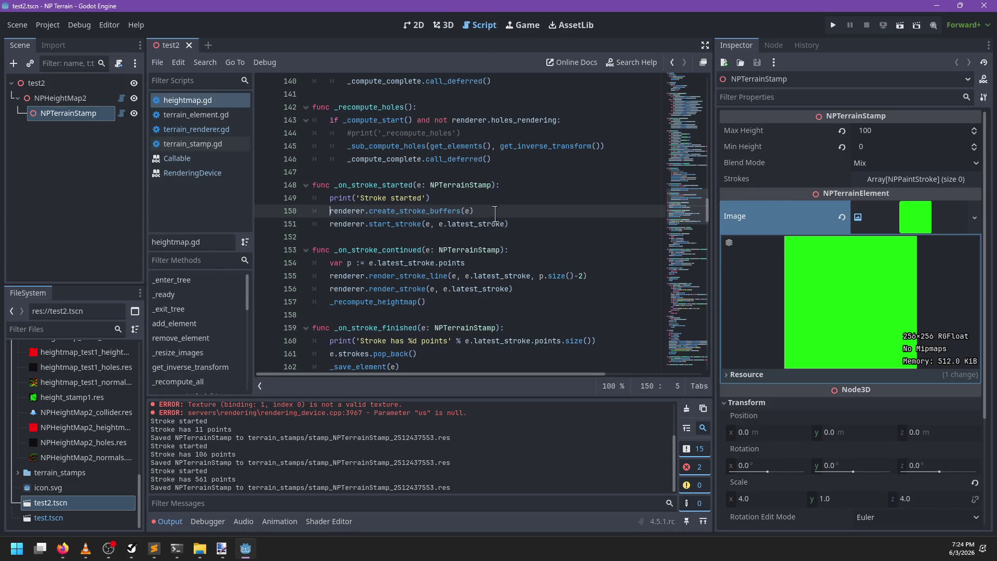
{"action": "scroll", "coordinate": [499, 210], "scroll_direction": "up", "scroll_amount": 3}
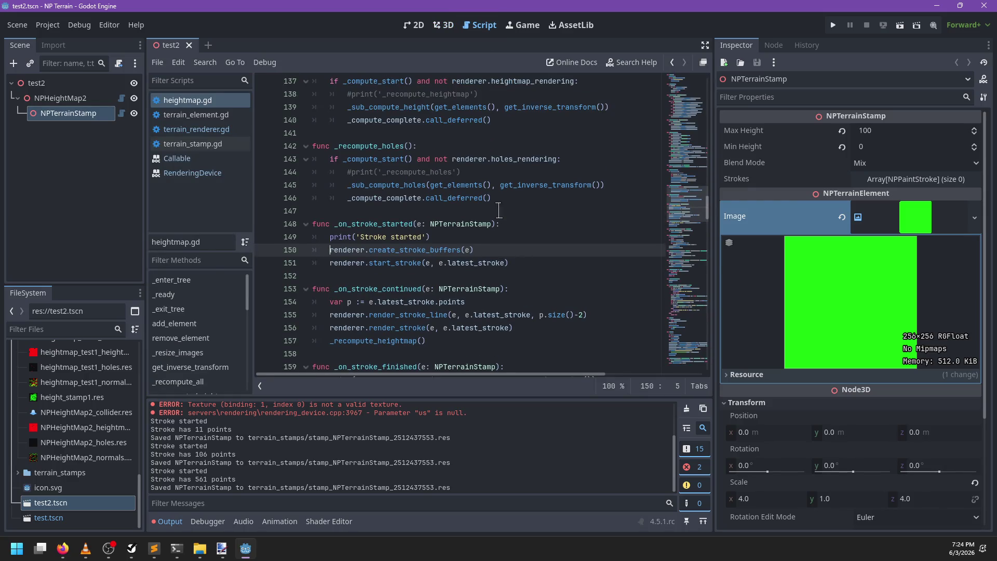
{"action": "scroll", "coordinate": [497, 211], "scroll_direction": "down", "scroll_amount": 4}
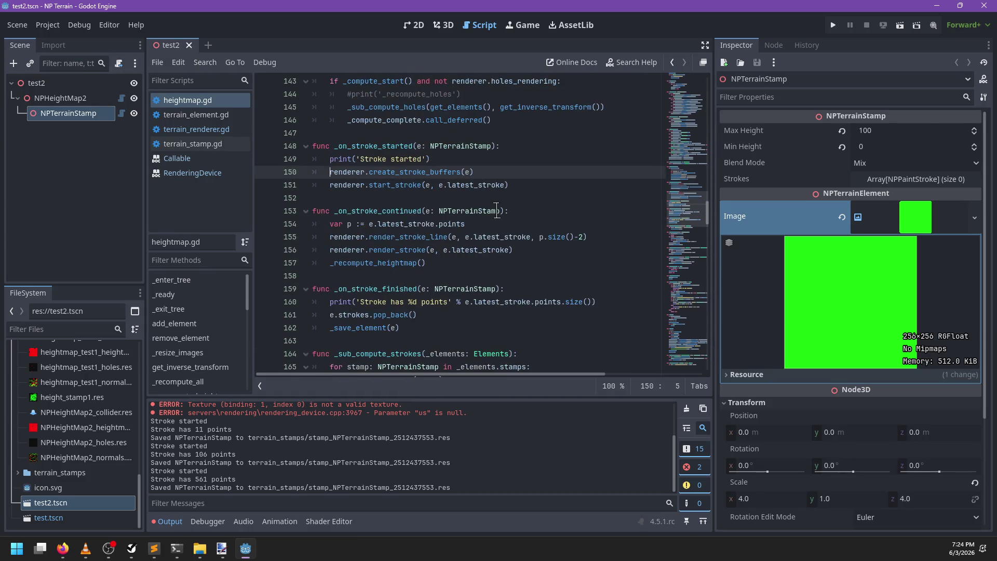
{"action": "left_click", "coordinate": [414, 172], "text": "ctrl"}
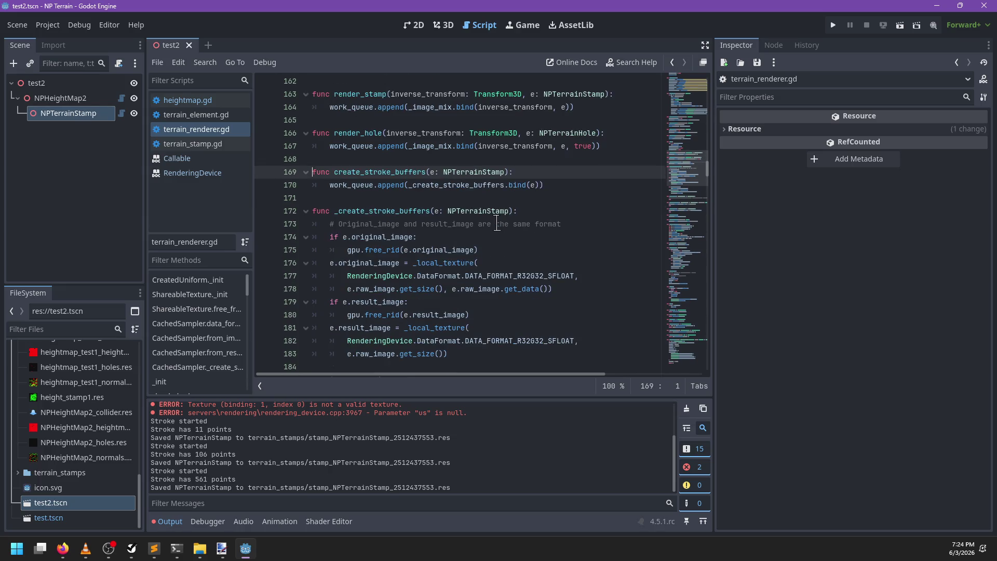
{"action": "scroll", "coordinate": [482, 224], "scroll_direction": "down", "scroll_amount": 4}
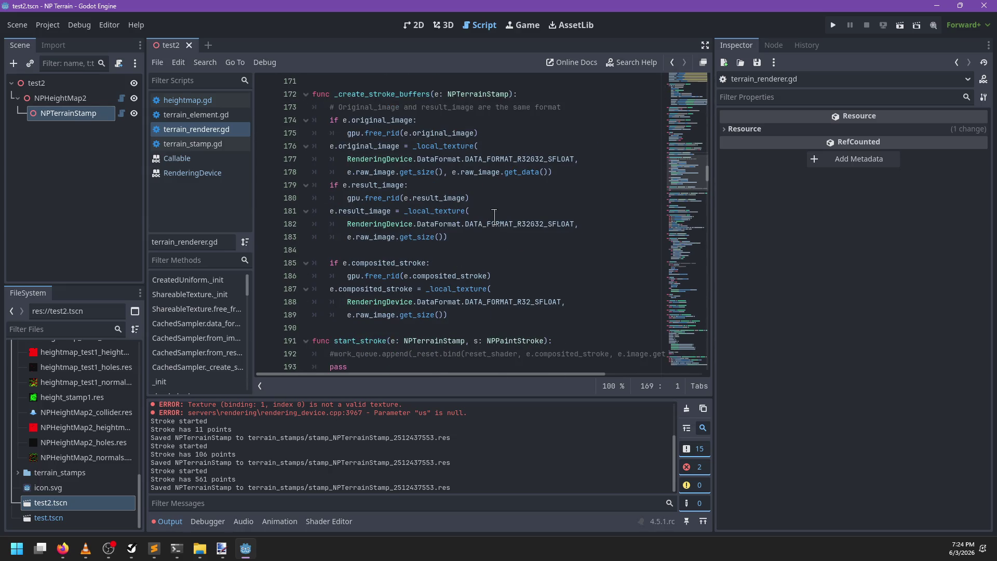
{"action": "scroll", "coordinate": [494, 215], "scroll_direction": "down", "scroll_amount": 2}
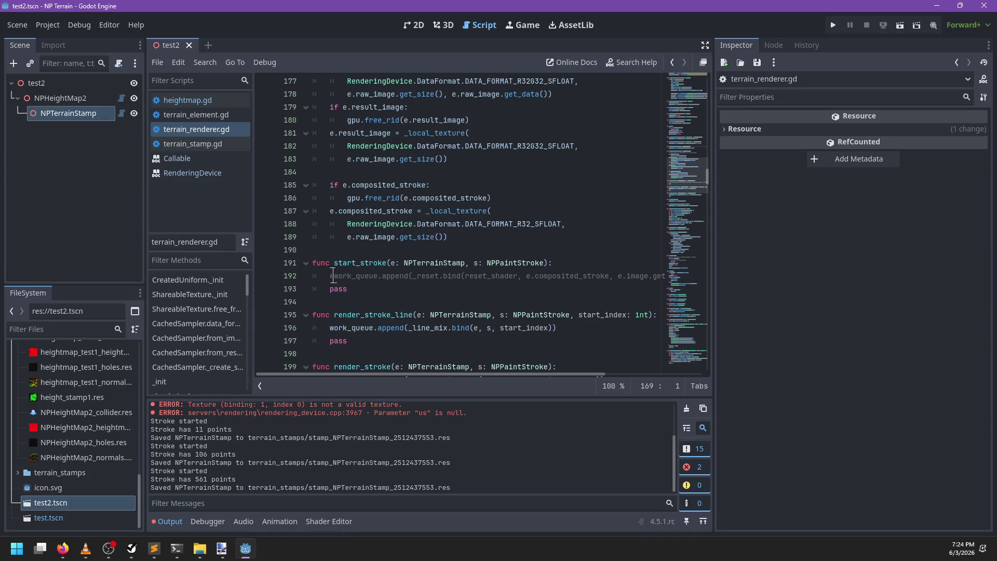
{"action": "scroll", "coordinate": [463, 439], "scroll_direction": "up", "scroll_amount": 3}
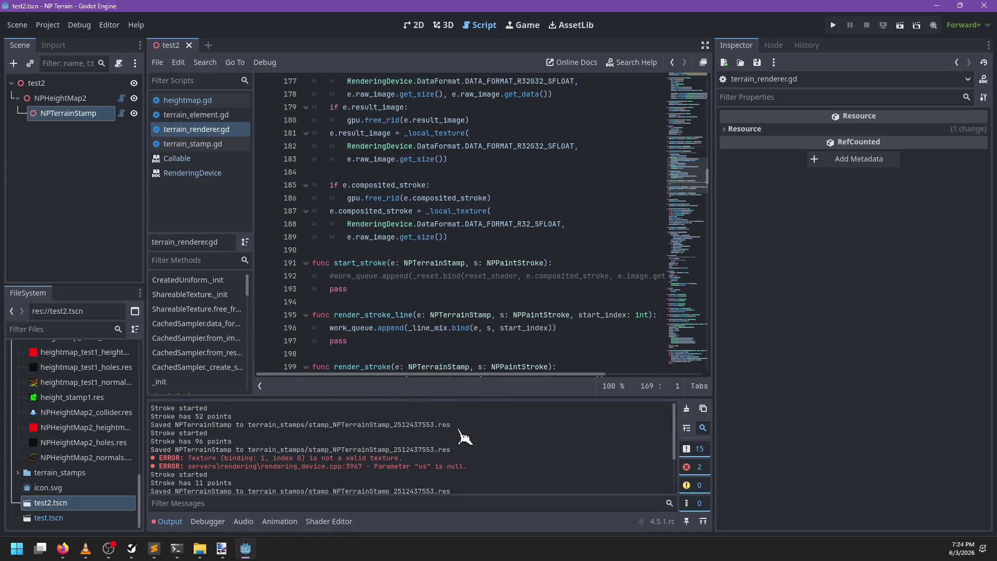
{"action": "left_click", "coordinate": [687, 408]}
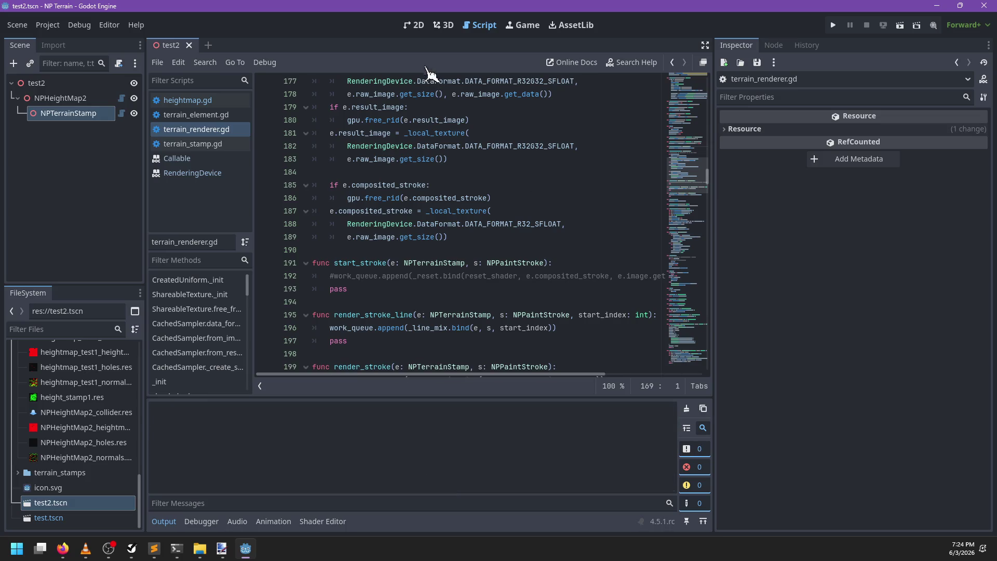
Paint five strokes across the terrain stamp in the 3D view
{"action": "left_click", "coordinate": [443, 25]}
{"action": "left_click", "coordinate": [387, 316]}
{"action": "left_click_drag", "start_coordinate": [387, 316], "coordinate": [478, 332]}
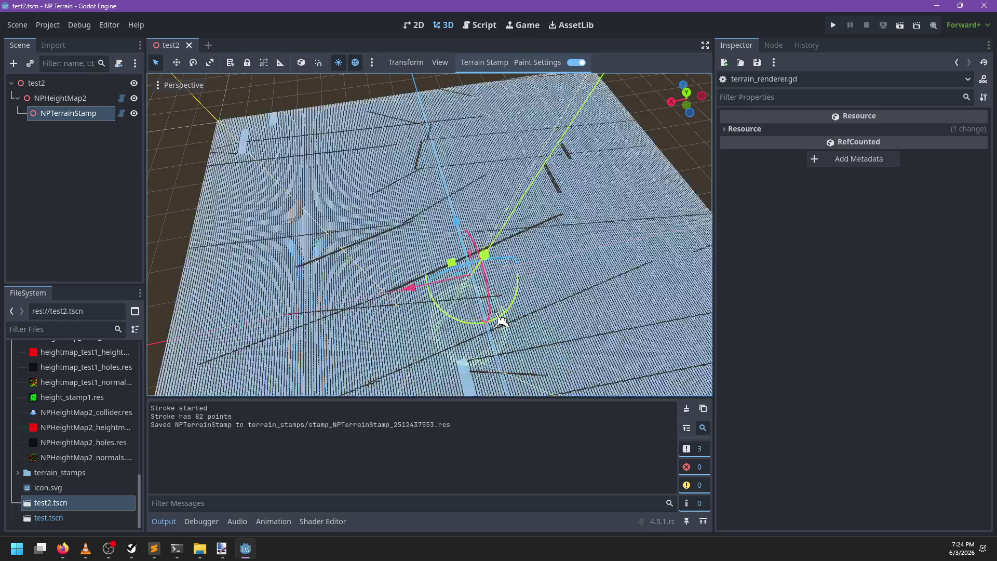
{"action": "mouse_move", "coordinate": [499, 276]}
{"action": "left_mouse_down"}
{"action": "mouse_move", "coordinate": [266, 407]}
{"action": "mouse_move", "coordinate": [225, 363]}
{"action": "left_mouse_up"}
{"action": "mouse_move", "coordinate": [363, 364]}
{"action": "left_mouse_down"}
{"action": "mouse_move", "coordinate": [483, 366]}
{"action": "mouse_move", "coordinate": [512, 280]}
{"action": "left_mouse_up"}
{"action": "left_click_drag", "start_coordinate": [363, 322], "coordinate": [249, 353]}
{"action": "mouse_move", "coordinate": [312, 363]}
{"action": "left_mouse_down"}
{"action": "mouse_move", "coordinate": [367, 383]}
{"action": "mouse_move", "coordinate": [449, 285]}
{"action": "left_mouse_up"}
Check the NPTerrainStamp image preview, then change the brush hue in Paint Settings and paint a stroke
{"action": "left_click", "coordinate": [67, 114]}
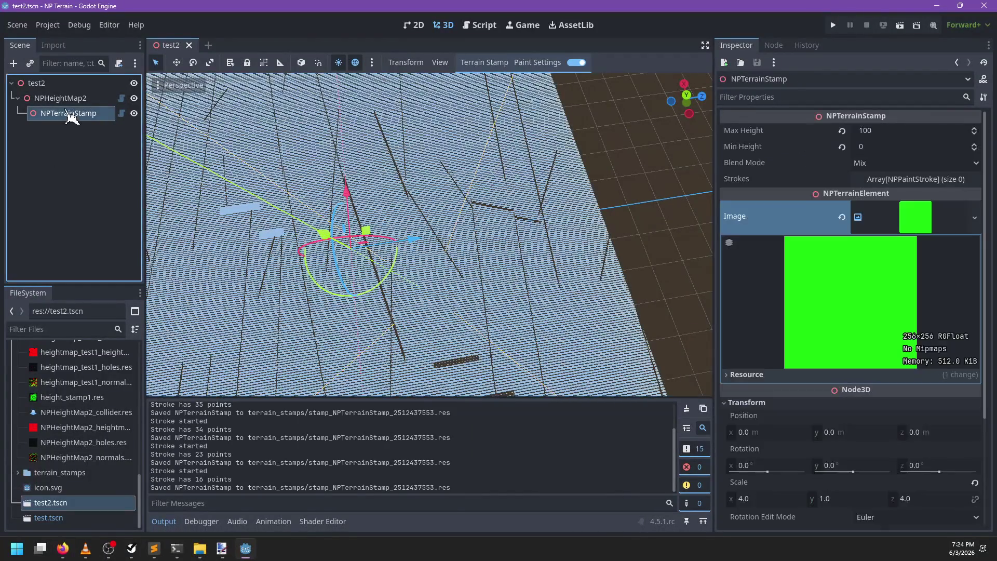
{"action": "left_click", "coordinate": [940, 218]}
{"action": "left_click", "coordinate": [940, 218]}
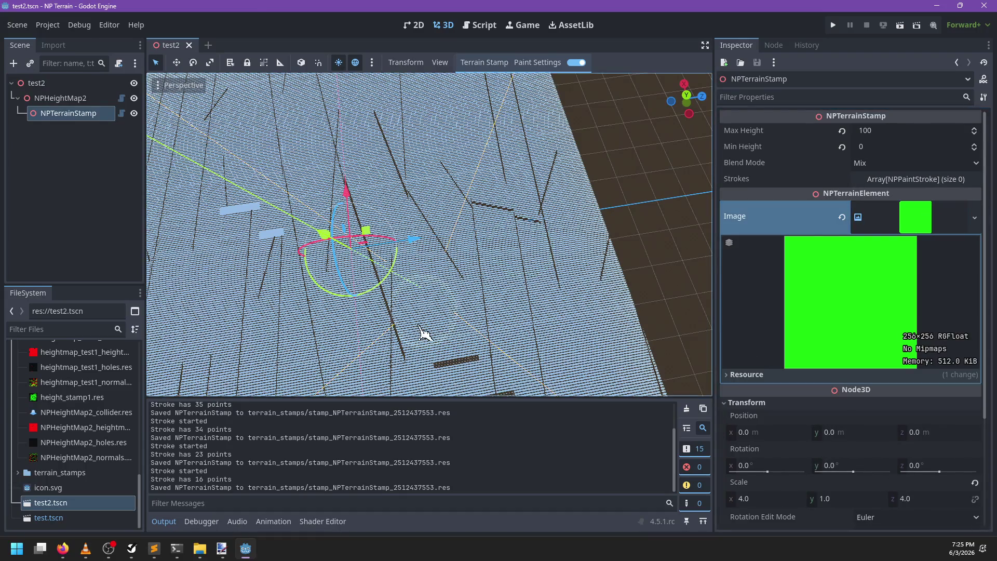
{"action": "key", "text": "alt+Tab"}
{"action": "key", "text": "alt+Tab"}
{"action": "left_click", "coordinate": [537, 62]}
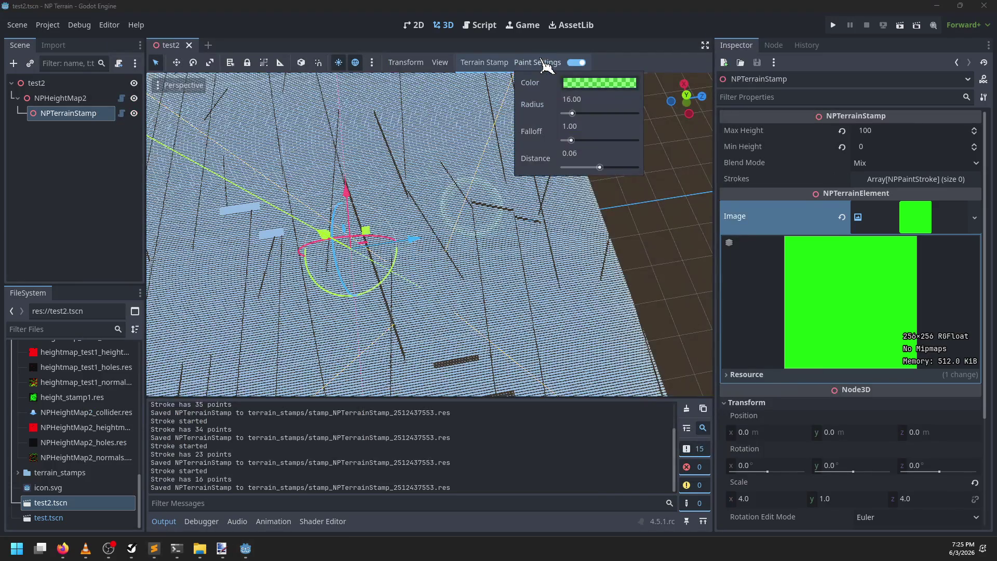
{"action": "left_click", "coordinate": [599, 83]}
{"action": "left_click", "coordinate": [668, 189]}
{"action": "left_click", "coordinate": [438, 222]}
{"action": "mouse_move", "coordinate": [438, 222]}
{"action": "left_mouse_down"}
{"action": "mouse_move", "coordinate": [369, 367]}
{"action": "mouse_move", "coordinate": [309, 344]}
{"action": "mouse_move", "coordinate": [420, 309]}
{"action": "mouse_move", "coordinate": [457, 252]}
{"action": "mouse_move", "coordinate": [400, 205]}
{"action": "mouse_move", "coordinate": [343, 192]}
{"action": "mouse_move", "coordinate": [460, 236]}
{"action": "mouse_move", "coordinate": [883, 223]}
{"action": "mouse_move", "coordinate": [483, 270]}
{"action": "mouse_move", "coordinate": [527, 95]}
{"action": "left_mouse_up"}
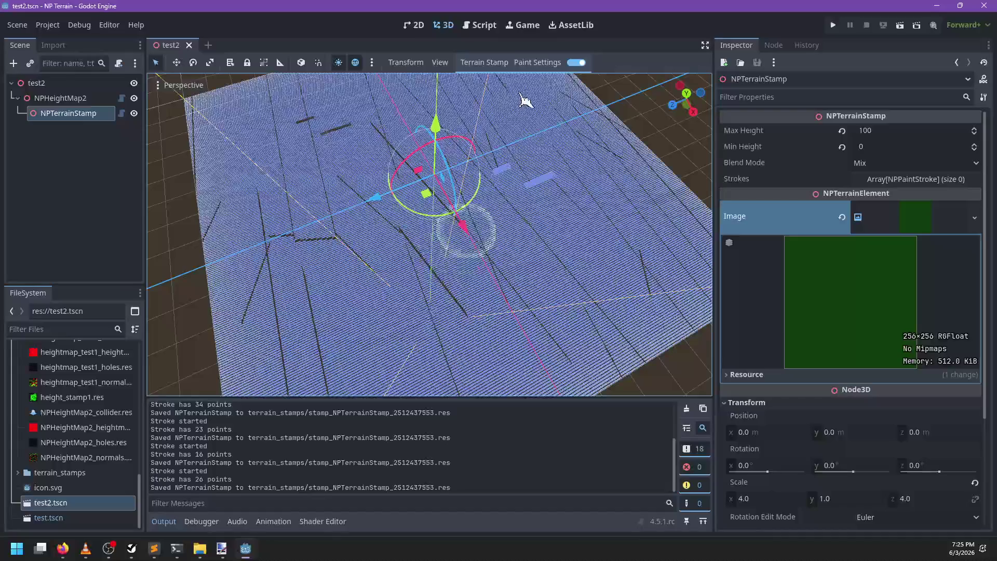
Paint one stroke with a blue brush colour and another with orange-red
{"action": "left_click", "coordinate": [538, 62]}
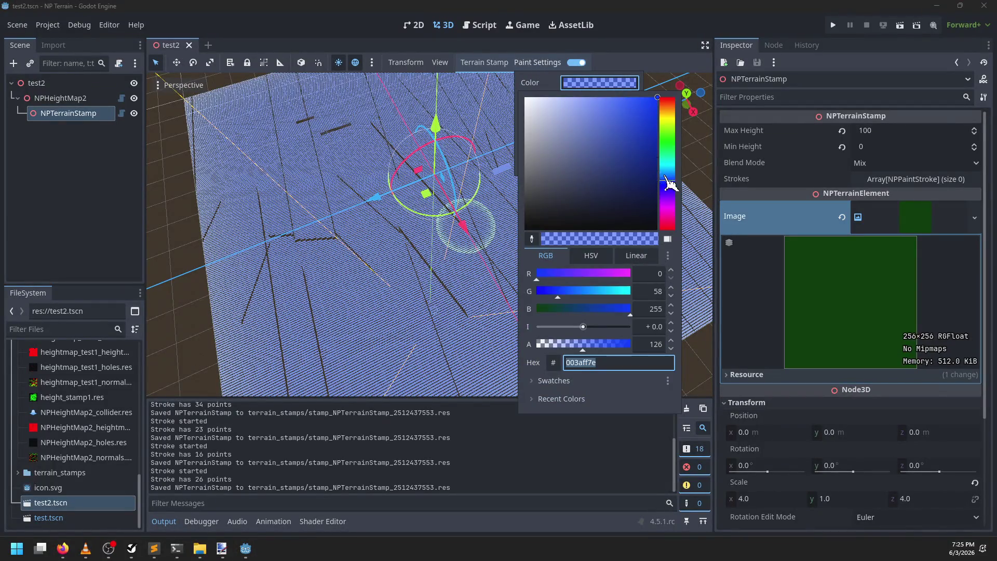
{"action": "left_click", "coordinate": [369, 251]}
{"action": "left_click_drag", "start_coordinate": [369, 251], "coordinate": [389, 296]}
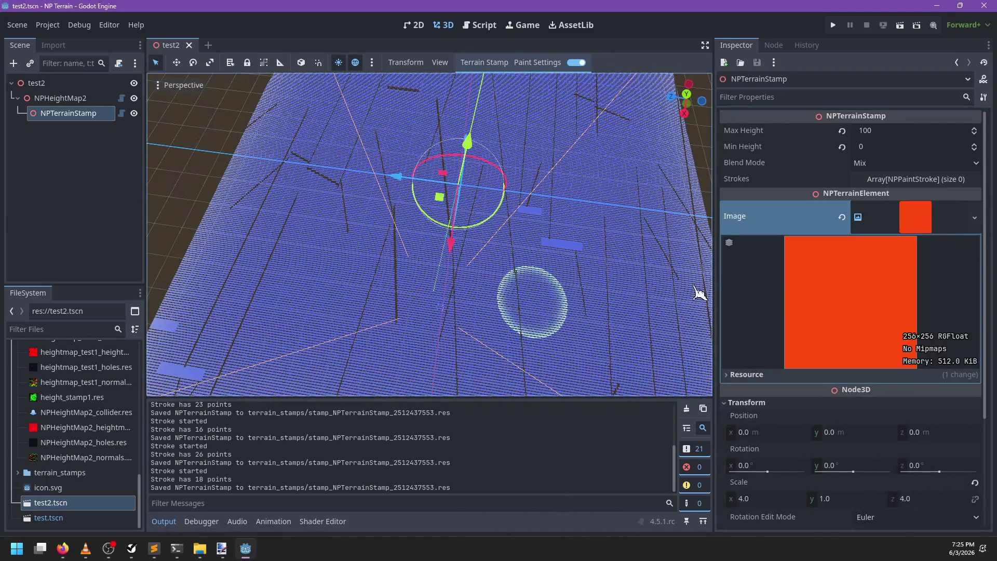
{"action": "mouse_move", "coordinate": [445, 310]}
{"action": "left_mouse_down"}
{"action": "mouse_move", "coordinate": [509, 306]}
{"action": "mouse_move", "coordinate": [452, 311]}
{"action": "mouse_move", "coordinate": [498, 300]}
{"action": "mouse_move", "coordinate": [542, 68]}
{"action": "left_mouse_up"}
{"action": "left_click", "coordinate": [536, 64]}
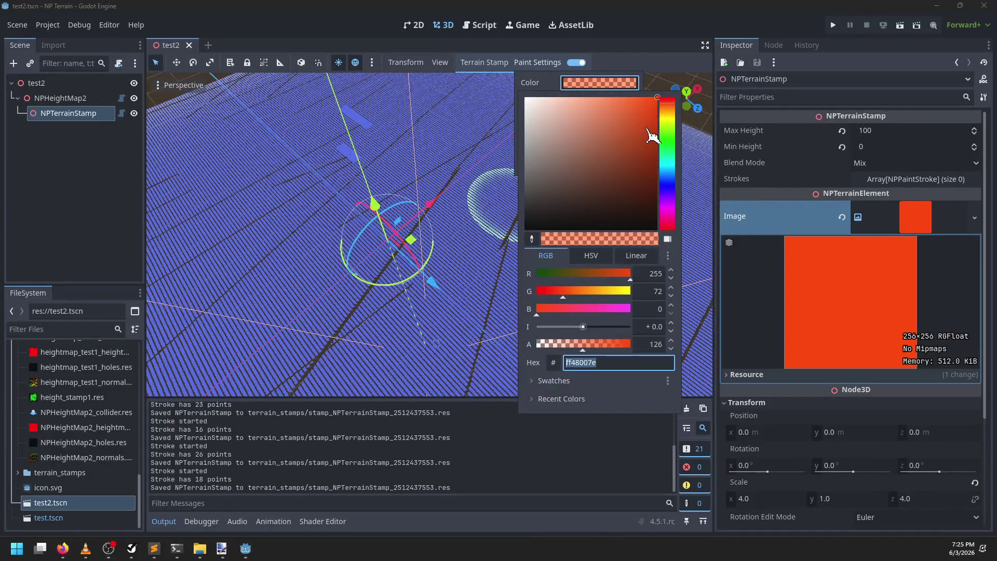
{"action": "left_click", "coordinate": [369, 260]}
{"action": "mouse_move", "coordinate": [369, 260]}
{"action": "left_mouse_down"}
{"action": "mouse_move", "coordinate": [403, 249]}
{"action": "mouse_move", "coordinate": [296, 247]}
{"action": "mouse_move", "coordinate": [343, 233]}
{"action": "mouse_move", "coordinate": [401, 285]}
{"action": "left_mouse_up"}
Paint a further stroke that turns the stamp image solid yellow
{"action": "scroll", "coordinate": [362, 250], "scroll_direction": "down", "scroll_amount": 5}
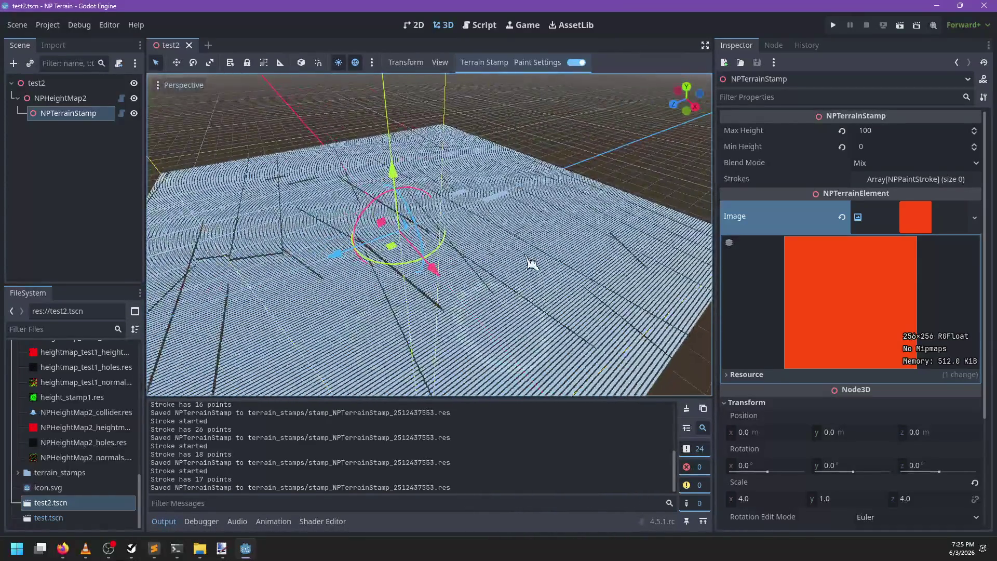
{"action": "left_click", "coordinate": [908, 220]}
{"action": "mouse_move", "coordinate": [562, 251]}
{"action": "left_mouse_down"}
{"action": "mouse_move", "coordinate": [452, 327]}
{"action": "mouse_move", "coordinate": [474, 269]}
{"action": "mouse_move", "coordinate": [509, 285]}
{"action": "mouse_move", "coordinate": [439, 294]}
{"action": "left_mouse_up"}
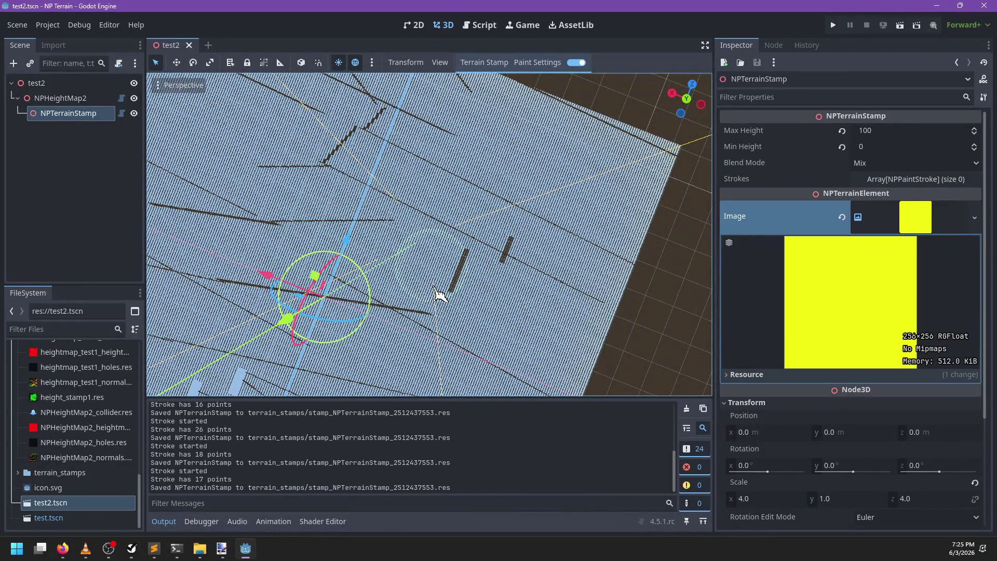
{"action": "scroll", "coordinate": [450, 272], "scroll_direction": "up", "scroll_amount": 5}
{"action": "mouse_move", "coordinate": [456, 256]}
{"action": "left_mouse_down"}
{"action": "mouse_move", "coordinate": [494, 218]}
{"action": "mouse_move", "coordinate": [431, 258]}
{"action": "mouse_move", "coordinate": [363, 223]}
{"action": "left_mouse_up"}
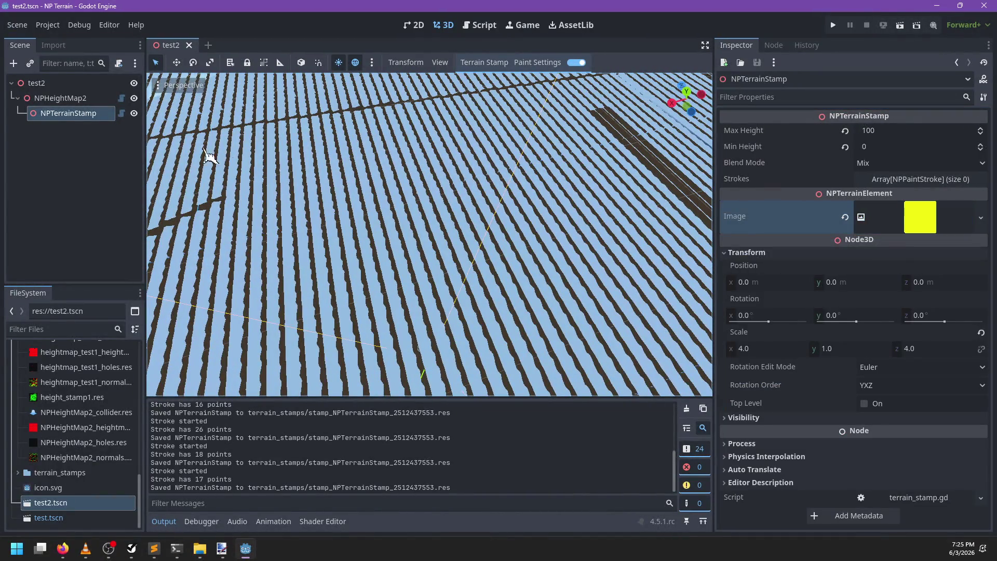
{"action": "left_click", "coordinate": [62, 98]}
Inspect NPHeightMap2's component mesh and expand its terrain material shader settings
{"action": "left_click", "coordinate": [913, 236]}
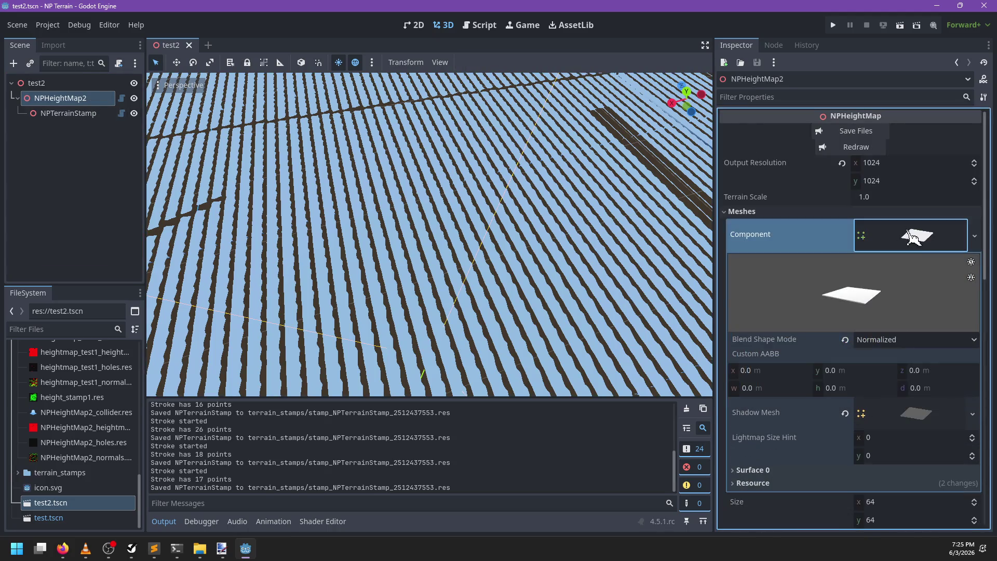
{"action": "left_click", "coordinate": [920, 248]}
{"action": "left_click", "coordinate": [920, 320]}
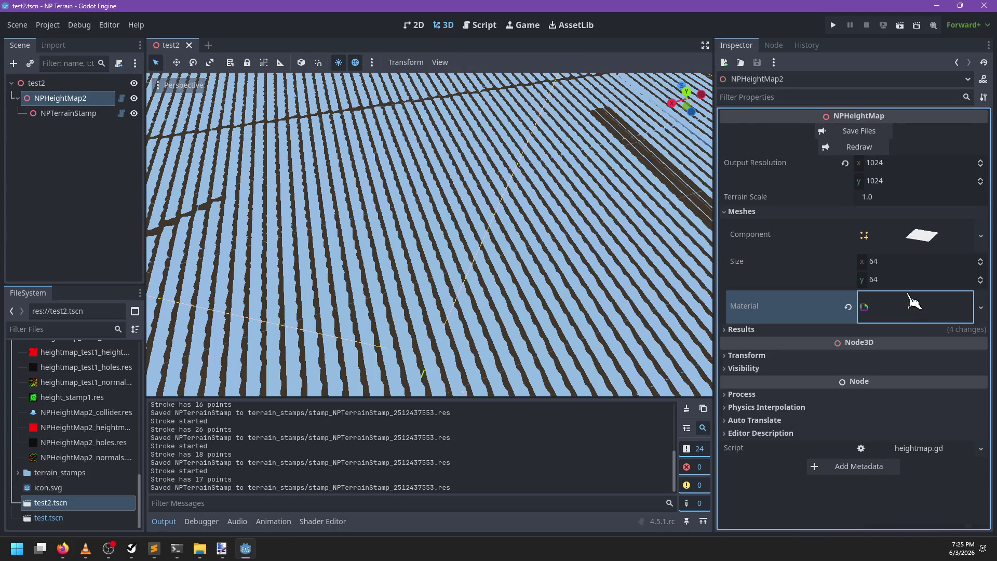
{"action": "left_click", "coordinate": [914, 301]}
{"action": "scroll", "coordinate": [916, 226], "scroll_direction": "down", "scroll_amount": 3}
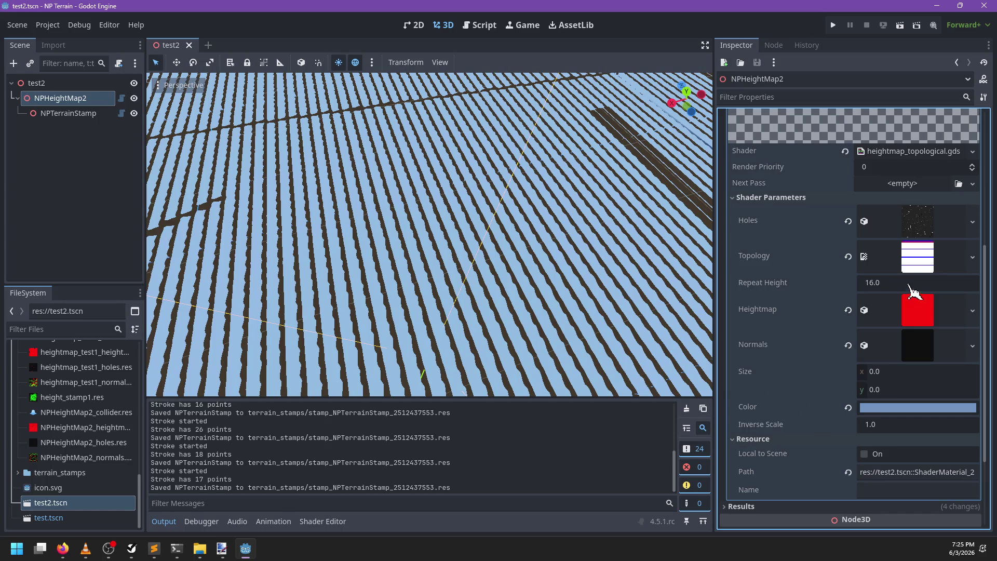
Inspect the material's Holes, Topology, Heightmap and Normals texture parameters
{"action": "left_click", "coordinate": [916, 226]}
{"action": "left_click", "coordinate": [917, 229]}
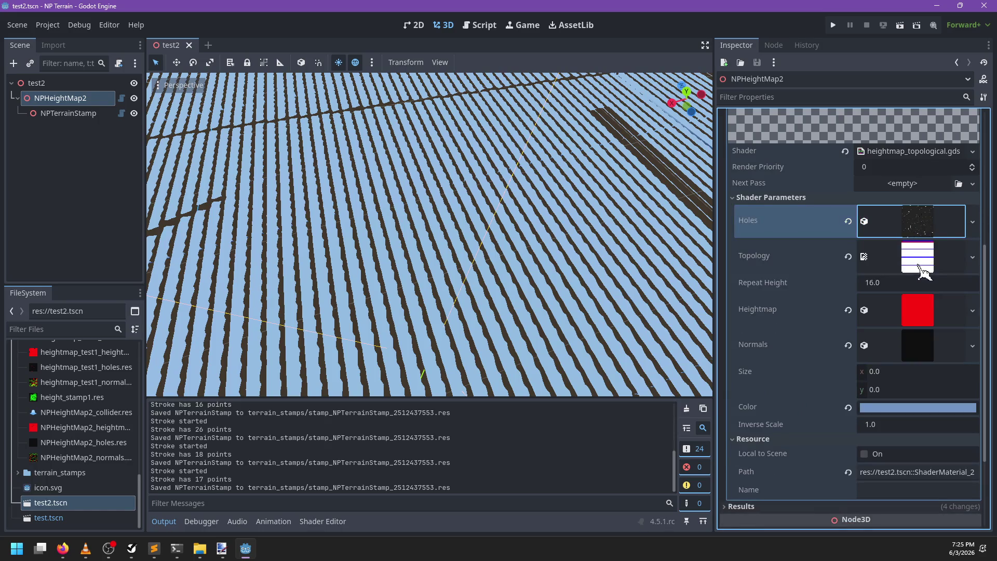
{"action": "left_click", "coordinate": [918, 224]}
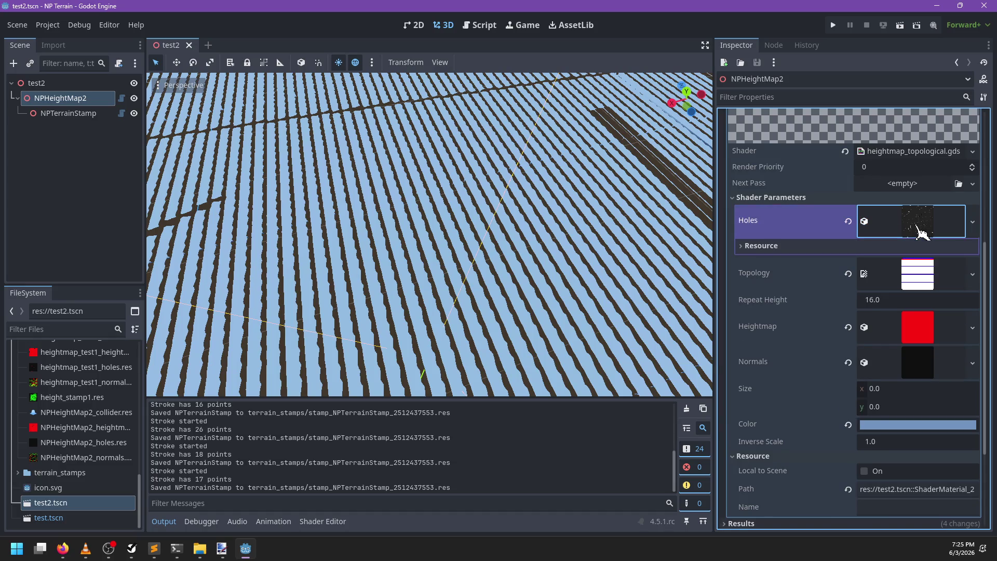
{"action": "left_click", "coordinate": [918, 224]}
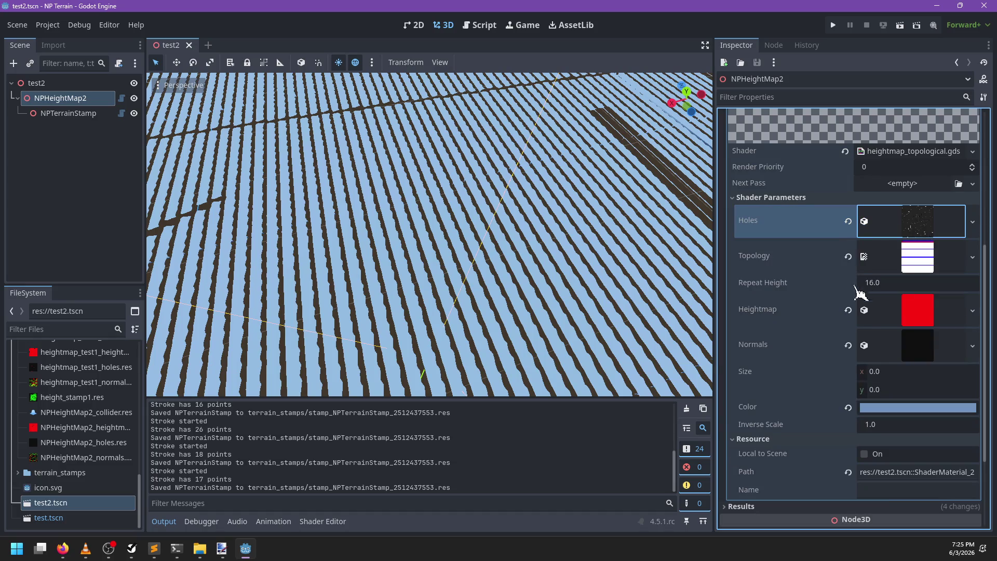
{"action": "left_click", "coordinate": [922, 265]}
{"action": "left_click", "coordinate": [923, 264]}
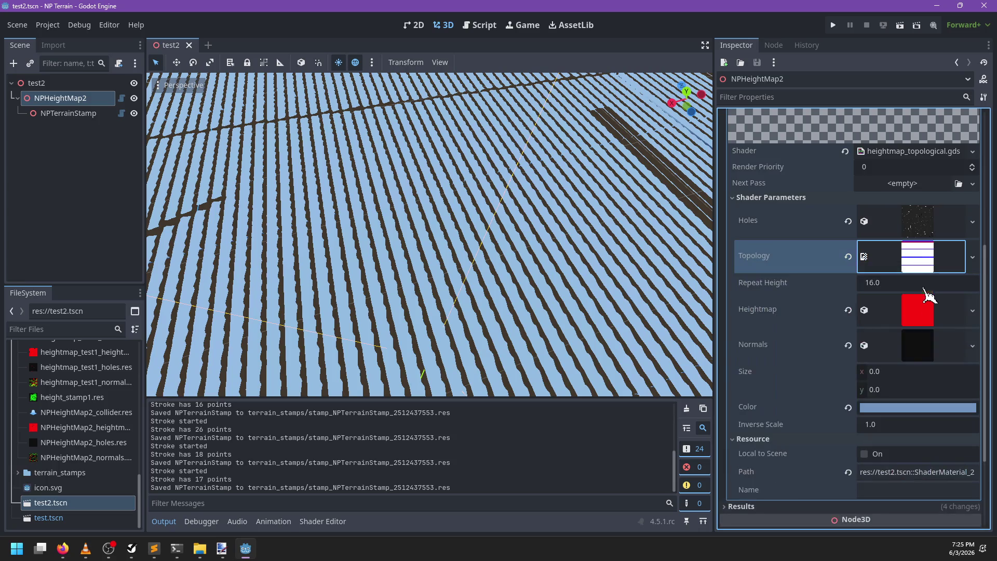
{"action": "left_click", "coordinate": [928, 314]}
{"action": "left_click", "coordinate": [922, 315]}
{"action": "left_click", "coordinate": [924, 350]}
{"action": "left_click", "coordinate": [927, 352]}
{"action": "scroll", "coordinate": [893, 394], "scroll_direction": "down", "scroll_amount": 3}
{"action": "scroll", "coordinate": [901, 389], "scroll_direction": "up", "scroll_amount": 3}
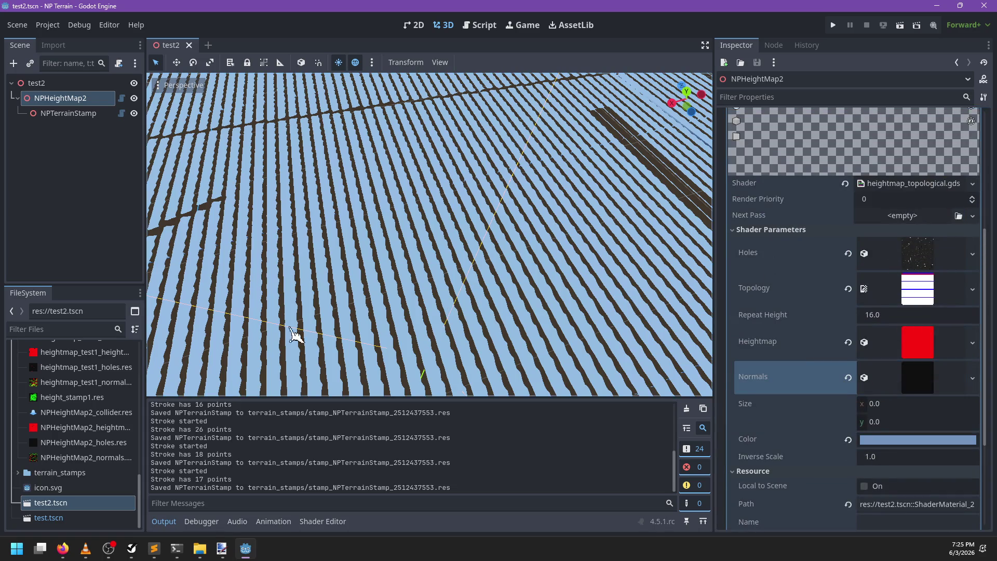
{"action": "scroll", "coordinate": [80, 386], "scroll_direction": "up", "scroll_amount": 3}
{"action": "scroll", "coordinate": [86, 416], "scroll_direction": "down", "scroll_amount": 2}
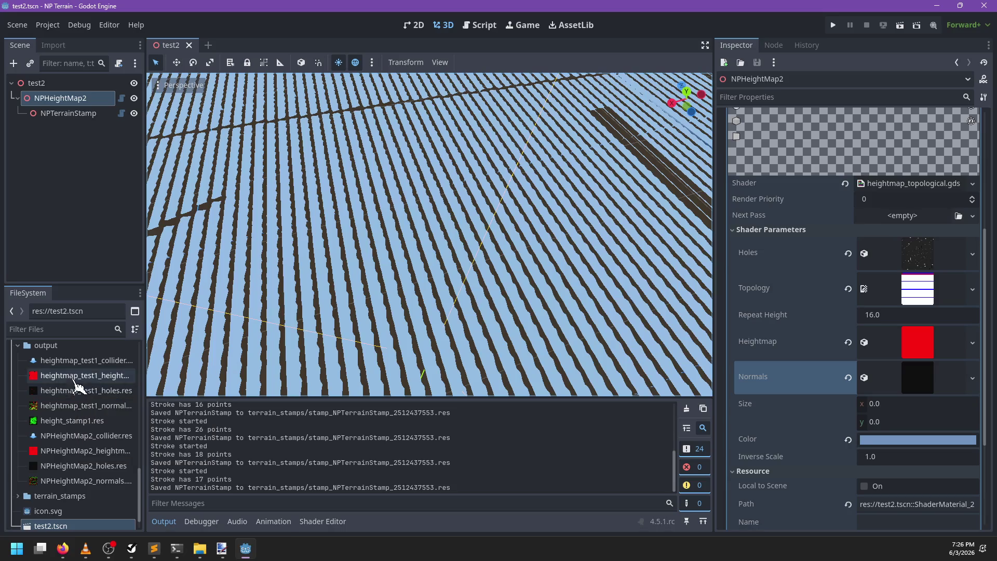
Preview the existing NPHeightMap2_holes and NPHeightMap2_heightmap textures in FileSystem
{"action": "double_click", "coordinate": [83, 465]}
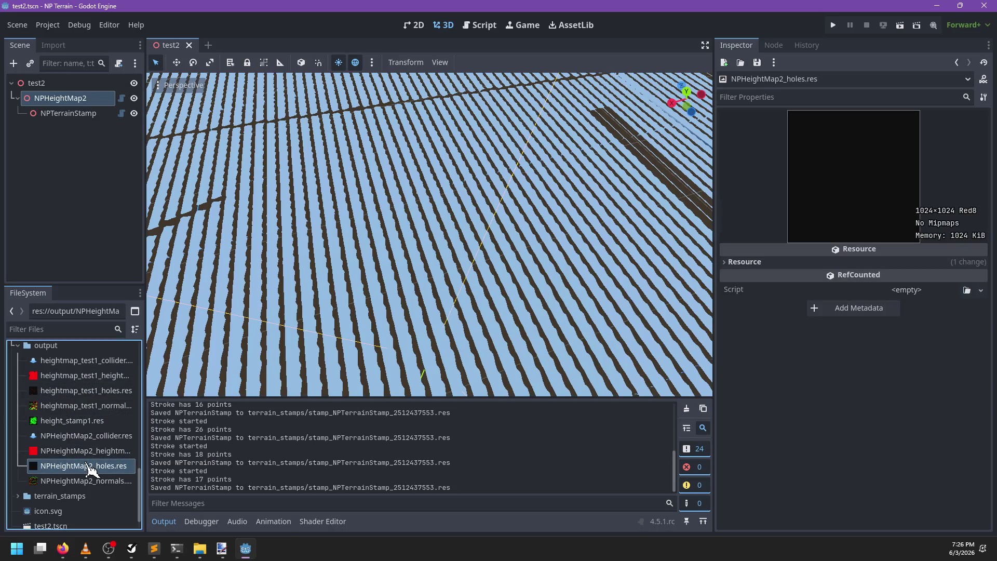
{"action": "double_click", "coordinate": [83, 450]}
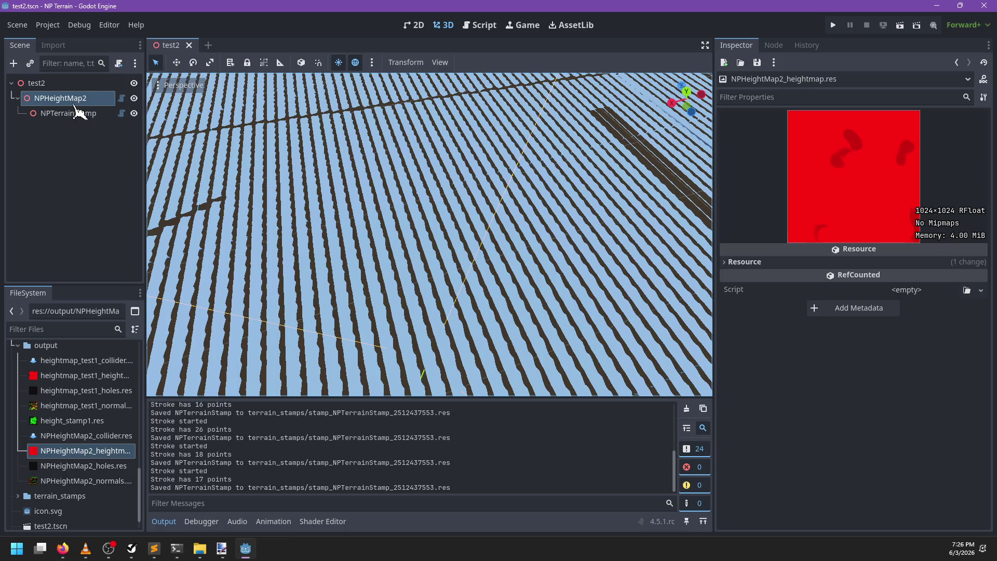
{"action": "left_click", "coordinate": [430, 112]}
{"action": "scroll", "coordinate": [802, 133], "scroll_direction": "up", "scroll_amount": 5}
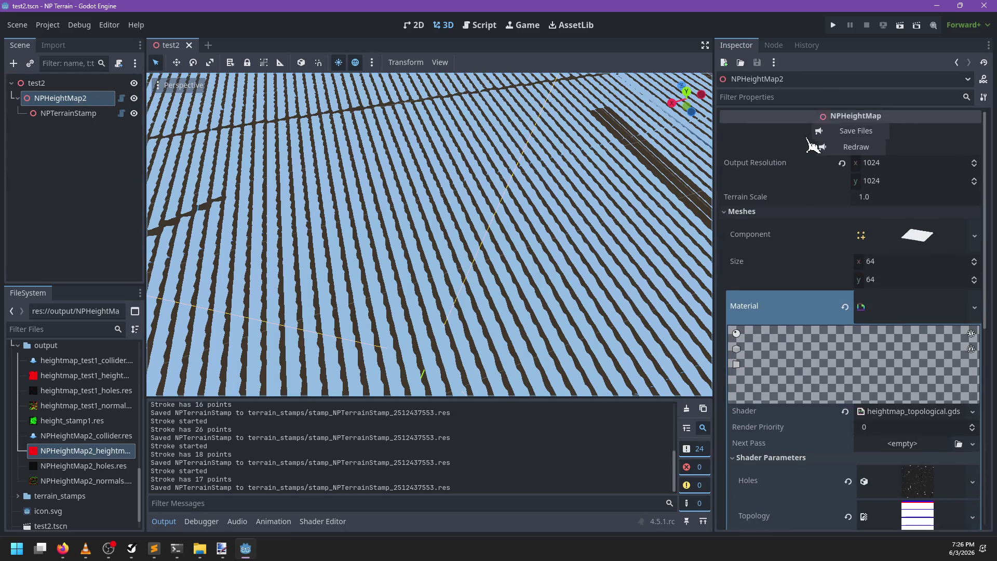
Save NPHeightMap2's files and preview the resaved heightmap, holes and normals textures
{"action": "left_click", "coordinate": [855, 133]}
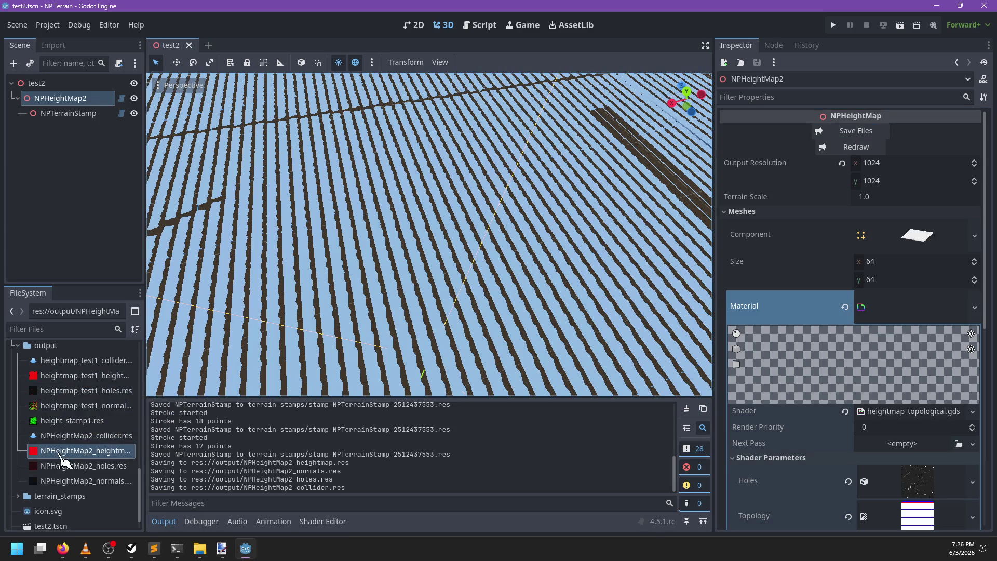
{"action": "left_click", "coordinate": [60, 455]}
{"action": "left_click", "coordinate": [62, 463]}
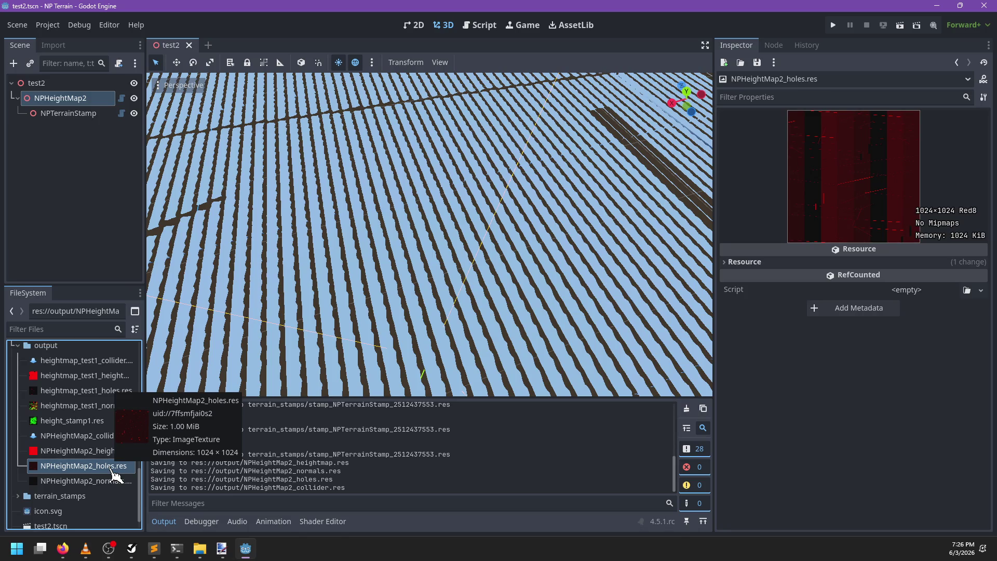
{"action": "left_click", "coordinate": [106, 480]}
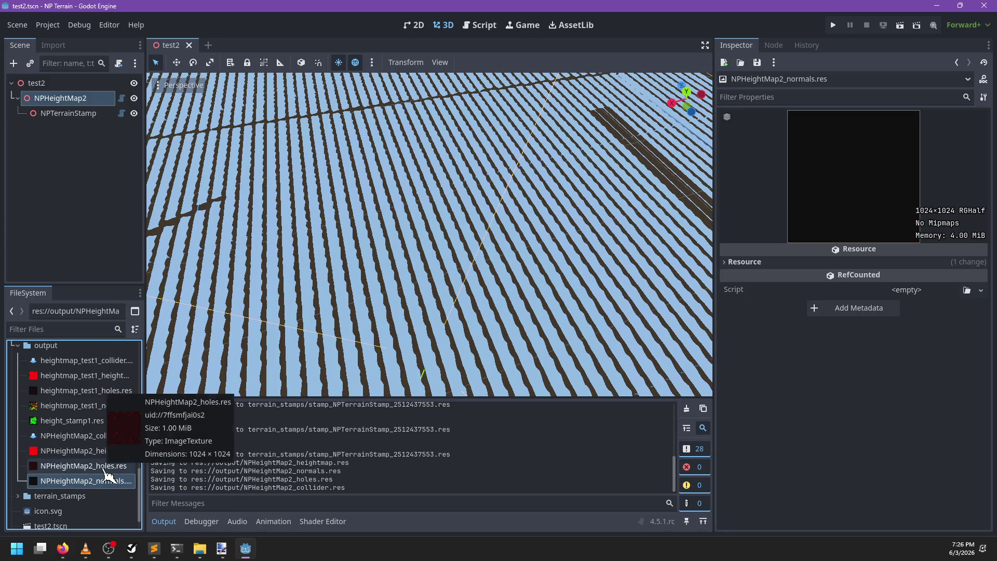
{"action": "left_click", "coordinate": [104, 466]}
Redraw NPHeightMap2 and view the resulting flat light-blue terrain plane
{"action": "left_click", "coordinate": [63, 98]}
{"action": "left_click", "coordinate": [857, 148]}
{"action": "scroll", "coordinate": [587, 244], "scroll_direction": "up", "scroll_amount": 3}
{"action": "scroll", "coordinate": [576, 254], "scroll_direction": "down", "scroll_amount": 3}
{"action": "mouse_move", "coordinate": [439, 234]}
{"action": "left_mouse_down"}
{"action": "mouse_move", "coordinate": [416, 229]}
{"action": "mouse_move", "coordinate": [534, 259]}
{"action": "left_mouse_up"}
{"action": "scroll", "coordinate": [454, 254], "scroll_direction": "up", "scroll_amount": 2}
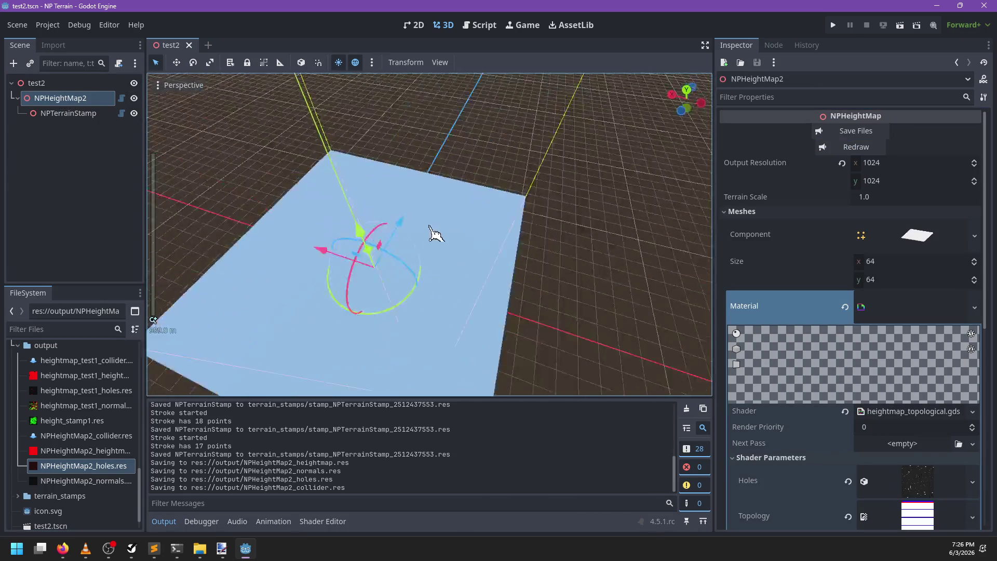
{"action": "left_click_drag", "start_coordinate": [454, 254], "coordinate": [488, 263]}
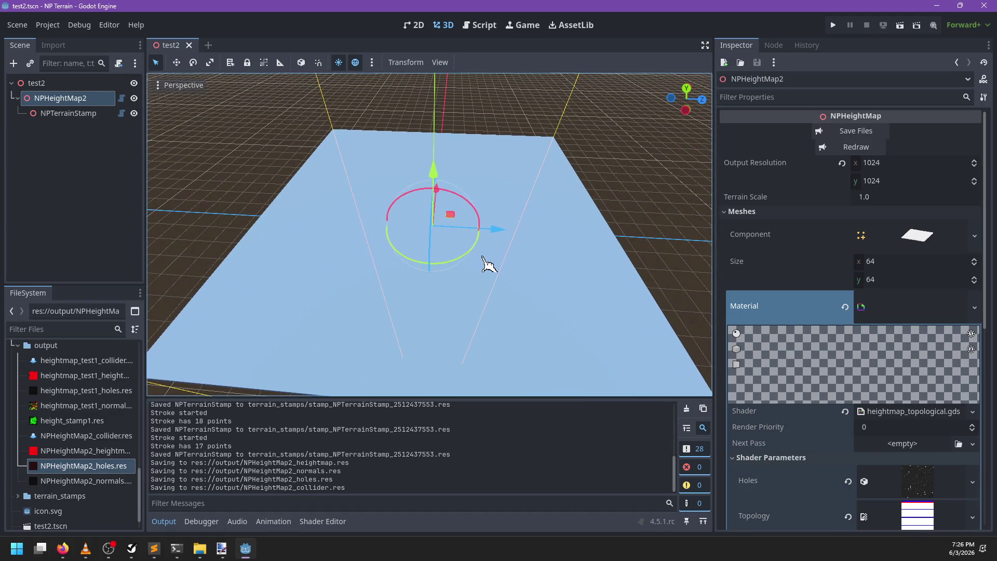
Review the start_stroke call in heightmap.gd's _on_stroke_started
{"action": "left_click", "coordinate": [482, 25]}
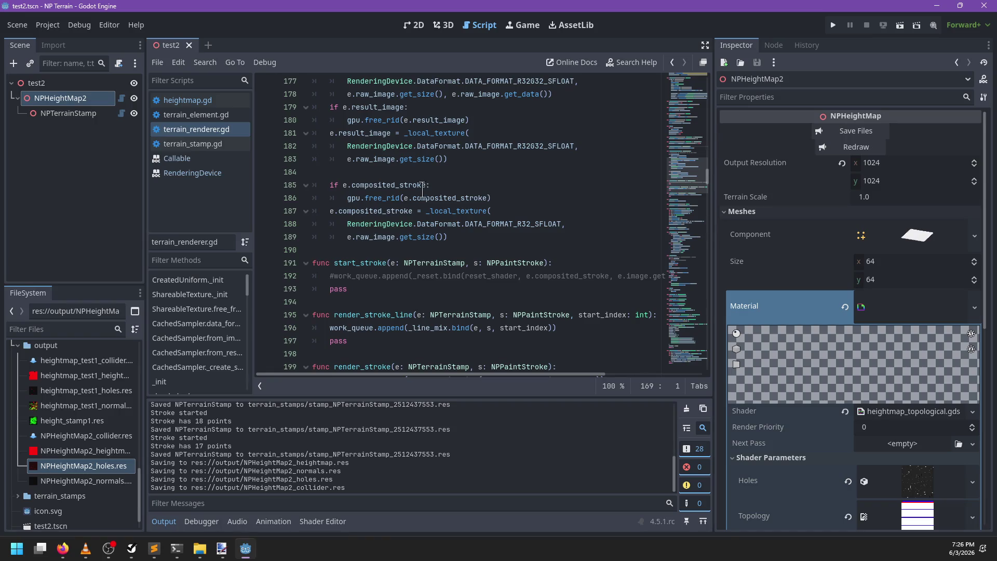
{"action": "left_click", "coordinate": [193, 100]}
{"action": "left_click", "coordinate": [532, 185]}
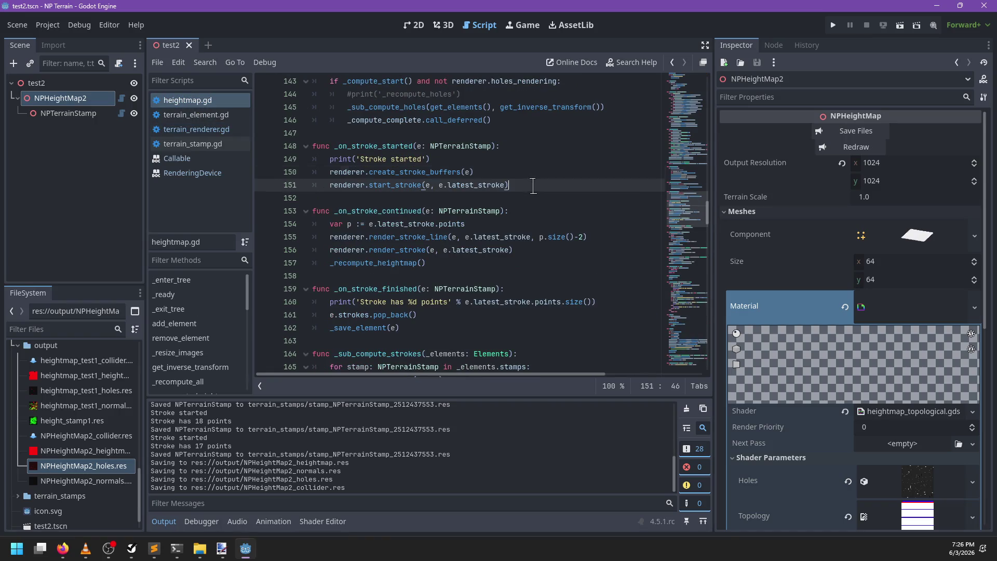
{"action": "left_click", "coordinate": [446, 26]}
{"action": "mouse_move", "coordinate": [485, 220]}
{"action": "left_mouse_down"}
{"action": "mouse_move", "coordinate": [556, 232]}
{"action": "mouse_move", "coordinate": [539, 164]}
{"action": "mouse_move", "coordinate": [156, 174]}
{"action": "left_mouse_up"}
Select NPTerrainStamp and paint a test stroke on it
{"action": "left_click", "coordinate": [68, 113]}
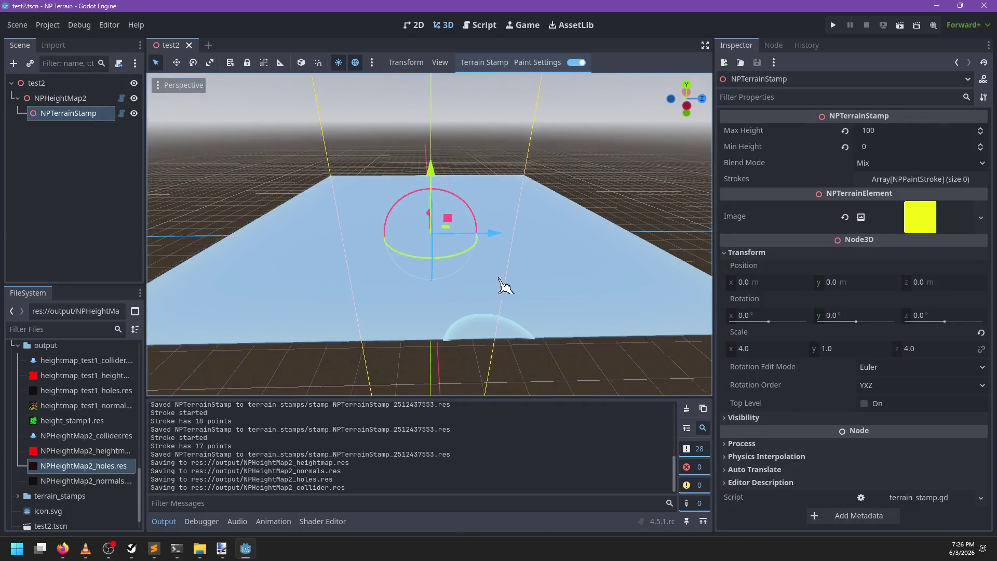
{"action": "scroll", "coordinate": [500, 267], "scroll_direction": "up", "scroll_amount": 3}
{"action": "left_click_drag", "start_coordinate": [502, 265], "coordinate": [619, 260]}
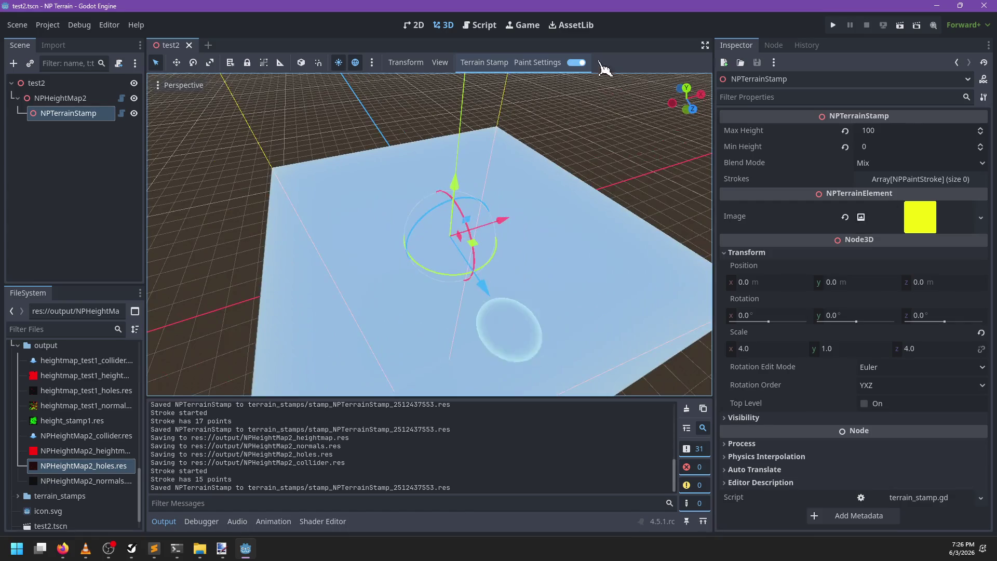
Change the brush colour to orange (50ff007e) and paint a new stroke
{"action": "left_click", "coordinate": [545, 64]}
{"action": "left_click", "coordinate": [600, 83]}
{"action": "left_click_drag", "start_coordinate": [668, 125], "coordinate": [670, 105]}
{"action": "left_click", "coordinate": [396, 233]}
{"action": "left_click_drag", "start_coordinate": [396, 234], "coordinate": [585, 278]}
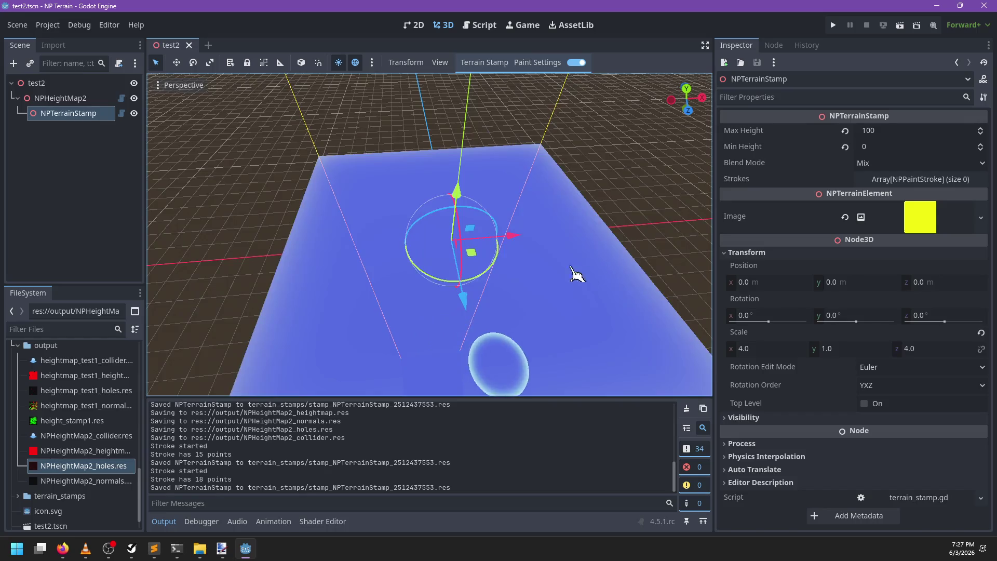
{"action": "scroll", "coordinate": [489, 291], "scroll_direction": "up", "scroll_amount": 3}
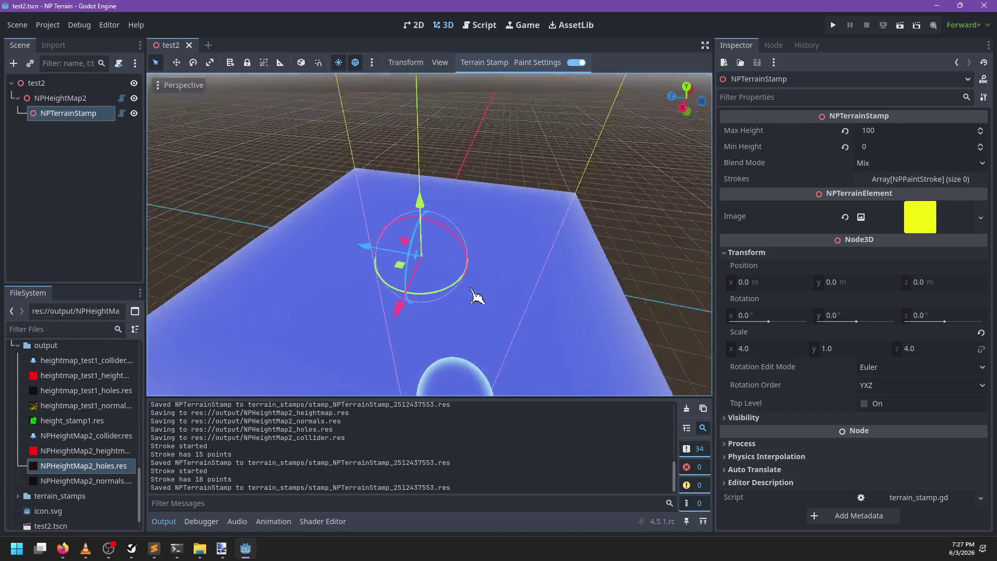
{"action": "scroll", "coordinate": [494, 312], "scroll_direction": "up", "scroll_amount": 3}
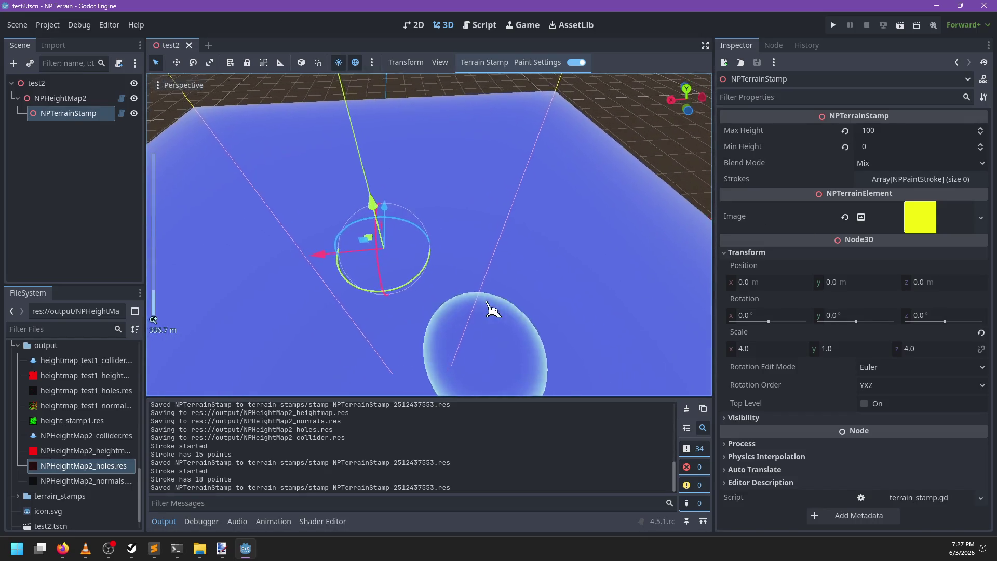
{"action": "key", "text": "alt+Tab"}
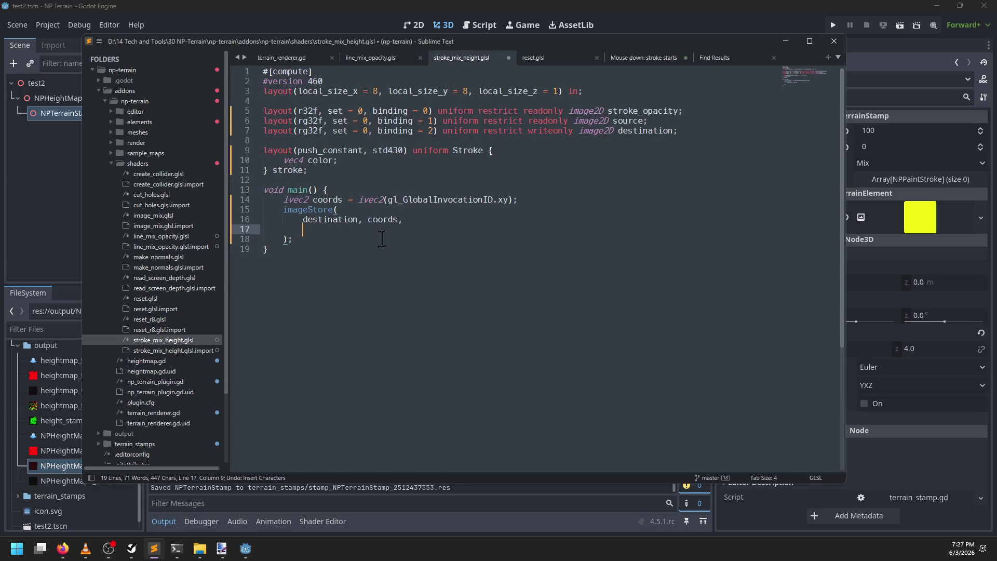
Paste in the imageStore arguments, save stroke_mix_height.glsl, and save the Godot scene
{"action": "type", "text": "mix( \t\t\timageLoad(source, coords), \t\t\tstroke.color, \t\t\timageLoad(stroke_opacity, coords) \t\t)"}
{"action": "key", "text": "ctrl+s"}
{"action": "key", "text": "alt+Tab"}
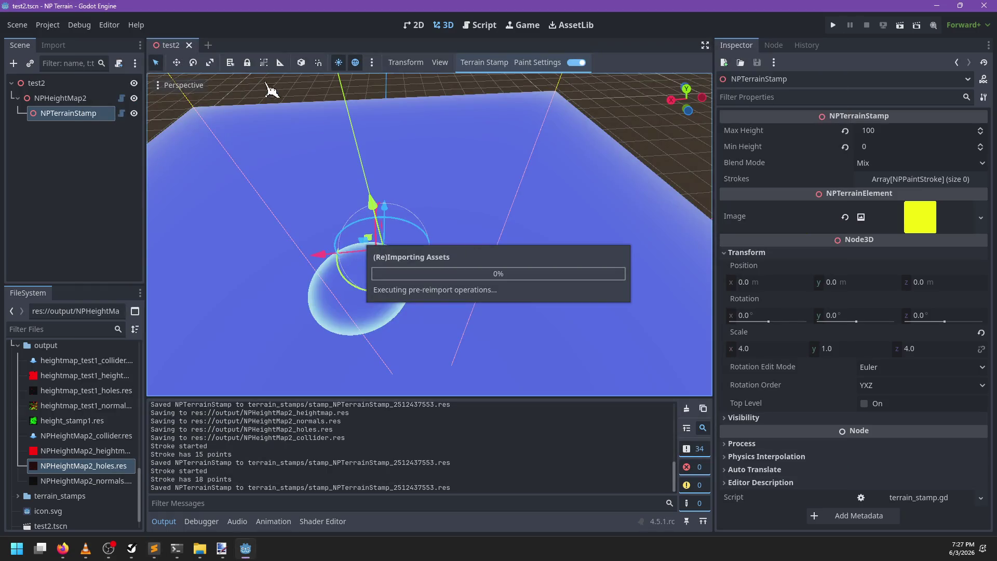
{"action": "key", "text": "ctrl+s"}
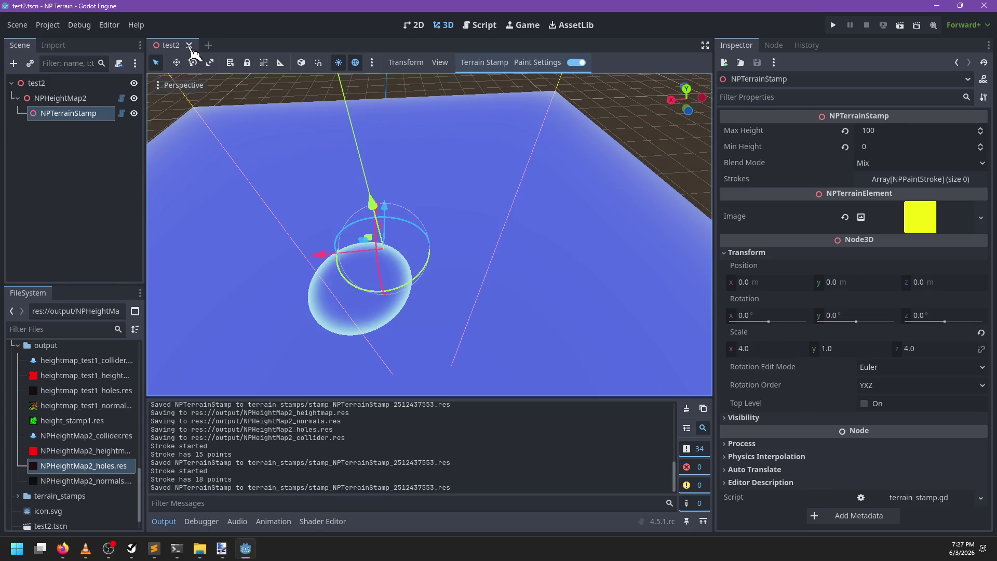
Reopen test2.tscn, redraw NPHeightMap2 and resave its four output files
{"action": "left_click", "coordinate": [189, 45]}
{"action": "scroll", "coordinate": [88, 457], "scroll_direction": "down", "scroll_amount": 1}
{"action": "double_click", "coordinate": [65, 502]}
{"action": "left_click", "coordinate": [52, 98]}
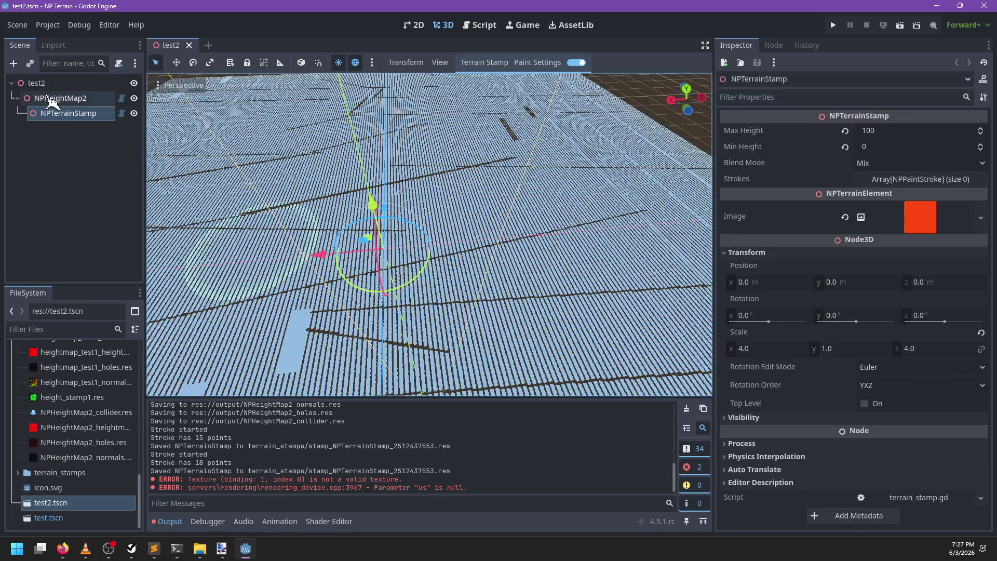
{"action": "left_click", "coordinate": [862, 148]}
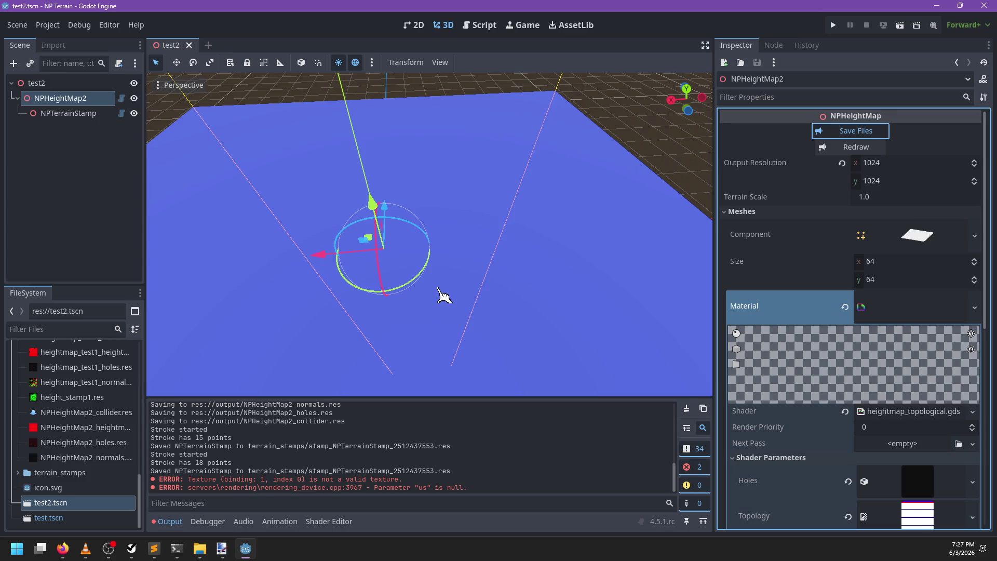
{"action": "key", "text": "ctrl+s"}
Shift NPTerrainStamp's brush hue toward yellow and paint a fresh stroke
{"action": "left_click", "coordinate": [68, 113]}
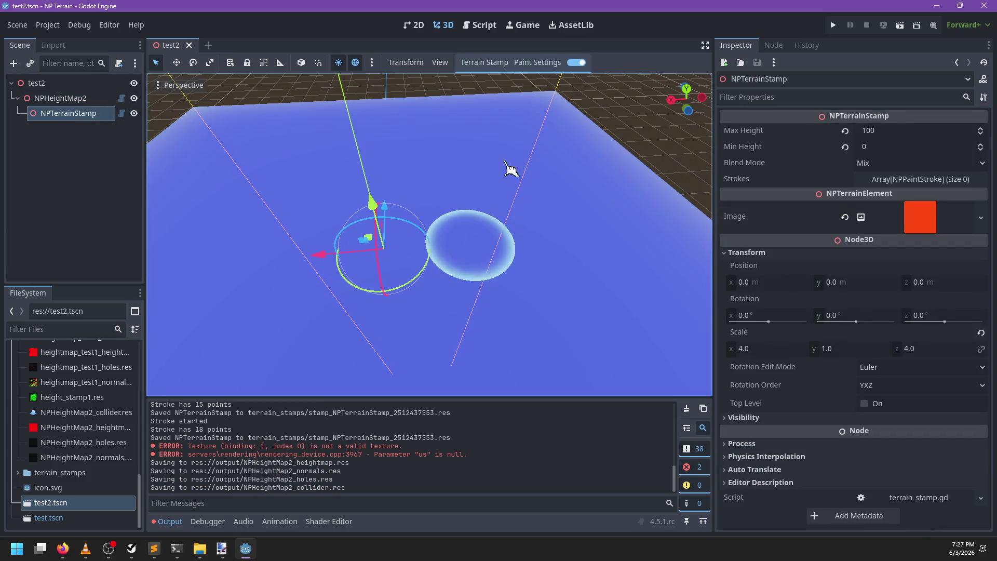
{"action": "left_click", "coordinate": [537, 62]}
{"action": "left_click", "coordinate": [592, 83]}
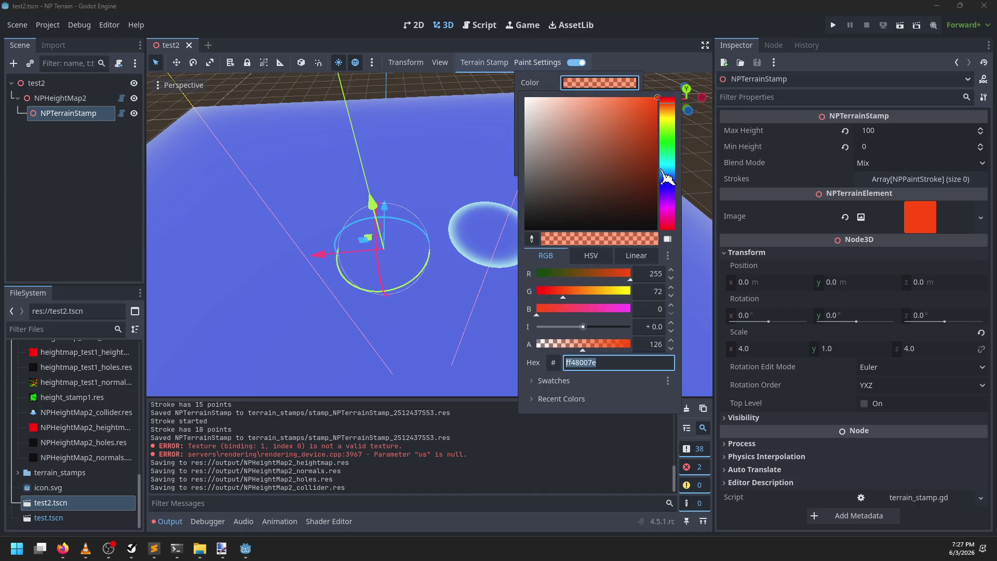
{"action": "left_click", "coordinate": [670, 122]}
{"action": "left_click_drag", "start_coordinate": [412, 256], "coordinate": [434, 312]}
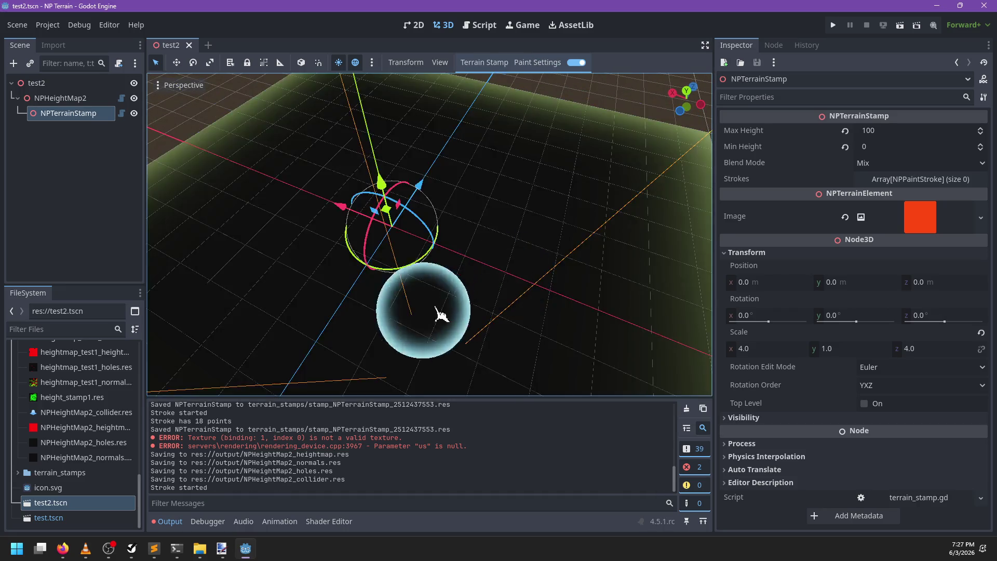
Paint a long stroke across the terrain from a low side view, then clear the output log
{"action": "mouse_move", "coordinate": [520, 284]}
{"action": "left_mouse_down"}
{"action": "mouse_move", "coordinate": [445, 267]}
{"action": "mouse_move", "coordinate": [345, 216]}
{"action": "mouse_move", "coordinate": [382, 185]}
{"action": "mouse_move", "coordinate": [427, 198]}
{"action": "left_mouse_up"}
{"action": "mouse_move", "coordinate": [457, 275]}
{"action": "left_mouse_down"}
{"action": "mouse_move", "coordinate": [478, 300]}
{"action": "mouse_move", "coordinate": [649, 377]}
{"action": "left_mouse_up"}
{"action": "scroll", "coordinate": [582, 275], "scroll_direction": "down", "scroll_amount": 3}
{"action": "mouse_move", "coordinate": [582, 275]}
{"action": "left_mouse_down"}
{"action": "mouse_move", "coordinate": [463, 310]}
{"action": "mouse_move", "coordinate": [400, 278]}
{"action": "mouse_move", "coordinate": [407, 293]}
{"action": "mouse_move", "coordinate": [319, 327]}
{"action": "left_mouse_up"}
{"action": "scroll", "coordinate": [318, 328], "scroll_direction": "up", "scroll_amount": 4}
{"action": "scroll", "coordinate": [318, 327], "scroll_direction": "up", "scroll_amount": 2}
{"action": "scroll", "coordinate": [300, 416], "scroll_direction": "up", "scroll_amount": 1}
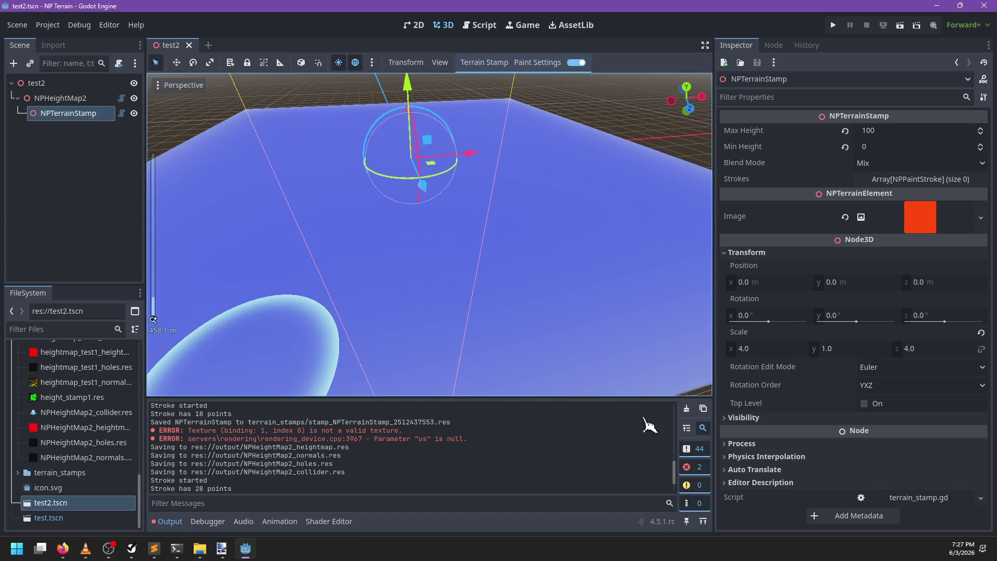
{"action": "left_click", "coordinate": [686, 408]}
{"action": "scroll", "coordinate": [572, 311], "scroll_direction": "down", "scroll_amount": 3}
From a steeper angle, paint several more strokes across the terrain stamp
{"action": "mouse_move", "coordinate": [503, 259]}
{"action": "left_mouse_down"}
{"action": "mouse_move", "coordinate": [405, 327]}
{"action": "mouse_move", "coordinate": [348, 281]}
{"action": "mouse_move", "coordinate": [478, 242]}
{"action": "left_mouse_up"}
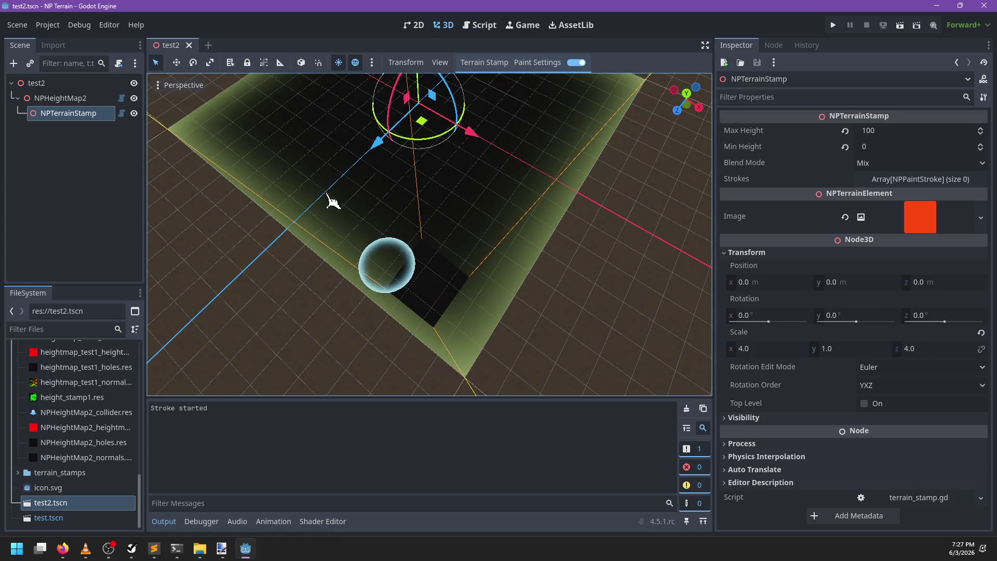
{"action": "mouse_move", "coordinate": [316, 92]}
{"action": "left_mouse_down"}
{"action": "mouse_move", "coordinate": [333, 155]}
{"action": "mouse_move", "coordinate": [255, 194]}
{"action": "mouse_move", "coordinate": [414, 179]}
{"action": "mouse_move", "coordinate": [430, 216]}
{"action": "left_mouse_up"}
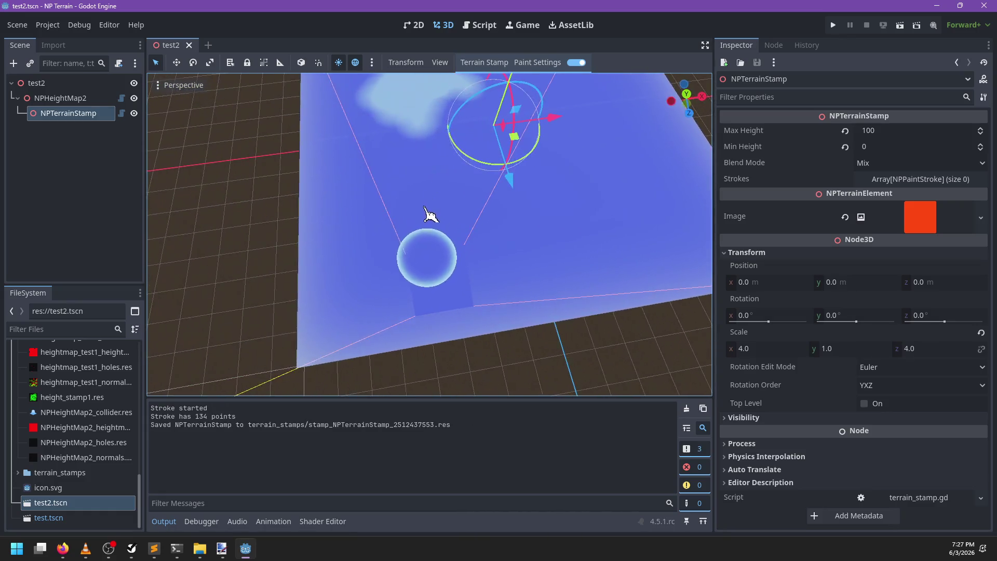
{"action": "scroll", "coordinate": [292, 252], "scroll_direction": "up", "scroll_amount": 3}
{"action": "left_click_drag", "start_coordinate": [199, 217], "coordinate": [549, 285]}
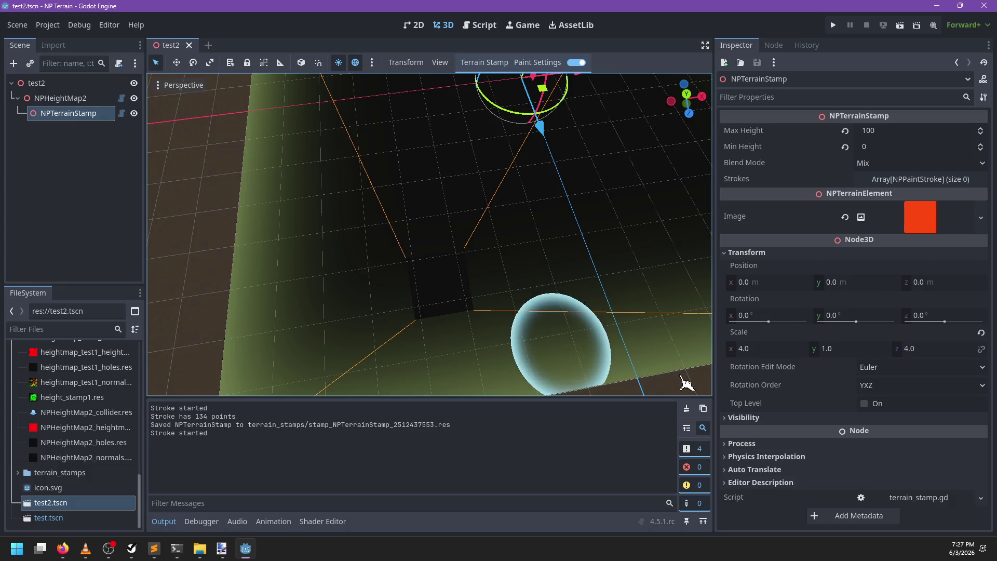
{"action": "mouse_move", "coordinate": [125, 290]}
{"action": "left_mouse_down"}
{"action": "mouse_move", "coordinate": [475, 296]}
{"action": "mouse_move", "coordinate": [430, 334]}
{"action": "mouse_move", "coordinate": [379, 341]}
{"action": "mouse_move", "coordinate": [278, 274]}
{"action": "mouse_move", "coordinate": [575, 367]}
{"action": "mouse_move", "coordinate": [556, 347]}
{"action": "mouse_move", "coordinate": [419, 318]}
{"action": "mouse_move", "coordinate": [597, 224]}
{"action": "left_mouse_up"}
{"action": "mouse_move", "coordinate": [420, 301]}
{"action": "left_mouse_down"}
{"action": "mouse_move", "coordinate": [505, 300]}
{"action": "mouse_move", "coordinate": [451, 289]}
{"action": "mouse_move", "coordinate": [452, 216]}
{"action": "mouse_move", "coordinate": [440, 299]}
{"action": "left_mouse_up"}
{"action": "mouse_move", "coordinate": [405, 428]}
{"action": "left_mouse_down"}
{"action": "mouse_move", "coordinate": [378, 232]}
{"action": "mouse_move", "coordinate": [483, 288]}
{"action": "left_mouse_up"}
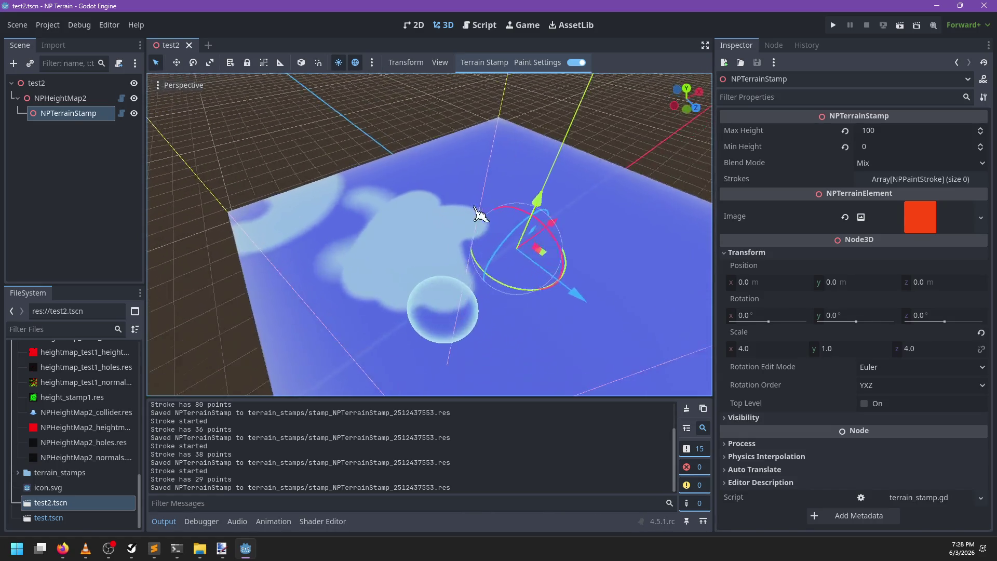
Orbit to a new angle and paint a few small strokes toward the stamp's upper left
{"action": "left_click_drag", "start_coordinate": [555, 201], "coordinate": [540, 207]}
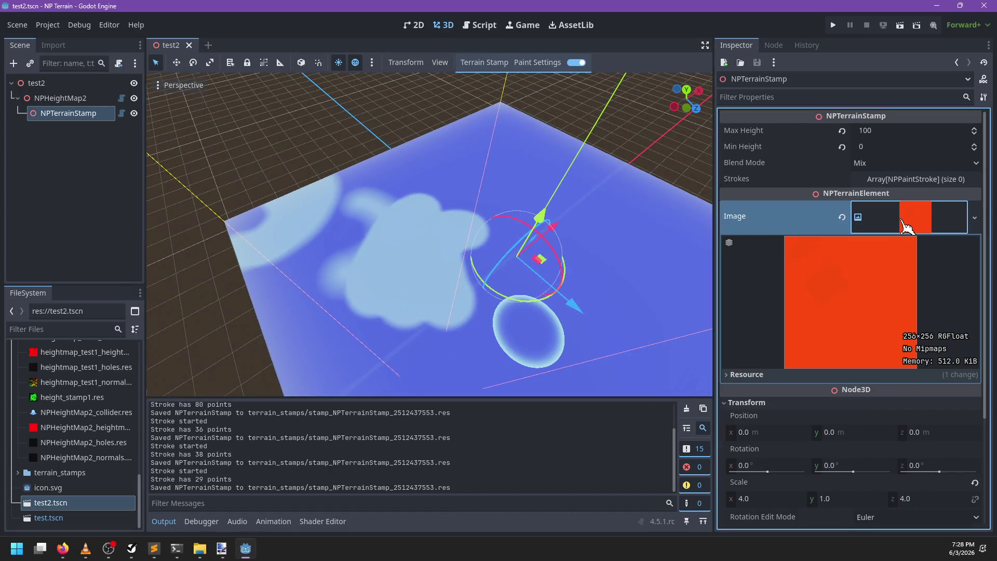
{"action": "mouse_move", "coordinate": [540, 262]}
{"action": "left_mouse_down"}
{"action": "mouse_move", "coordinate": [327, 245]}
{"action": "mouse_move", "coordinate": [462, 260]}
{"action": "mouse_move", "coordinate": [392, 373]}
{"action": "mouse_move", "coordinate": [387, 228]}
{"action": "mouse_move", "coordinate": [407, 382]}
{"action": "mouse_move", "coordinate": [318, 285]}
{"action": "mouse_move", "coordinate": [590, 231]}
{"action": "mouse_move", "coordinate": [511, 249]}
{"action": "mouse_move", "coordinate": [407, 200]}
{"action": "mouse_move", "coordinate": [519, 263]}
{"action": "mouse_move", "coordinate": [563, 325]}
{"action": "mouse_move", "coordinate": [556, 240]}
{"action": "mouse_move", "coordinate": [505, 326]}
{"action": "left_mouse_up"}
{"action": "left_click_drag", "start_coordinate": [523, 285], "coordinate": [628, 330]}
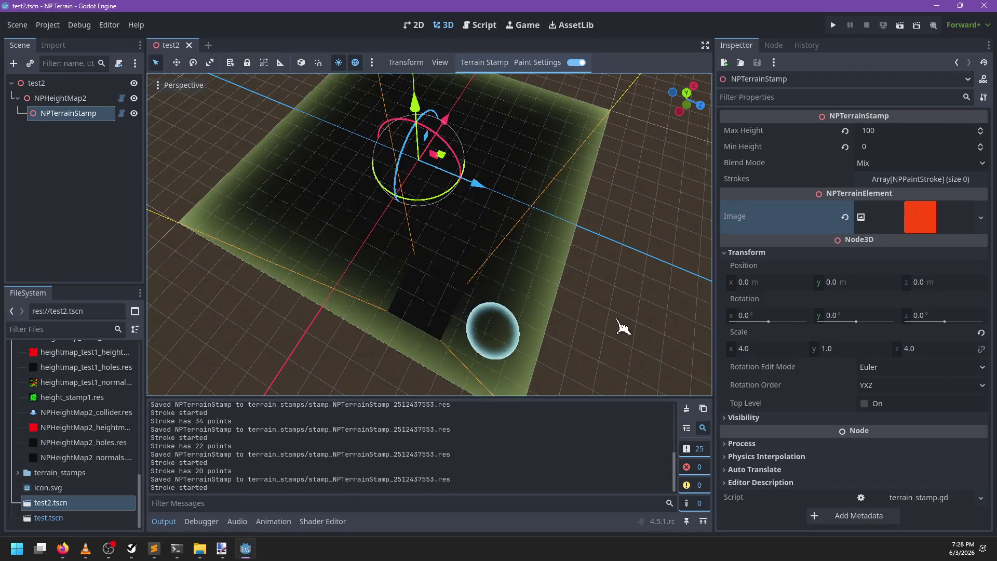
{"action": "left_click_drag", "start_coordinate": [494, 338], "coordinate": [382, 122]}
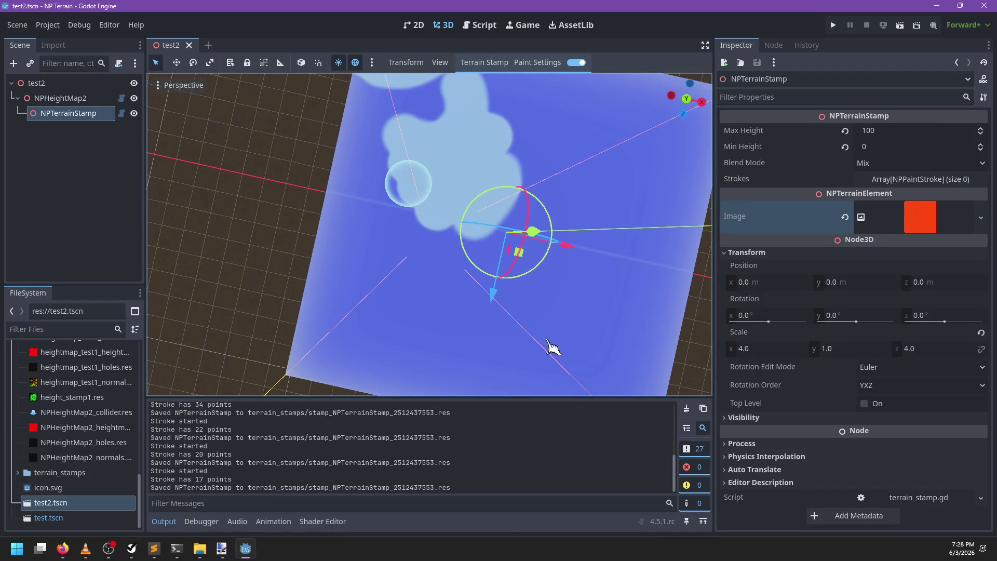
{"action": "left_click_drag", "start_coordinate": [470, 243], "coordinate": [438, 224]}
{"action": "mouse_move", "coordinate": [674, 535]}
{"action": "left_mouse_down"}
{"action": "mouse_move", "coordinate": [552, 333]}
{"action": "mouse_move", "coordinate": [546, 279]}
{"action": "mouse_move", "coordinate": [509, 213]}
{"action": "left_mouse_up"}
{"action": "left_click", "coordinate": [537, 62]}
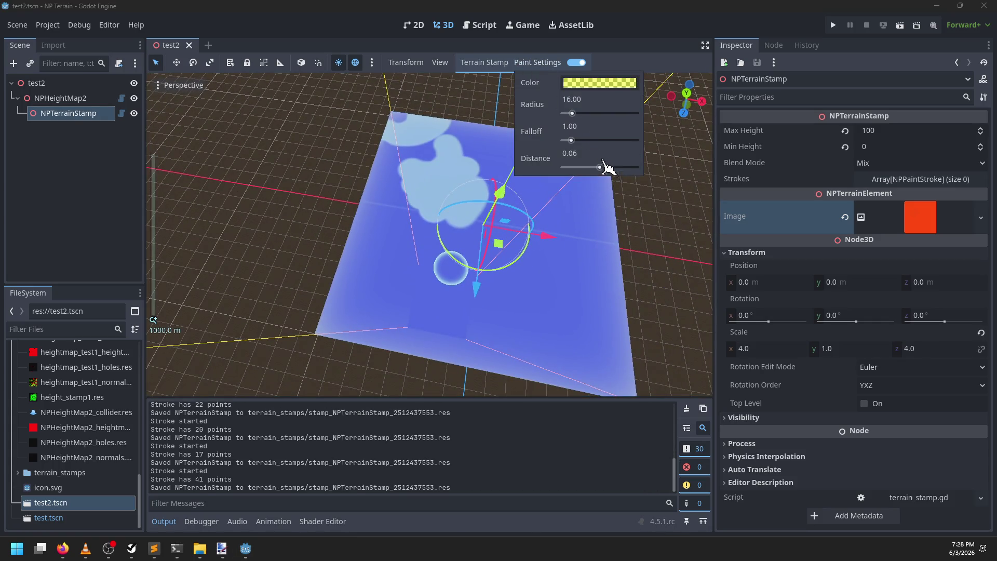
Paint several short strokes near the stamp's near edge
{"action": "left_click_drag", "start_coordinate": [527, 171], "coordinate": [421, 162]}
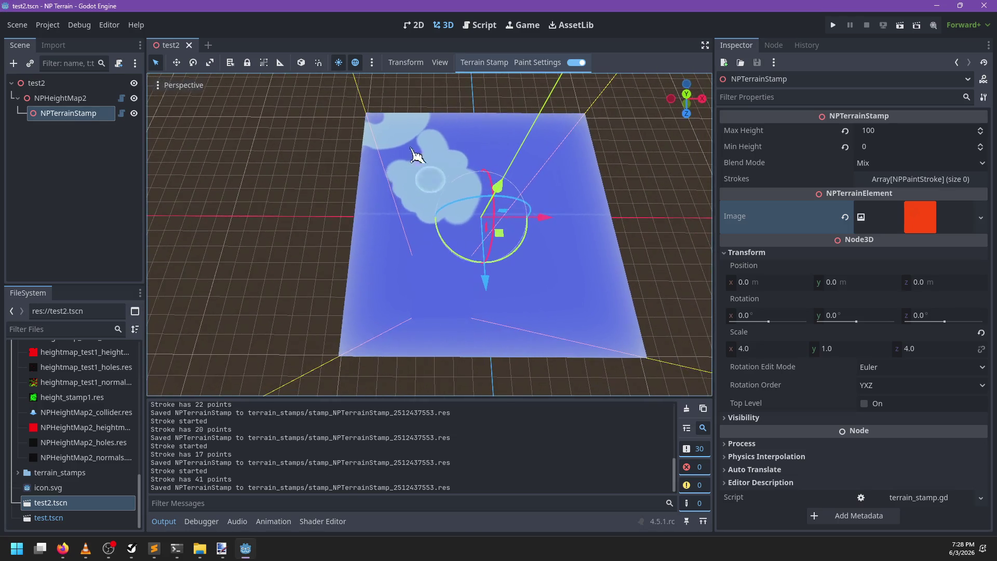
{"action": "left_click_drag", "start_coordinate": [374, 113], "coordinate": [378, 116]}
{"action": "left_click_drag", "start_coordinate": [587, 294], "coordinate": [645, 367]}
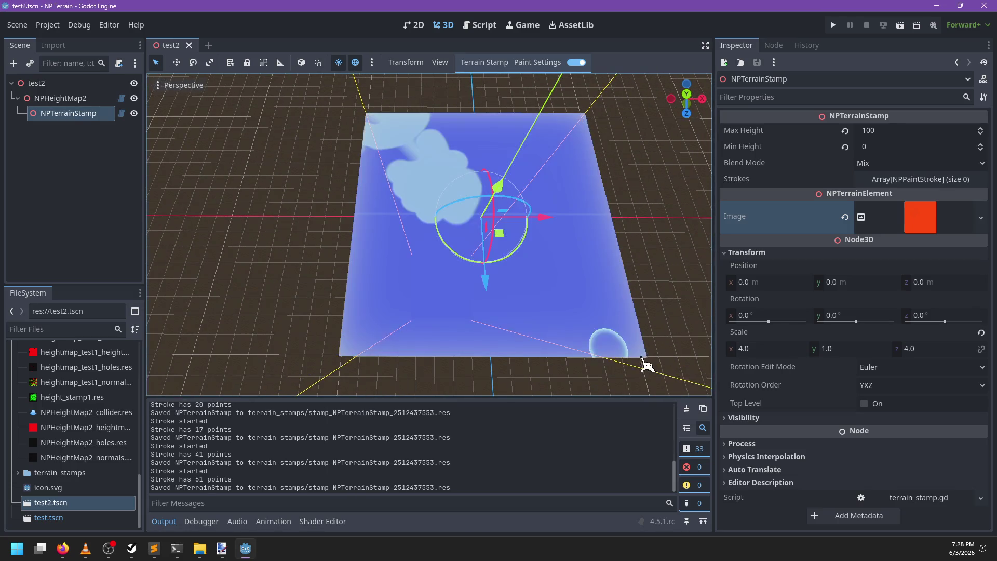
{"action": "mouse_move", "coordinate": [541, 296]}
{"action": "left_mouse_down"}
{"action": "mouse_move", "coordinate": [369, 351]}
{"action": "mouse_move", "coordinate": [483, 288]}
{"action": "mouse_move", "coordinate": [540, 315]}
{"action": "left_mouse_up"}
{"action": "mouse_move", "coordinate": [540, 315]}
{"action": "left_mouse_down"}
{"action": "mouse_move", "coordinate": [207, 138]}
{"action": "mouse_move", "coordinate": [275, 141]}
{"action": "mouse_move", "coordinate": [556, 292]}
{"action": "left_mouse_up"}
Orbit down to a low angle over the terrain and paint a couple more strokes
{"action": "scroll", "coordinate": [514, 298], "scroll_direction": "up", "scroll_amount": 3}
{"action": "scroll", "coordinate": [504, 310], "scroll_direction": "up", "scroll_amount": 2}
{"action": "mouse_move", "coordinate": [503, 310]}
{"action": "left_mouse_down"}
{"action": "mouse_move", "coordinate": [338, 176]}
{"action": "mouse_move", "coordinate": [447, 218]}
{"action": "mouse_move", "coordinate": [348, 199]}
{"action": "mouse_move", "coordinate": [383, 216]}
{"action": "mouse_move", "coordinate": [389, 243]}
{"action": "mouse_move", "coordinate": [445, 223]}
{"action": "left_mouse_up"}
{"action": "scroll", "coordinate": [356, 195], "scroll_direction": "up", "scroll_amount": 2}
{"action": "scroll", "coordinate": [445, 223], "scroll_direction": "down", "scroll_amount": 3}
{"action": "scroll", "coordinate": [473, 283], "scroll_direction": "up", "scroll_amount": 2}
{"action": "mouse_move", "coordinate": [473, 283]}
{"action": "left_mouse_down"}
{"action": "mouse_move", "coordinate": [418, 262]}
{"action": "mouse_move", "coordinate": [530, 289]}
{"action": "left_mouse_up"}
{"action": "mouse_move", "coordinate": [441, 332]}
{"action": "left_mouse_down"}
{"action": "mouse_move", "coordinate": [423, 345]}
{"action": "mouse_move", "coordinate": [427, 308]}
{"action": "left_mouse_up"}
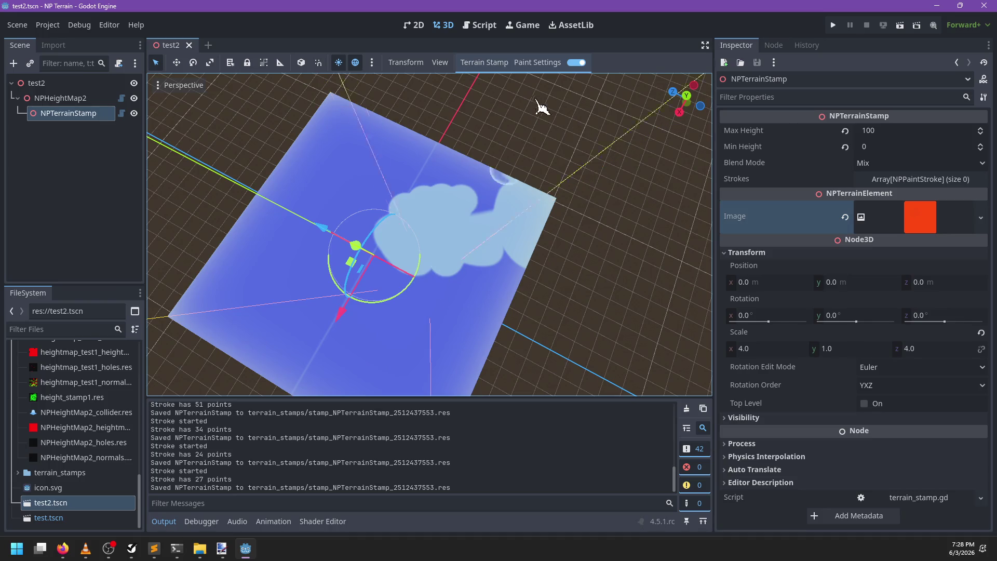
Change the brush colour from yellow to green and paint a stroke with it
{"action": "left_click", "coordinate": [537, 63]}
{"action": "left_click", "coordinate": [602, 84]}
{"action": "left_click_drag", "start_coordinate": [666, 124], "coordinate": [672, 141]}
{"action": "left_click", "coordinate": [474, 222]}
{"action": "mouse_move", "coordinate": [474, 222]}
{"action": "left_mouse_down"}
{"action": "mouse_move", "coordinate": [389, 383]}
{"action": "mouse_move", "coordinate": [429, 311]}
{"action": "left_mouse_up"}
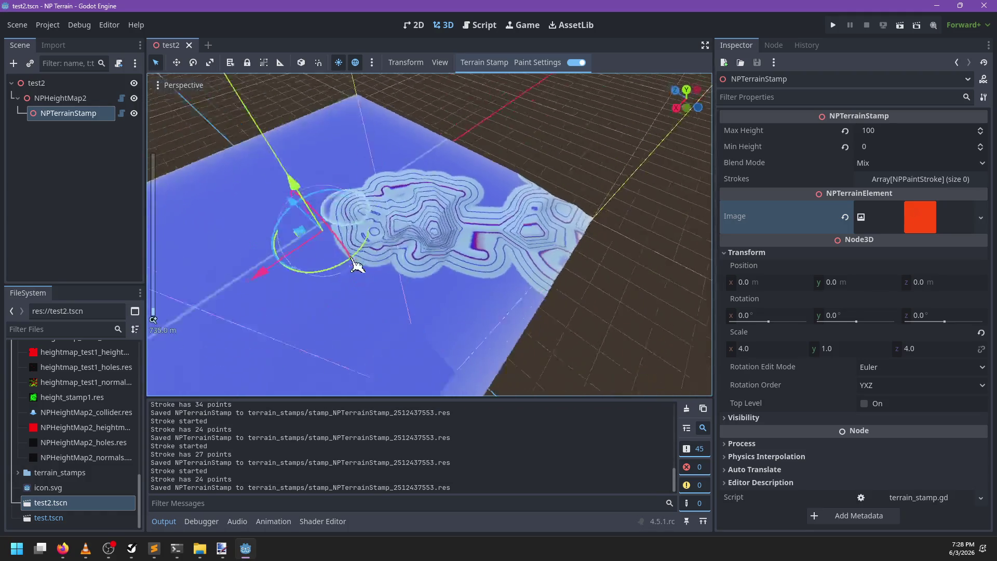
Check the stamp's Image preview in the Inspector, then bring up terrain_stamp.gd
{"action": "scroll", "coordinate": [378, 272], "scroll_direction": "up", "scroll_amount": 5}
{"action": "mouse_move", "coordinate": [373, 238]}
{"action": "left_mouse_down"}
{"action": "mouse_move", "coordinate": [407, 229]}
{"action": "mouse_move", "coordinate": [507, 244]}
{"action": "mouse_move", "coordinate": [529, 296]}
{"action": "left_mouse_up"}
{"action": "left_click", "coordinate": [912, 222]}
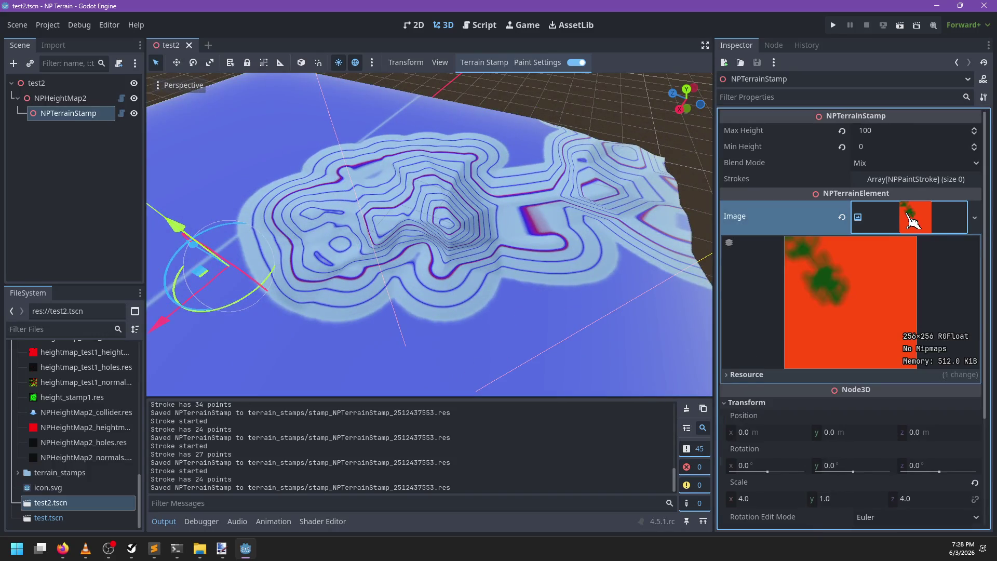
{"action": "left_click", "coordinate": [919, 225]}
{"action": "scroll", "coordinate": [451, 213], "scroll_direction": "down", "scroll_amount": 6}
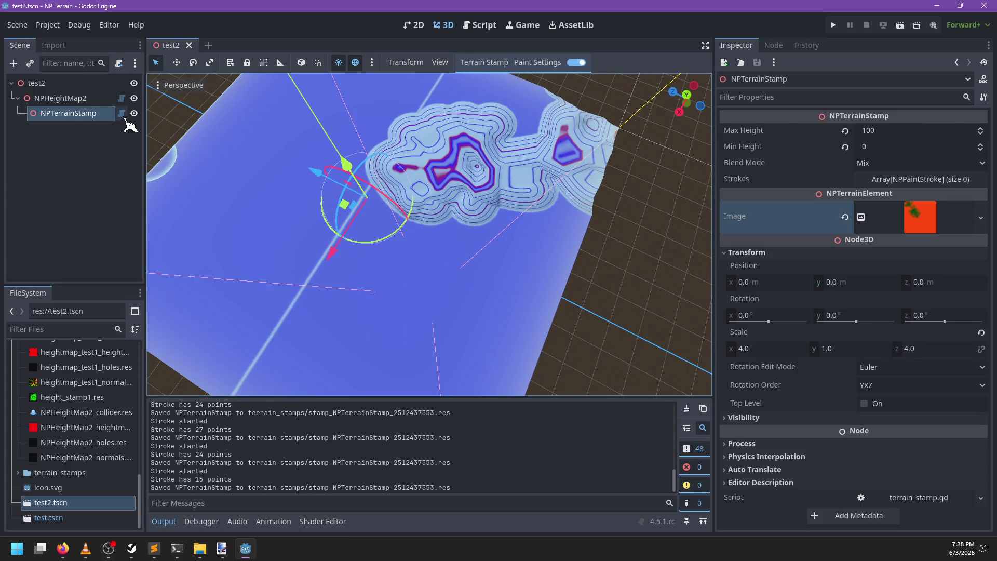
{"action": "left_click", "coordinate": [121, 113]}
{"action": "scroll", "coordinate": [460, 253], "scroll_direction": "down", "scroll_amount": 2}
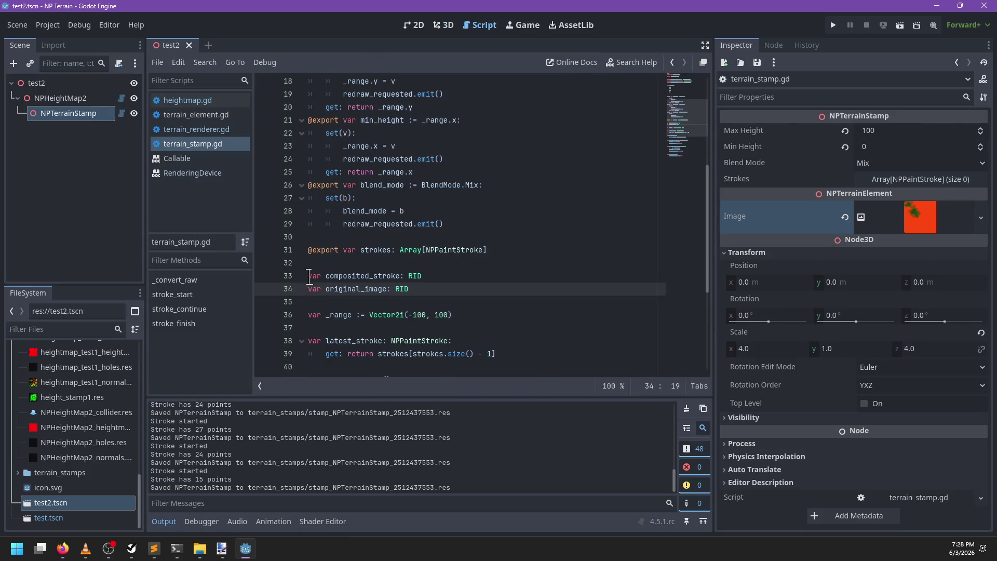
Type '@t' before the composited_stroke declaration in terrain_stamp.gd
{"action": "left_click", "coordinate": [310, 277]}
{"action": "type", "text": "@"}
{"action": "type", "text": "t"}
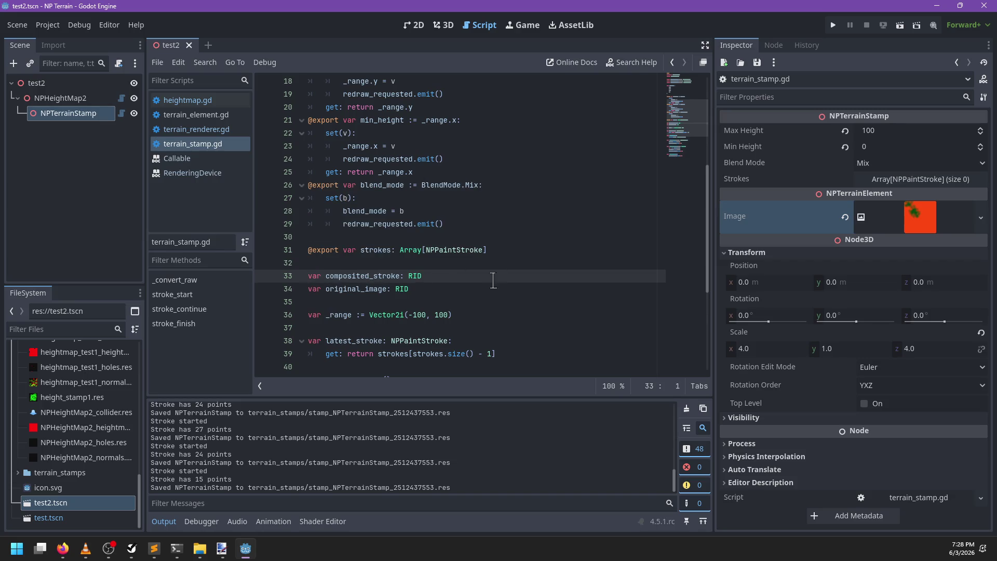
{"action": "left_click", "coordinate": [488, 283]}
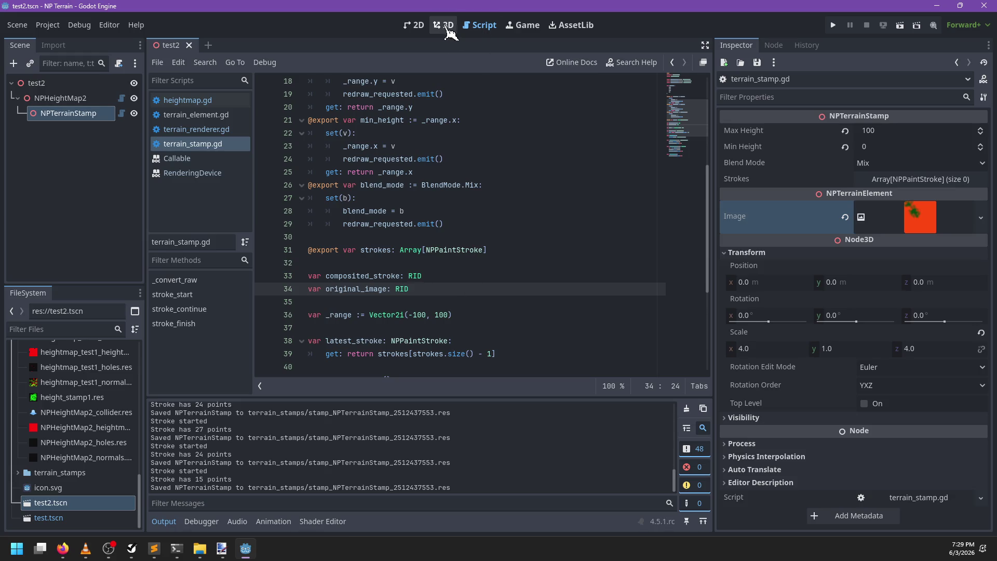
Paint several more raised strokes on the stamp in the 3D view and save the scene with Ctrl+S
{"action": "left_click", "coordinate": [447, 30]}
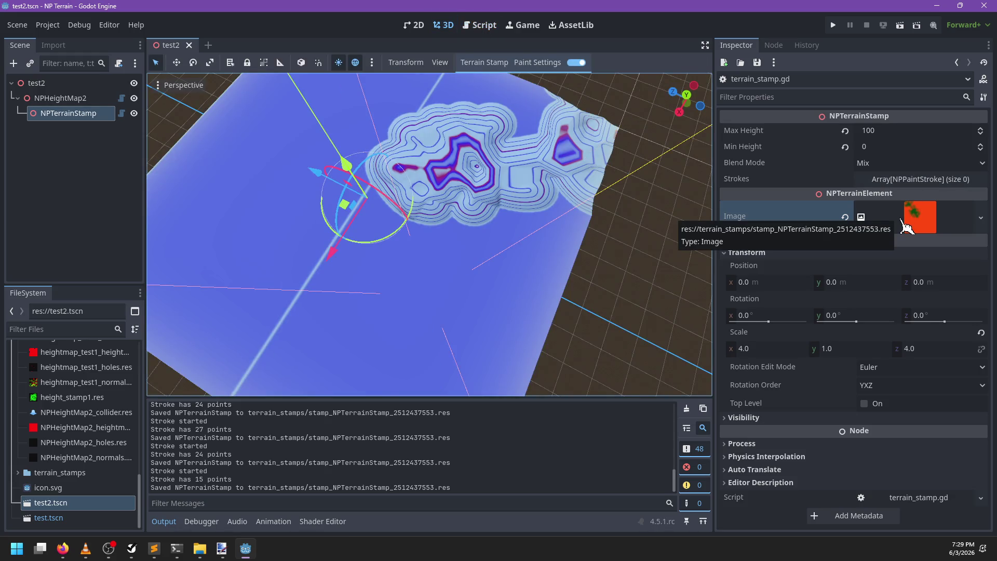
{"action": "mouse_move", "coordinate": [514, 203]}
{"action": "left_mouse_down"}
{"action": "mouse_move", "coordinate": [449, 178]}
{"action": "mouse_move", "coordinate": [403, 307]}
{"action": "left_mouse_up"}
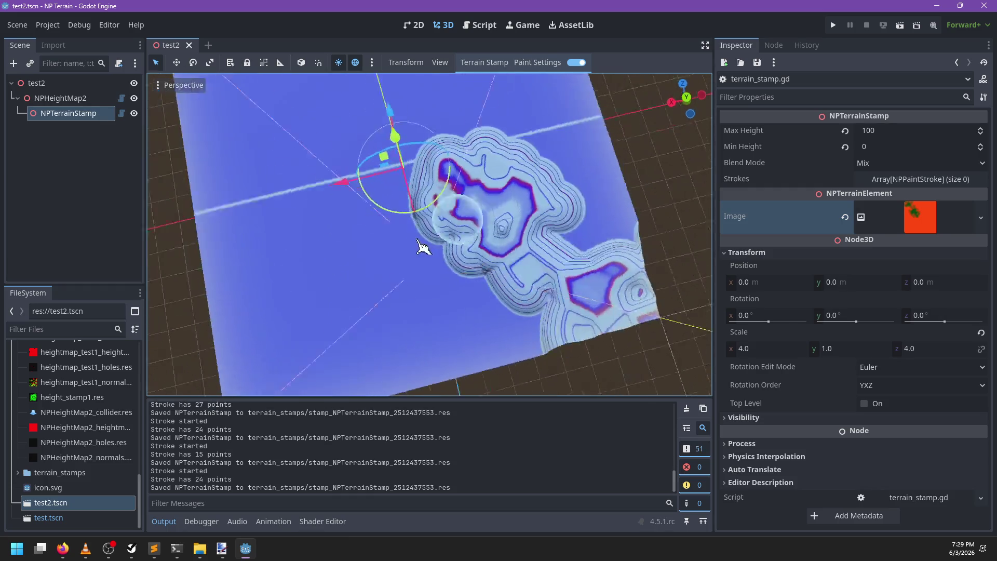
{"action": "left_click_drag", "start_coordinate": [436, 244], "coordinate": [447, 253]}
{"action": "mouse_move", "coordinate": [427, 218]}
{"action": "left_mouse_down"}
{"action": "mouse_move", "coordinate": [400, 208]}
{"action": "mouse_move", "coordinate": [485, 258]}
{"action": "mouse_move", "coordinate": [457, 296]}
{"action": "mouse_move", "coordinate": [471, 256]}
{"action": "mouse_move", "coordinate": [462, 271]}
{"action": "mouse_move", "coordinate": [447, 260]}
{"action": "mouse_move", "coordinate": [499, 277]}
{"action": "mouse_move", "coordinate": [519, 301]}
{"action": "mouse_move", "coordinate": [478, 272]}
{"action": "mouse_move", "coordinate": [513, 332]}
{"action": "mouse_move", "coordinate": [468, 295]}
{"action": "mouse_move", "coordinate": [509, 263]}
{"action": "mouse_move", "coordinate": [451, 263]}
{"action": "mouse_move", "coordinate": [495, 249]}
{"action": "mouse_move", "coordinate": [452, 252]}
{"action": "mouse_move", "coordinate": [410, 162]}
{"action": "mouse_move", "coordinate": [493, 244]}
{"action": "left_mouse_up"}
{"action": "mouse_move", "coordinate": [364, 270]}
{"action": "left_mouse_down"}
{"action": "mouse_move", "coordinate": [342, 270]}
{"action": "mouse_move", "coordinate": [481, 239]}
{"action": "mouse_move", "coordinate": [472, 270]}
{"action": "left_mouse_up"}
{"action": "key", "text": "ctrl+s"}
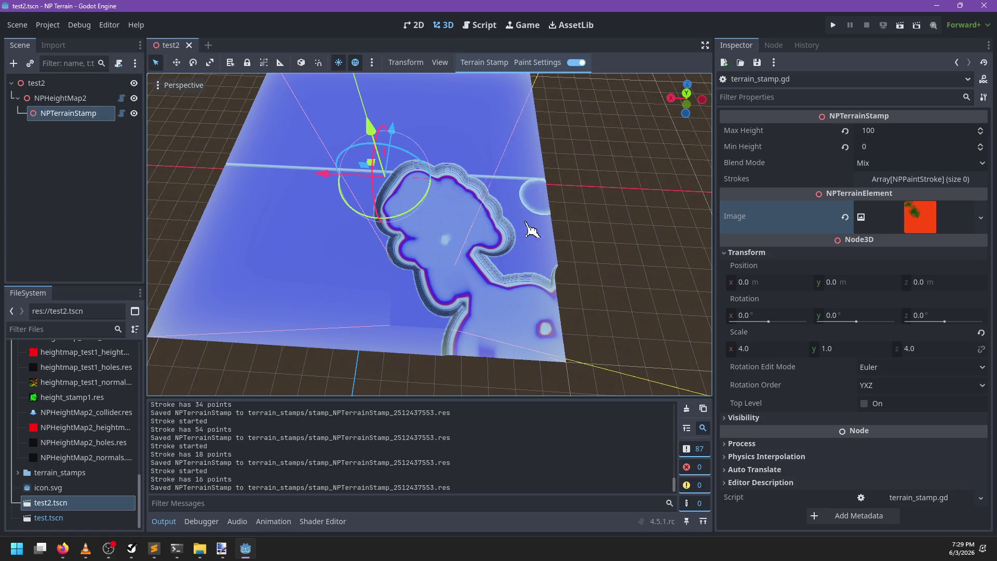
{"action": "left_click", "coordinate": [480, 25]}
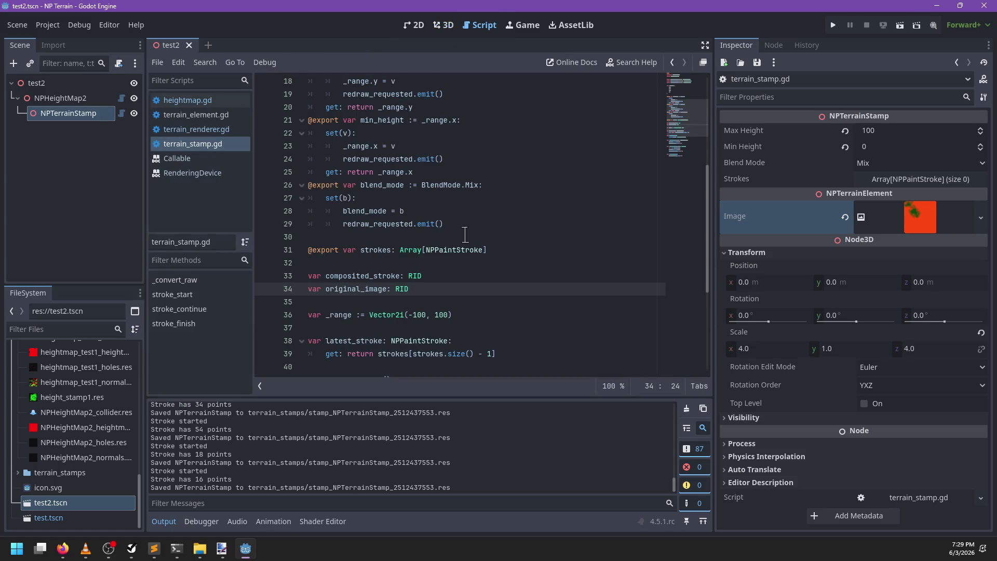
In terrain_renderer.gd, select start_index on line 196 and read the _line_mix function definition
{"action": "scroll", "coordinate": [465, 234], "scroll_direction": "down", "scroll_amount": 5}
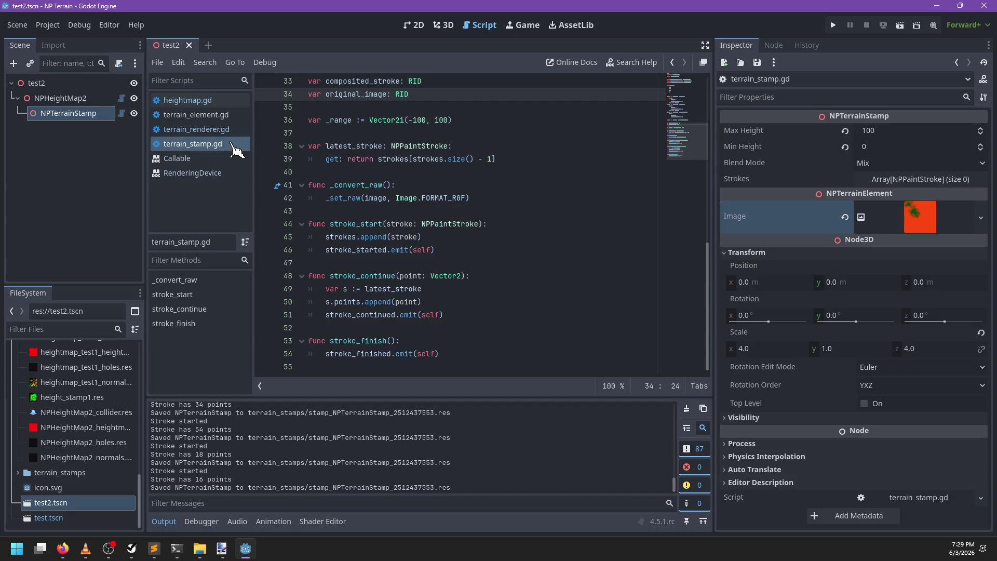
{"action": "left_click", "coordinate": [225, 131]}
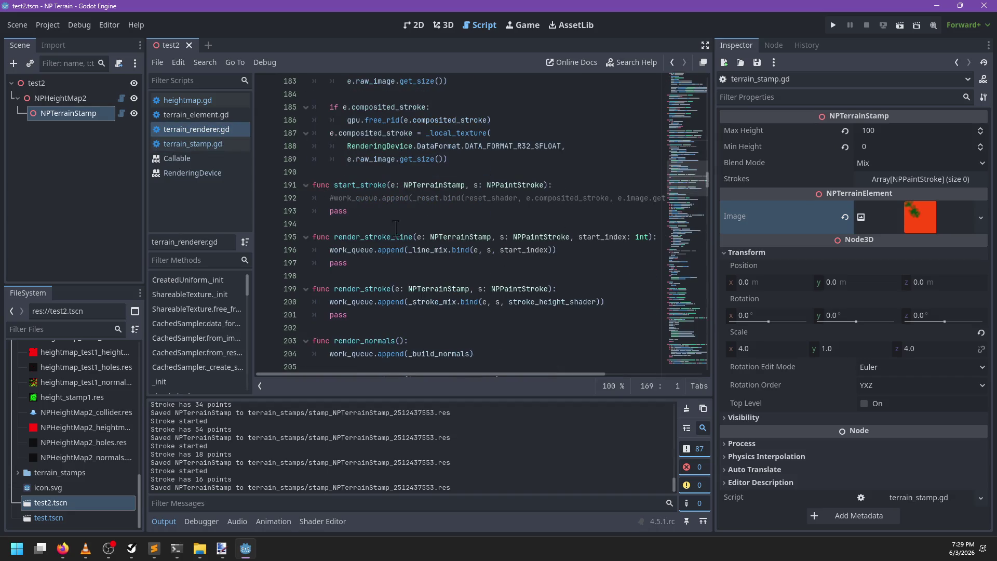
{"action": "double_click", "coordinate": [522, 250]}
{"action": "scroll", "coordinate": [562, 265], "scroll_direction": "right", "scroll_amount": 2}
{"action": "scroll", "coordinate": [563, 265], "scroll_direction": "left", "scroll_amount": 2}
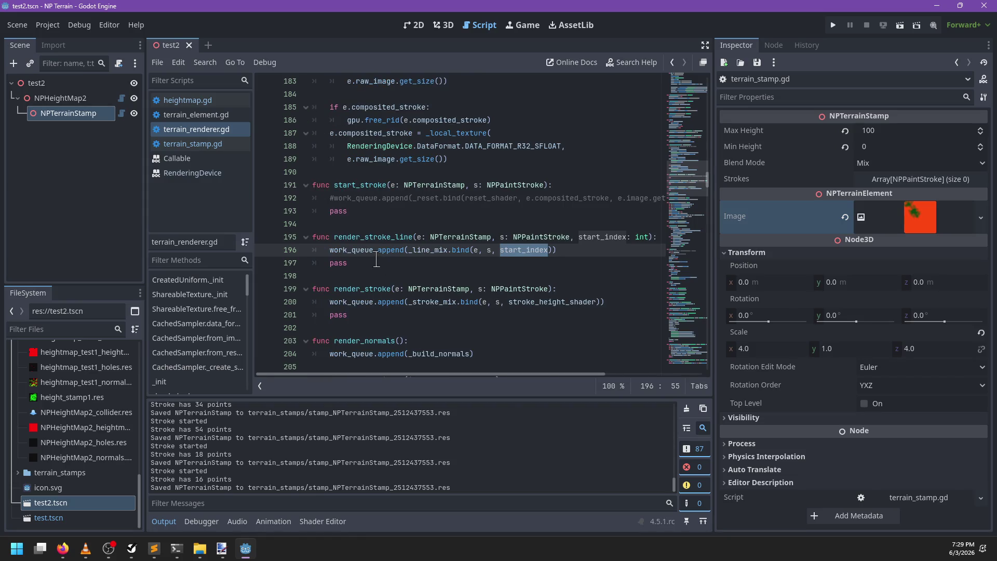
{"action": "left_click", "coordinate": [426, 250], "text": "ctrl"}
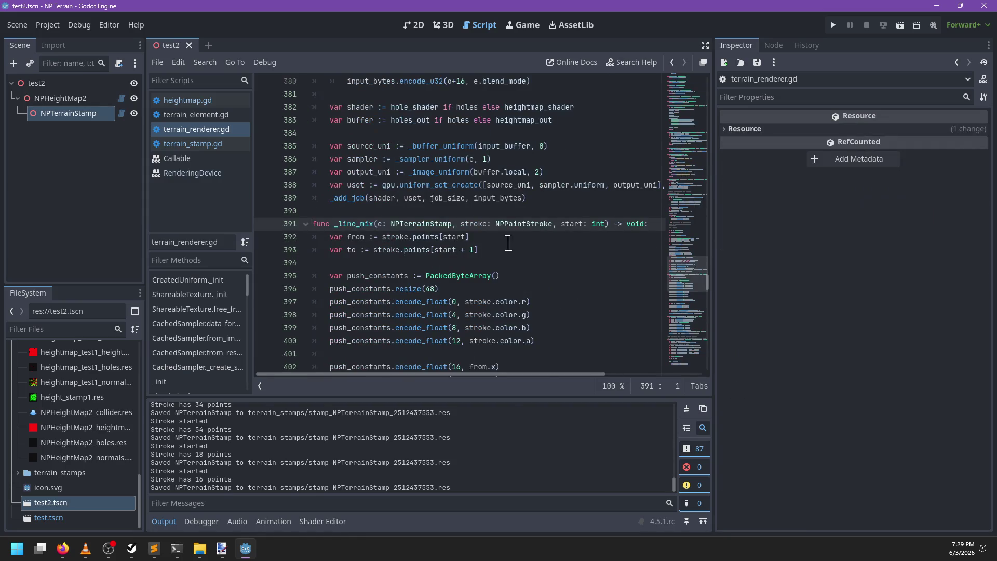
{"action": "scroll", "coordinate": [509, 243], "scroll_direction": "down", "scroll_amount": 7}
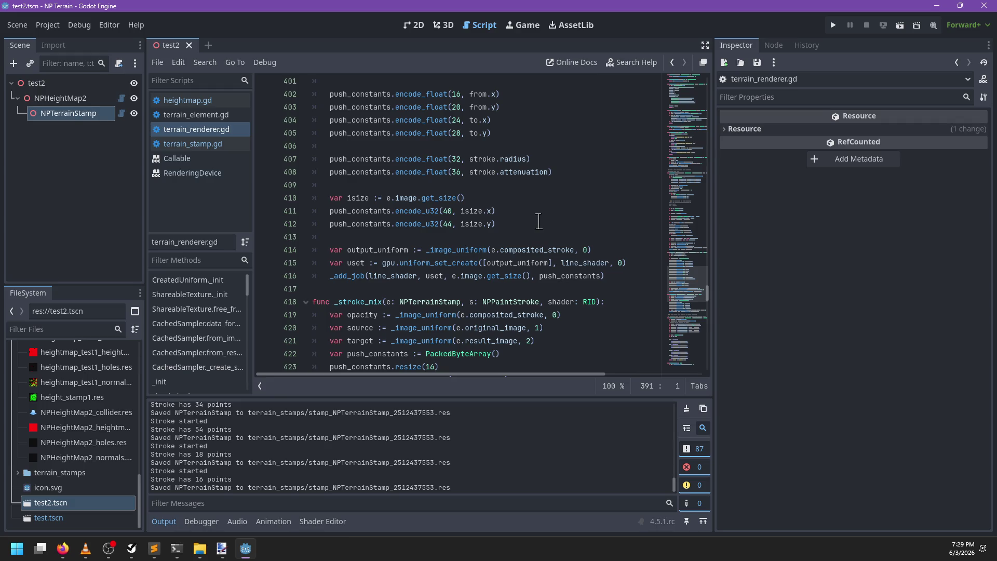
{"action": "left_click", "coordinate": [444, 25]}
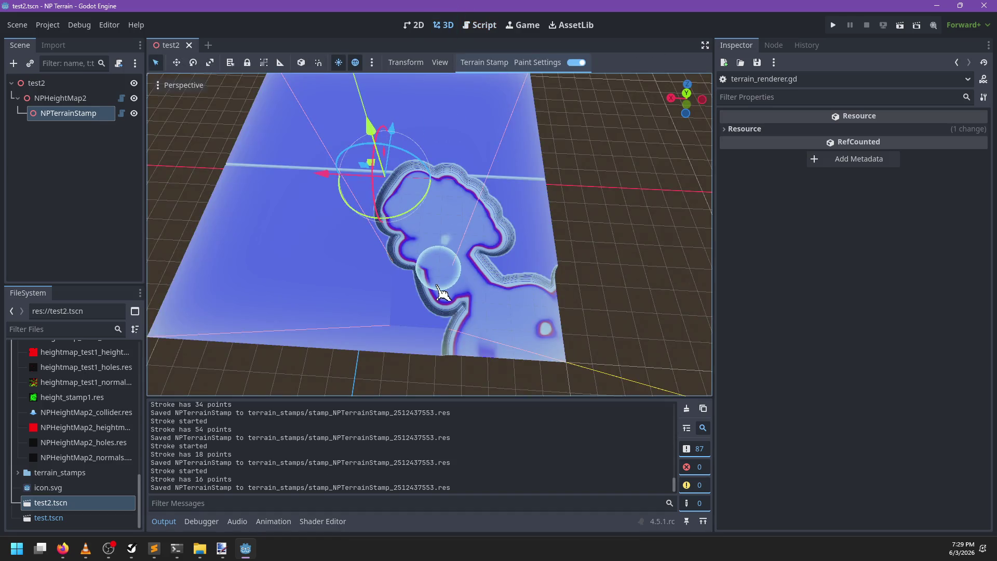
Orbit to a near top-down view, zoom out, and paint a new 67-point stroke on the stamp
{"action": "scroll", "coordinate": [477, 218], "scroll_direction": "up", "scroll_amount": 5}
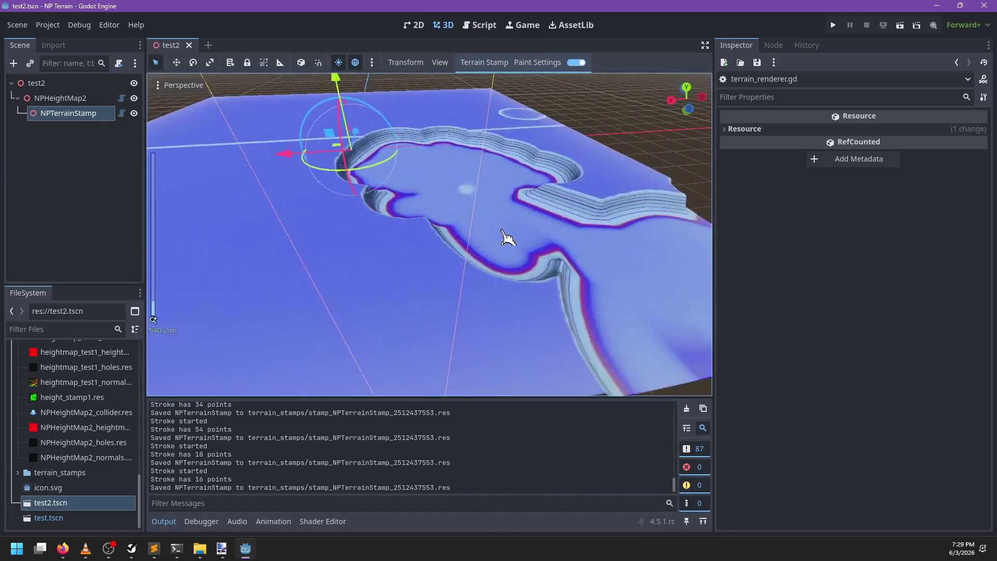
{"action": "mouse_move", "coordinate": [439, 208]}
{"action": "left_mouse_down"}
{"action": "mouse_move", "coordinate": [405, 202]}
{"action": "mouse_move", "coordinate": [348, 216]}
{"action": "mouse_move", "coordinate": [438, 280]}
{"action": "mouse_move", "coordinate": [448, 265]}
{"action": "mouse_move", "coordinate": [392, 274]}
{"action": "mouse_move", "coordinate": [454, 275]}
{"action": "left_mouse_up"}
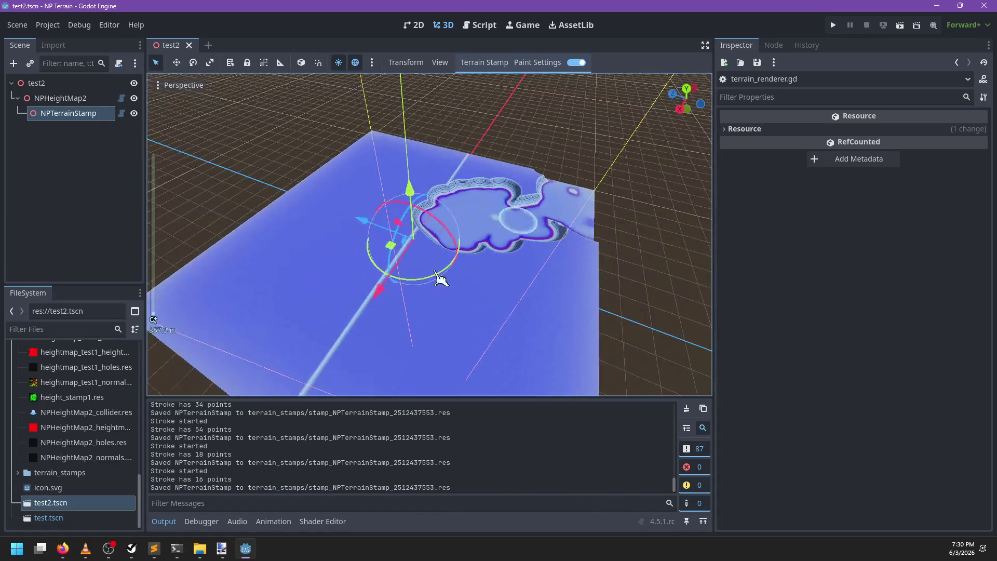
{"action": "scroll", "coordinate": [389, 293], "scroll_direction": "up", "scroll_amount": 3}
{"action": "mouse_move", "coordinate": [391, 296]}
{"action": "left_mouse_down"}
{"action": "mouse_move", "coordinate": [451, 291]}
{"action": "mouse_move", "coordinate": [385, 334]}
{"action": "mouse_move", "coordinate": [507, 272]}
{"action": "mouse_move", "coordinate": [458, 311]}
{"action": "left_mouse_up"}
{"action": "scroll", "coordinate": [454, 291], "scroll_direction": "down", "scroll_amount": 3}
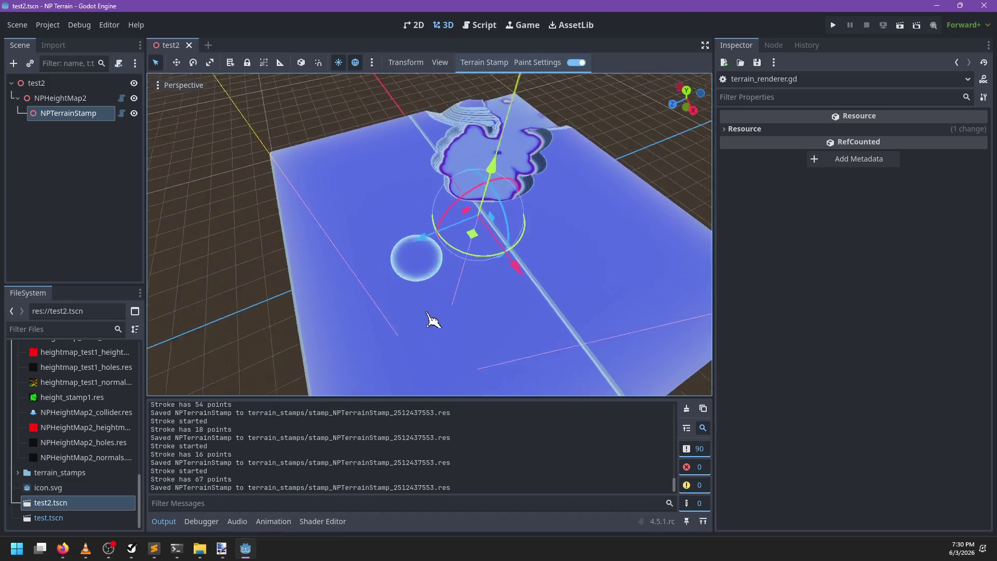